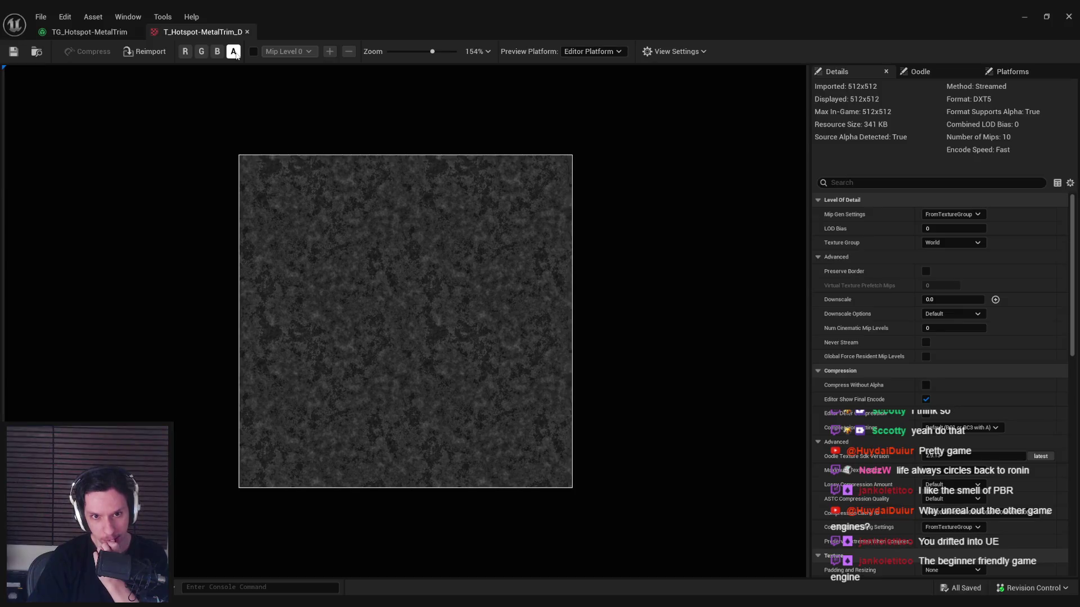
Step: View the diffuse texture zoomed in with R, G, B on and alpha off, then return to TG_Hotspot-MetalTrim
left_click(217, 51)
left_click(201, 51)
left_click(186, 51)
left_click(233, 51)
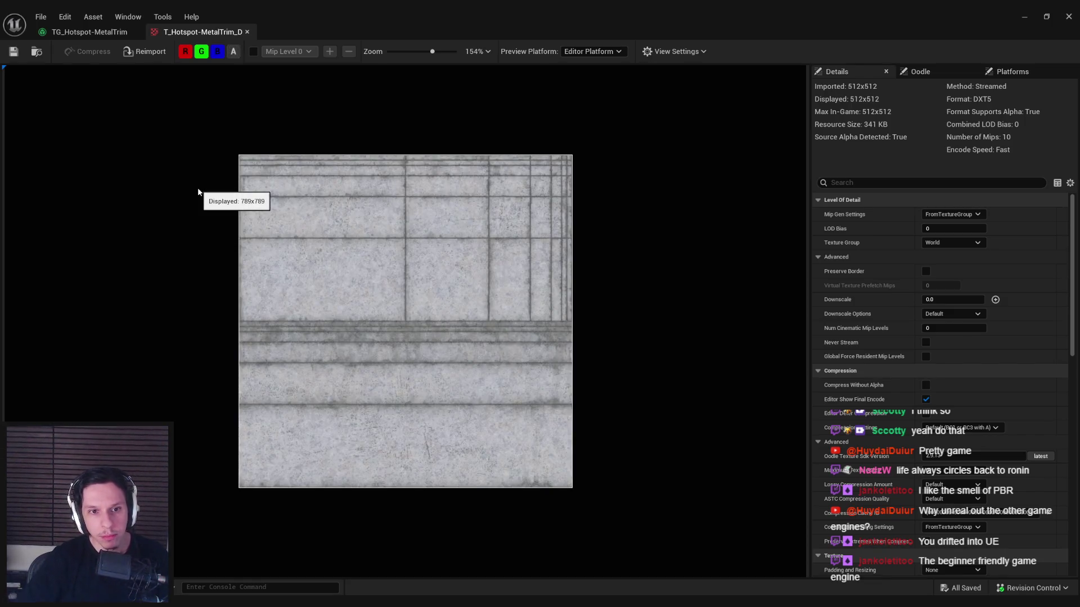
scroll(394, 317, "up", 3)
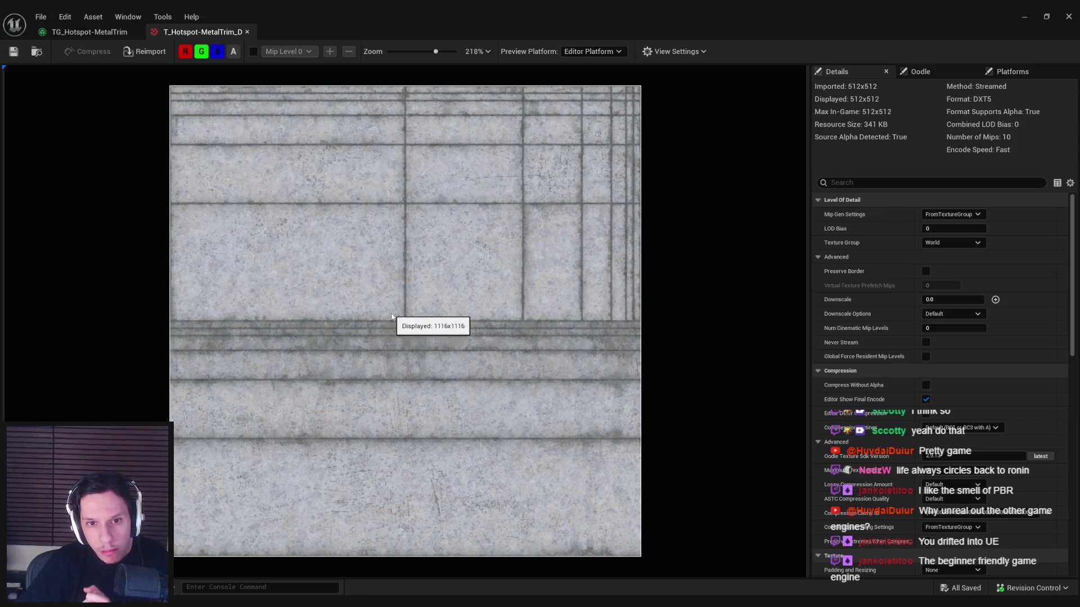
left_click(89, 32)
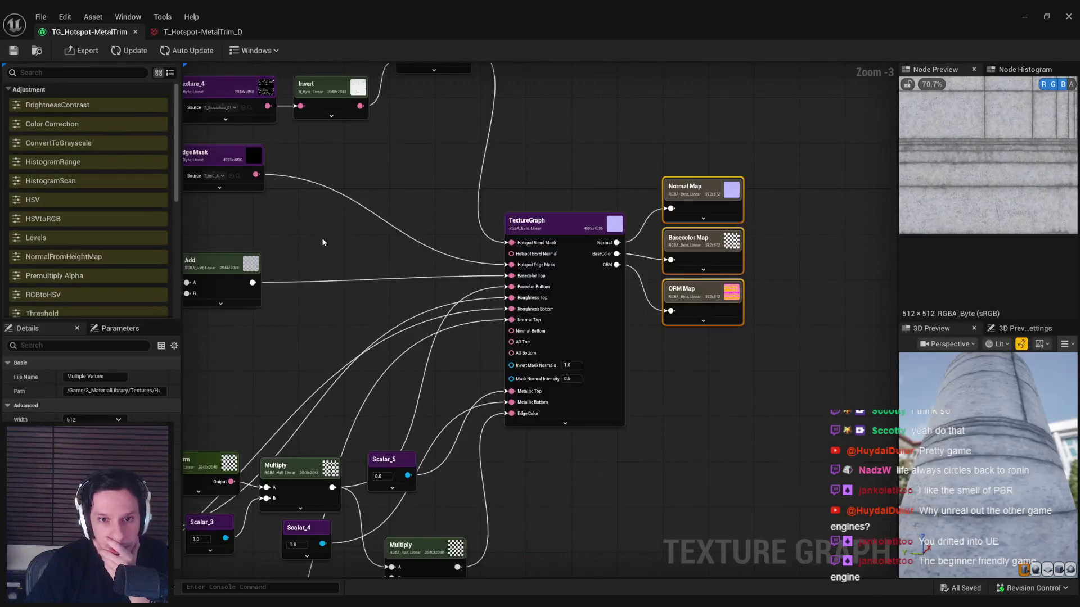
mouse_move(345, 284)
left_mouse_down()
mouse_move(695, 285)
mouse_move(211, 404)
left_mouse_up()
scroll(211, 404, "down", 1)
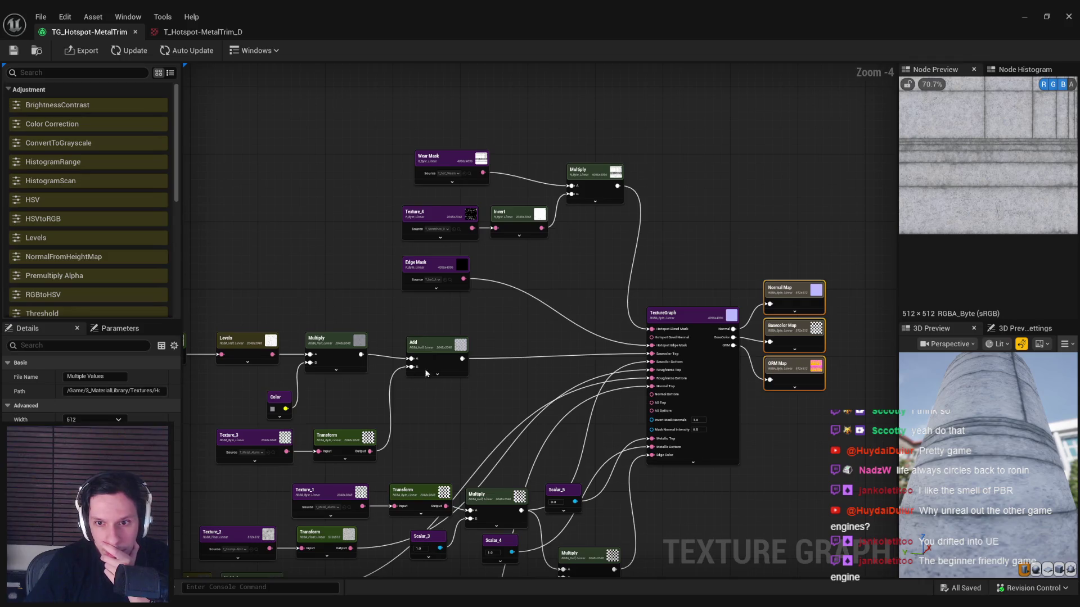
mouse_move(427, 408)
left_mouse_down()
mouse_move(465, 338)
mouse_move(583, 200)
mouse_move(681, 185)
left_mouse_up()
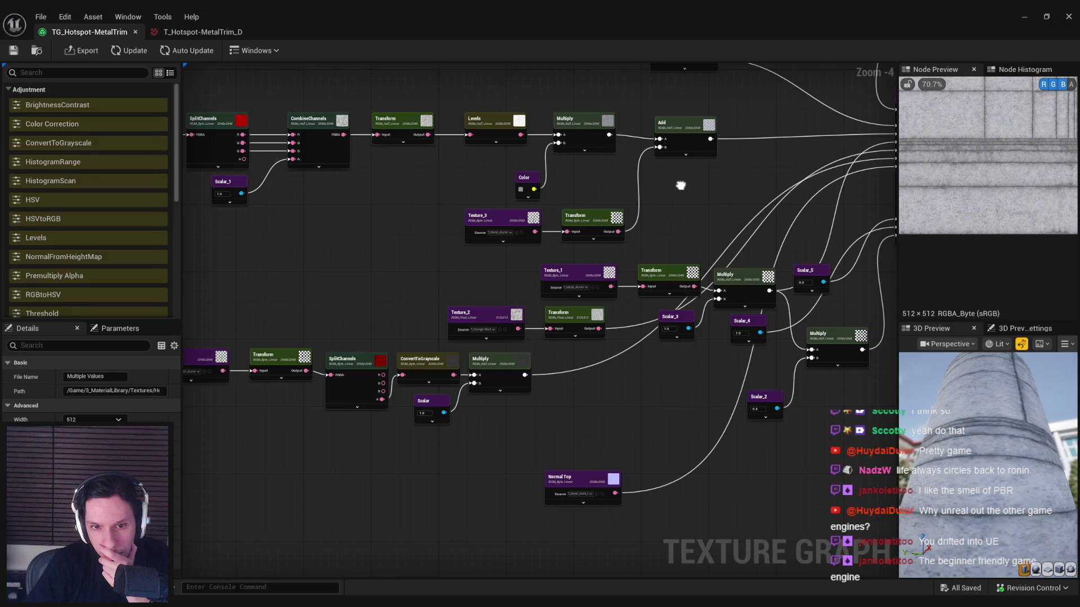
left_click(522, 363)
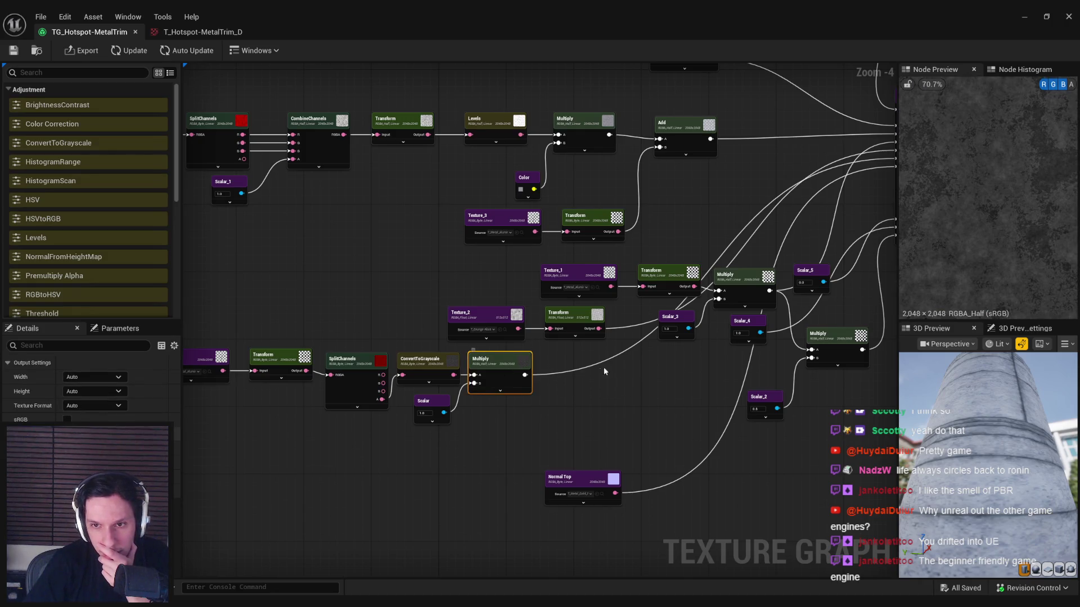
left_click_drag(681, 297, 572, 333)
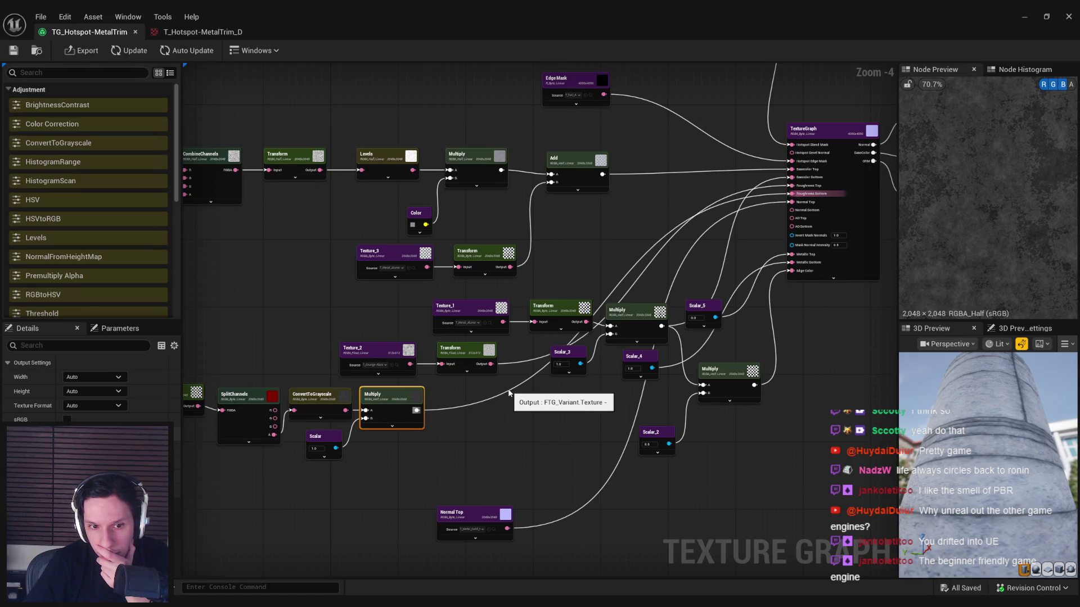
left_click(317, 413)
left_click_drag(279, 444, 470, 460)
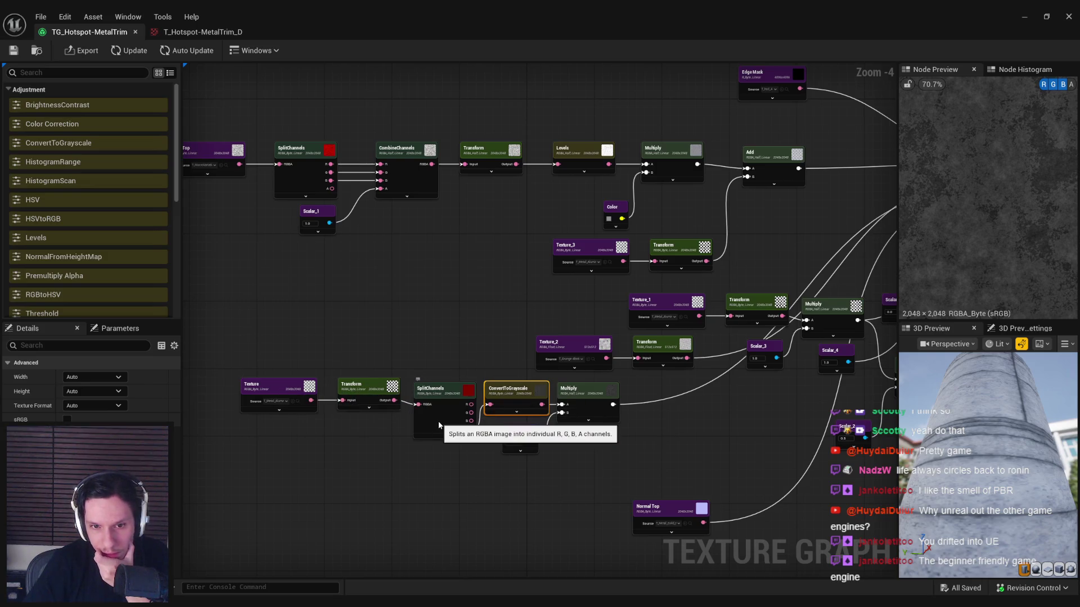
left_click(585, 400)
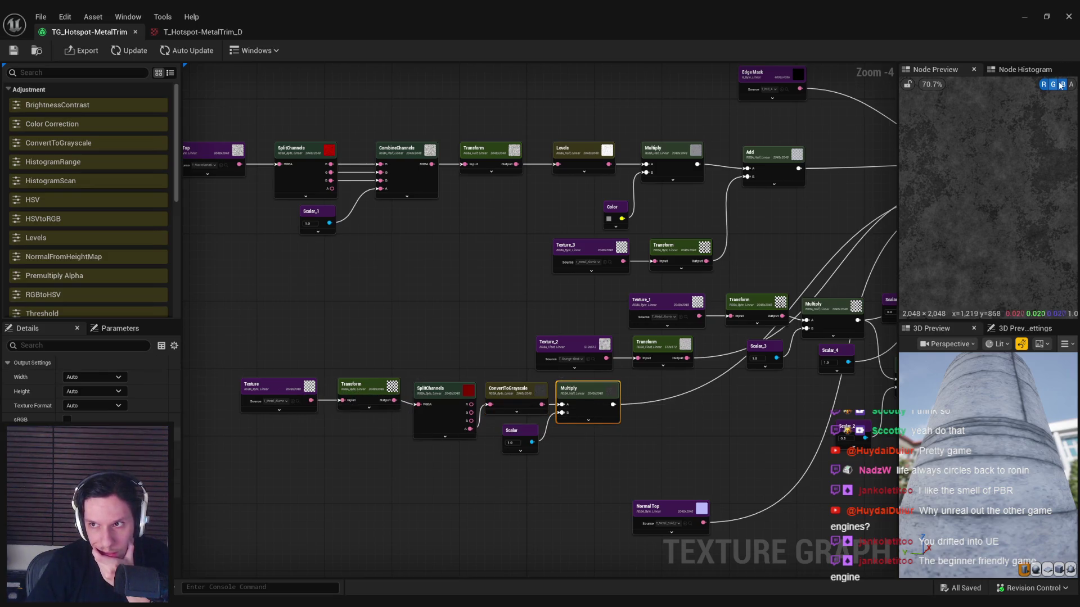
scroll(489, 314, "up", 1)
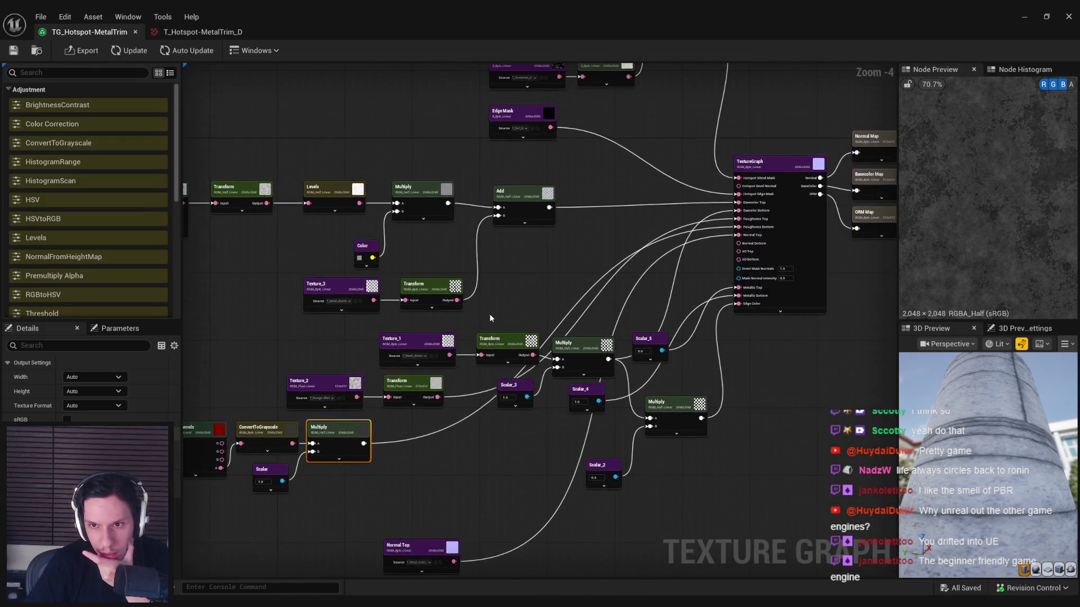
scroll(675, 236, "up", 1)
scroll(646, 282, "down", 1)
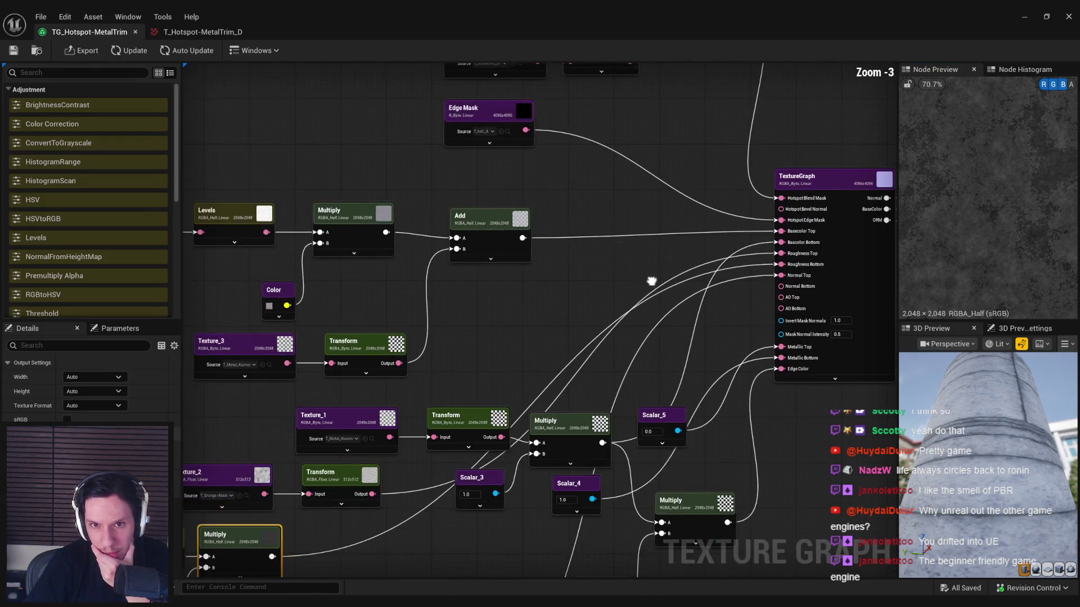
left_click(589, 289)
left_click(490, 255)
left_click_drag(473, 298, 802, 298)
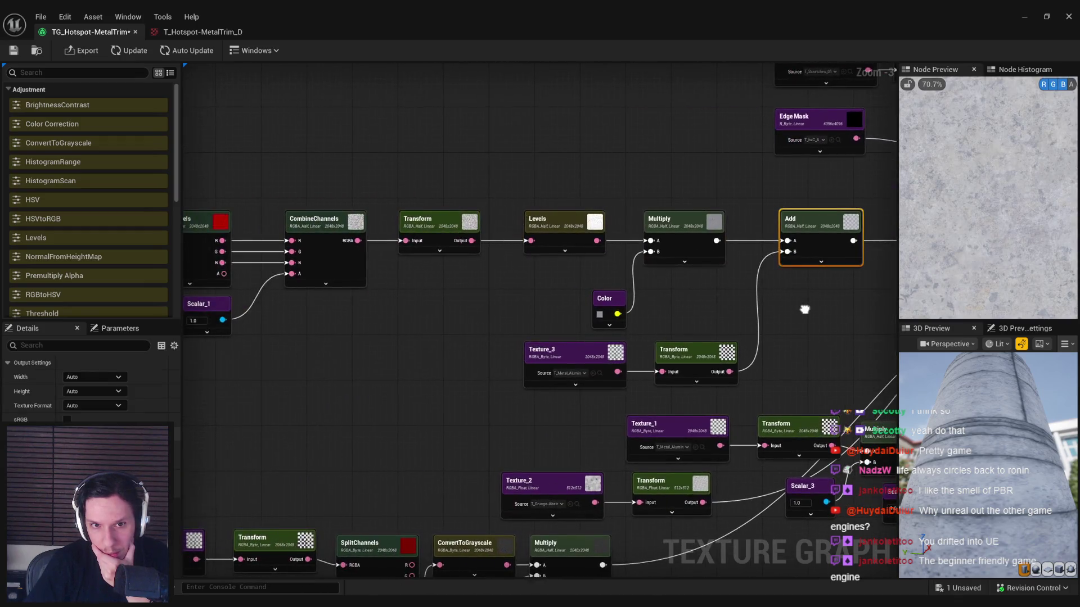
left_click_drag(296, 352, 386, 352)
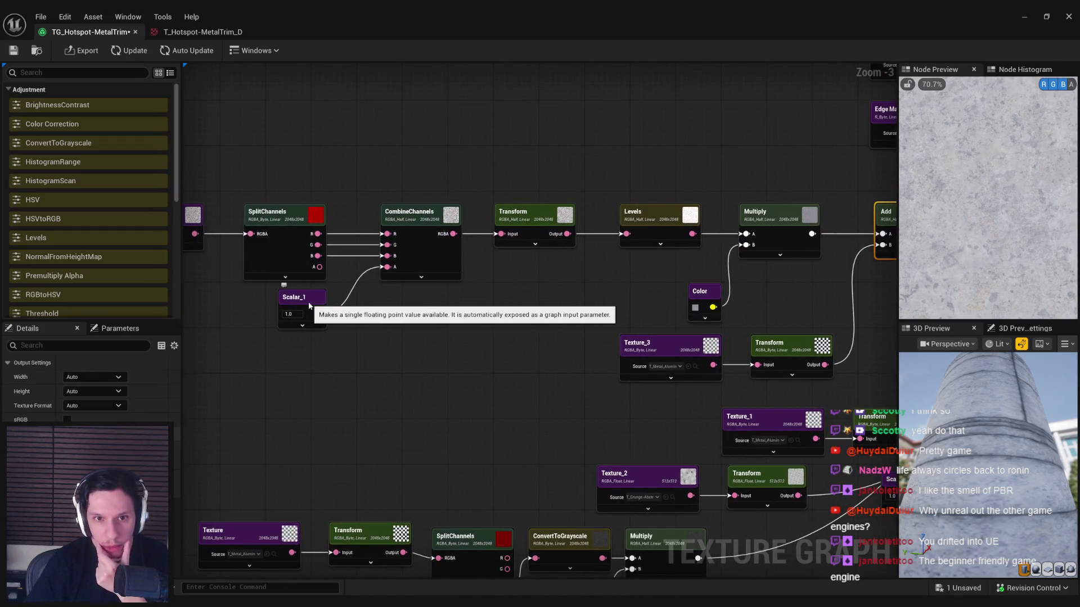
scroll(494, 287, "down", 1)
left_click_drag(477, 279, 515, 282)
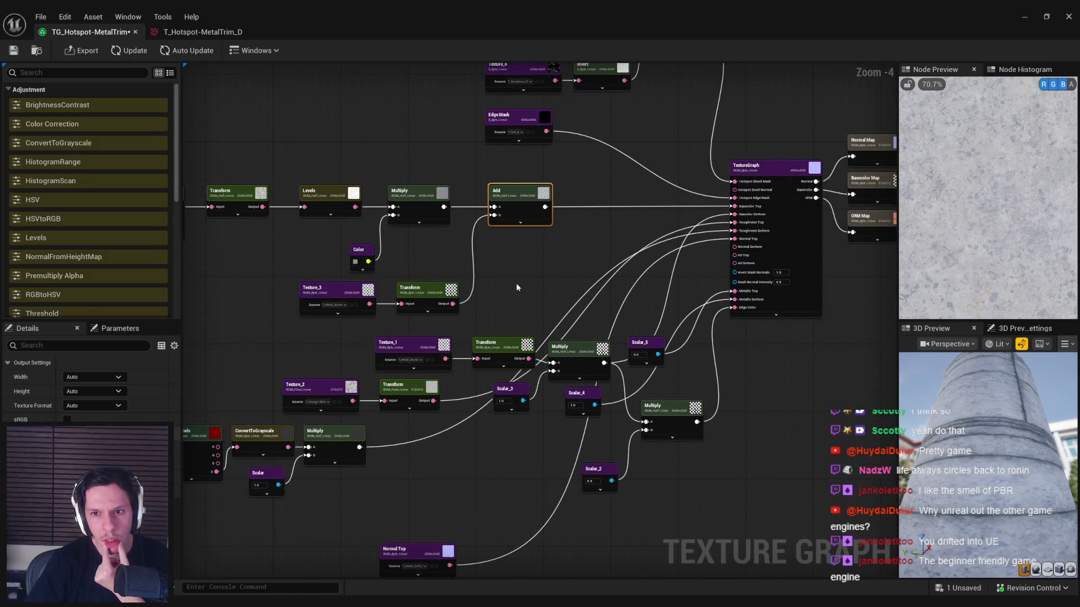
scroll(622, 273, "up", 1)
left_click_drag(622, 273, 266, 349)
scroll(530, 296, "up", 1)
left_click(630, 211)
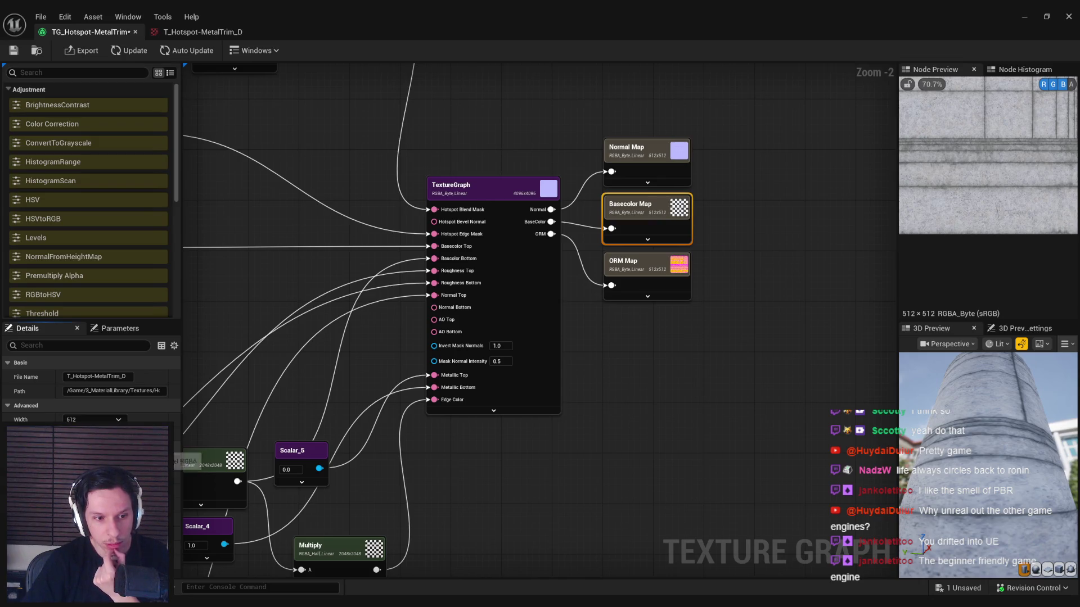
Step: Spread out the three output map nodes, with Normal Map higher and ORM Map lower, and preview ORM
left_click_drag(583, 396, 528, 451)
left_click_drag(649, 433, 550, 191)
mouse_move(617, 292)
left_mouse_down()
mouse_move(718, 304)
mouse_move(808, 299)
left_mouse_up()
left_click_drag(792, 360, 799, 407)
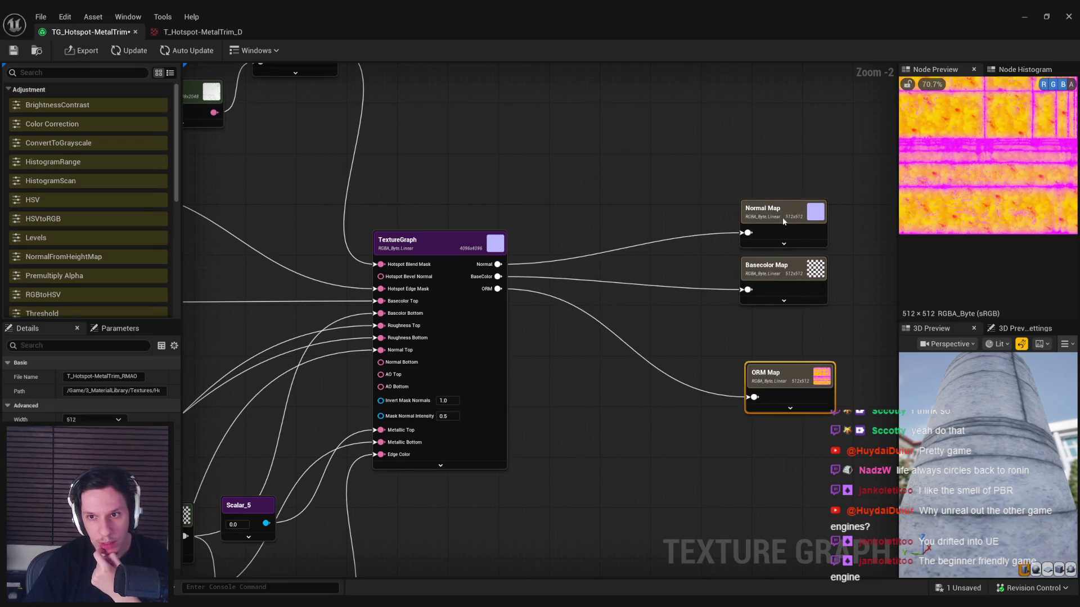
left_click_drag(782, 217, 774, 184)
left_click(781, 391)
Step: Add a SplitChannels node wired from BaseColor and move the Basecolor Map node further right
left_click_drag(498, 276, 555, 275)
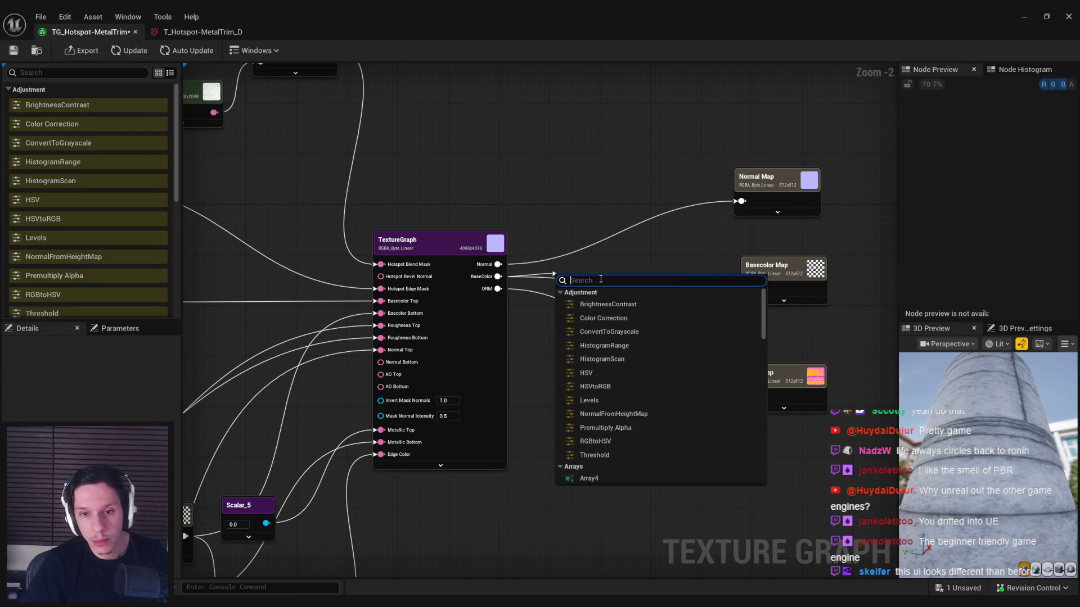
type("split")
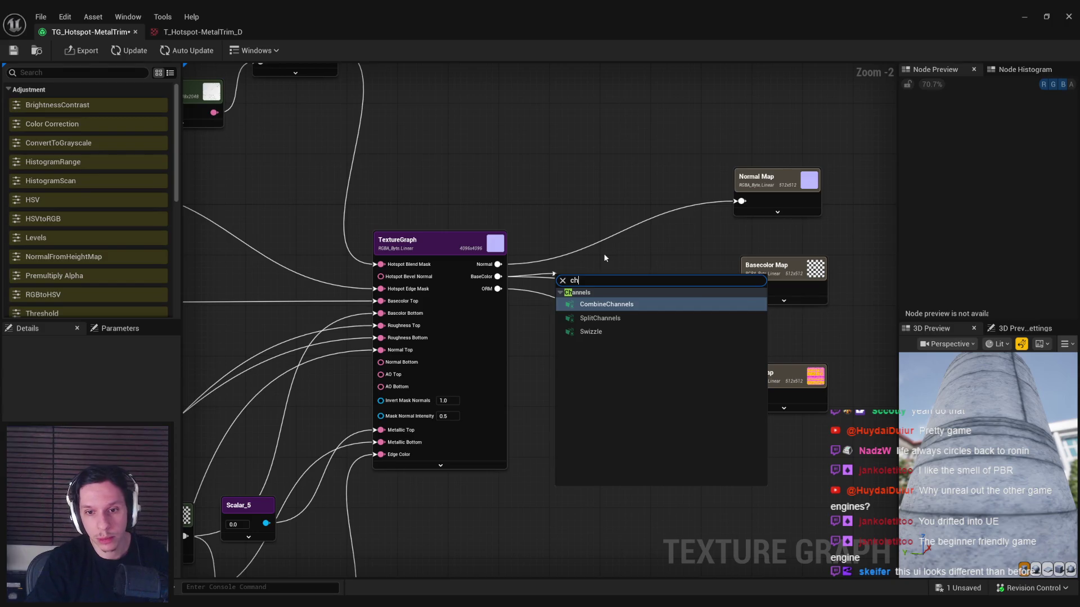
key("Return")
left_click_drag(590, 306, 741, 306)
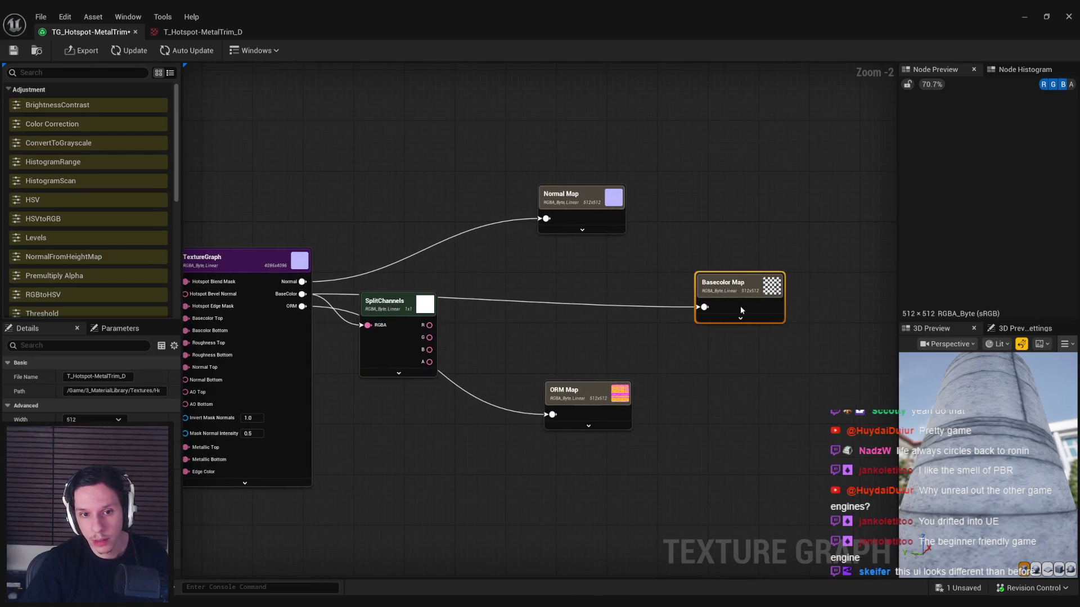
scroll(610, 297, "down", 4)
scroll(359, 302, "up", 2)
Step: Paste CombineChannels with a 1.0 Scalar in A, wire R, G, B across, and feed Basecolor Map
left_click(292, 333)
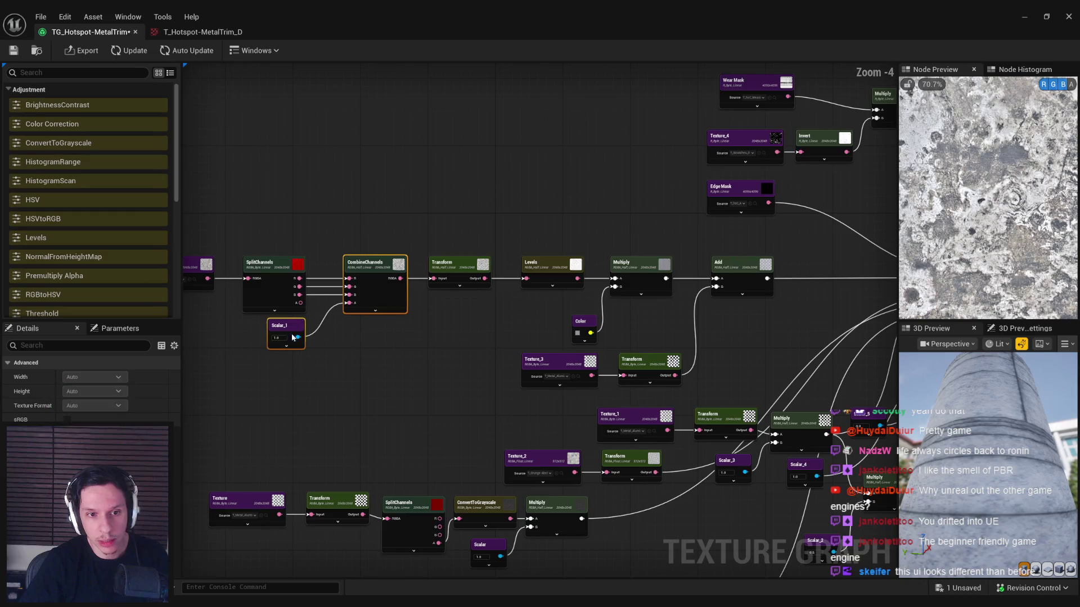
key("ctrl+z")
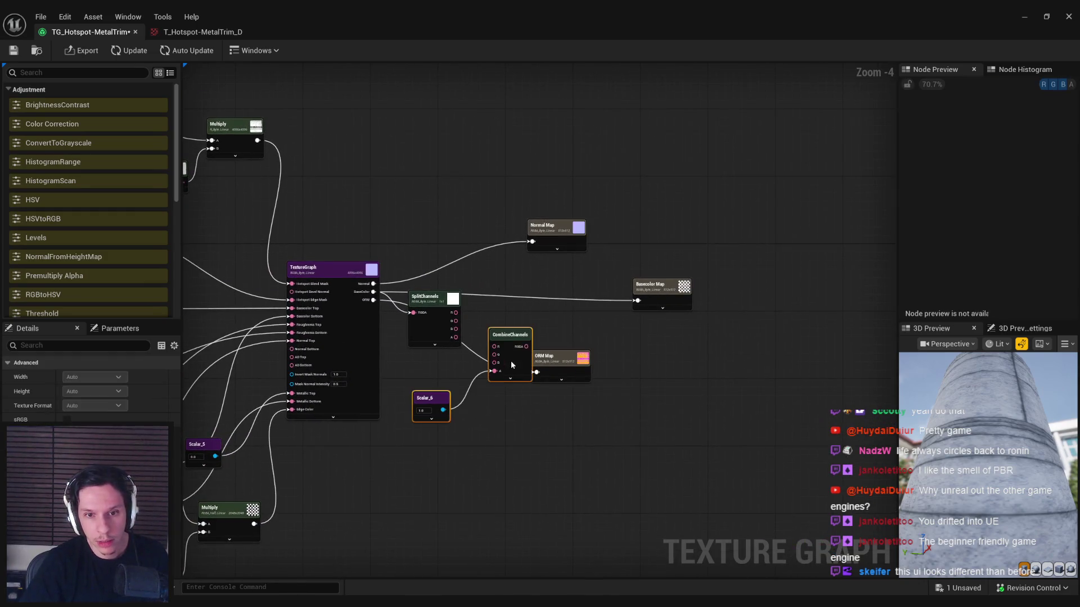
mouse_move(822, 305)
left_mouse_down()
mouse_move(797, 230)
mouse_move(636, 330)
left_mouse_up()
scroll(643, 275, "up", 1)
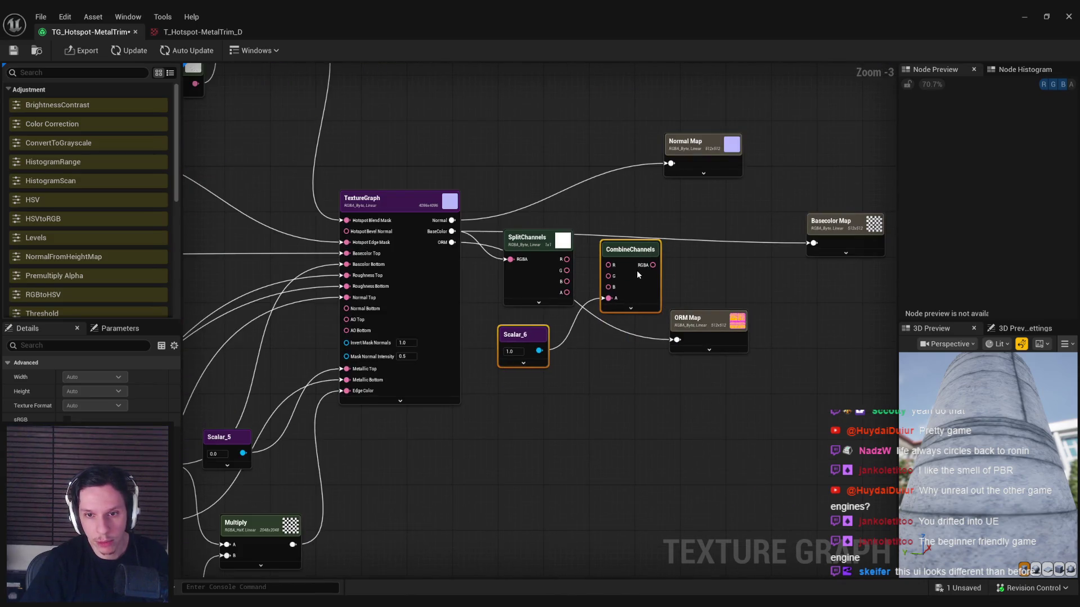
scroll(619, 298, "up", 2)
mouse_move(607, 284)
left_mouse_down()
mouse_move(557, 282)
mouse_move(607, 270)
mouse_move(555, 249)
left_mouse_up()
mouse_move(662, 256)
left_mouse_down()
mouse_move(872, 228)
mouse_move(727, 292)
left_mouse_up()
left_click(782, 233)
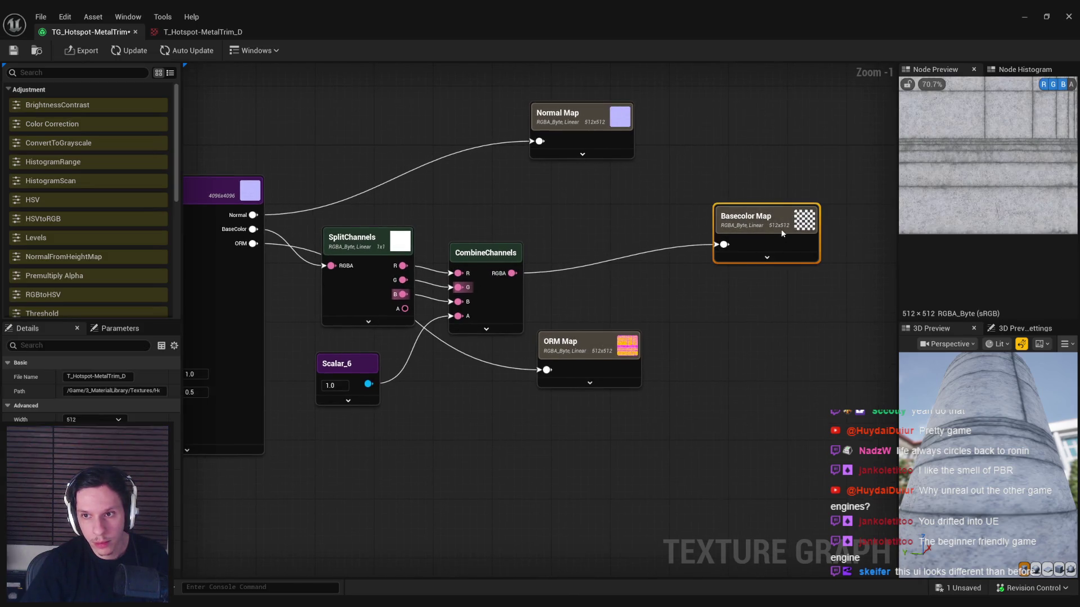
Step: Re-evaluate the graph, check the alpha in the node preview, tidy the output nodes, and save
left_click(118, 52)
left_click(1072, 84)
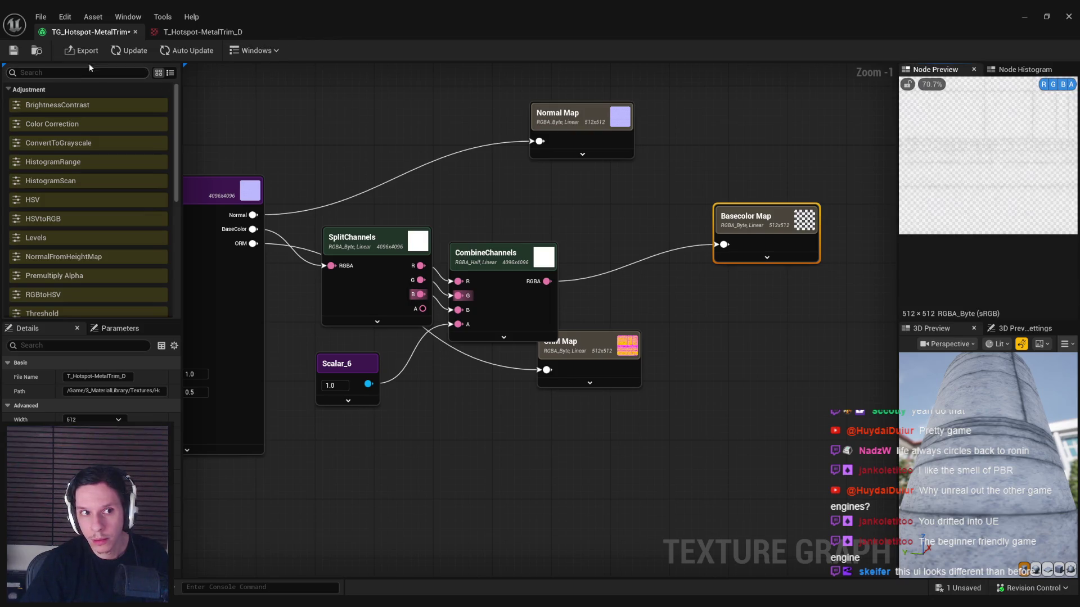
left_click(128, 50)
scroll(609, 195, "down", 1)
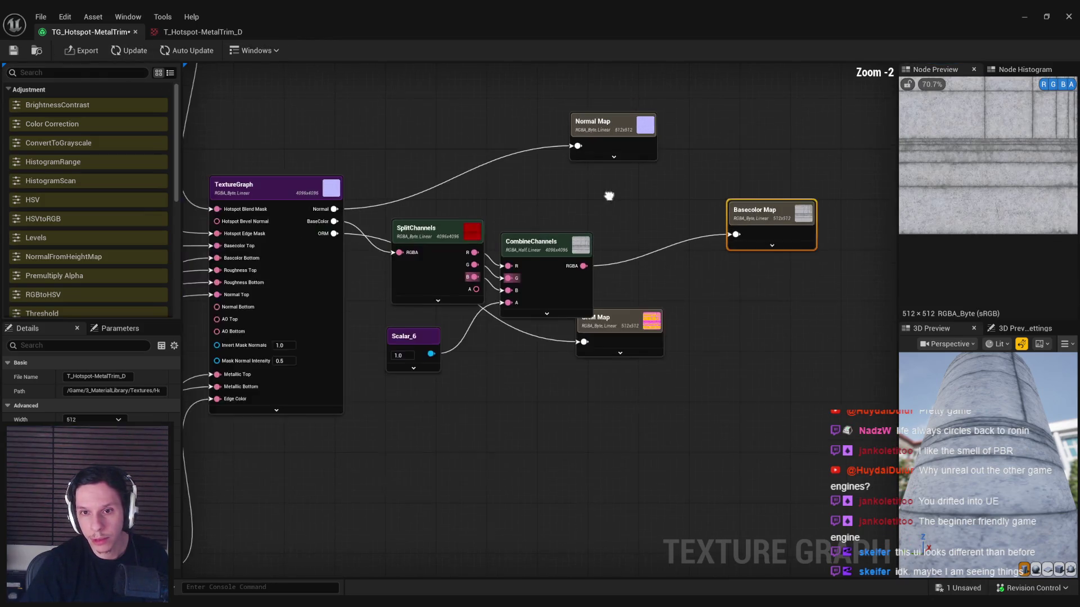
left_click_drag(609, 196, 621, 190)
mouse_move(652, 347)
left_mouse_down()
mouse_move(799, 393)
mouse_move(765, 409)
mouse_move(764, 421)
left_mouse_up()
left_click_drag(878, 427, 641, 79)
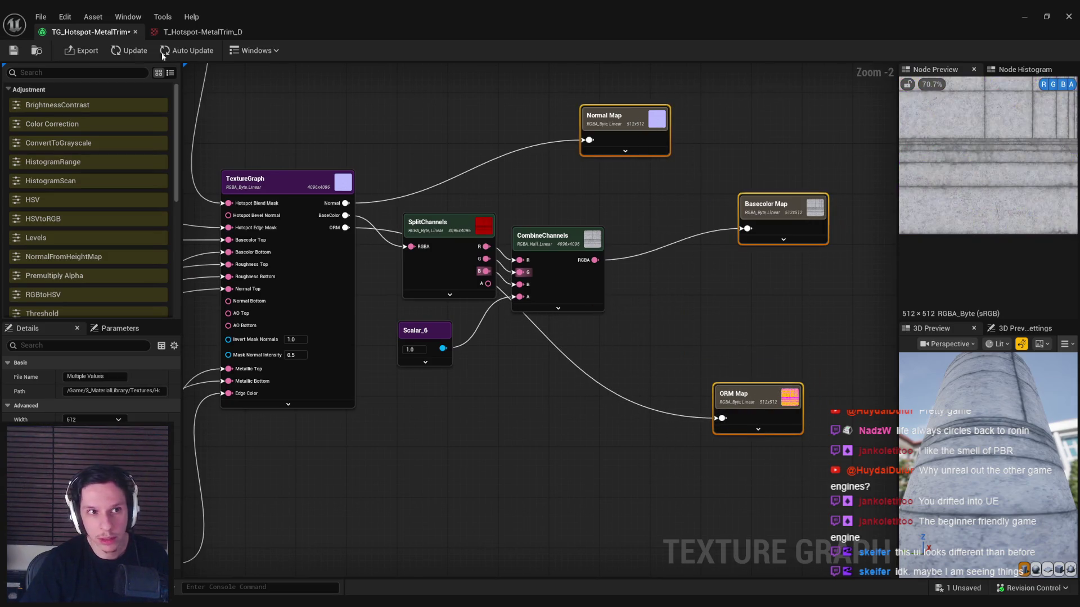
left_click(95, 52)
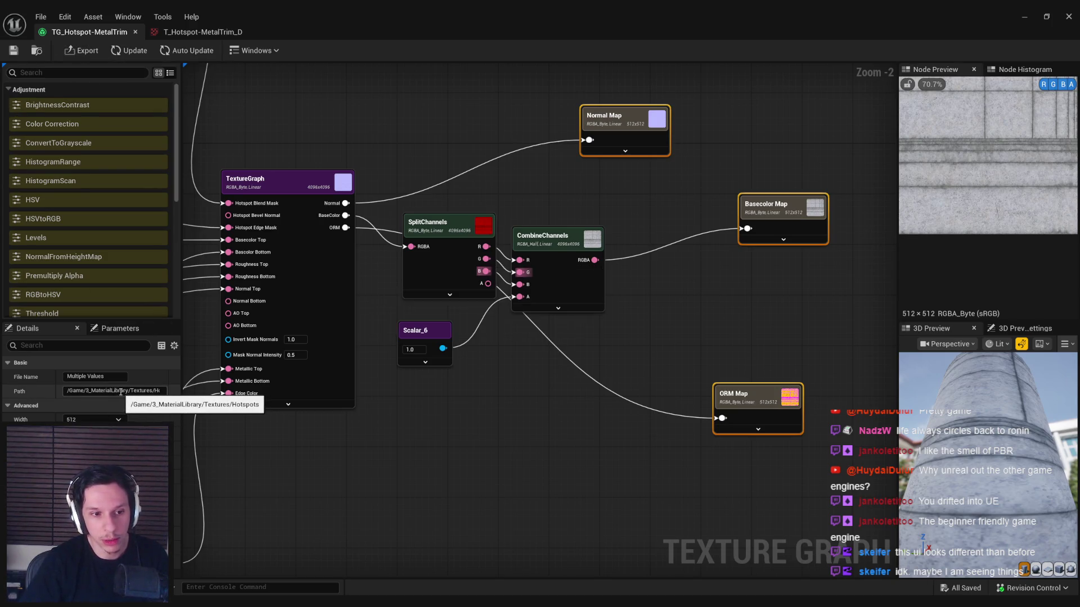
Step: Correct the export Path in Details so it ends in /Game/3_MaterialLibrary/Hotspots
left_click_drag(120, 391, 275, 395)
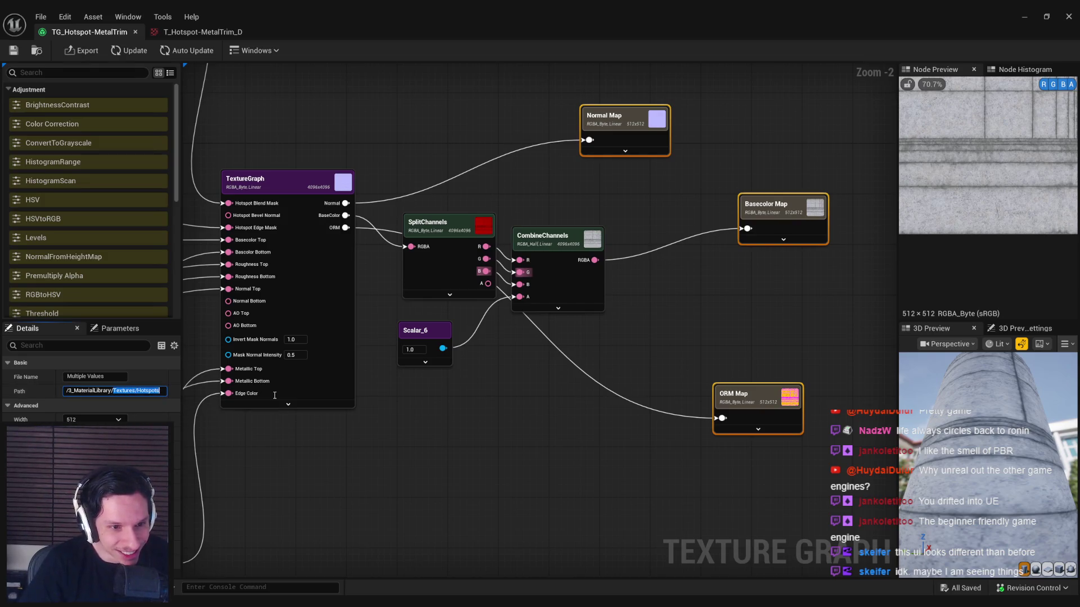
type("H")
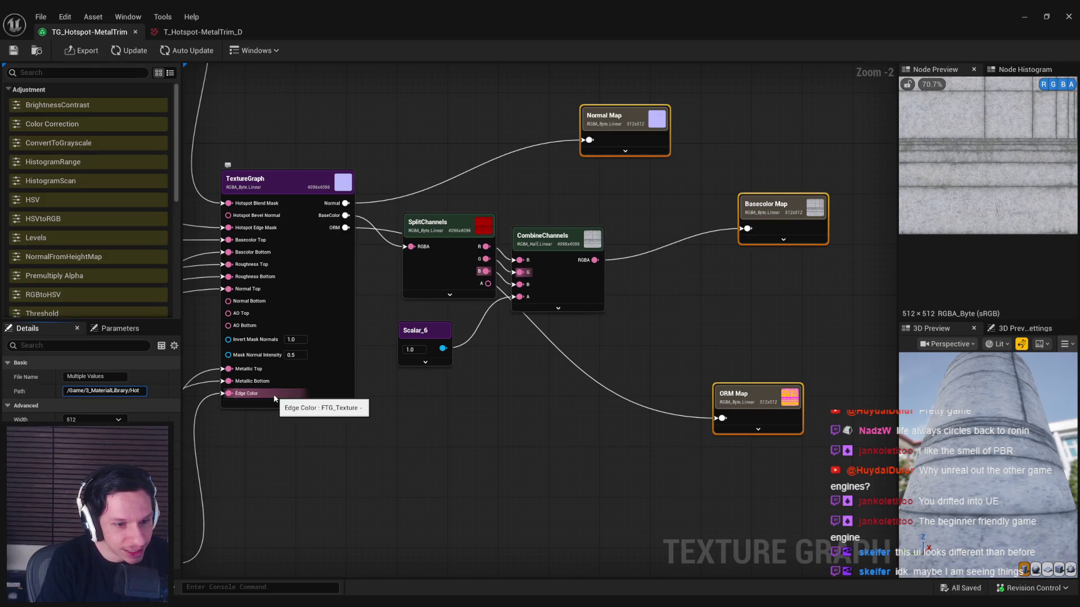
mouse_move(427, 9)
left_mouse_down()
mouse_move(454, 59)
mouse_move(471, 60)
left_mouse_up()
double_click(471, 60)
left_click(183, 392)
left_click(183, 392)
type("spots")
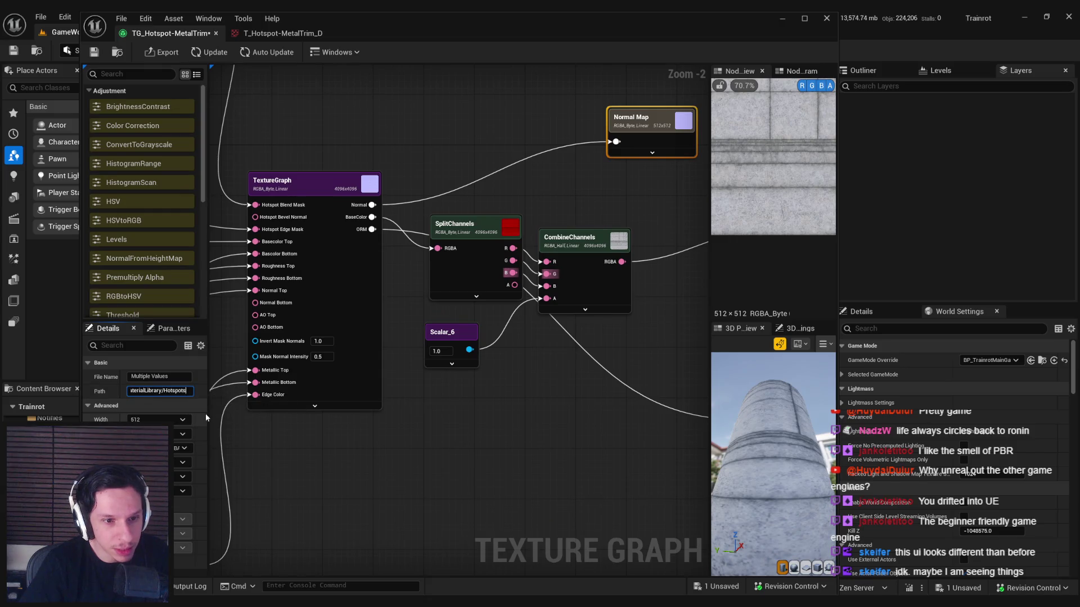
Step: Restore the texture graph window and show the Hotspots folder's assets
left_click(175, 52)
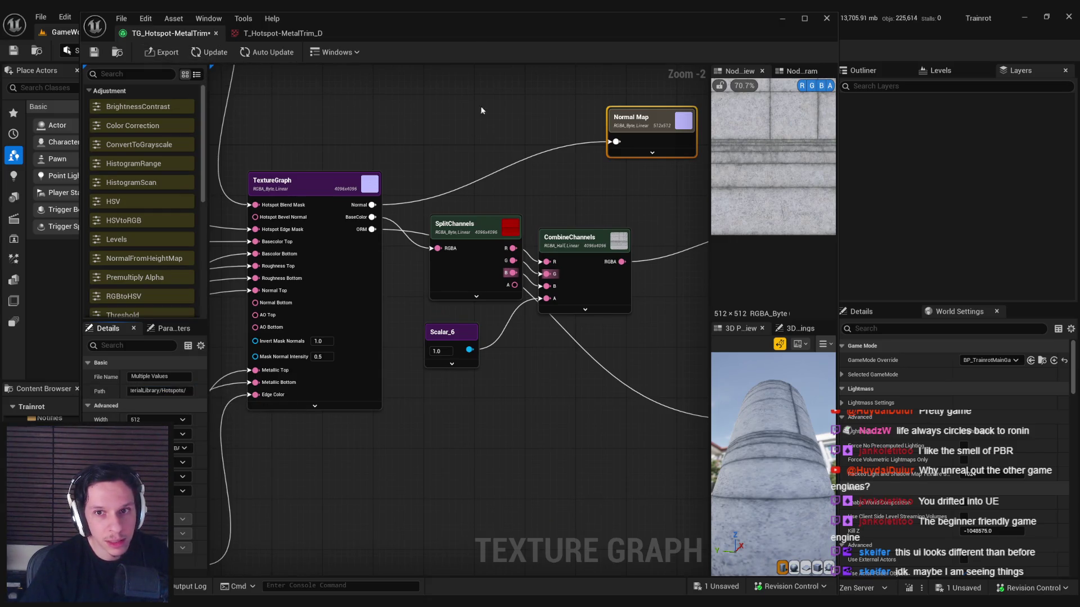
double_click(464, 31)
left_click_drag(338, 196, 328, 203)
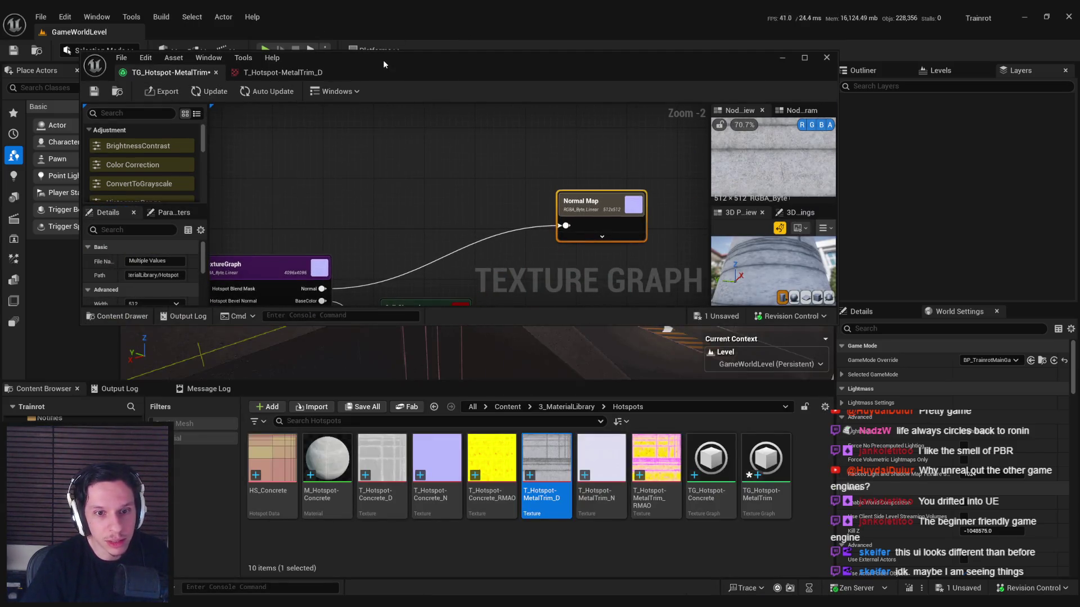
Step: Export the graph's output maps, inspect T_Hotspot-MetalTrim_D, then close it and maximize the graph
left_click(162, 92)
left_click(546, 416)
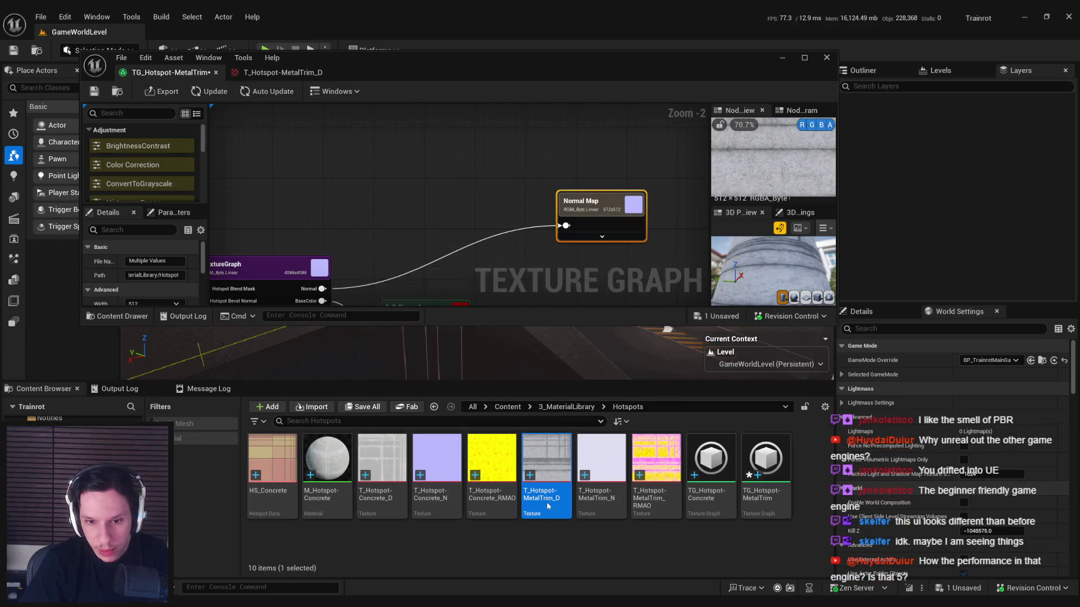
double_click(546, 466)
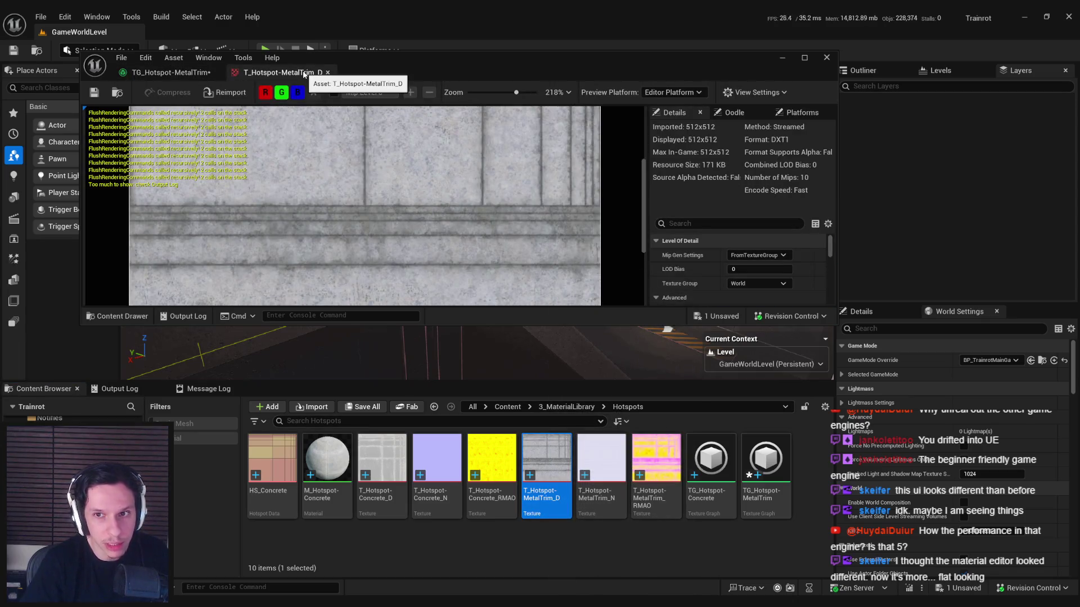
left_click(328, 72)
double_click(329, 67)
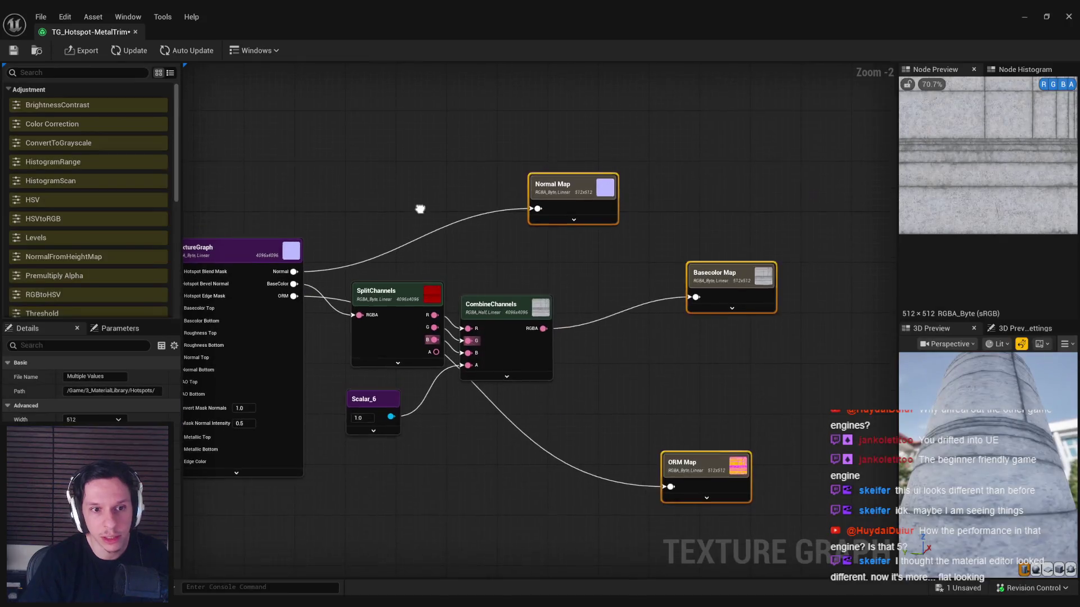
Step: Save the texture graph and review its nodes through to the Normal and ORM Map outputs
key("ctrl+s")
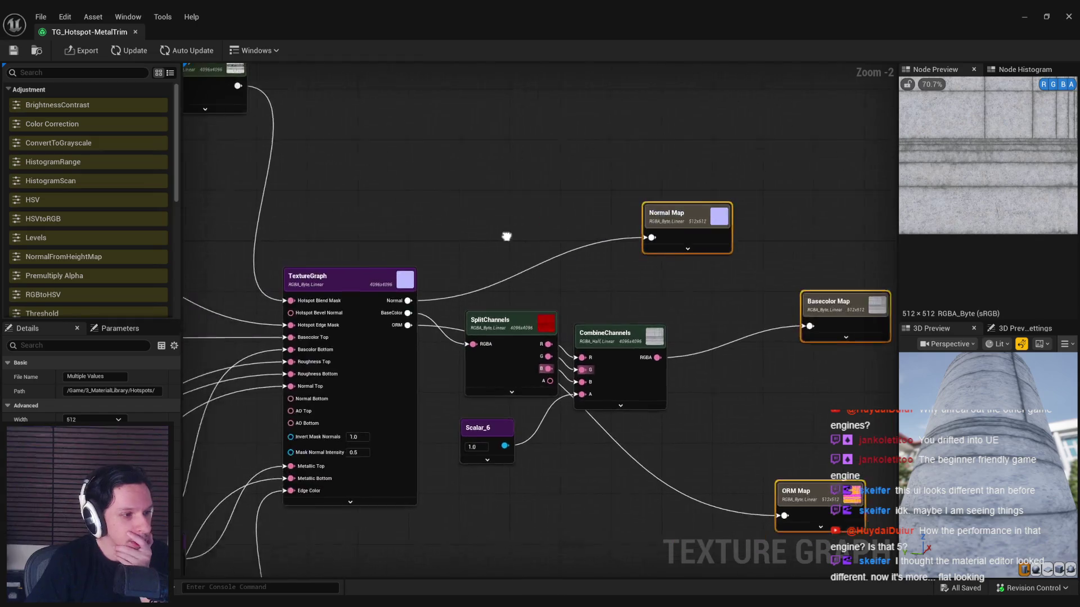
scroll(507, 234, "down", 2)
scroll(348, 271, "up", 1)
scroll(348, 272, "down", 1)
mouse_move(348, 272)
left_mouse_down()
mouse_move(525, 287)
mouse_move(543, 309)
mouse_move(573, 315)
mouse_move(613, 306)
left_mouse_up()
scroll(613, 309, "up", 2)
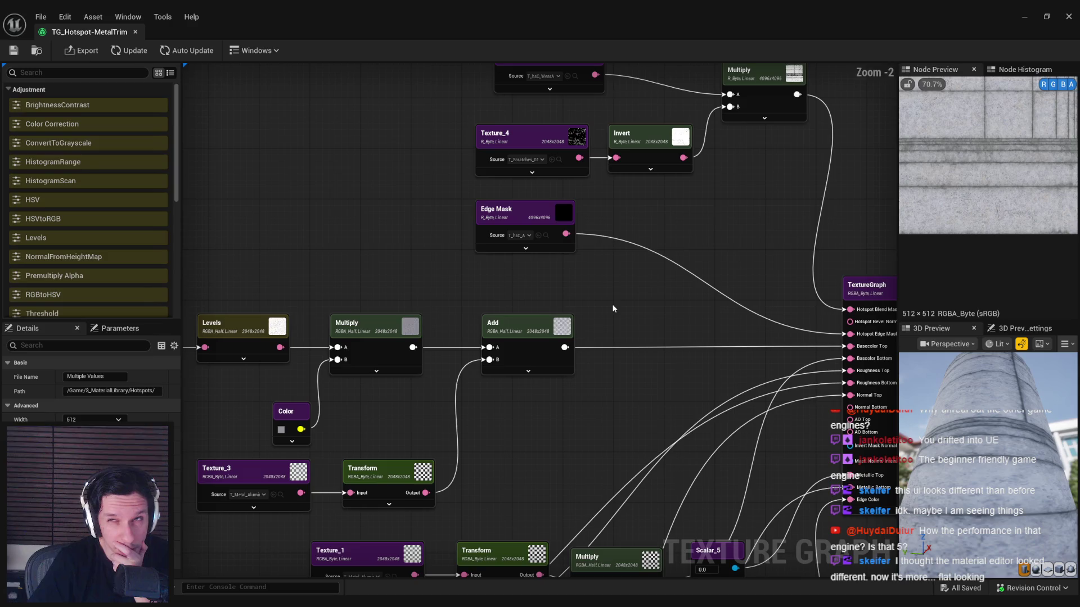
scroll(613, 384, "down", 1)
left_click_drag(613, 384, 684, 308)
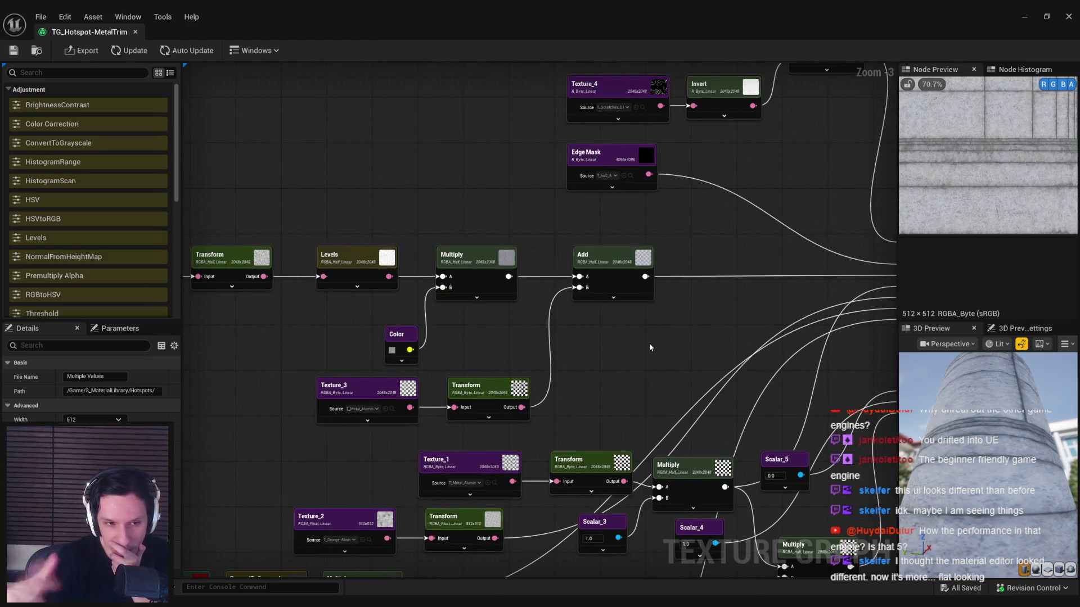
left_click_drag(644, 349, 522, 374)
scroll(522, 374, "down", 2)
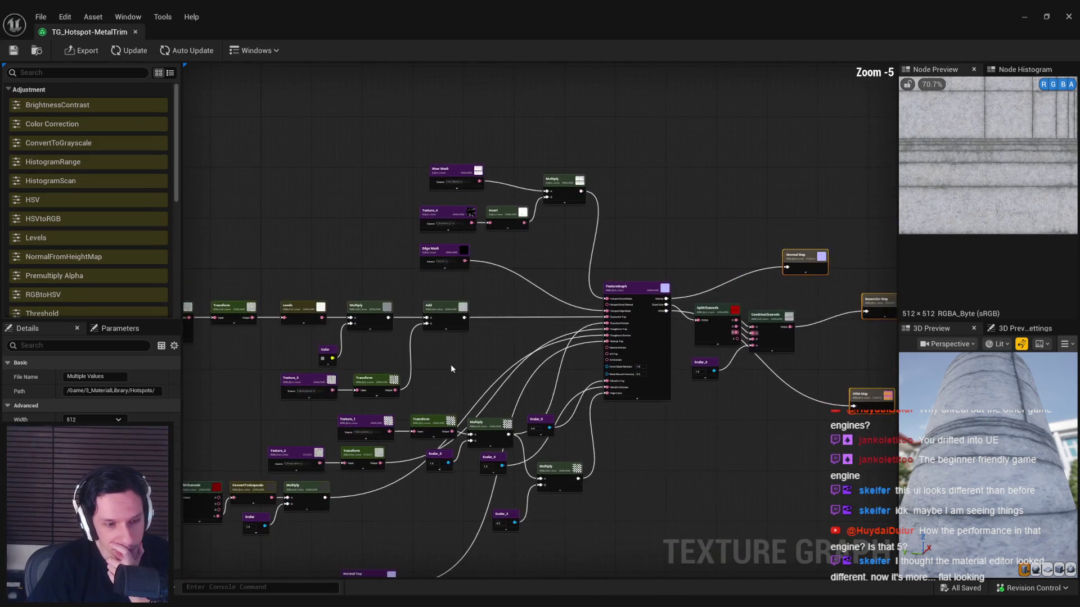
left_click_drag(424, 485, 411, 401)
scroll(430, 308, "up", 1)
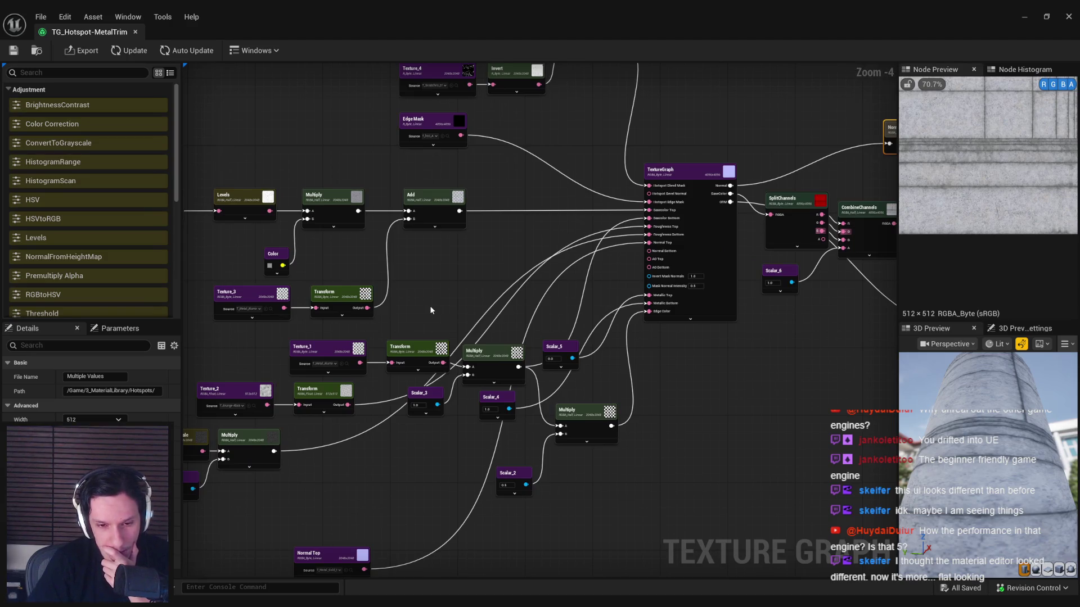
mouse_move(430, 310)
left_mouse_down()
mouse_move(367, 313)
mouse_move(440, 261)
mouse_move(308, 384)
left_mouse_up()
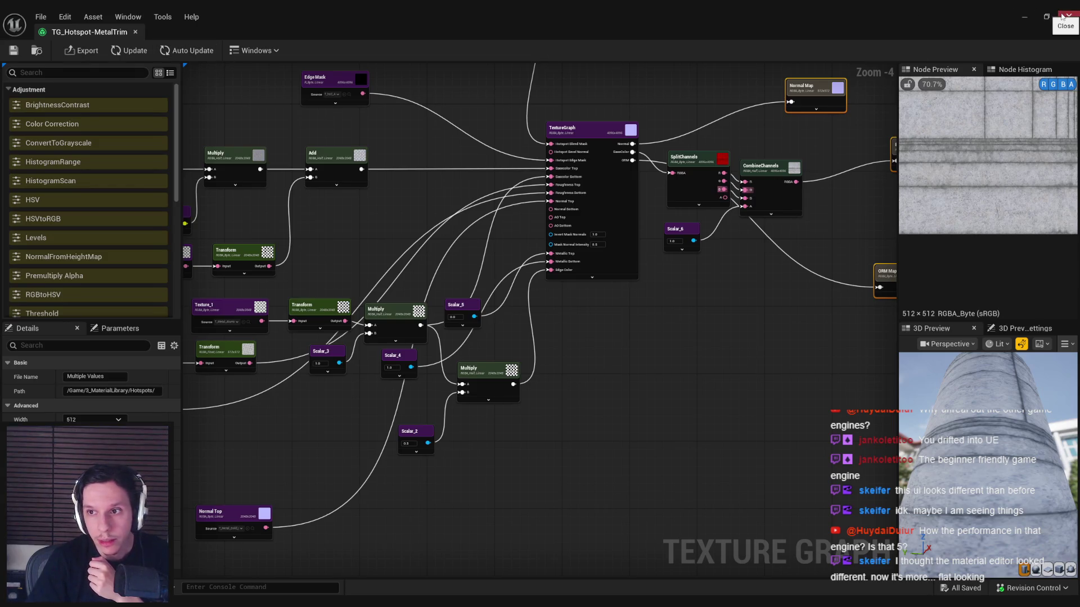
Step: Close the texture graph, duplicate M_Hotspot-Concrete as M_Hotspot-PaintedMetalTrim, and open it
left_click(15, 50)
key("alt+Tab")
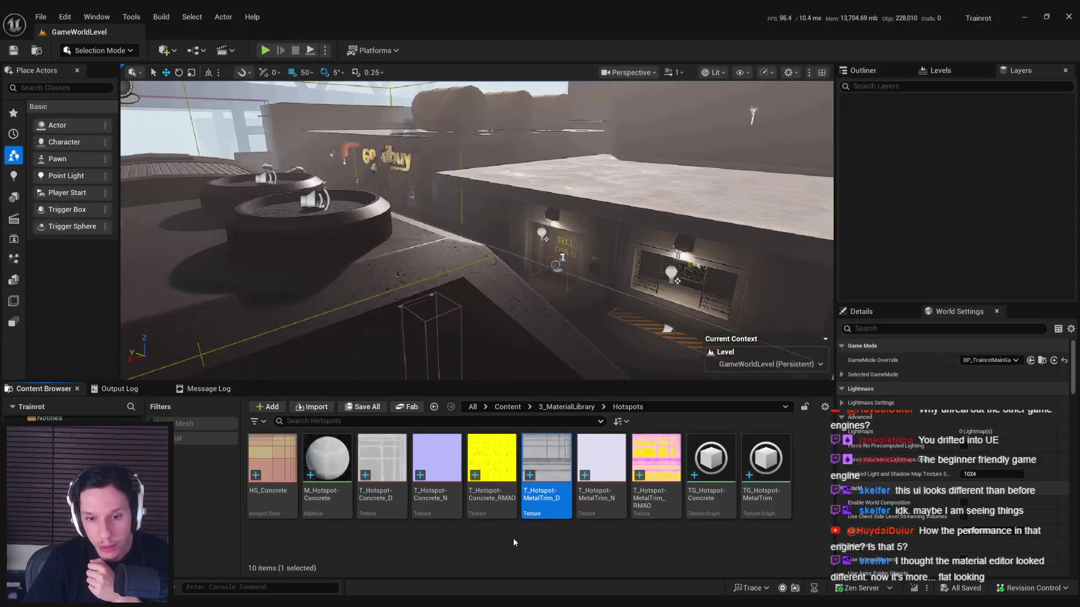
right_click(391, 518)
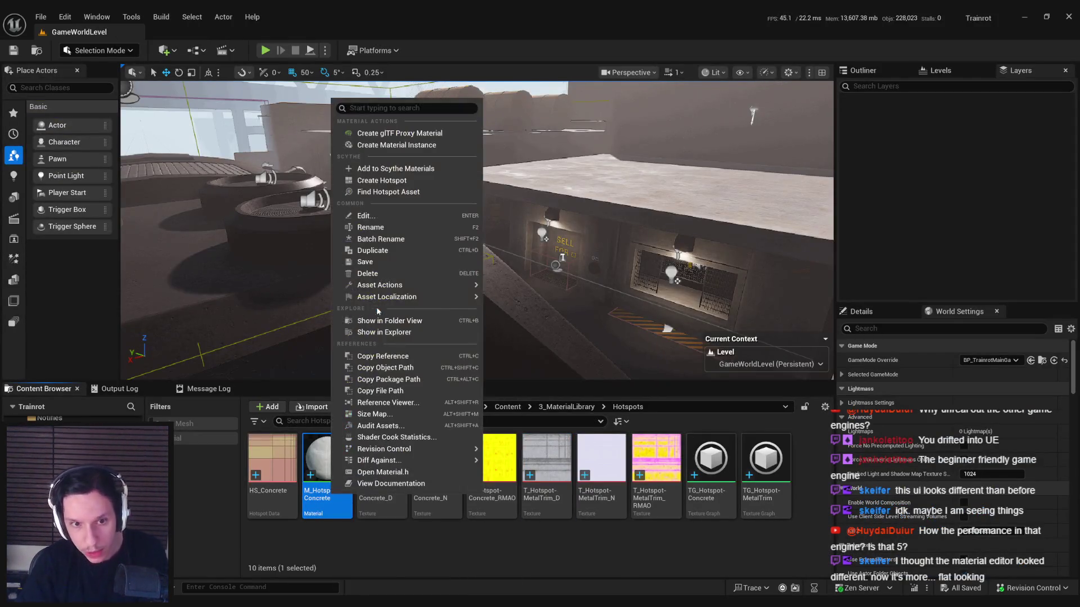
left_click(378, 252)
key("End")
type("PaintedMetalTrim")
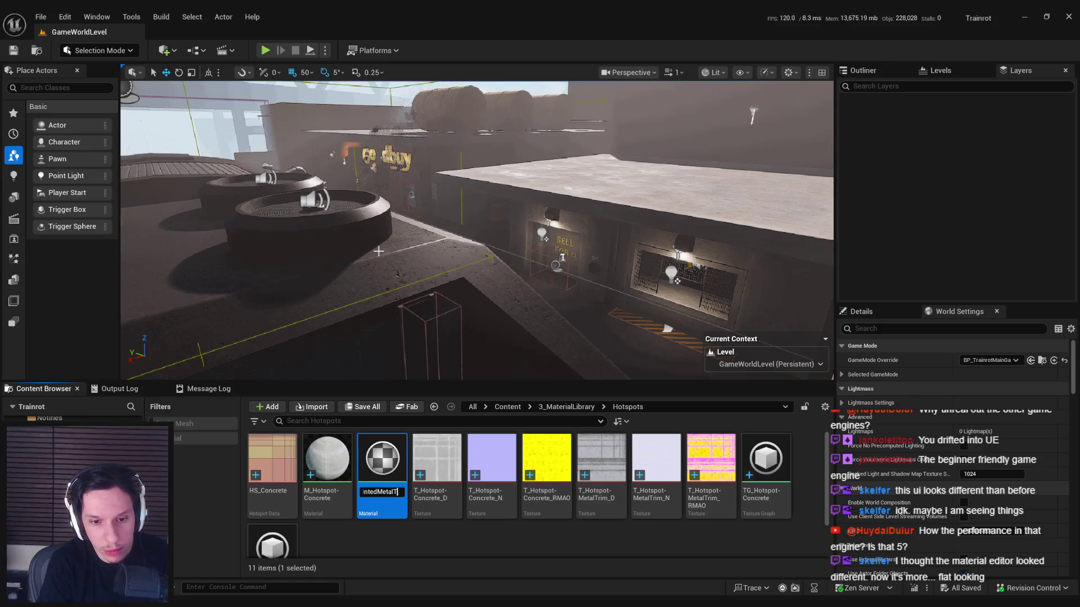
key("Return")
double_click(388, 493)
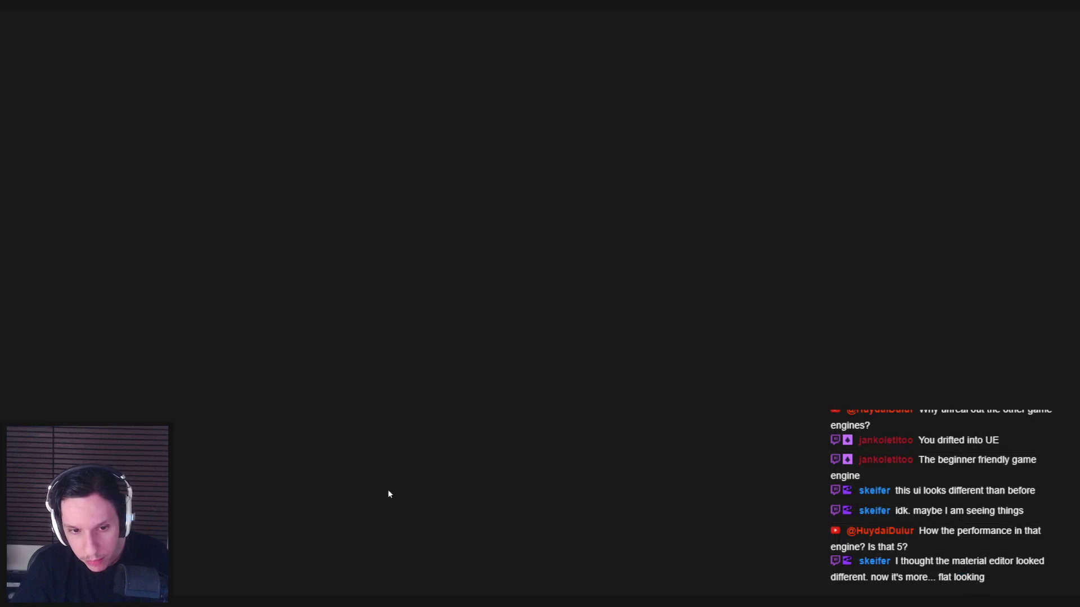
Step: Assign a different texture to the first Texture Sample
scroll(555, 170, "down", 2)
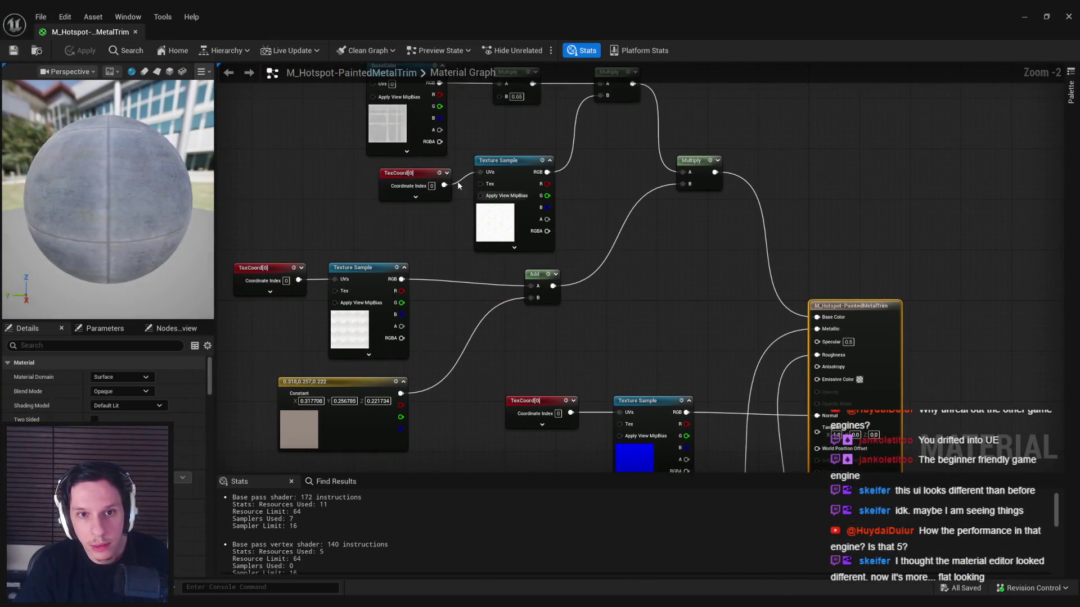
scroll(112, 393, "down", 3)
left_click(168, 527)
left_click(213, 454)
Step: Swap the middle Texture Sample's texture, checking T_Abstract_03 and T_Abstract_01 in the viewer
left_click_drag(491, 313, 601, 281)
left_click(461, 291)
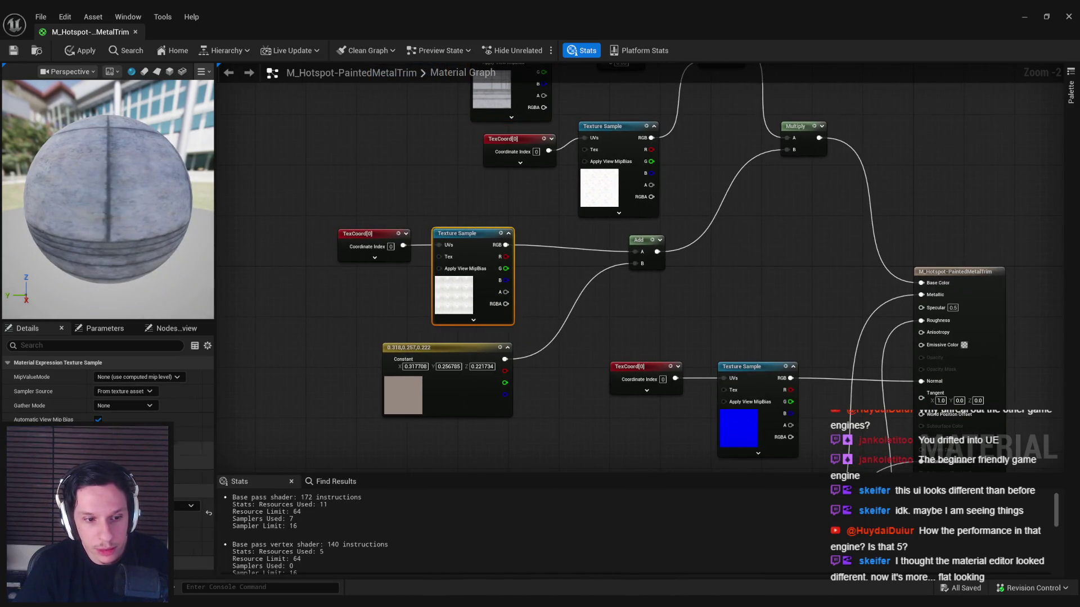
left_click(169, 506)
left_click(155, 280)
scroll(397, 316, "up", 2)
left_click(247, 31)
mouse_move(577, 354)
left_mouse_down()
mouse_move(466, 253)
mouse_move(589, 345)
left_mouse_up()
left_click(179, 505)
left_click(164, 412)
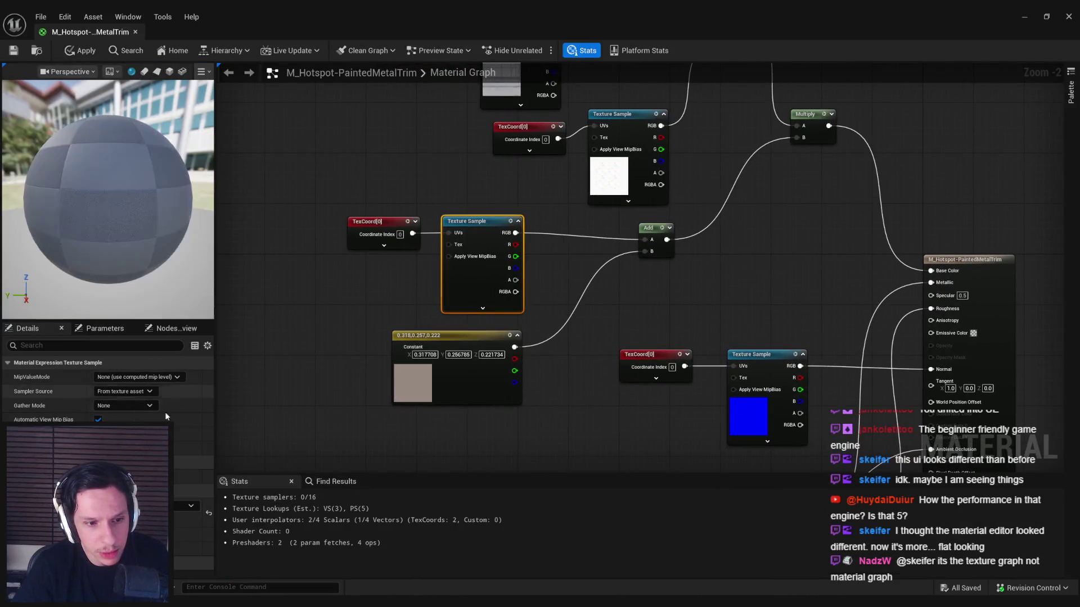
double_click(464, 282)
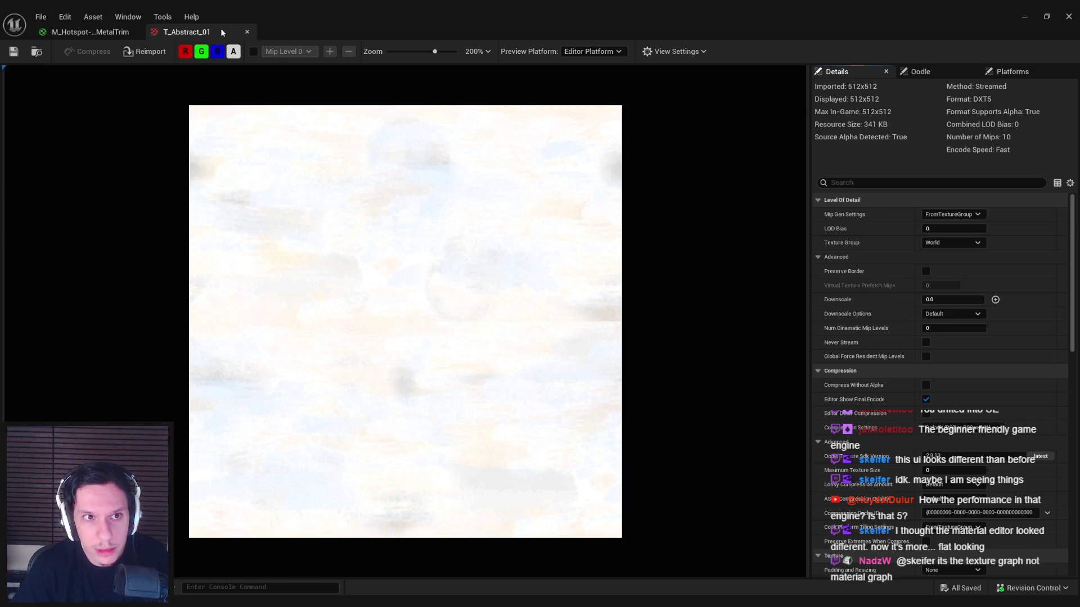
left_click(247, 32)
Step: Set the Constant3Vector colour to pure white in the Color Picker
mouse_move(642, 299)
left_mouse_down()
mouse_move(605, 325)
mouse_move(485, 289)
left_mouse_up()
left_click_drag(491, 372, 445, 279)
left_click(265, 204)
left_click(102, 377)
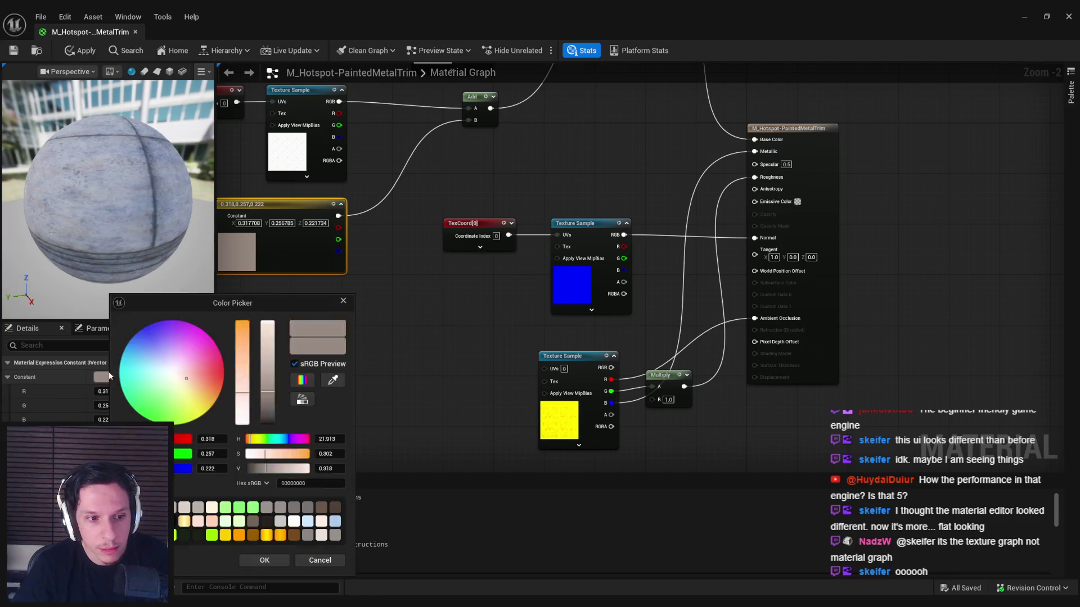
left_click_drag(265, 454, 243, 445)
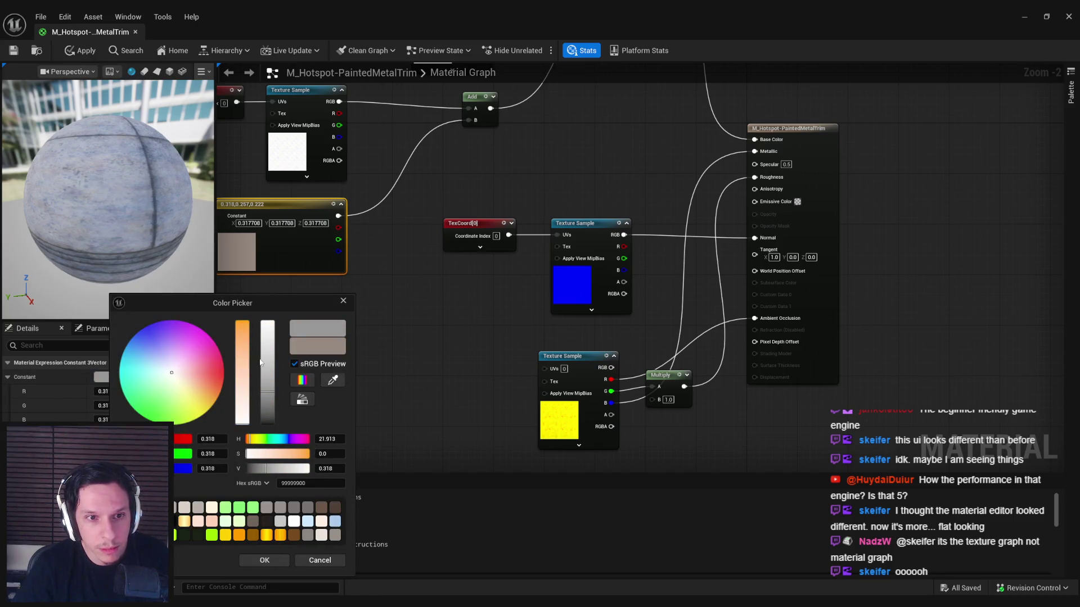
left_click_drag(262, 363, 264, 318)
left_click(264, 560)
Step: Delete the constant and Add nodes and wire the texture's RGB into Multiply B
left_click_drag(338, 277, 387, 383)
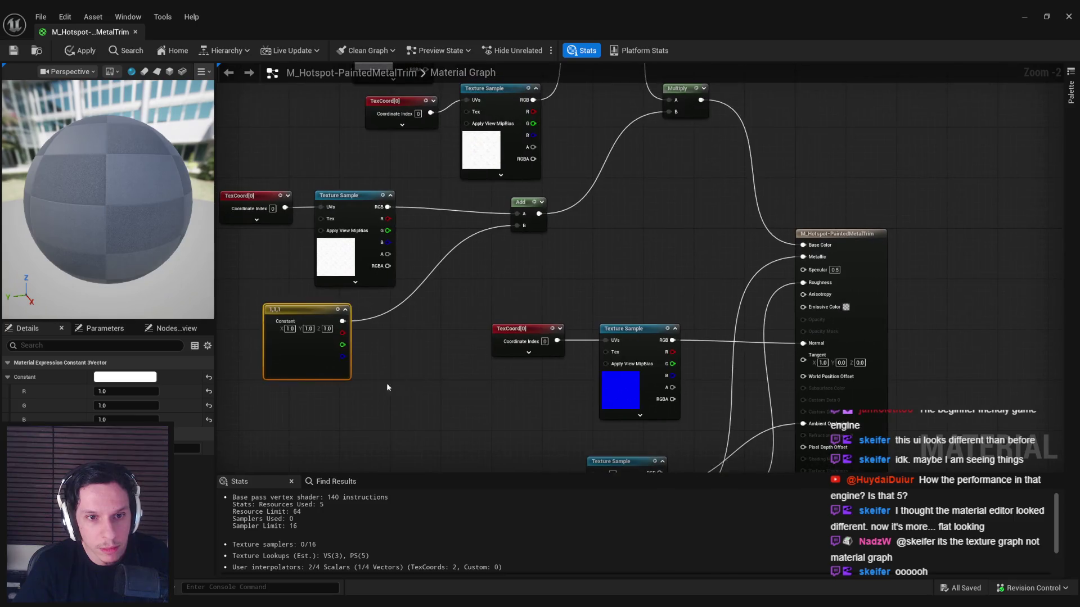
left_click(511, 206, "ctrl")
key("Delete")
mouse_move(387, 209)
left_mouse_down()
mouse_move(682, 112)
mouse_move(670, 112)
left_mouse_up()
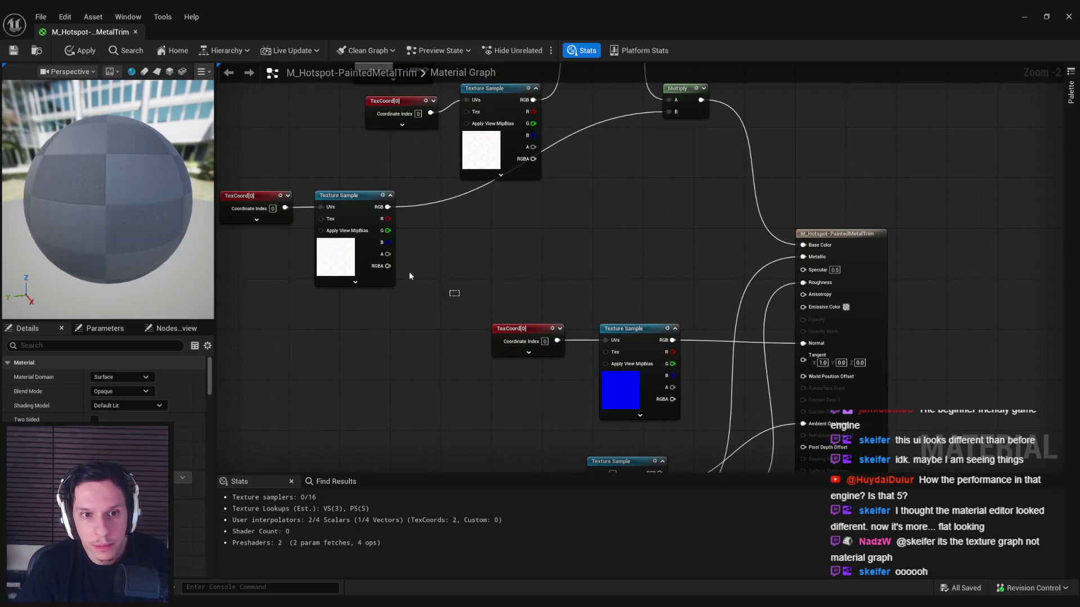
Step: Move the TexCoord and Texture Sample nodes right and down in the material graph
left_click_drag(450, 289, 222, 190)
left_click_drag(350, 265, 495, 279)
left_click(373, 340)
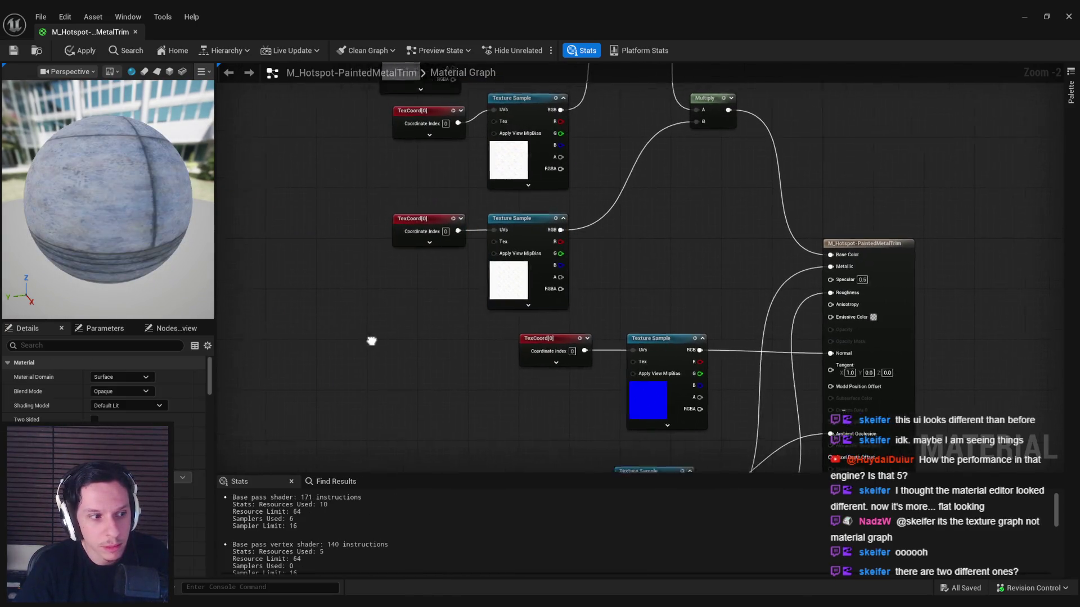
left_click_drag(374, 339, 395, 285)
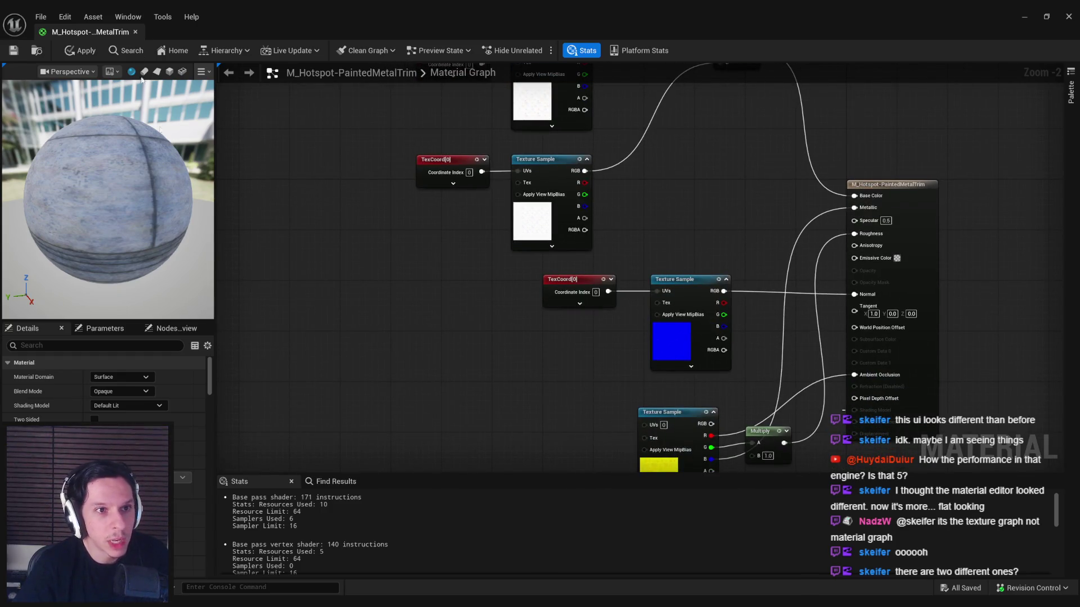
left_click_drag(493, 329, 372, 303)
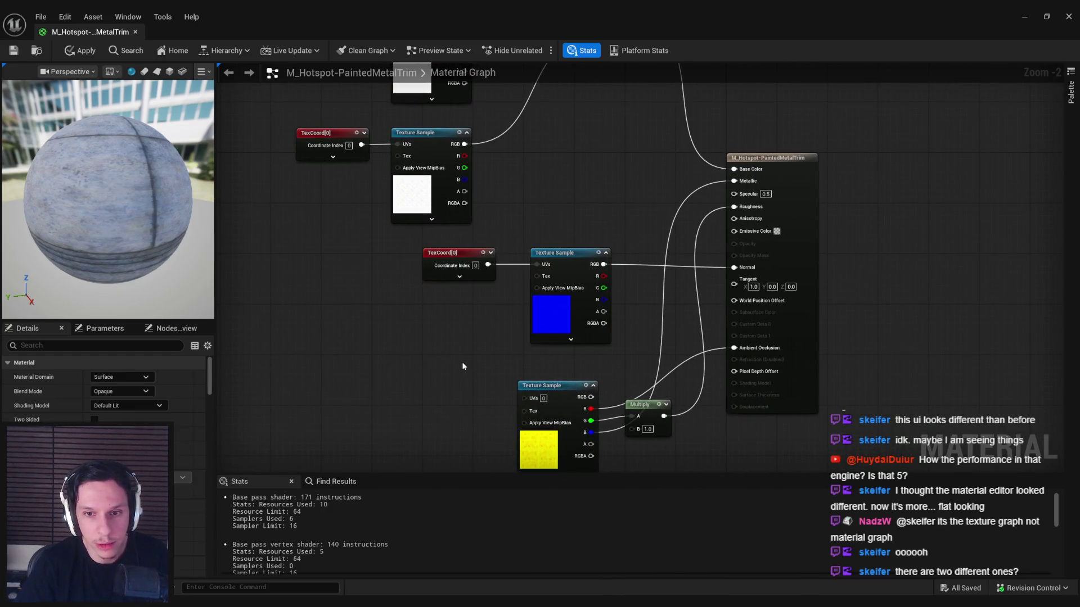
Step: Assign T_Hotspot-MetalTrim_RMAO to the yellow Texture Sample and apply the material
left_click(537, 329)
left_click_drag(276, 461, 271, 386)
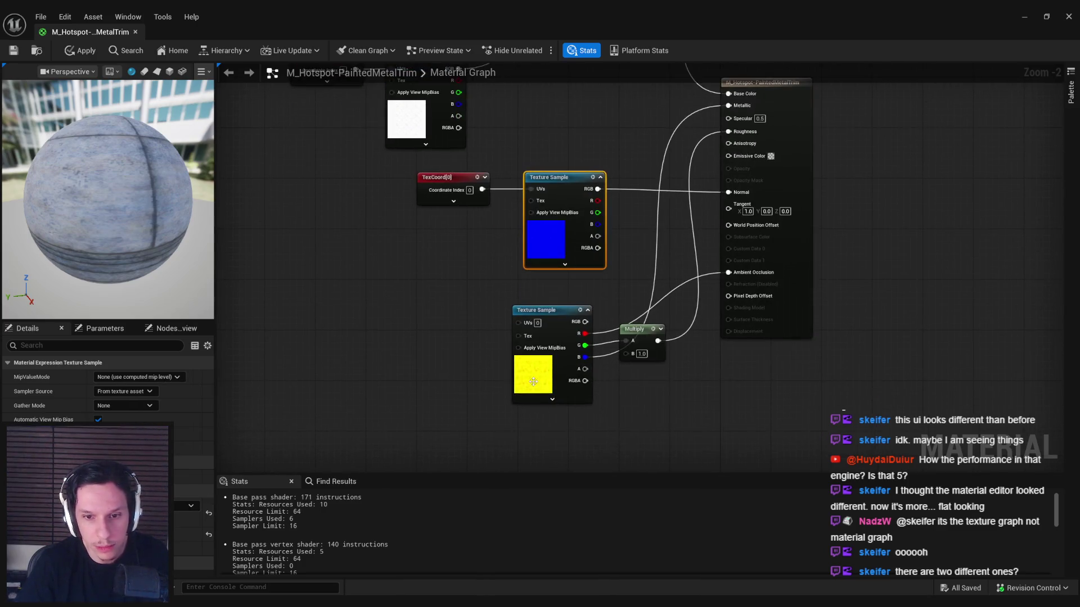
left_click(542, 364)
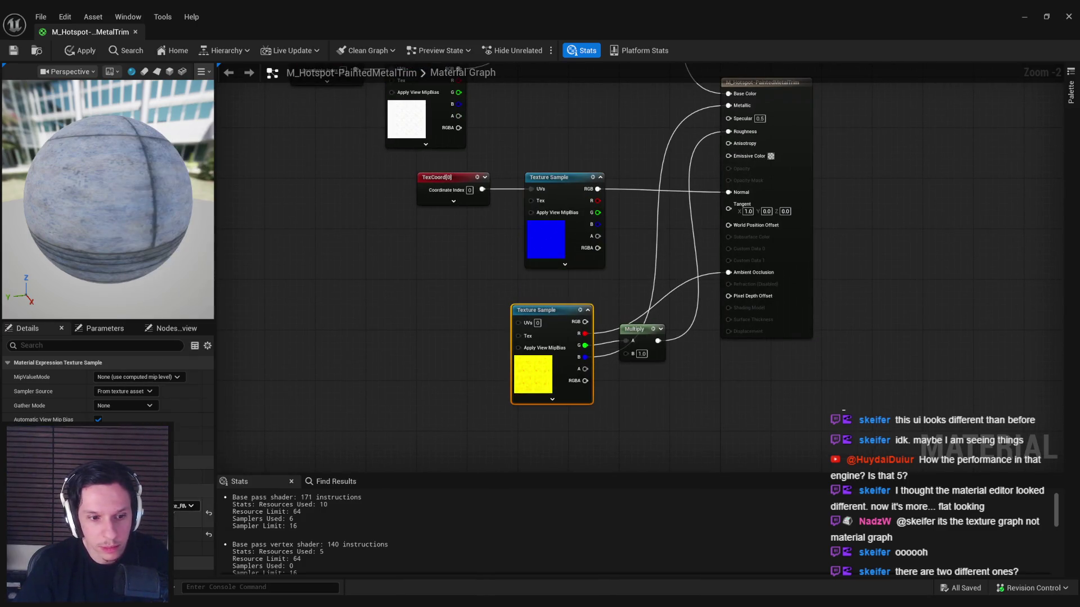
left_click(188, 506)
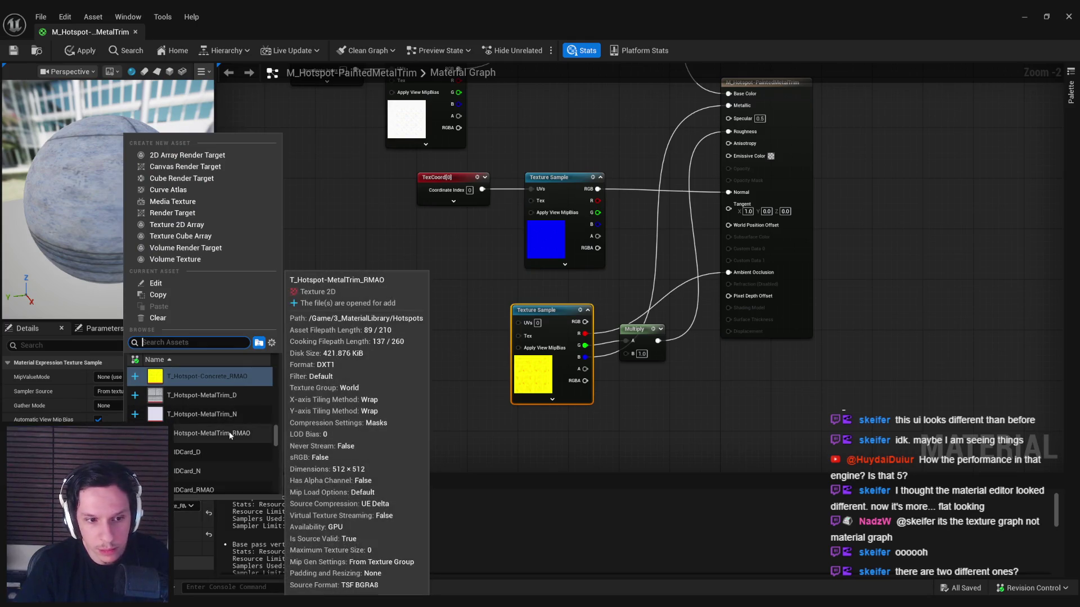
left_click(230, 433)
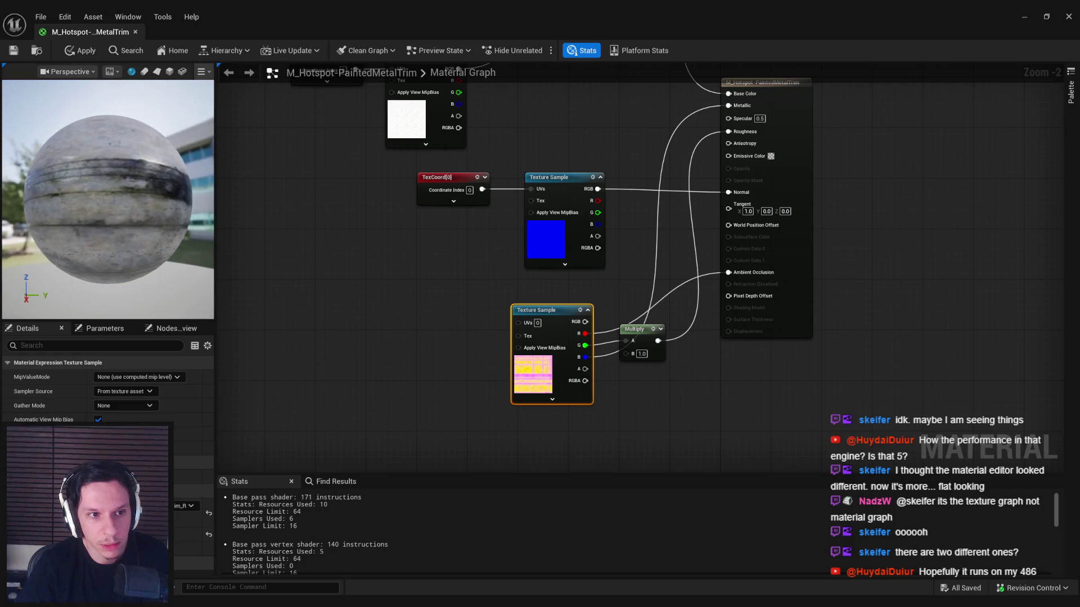
left_click(84, 52)
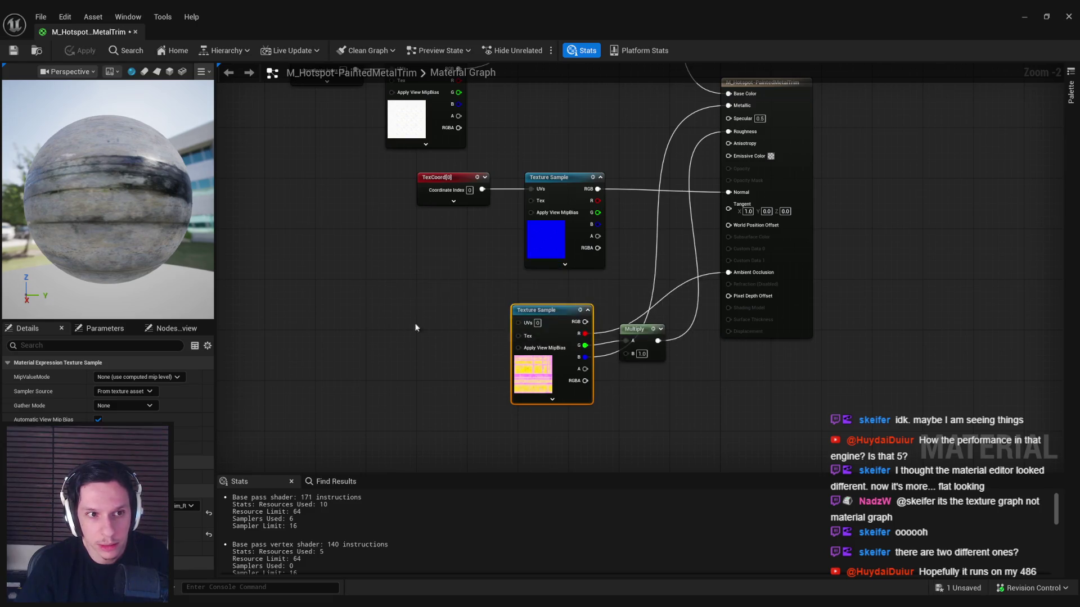
Step: Wire BaseColor RGB straight into Multiply A and delete the redundant 0.66 Multiply node
left_click_drag(125, 216, 163, 214)
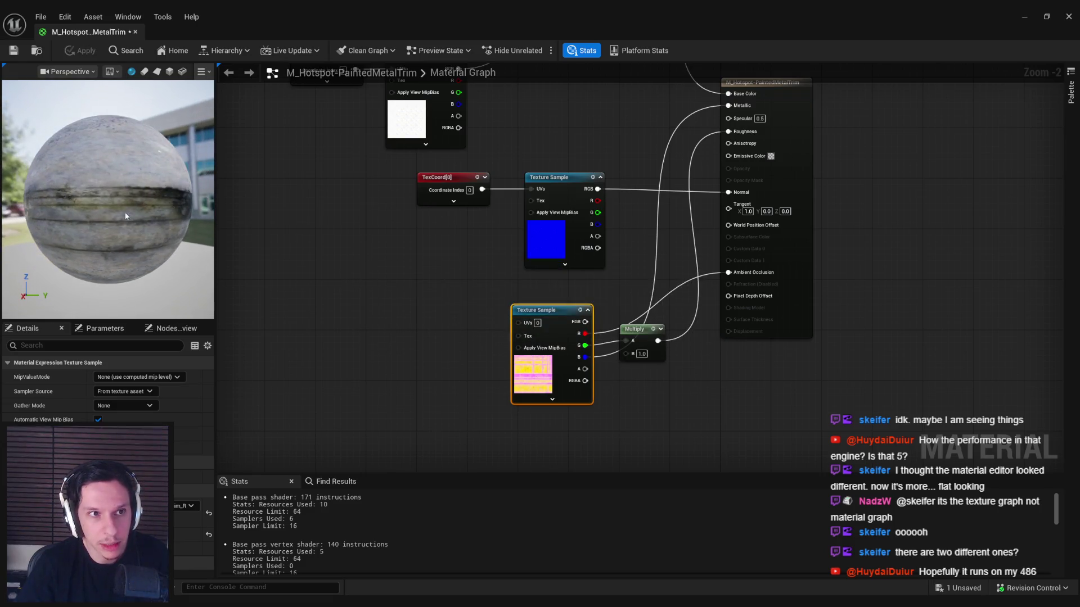
left_click(228, 72)
left_click(394, 169)
left_click_drag(431, 125, 593, 125)
left_click(503, 113)
key("Delete")
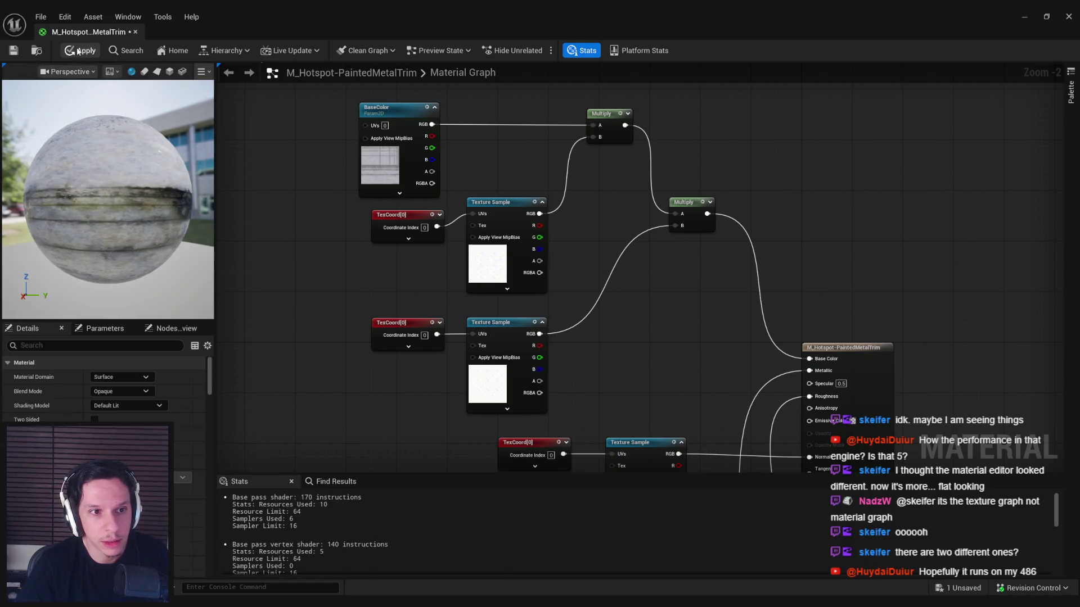
Step: Apply, assign the speckled texture to the lower white Texture Sample, and apply again
left_click(79, 51)
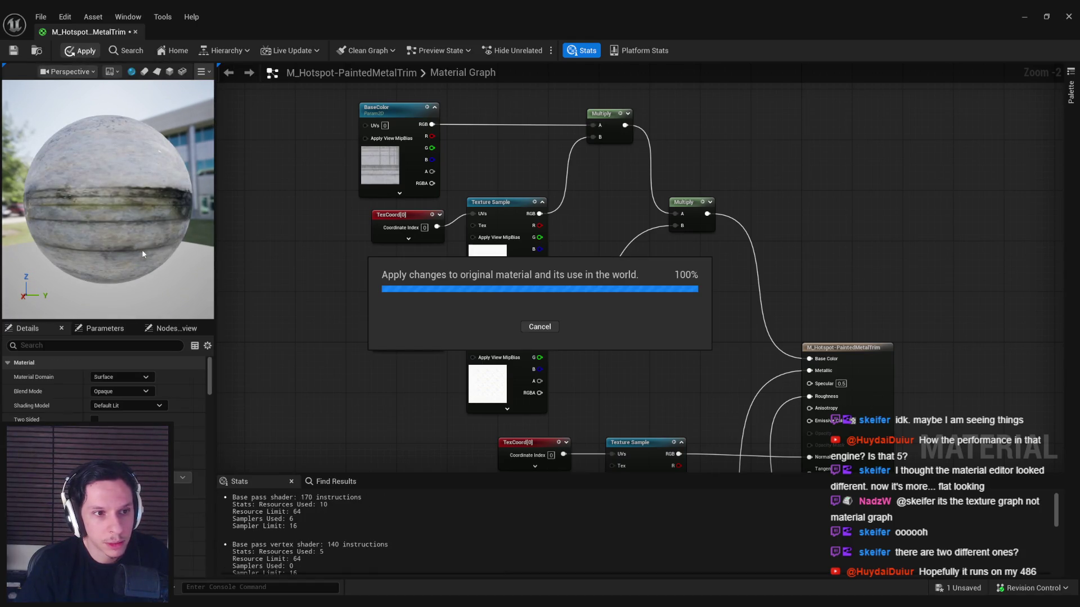
mouse_move(109, 232)
left_mouse_down()
mouse_move(151, 219)
mouse_move(161, 166)
left_mouse_up()
left_click(481, 263)
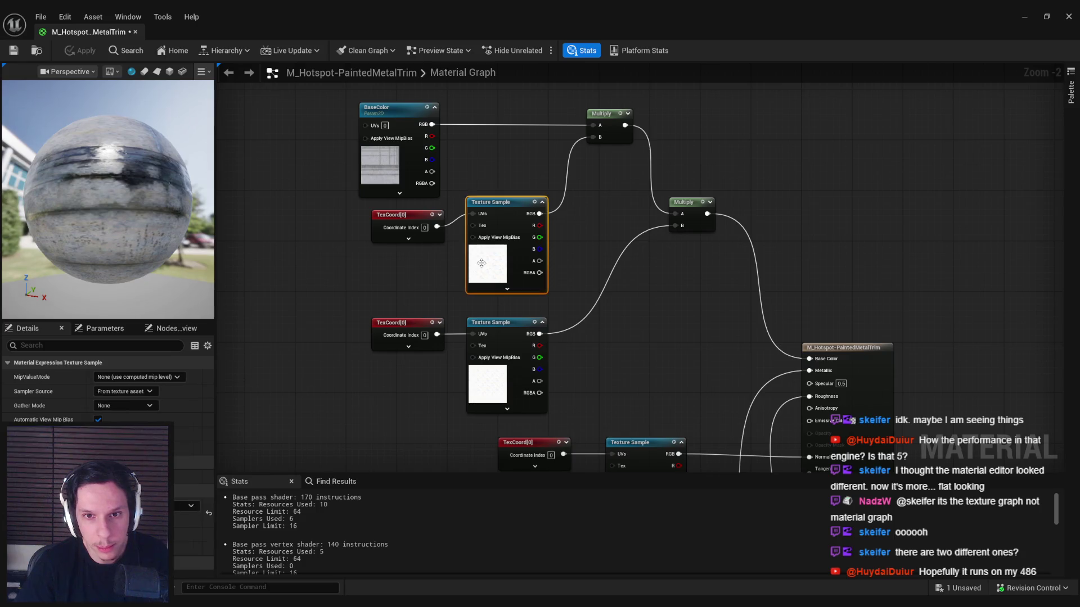
left_click(482, 388)
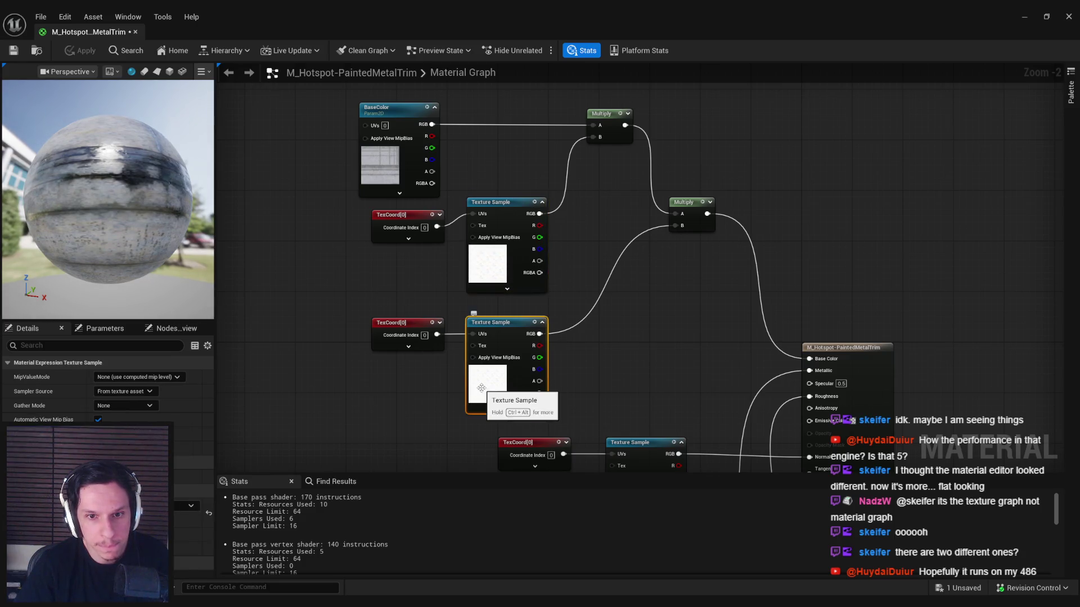
left_click(191, 506)
left_click(186, 432)
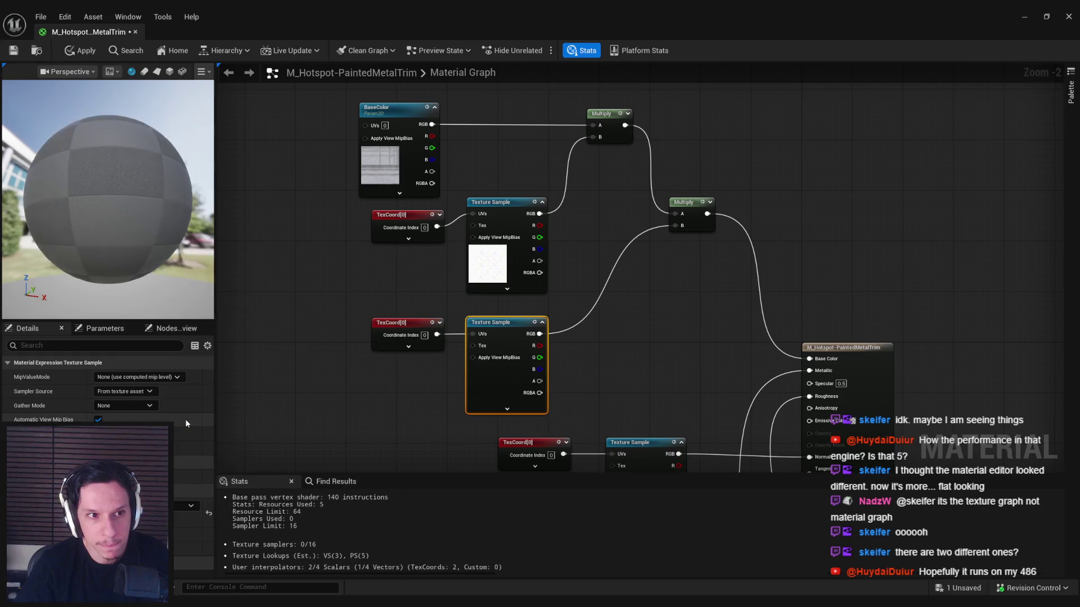
left_click(84, 51)
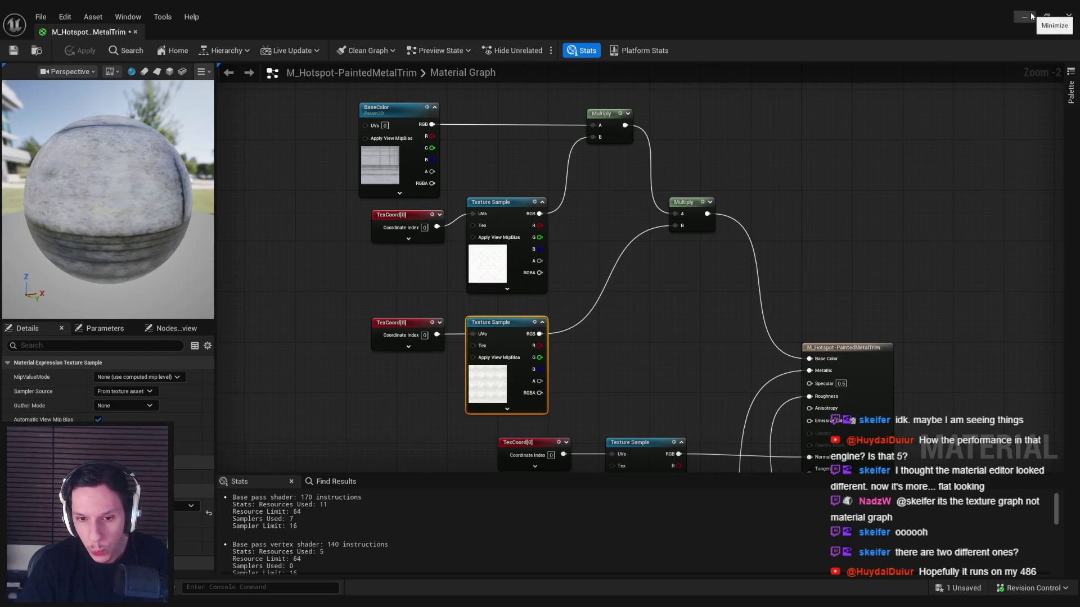
left_click_drag(707, 287, 660, 119)
Step: Assign T_Hotspot-MetalTrim_N to the blue normal Texture Sample, found by searching 'trim', and inspect it
left_click(586, 327)
left_click(184, 478)
scroll(200, 431, "up", 2)
type("trim")
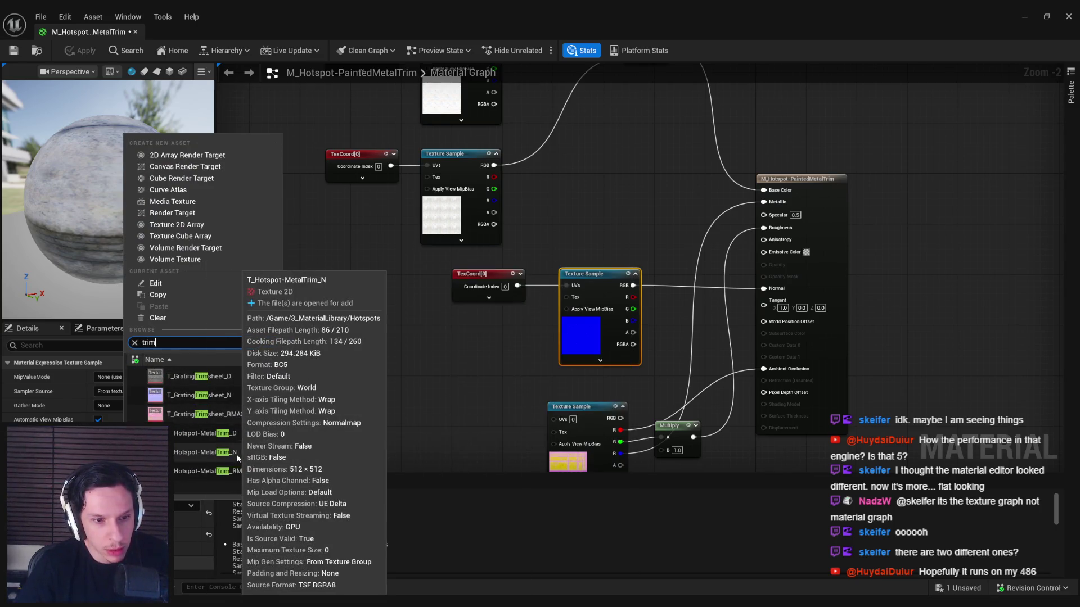
left_click(236, 454)
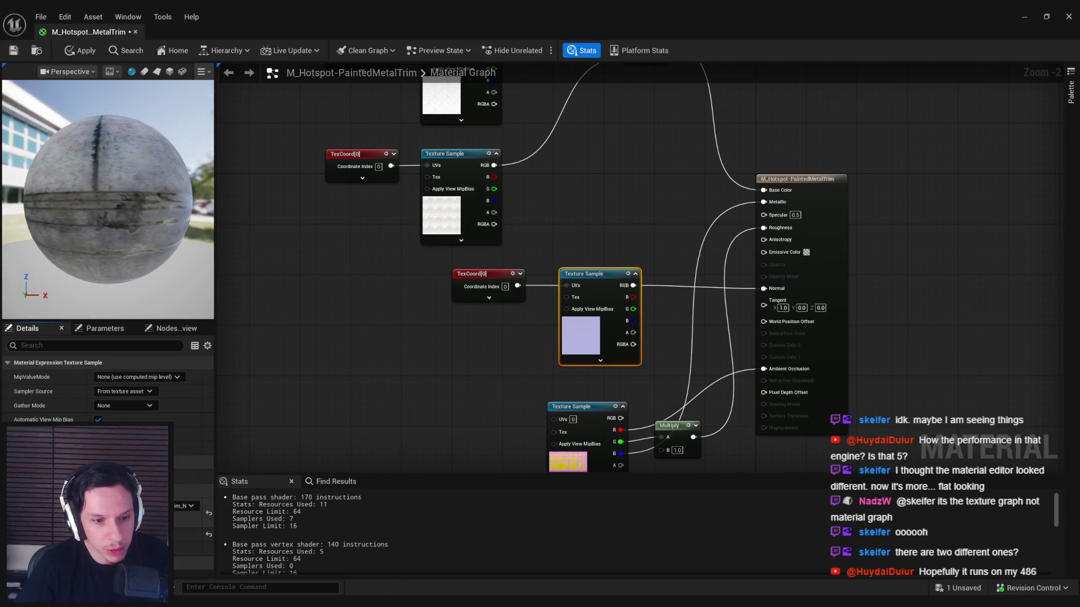
double_click(151, 509)
scroll(448, 337, "up", 5)
scroll(448, 338, "down", 2)
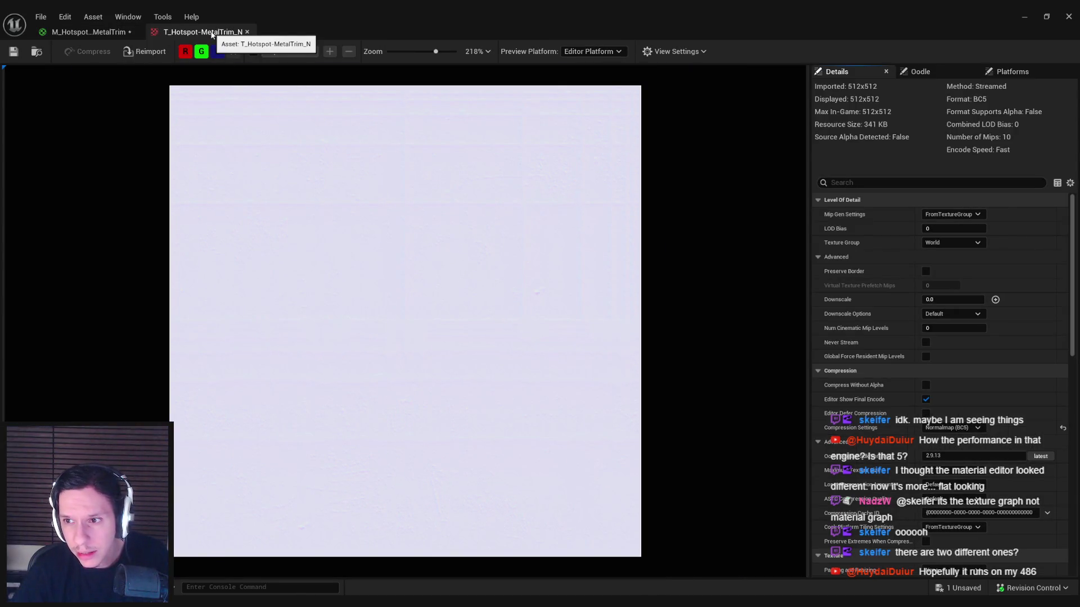
middle_click(212, 34)
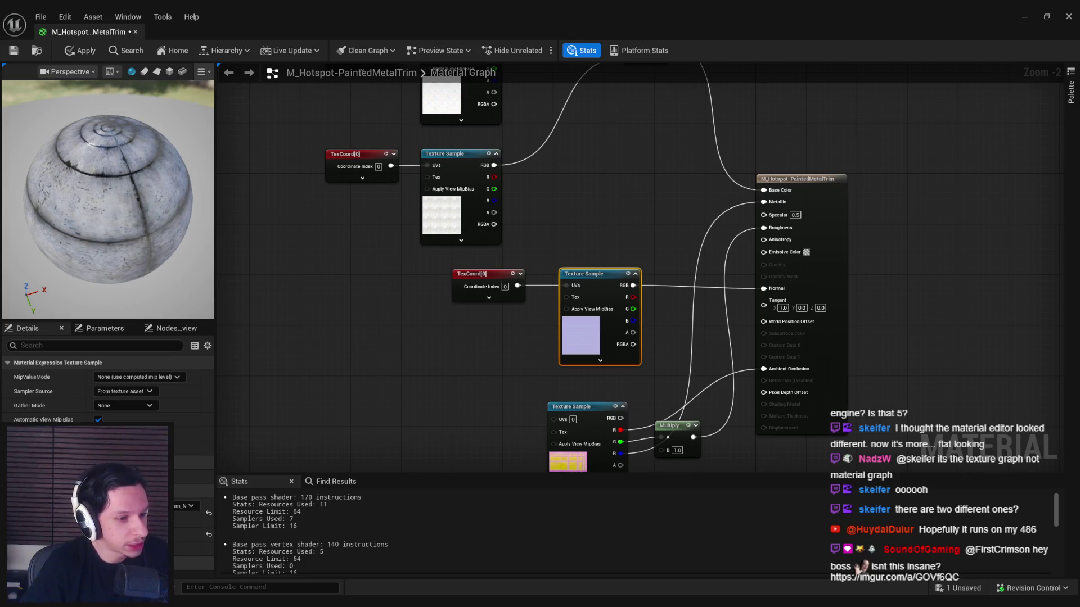
Step: Apply and save the material, minimise the editor, and open TG_Hotspot-MetalTrim
left_click(379, 365)
left_click(81, 51)
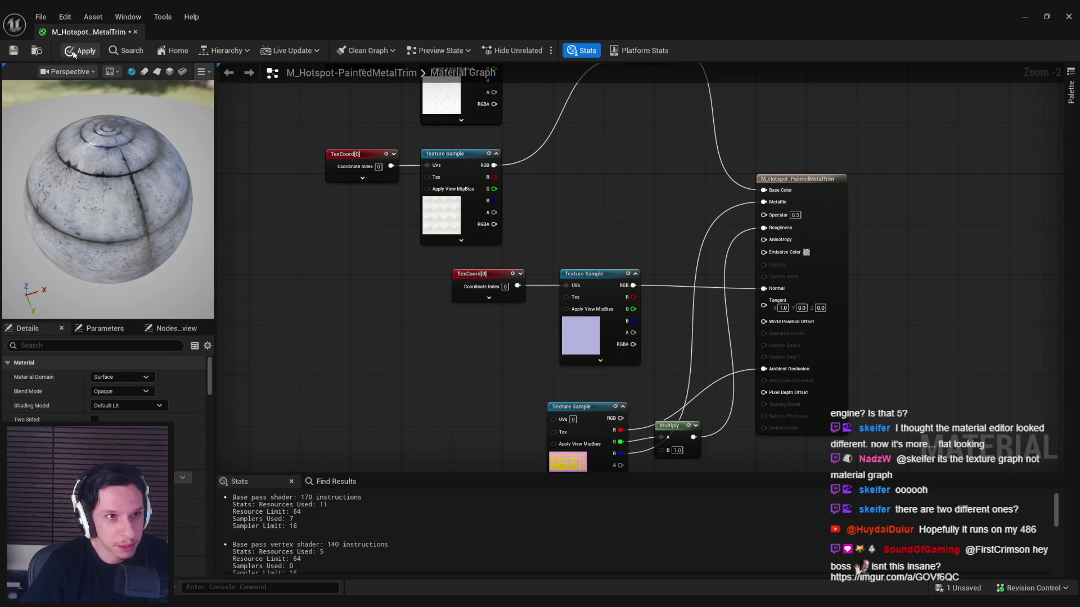
left_click(20, 56)
left_click(1024, 16)
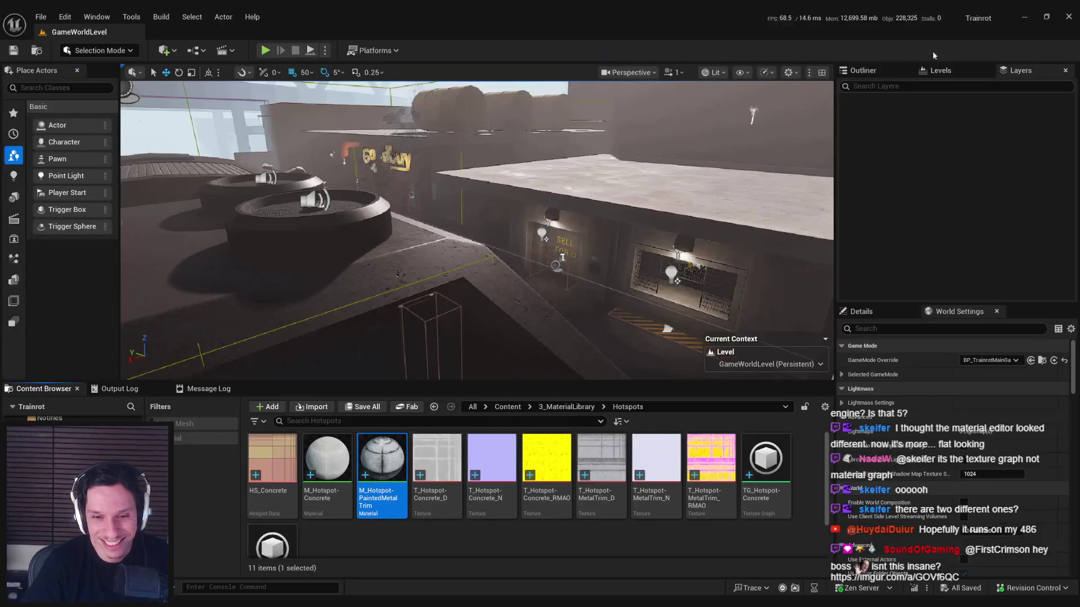
double_click(272, 544)
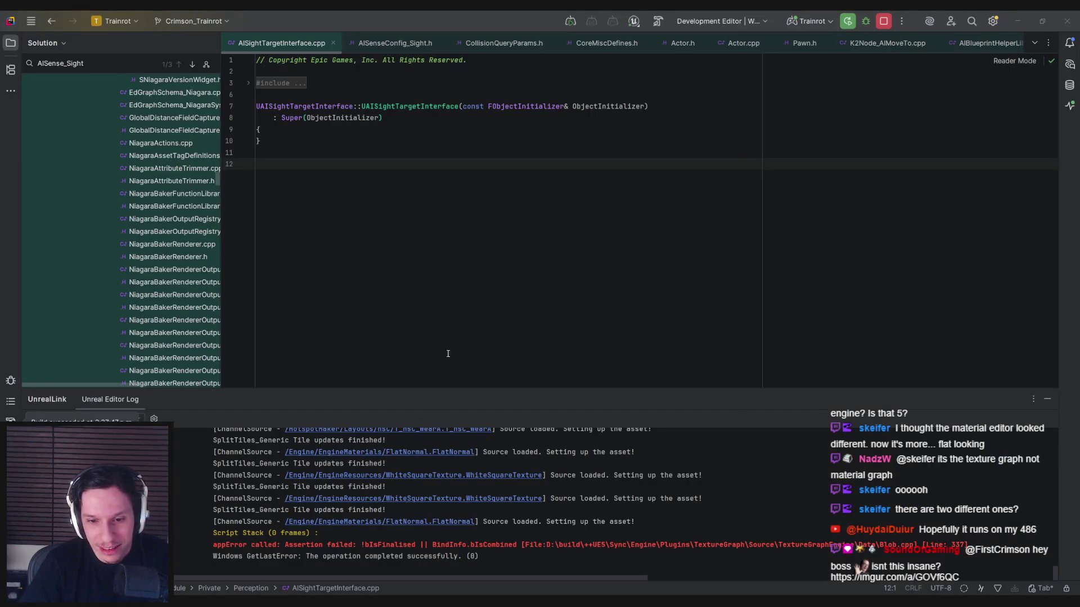
Step: Close the crash report without sending and relaunch Trainrot from Rider's Run button
left_click(392, 448)
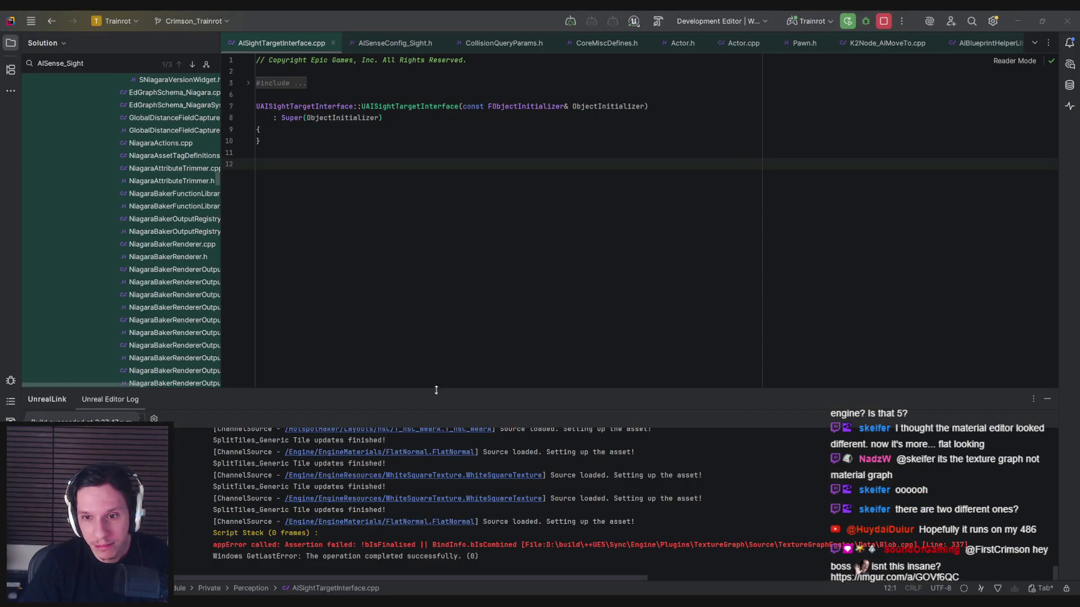
left_click(848, 21)
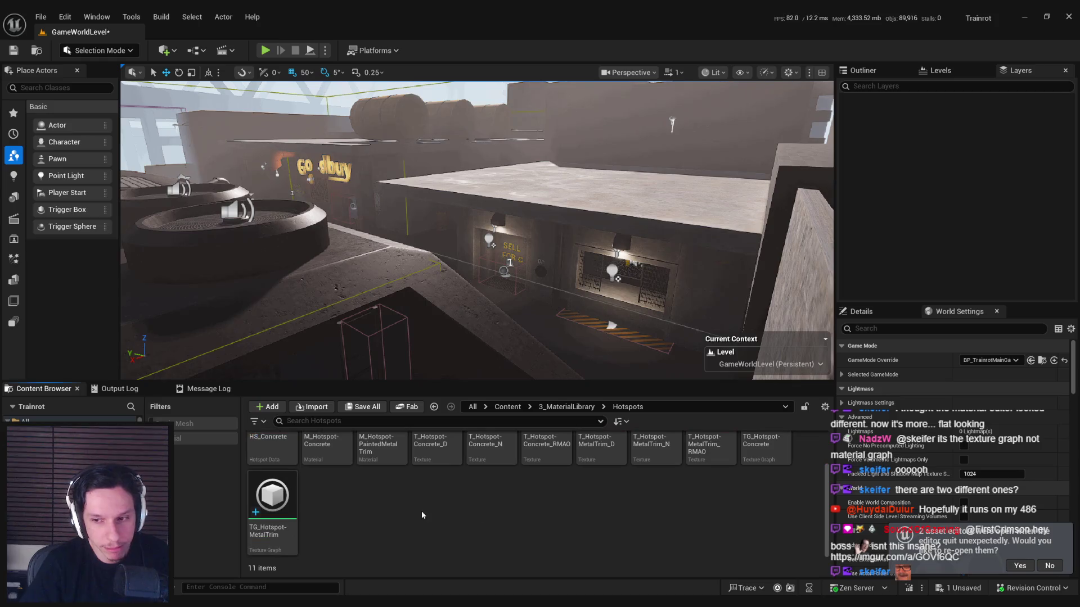
Step: Open the TG_Hotspot-MetalTrim texture graph without reopening previously open assets
scroll(279, 544, "down", 1)
double_click(279, 544)
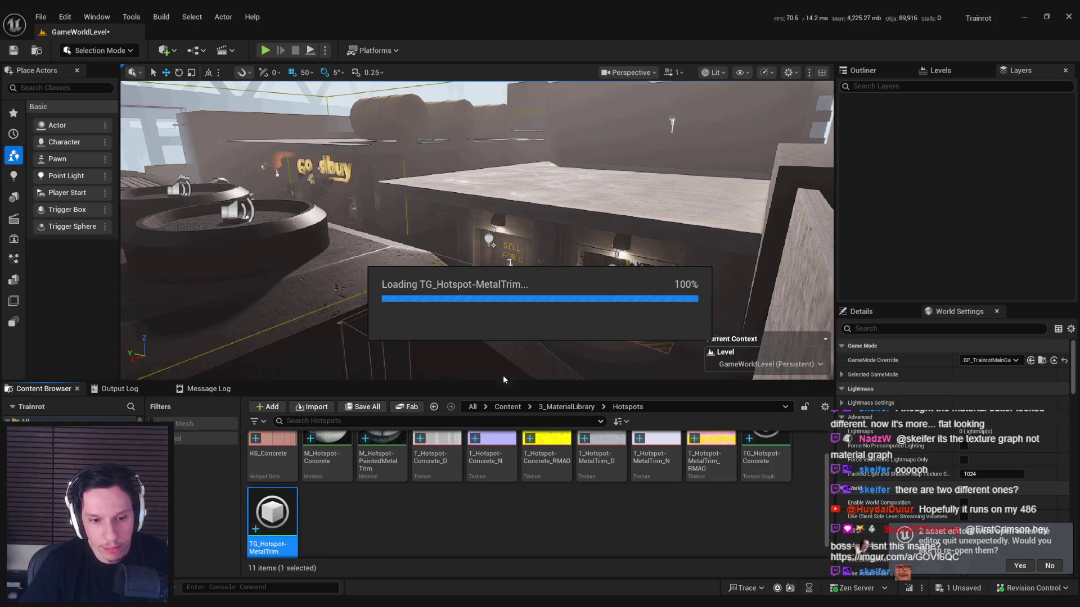
scroll(408, 284, "down", 5)
scroll(659, 272, "up", 4)
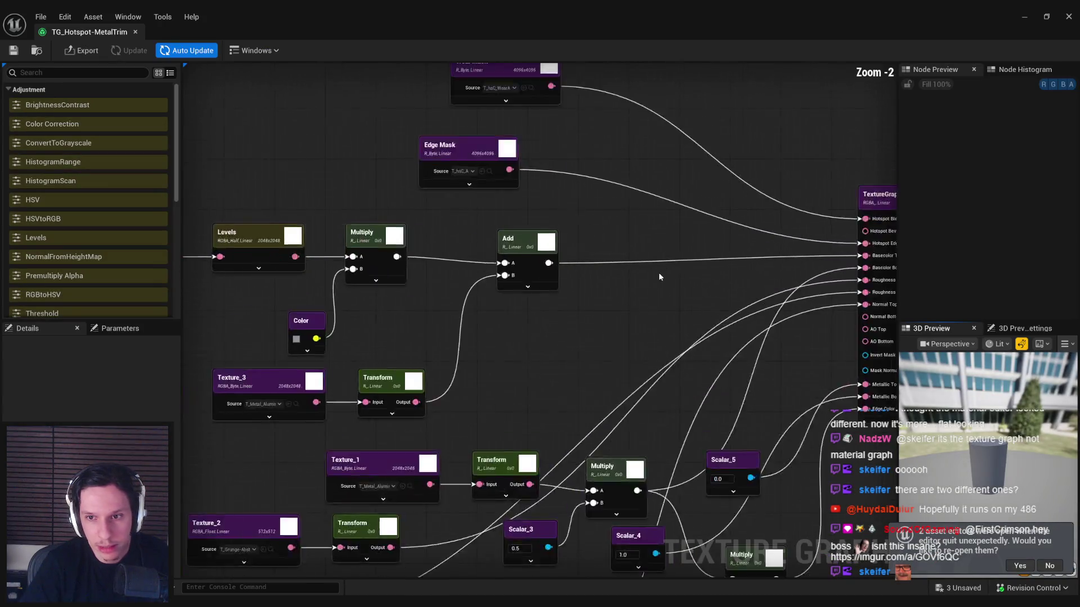
scroll(601, 286, "down", 3)
scroll(600, 285, "up", 1)
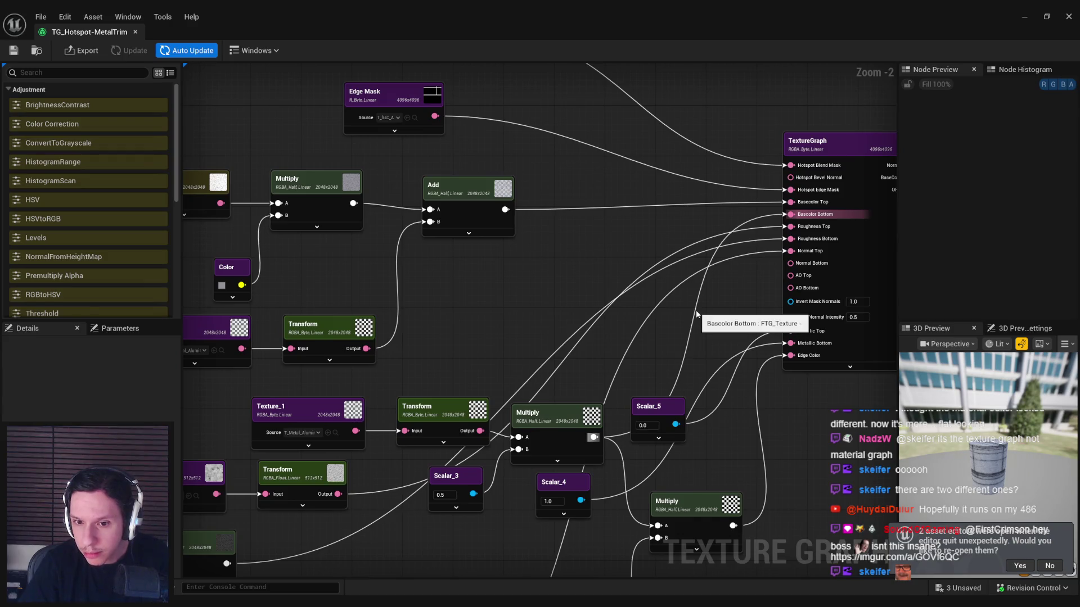
left_click_drag(688, 317, 725, 223)
type("1")
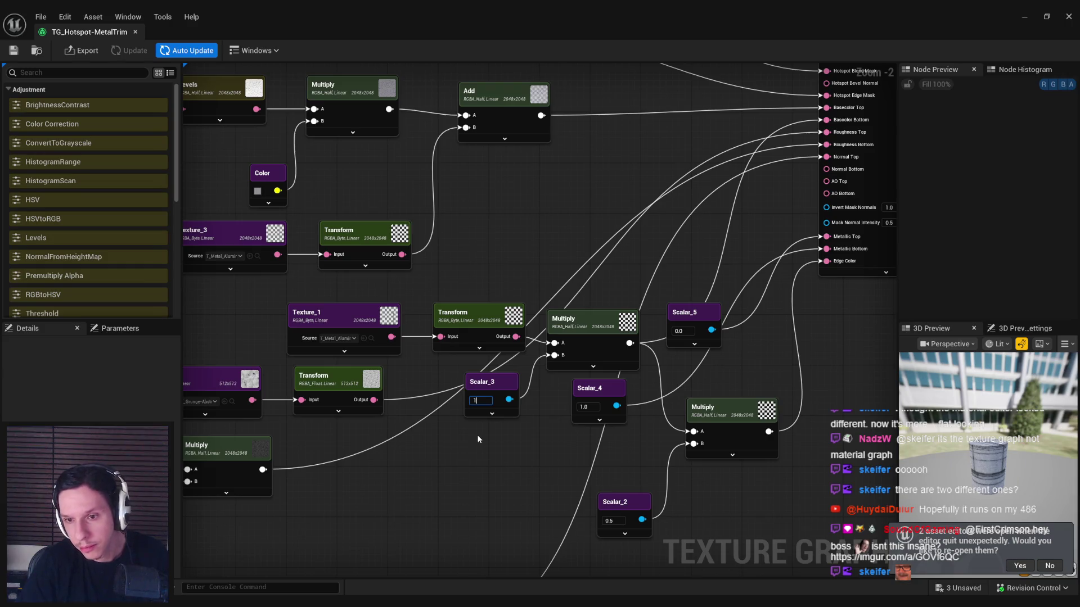
left_click(1049, 567)
Step: Check Scalar_3 and its neighbours, entering 1, then select the Basecolor Map output node
scroll(986, 463, "up", 5)
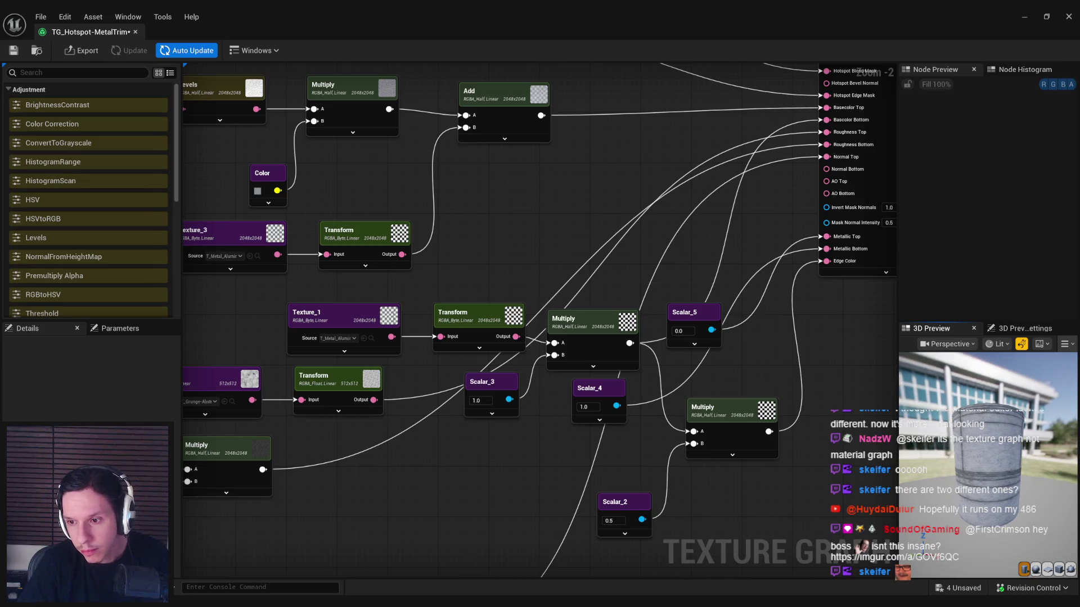
scroll(986, 463, "up", 5)
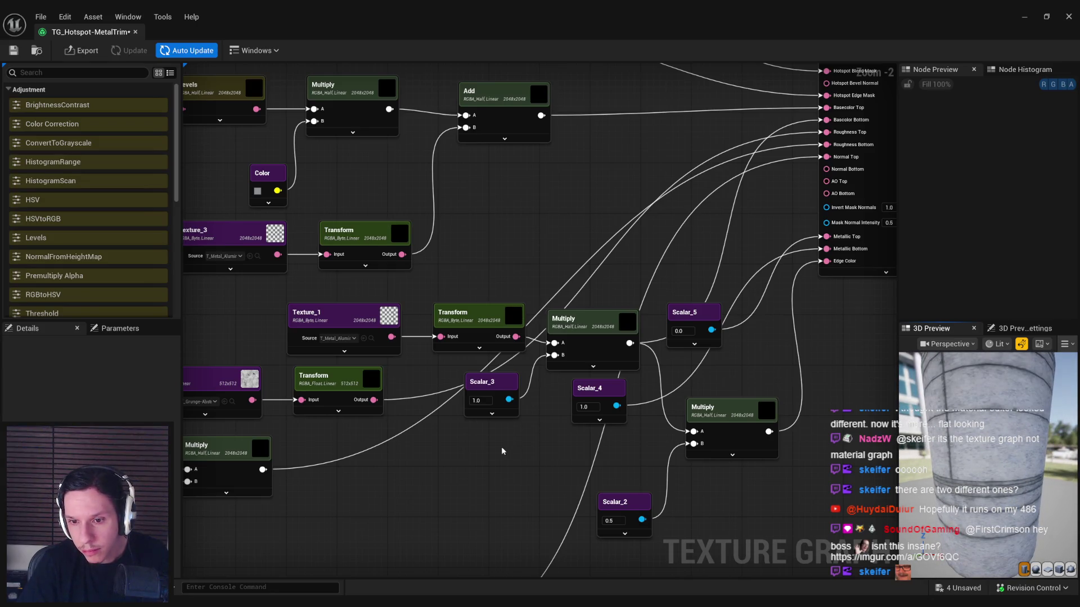
left_click_drag(503, 451, 472, 426)
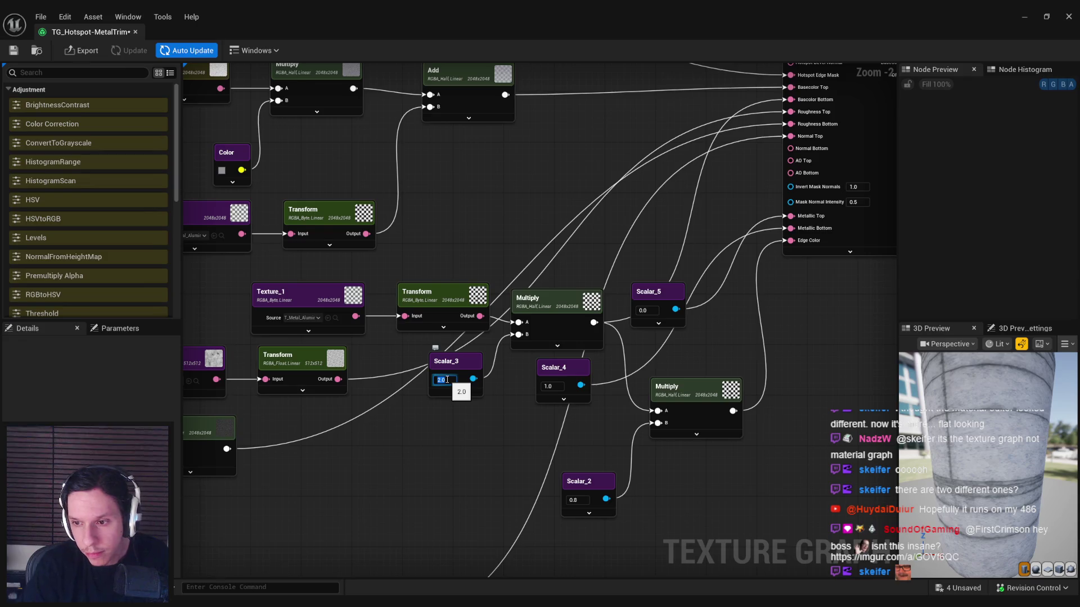
type("1.8")
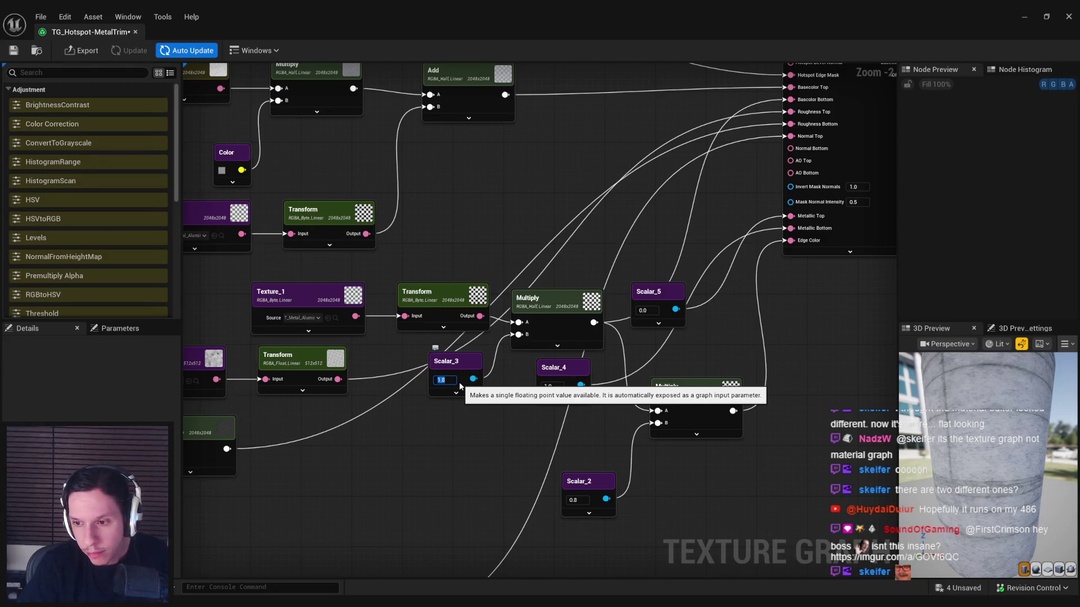
left_click_drag(762, 270, 533, 376)
left_click(775, 175)
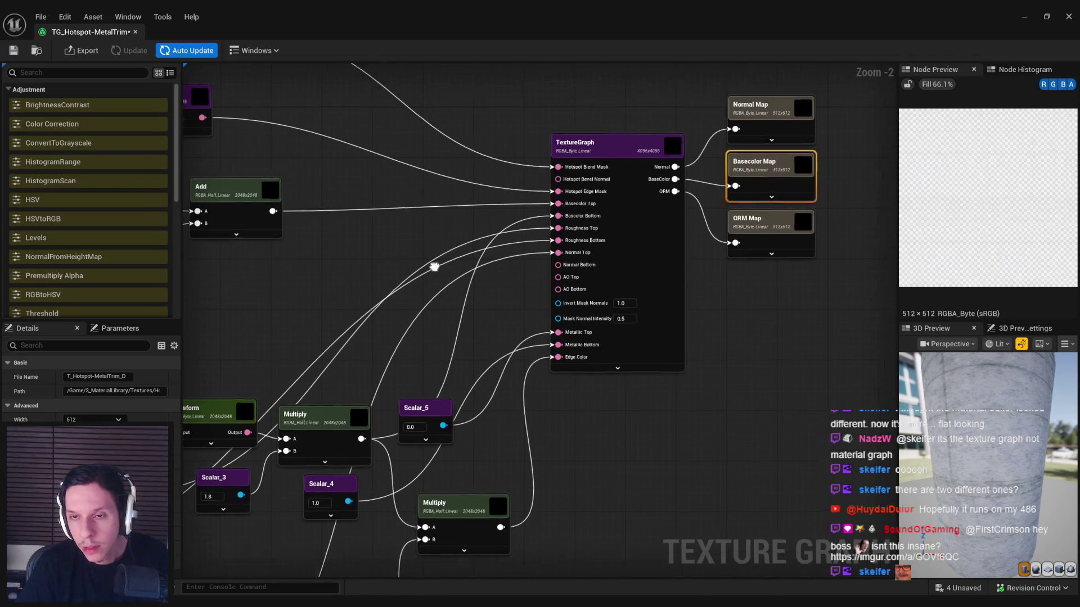
scroll(633, 246, "down", 1)
scroll(720, 297, "down", 1)
scroll(647, 192, "up", 1)
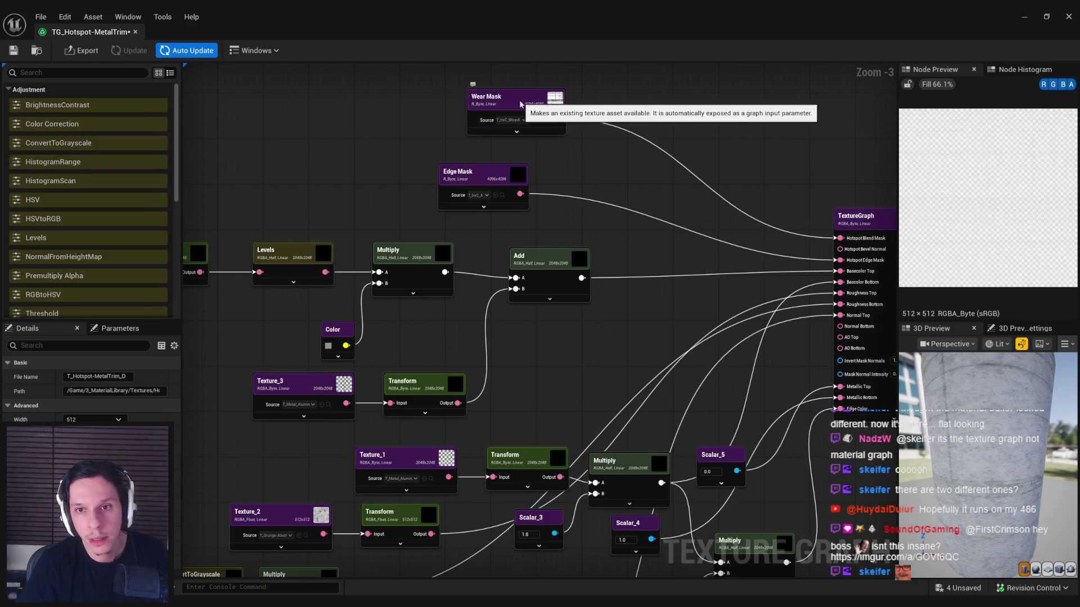
Step: Locate the SplitChannels chain and move the three output map nodes further right, lowering ORM Map
left_click_drag(476, 245, 555, 218)
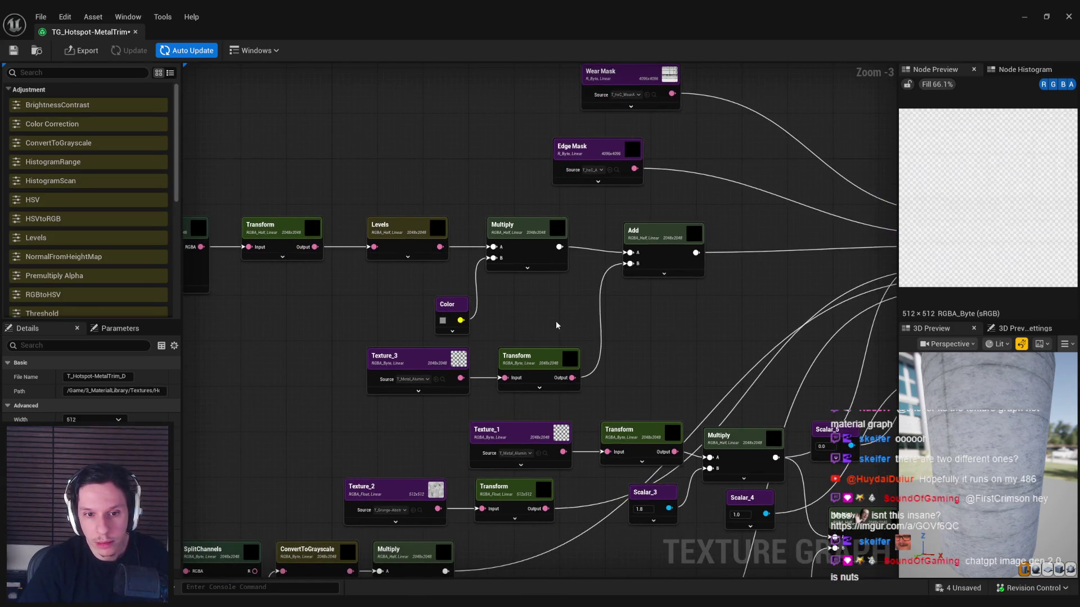
left_click_drag(550, 325, 737, 358)
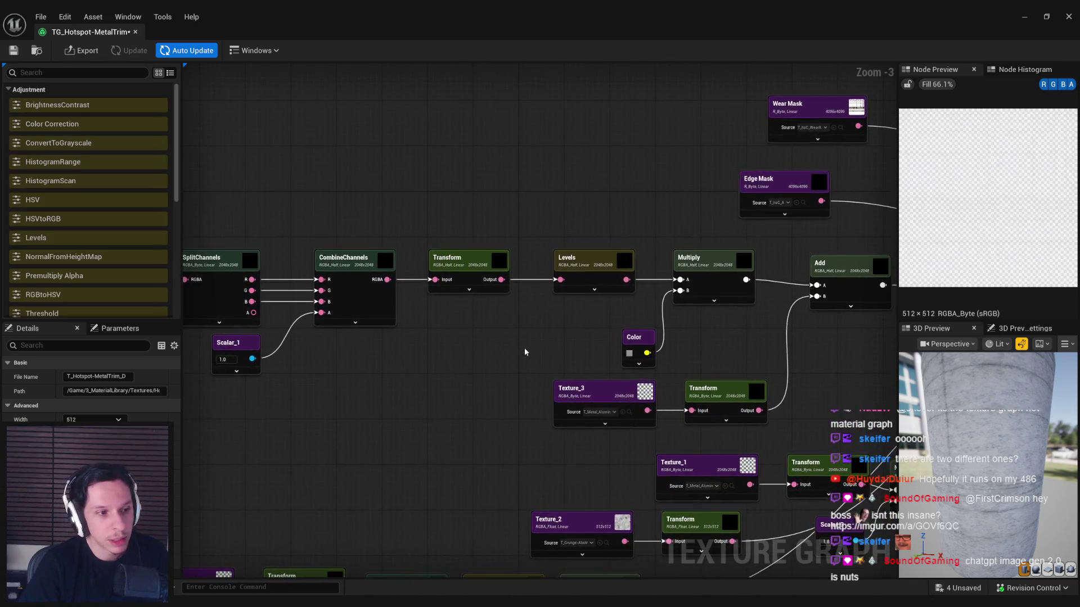
left_click_drag(521, 347, 675, 368)
scroll(707, 349, "down", 1)
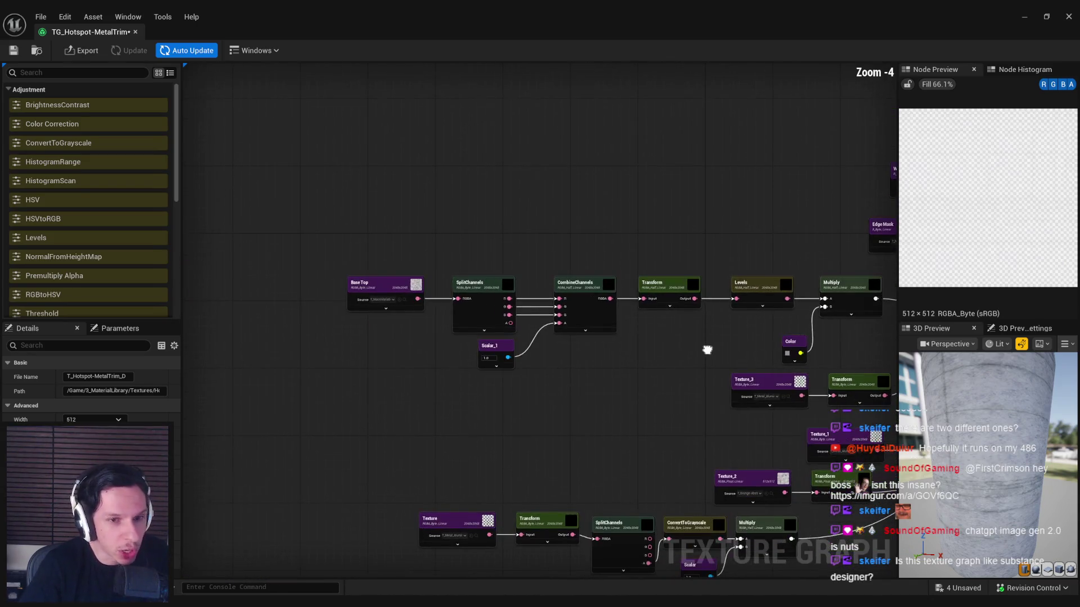
scroll(546, 358, "up", 4)
scroll(547, 357, "down", 2)
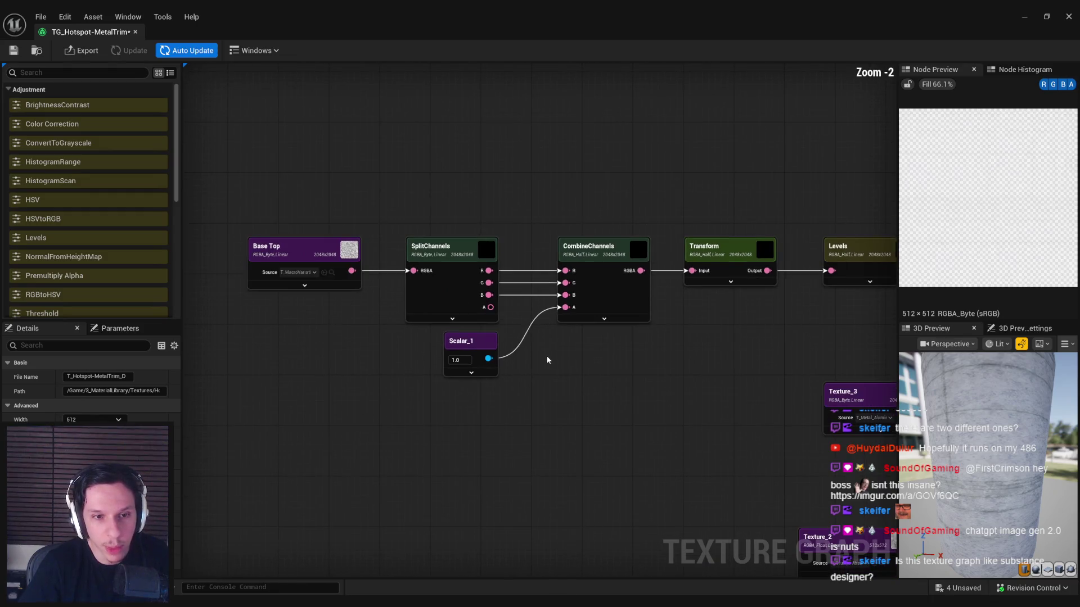
left_click_drag(547, 357, 552, 378)
scroll(551, 377, "down", 2)
mouse_move(618, 303)
left_mouse_down()
mouse_move(307, 303)
mouse_move(555, 216)
mouse_move(753, 216)
left_mouse_up()
left_click_drag(753, 271, 762, 363)
left_click_drag(748, 179, 746, 101)
left_click(705, 177)
scroll(698, 225, "down", 2)
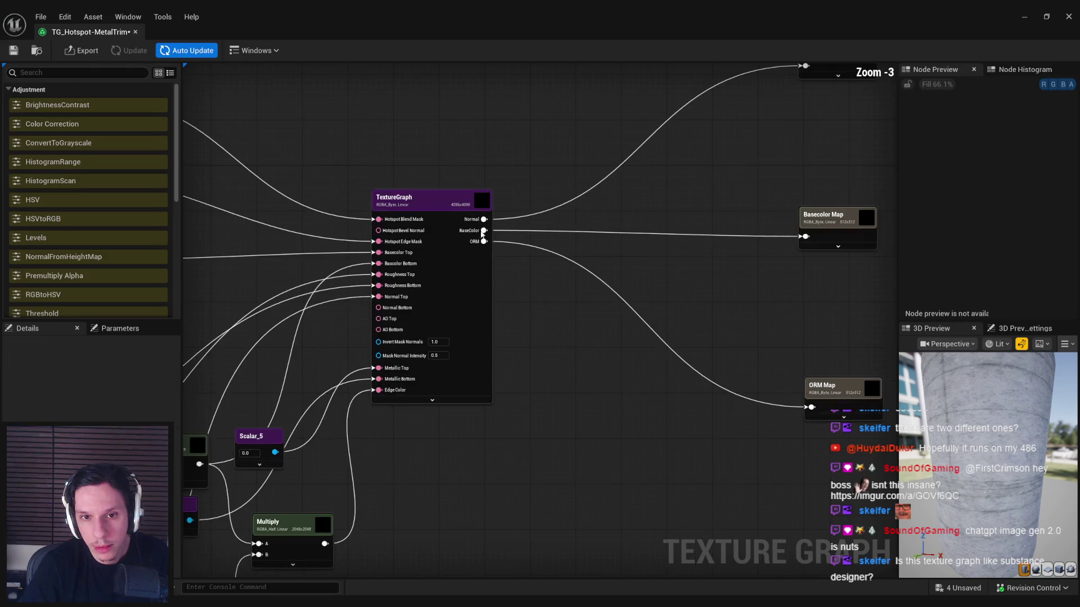
scroll(562, 292, "up", 1)
Step: Move SplitChannels, CombineChannels and Scalar_1 beside TextureGraph, wiring BaseColor through them into Basecolor Map
left_click_drag(293, 208, 428, 290)
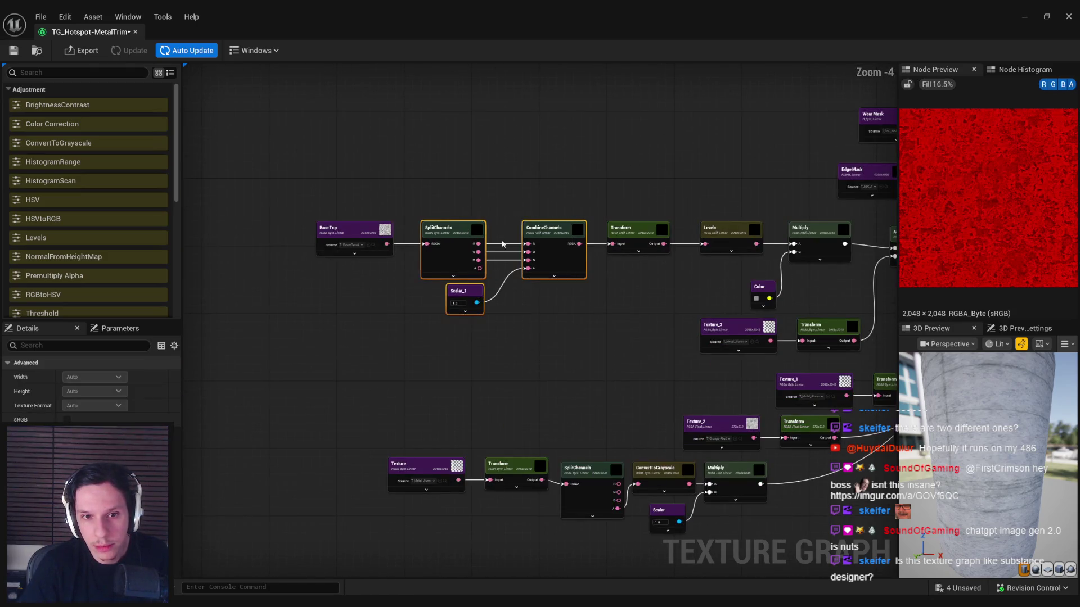
scroll(644, 233, "up", 3)
key("ctrl+x")
key("ctrl+v")
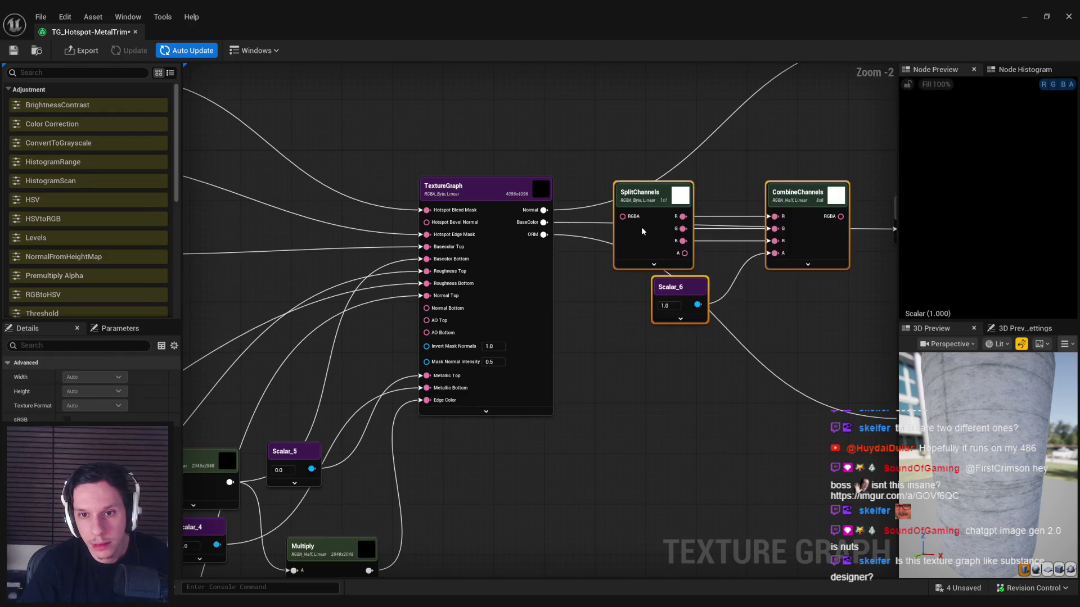
left_click_drag(644, 233, 543, 222)
mouse_move(854, 229)
left_mouse_down()
mouse_move(892, 237)
mouse_move(728, 247)
left_mouse_up()
Step: Select the Wear Mask node and shrink the graph window over the level editor
scroll(818, 298, "down", 1)
left_click(424, 288)
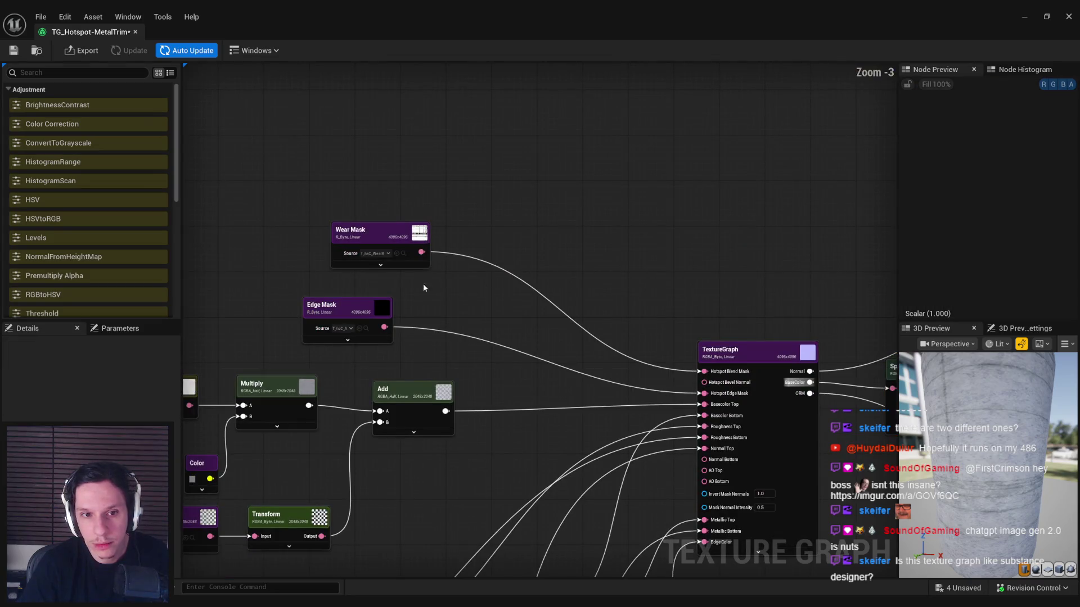
left_click(394, 241)
left_click_drag(450, 17, 453, 50)
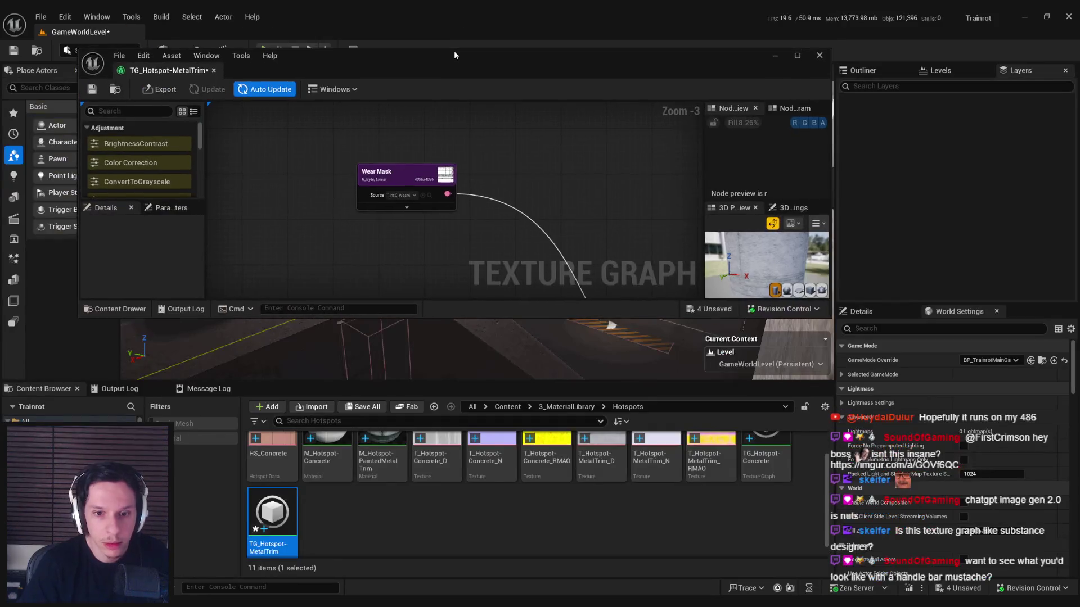
Step: Drag T_Scratches_01_D from 3_MaterialLibrary/Textures into the texture graph
scroll(604, 511, "up", 1)
left_click(565, 406)
left_click(366, 463)
double_click(365, 463)
scroll(761, 502, "down", 5)
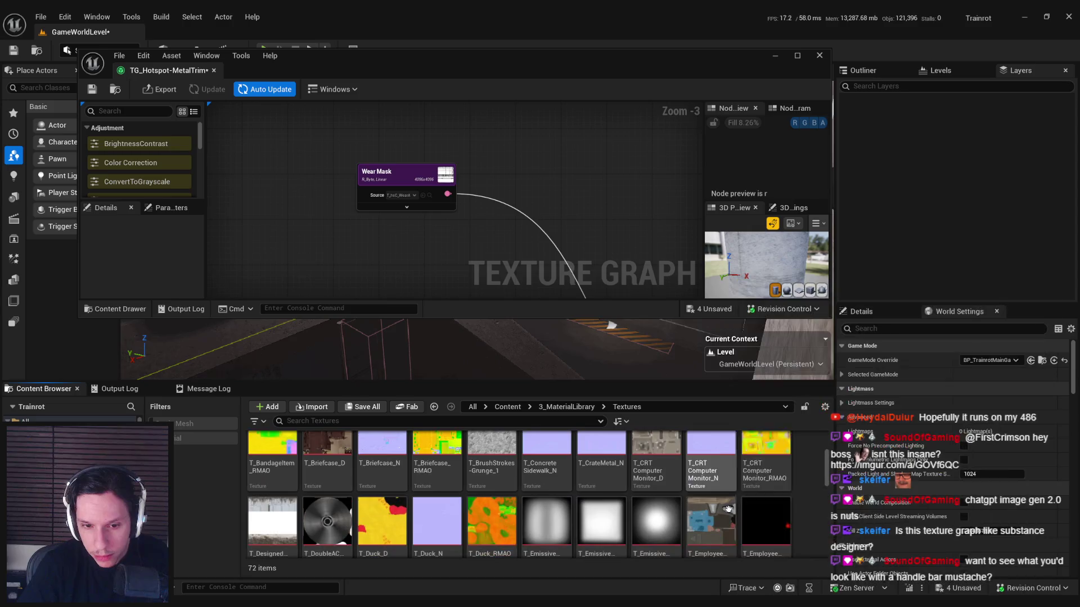
scroll(761, 503, "down", 5)
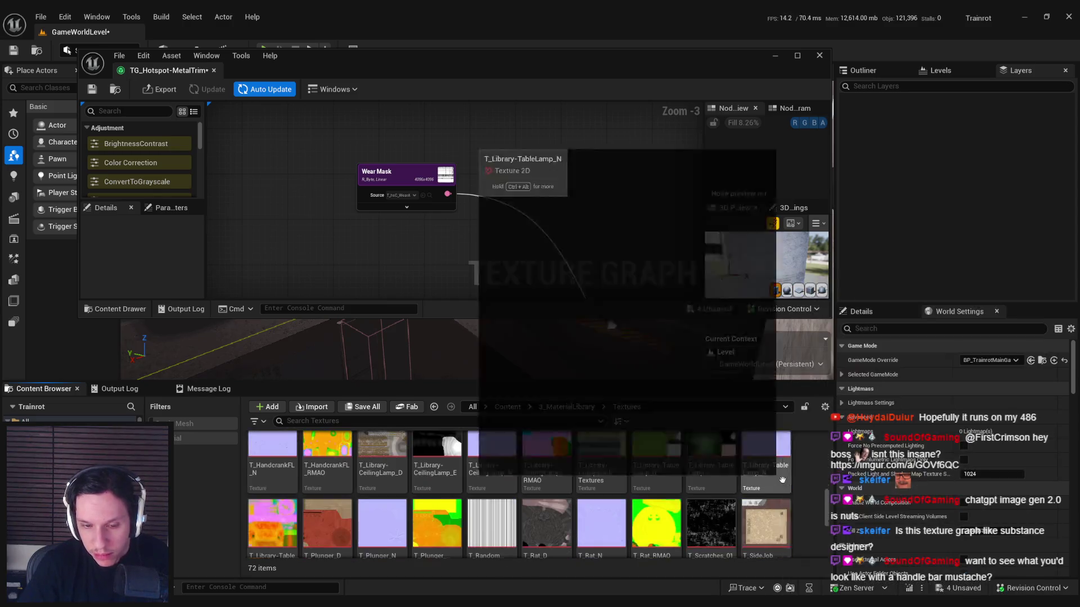
scroll(783, 479, "down", 2)
left_click_drag(711, 457, 357, 254)
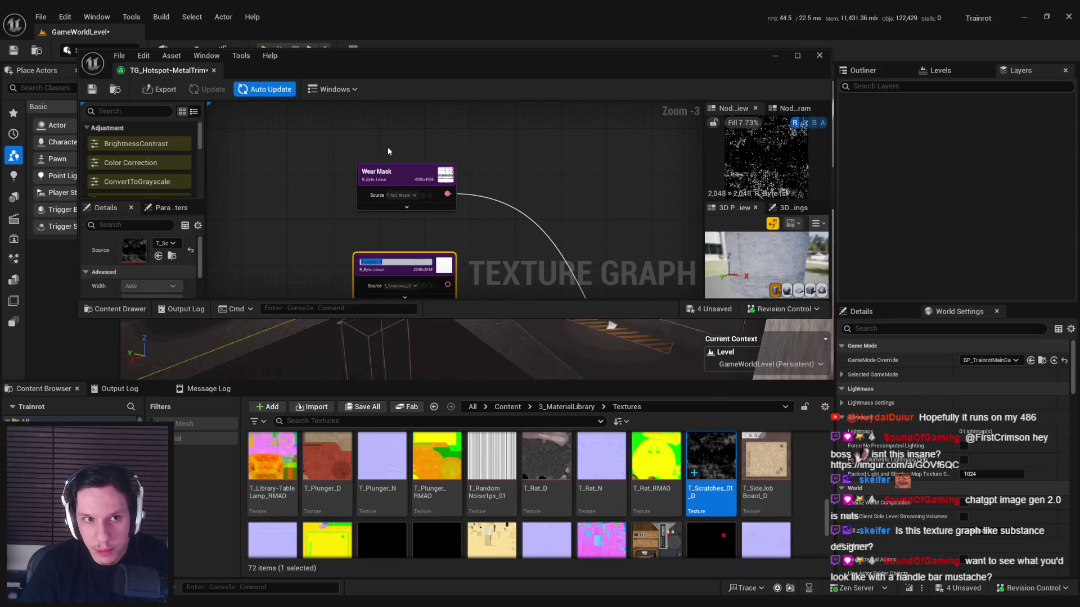
Step: Restore the graph window to full size and add an Invert node after Texture_4
double_click(409, 54)
left_click_drag(423, 246, 457, 246)
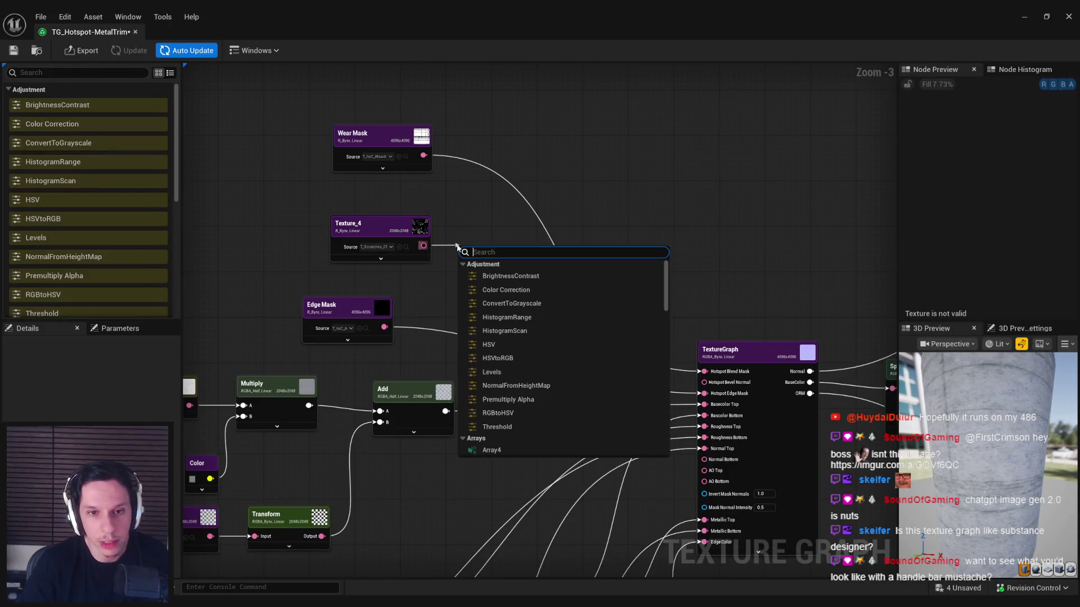
type("invert")
key("Return")
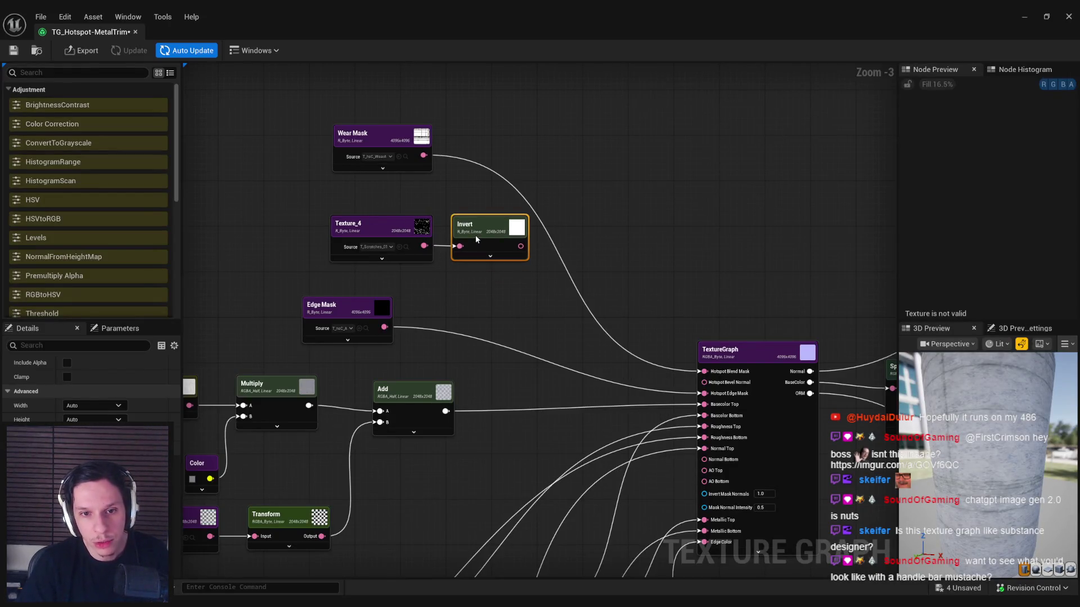
Step: Multiply Wear Mask by the inverted texture and feed the result into Hotspot Blend Mask
left_click_drag(423, 156, 537, 162)
type("multiply")
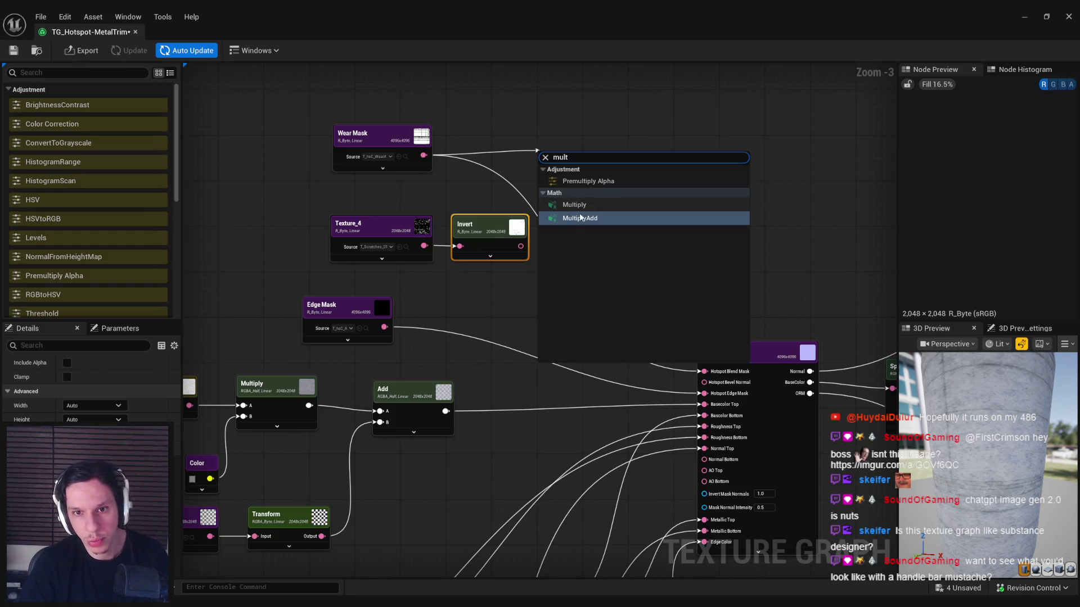
left_click(579, 203)
mouse_move(521, 246)
left_mouse_down()
mouse_move(545, 193)
mouse_move(595, 168)
mouse_move(705, 371)
left_mouse_up()
left_click(542, 309)
left_click(579, 185)
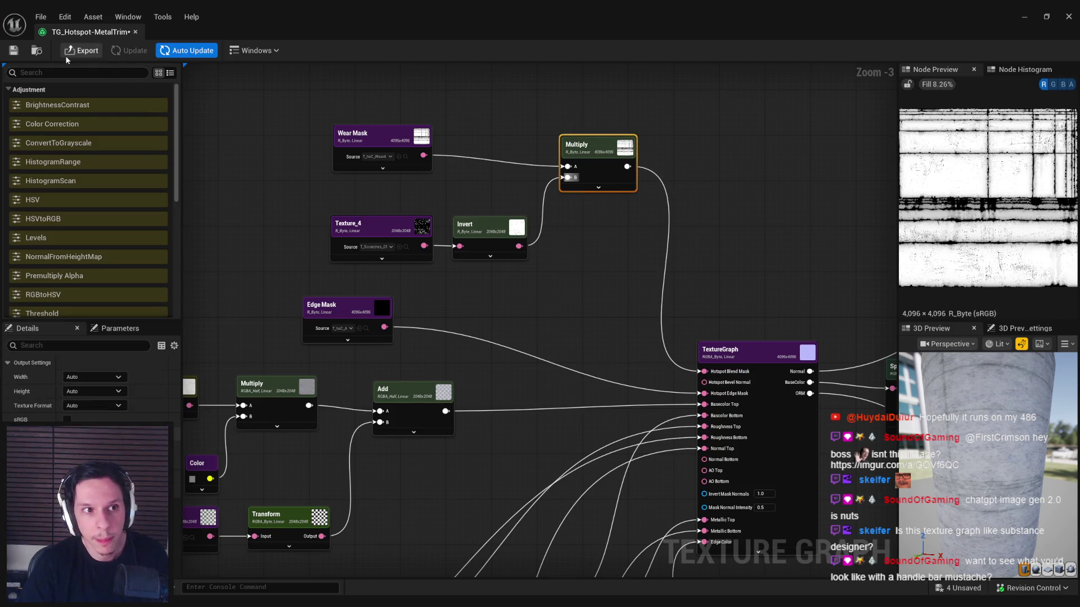
mouse_move(555, 306)
left_mouse_down()
mouse_move(550, 258)
mouse_move(538, 256)
left_mouse_up()
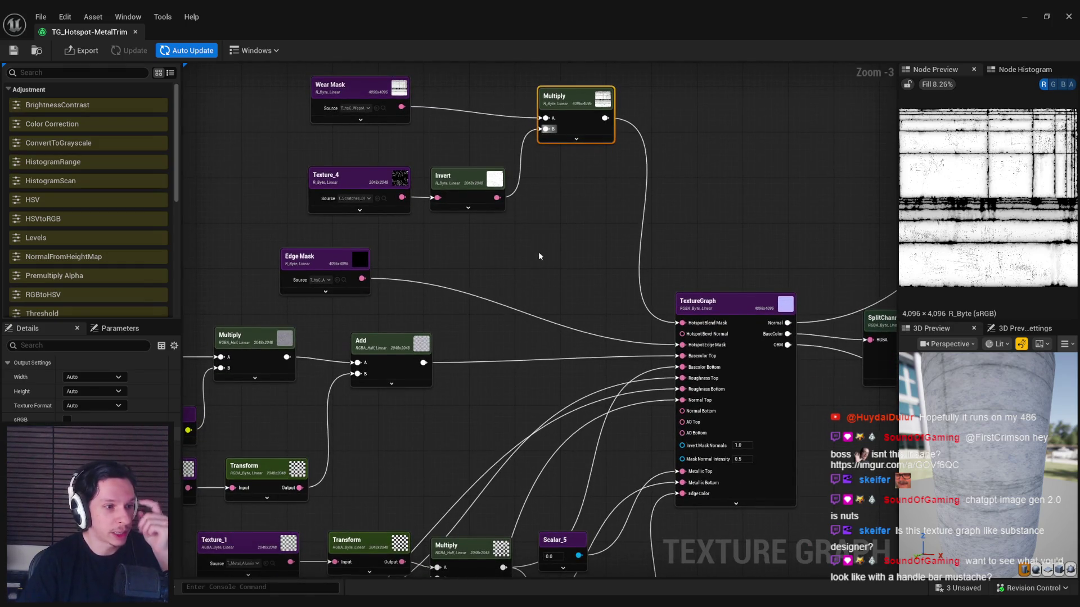
left_click_drag(538, 256, 546, 232)
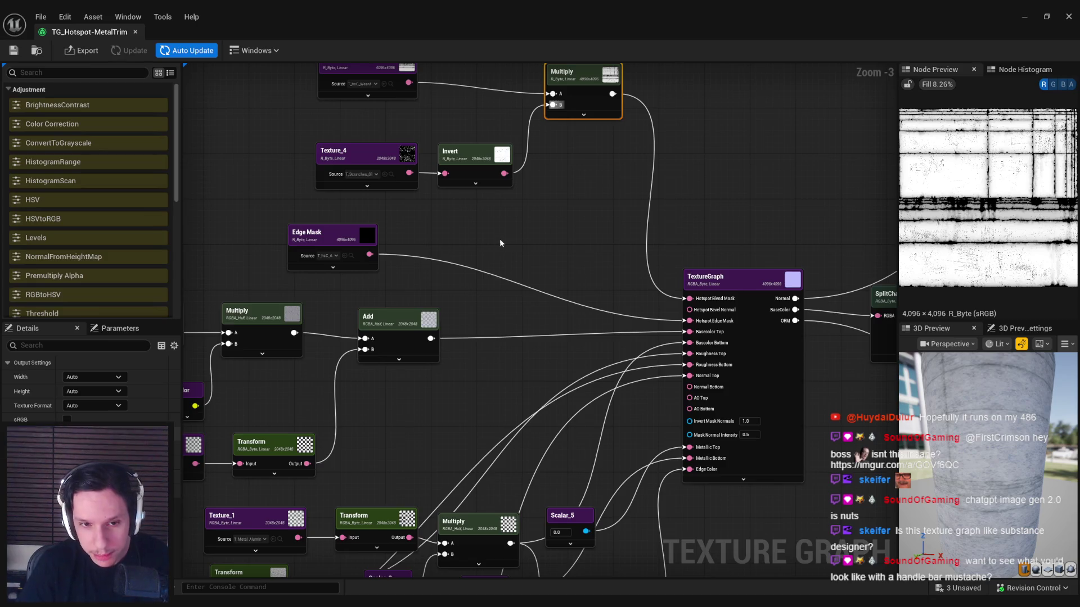
Step: Set Scalar_3 to 2.2 and raise the Levels node's high value
mouse_move(557, 387)
left_mouse_down()
mouse_move(540, 381)
mouse_move(529, 396)
left_mouse_up()
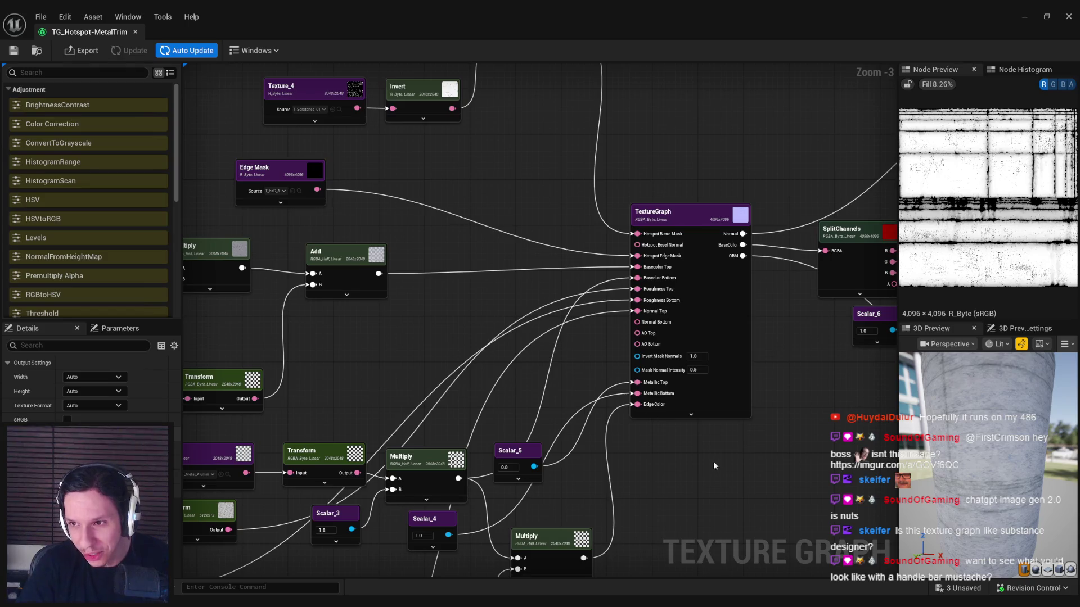
mouse_move(792, 460)
left_mouse_down()
mouse_move(558, 450)
mouse_move(792, 279)
left_mouse_up()
left_click(856, 238)
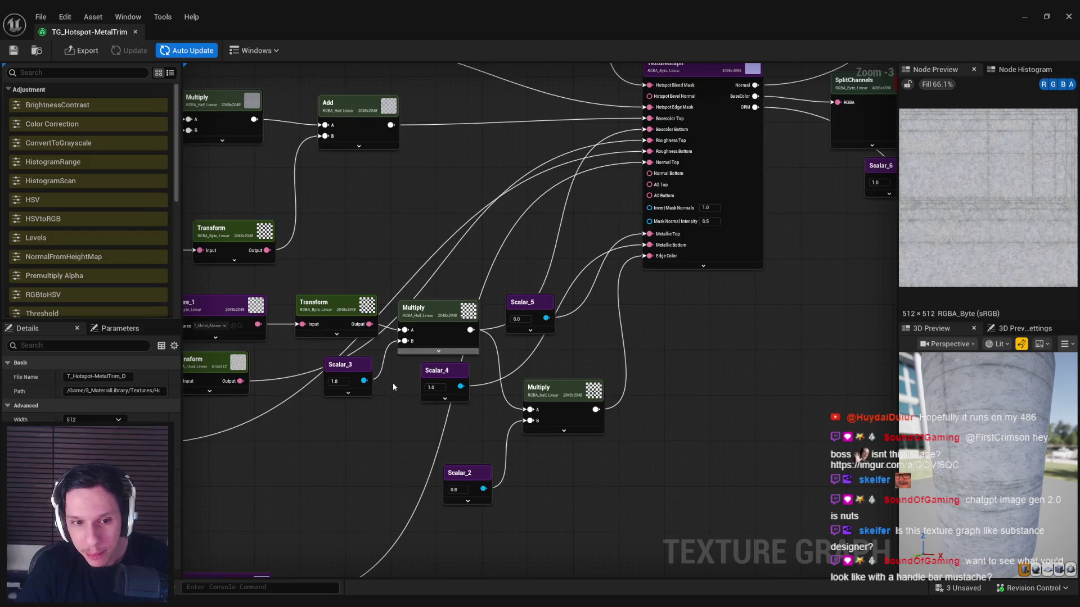
type("2.2")
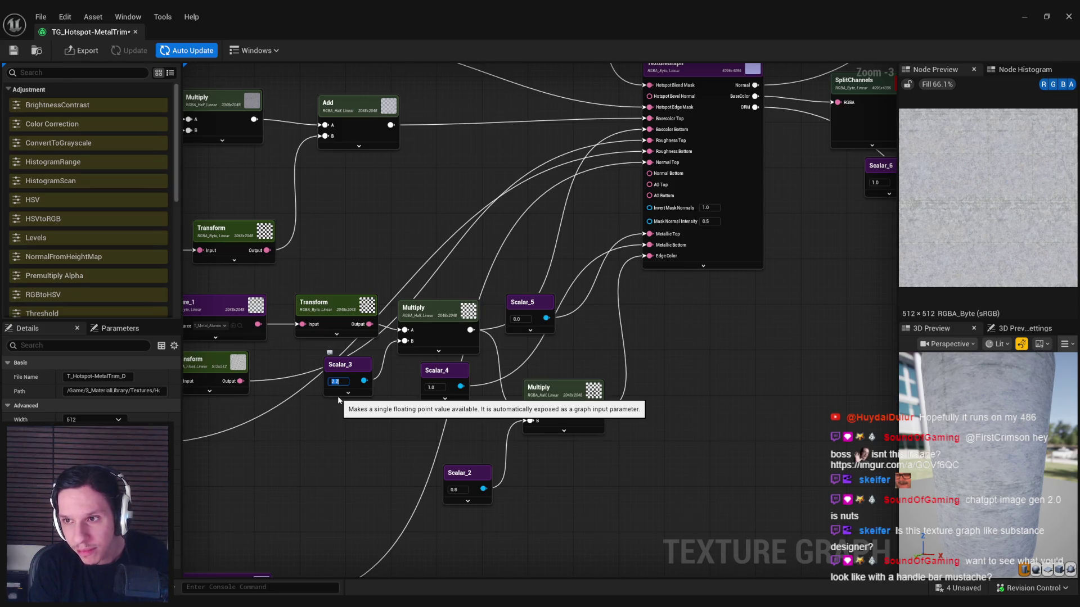
left_click_drag(407, 227, 615, 256)
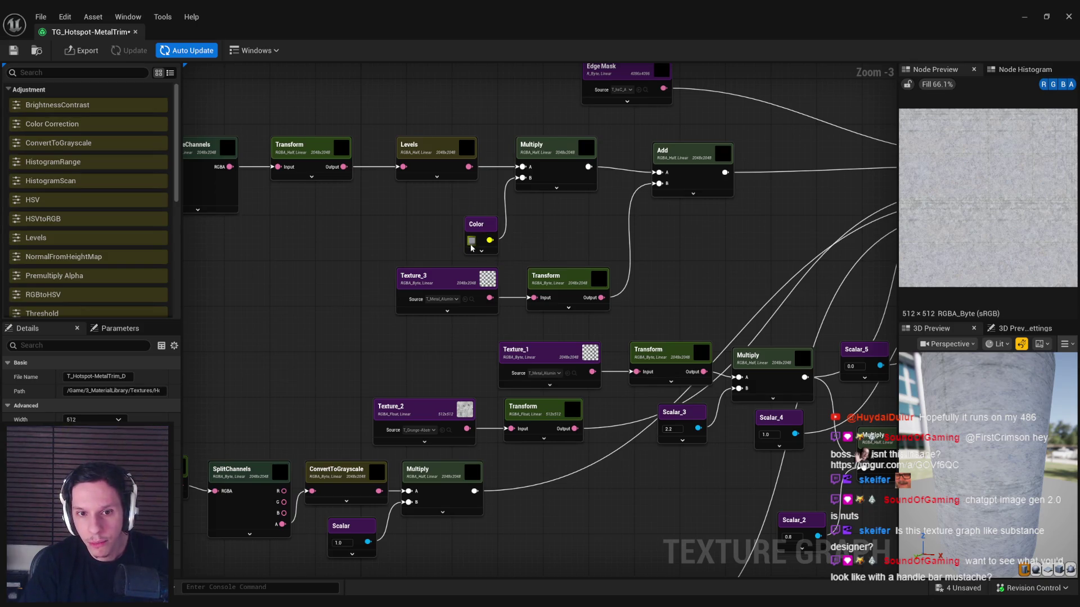
left_click(433, 160)
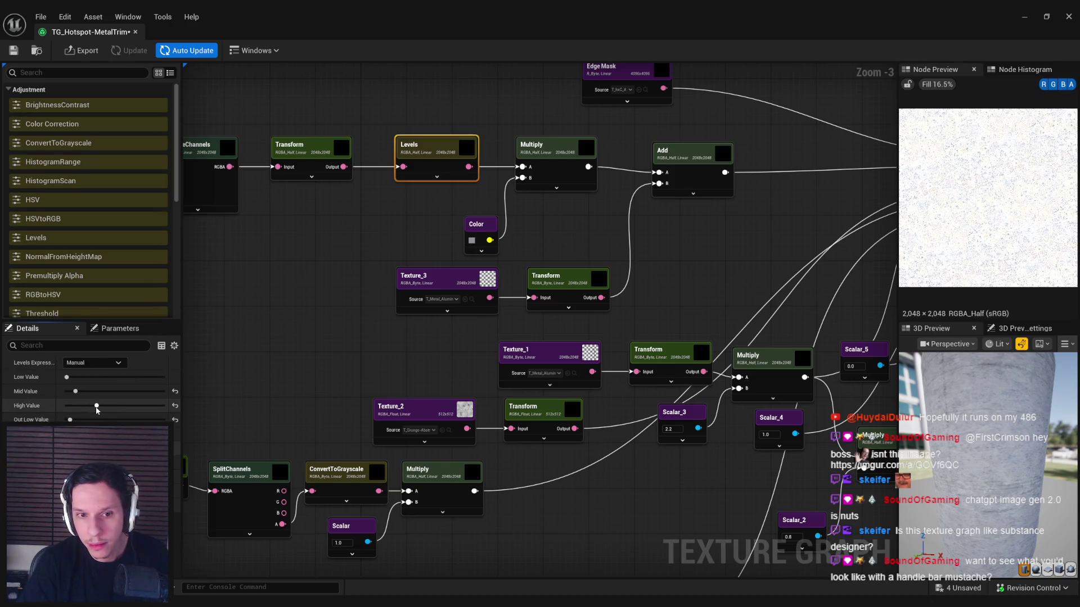
left_click_drag(92, 409, 95, 405)
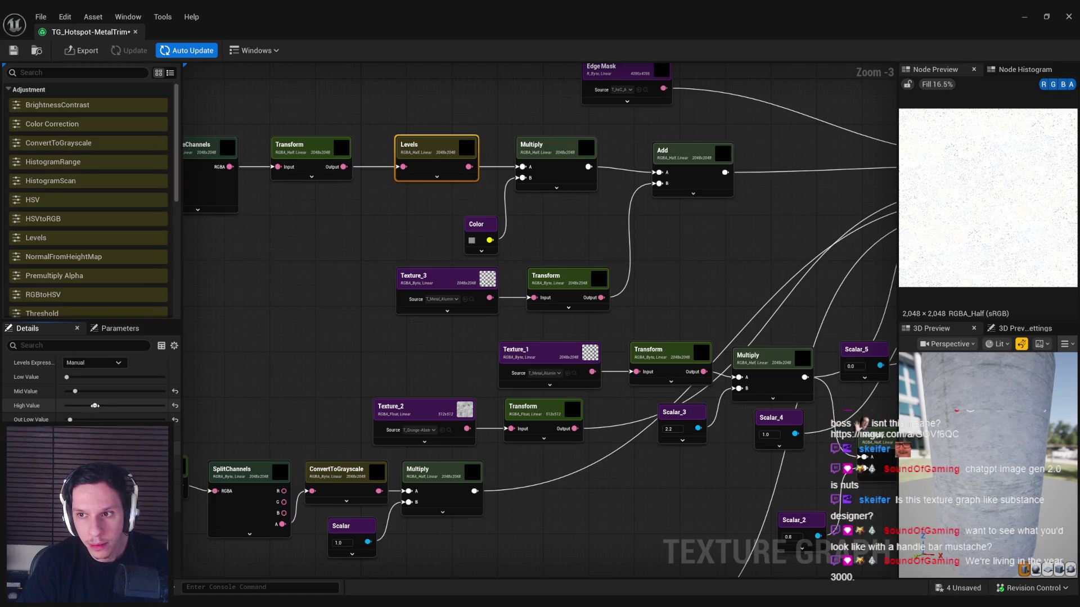
Step: Set Scalar_2 to 1.1 and orbit the preview to look down on the cylinder
left_click(686, 158)
mouse_move(669, 268)
left_mouse_down()
mouse_move(436, 246)
mouse_move(318, 217)
left_mouse_up()
scroll(465, 242, "down", 1)
left_click(454, 355)
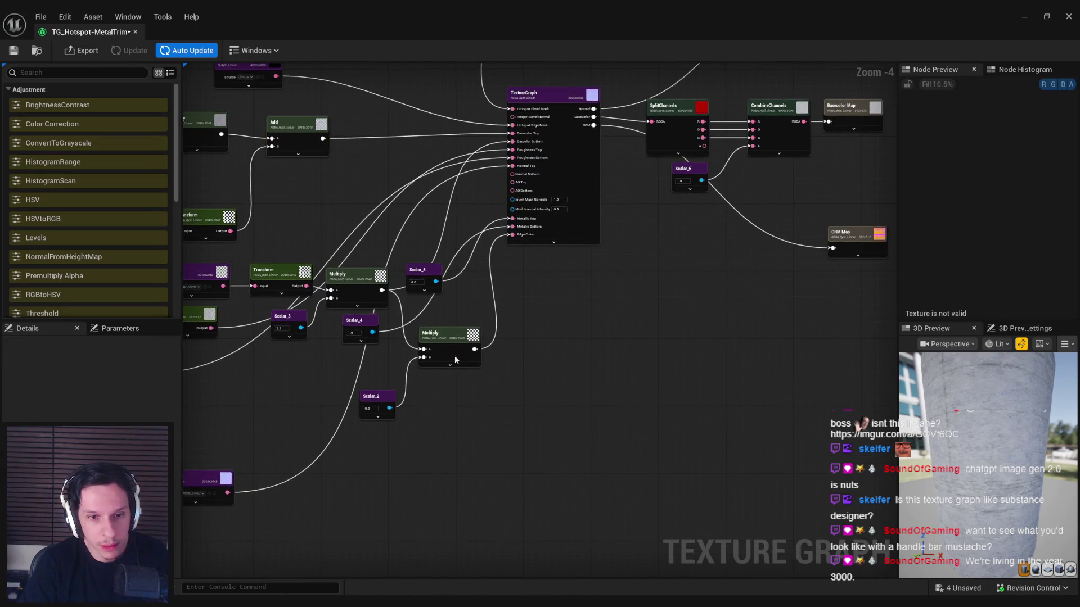
scroll(377, 375, "up", 2)
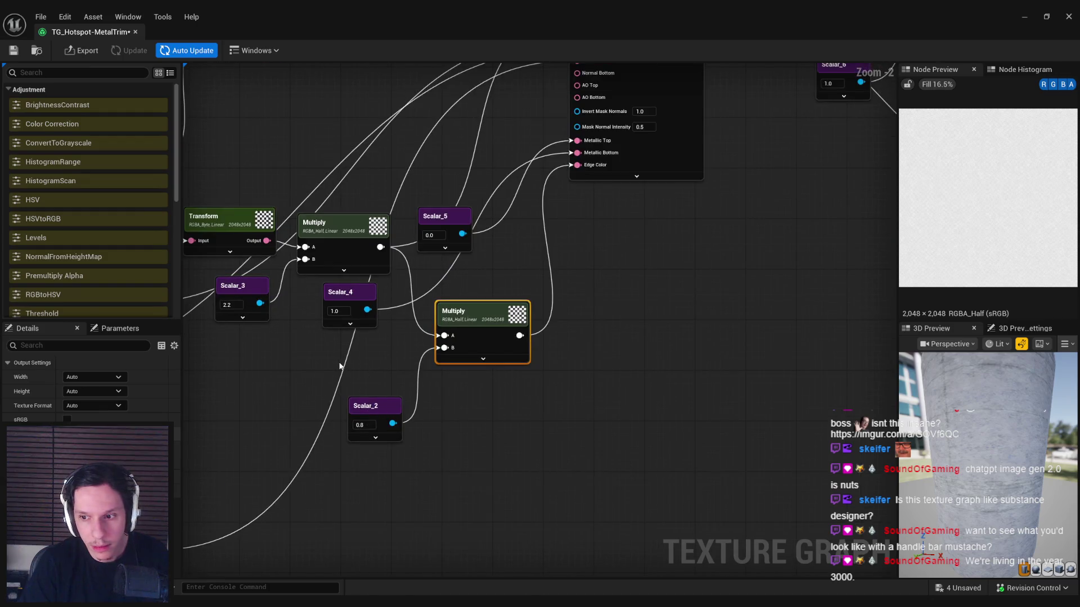
left_click_drag(990, 393, 1020, 447)
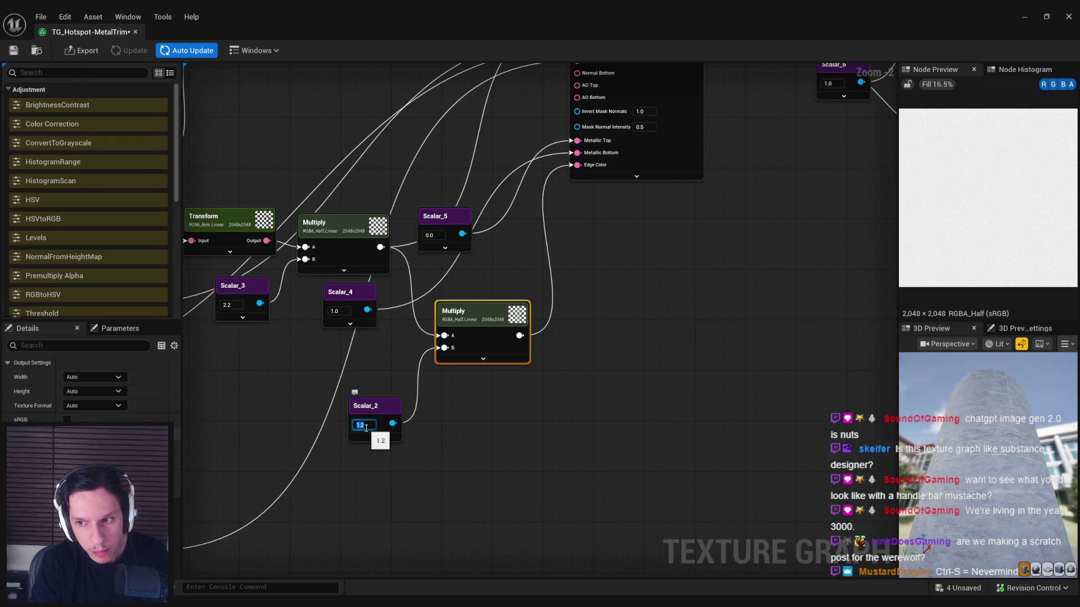
key("Return")
scroll(562, 427, "down", 3)
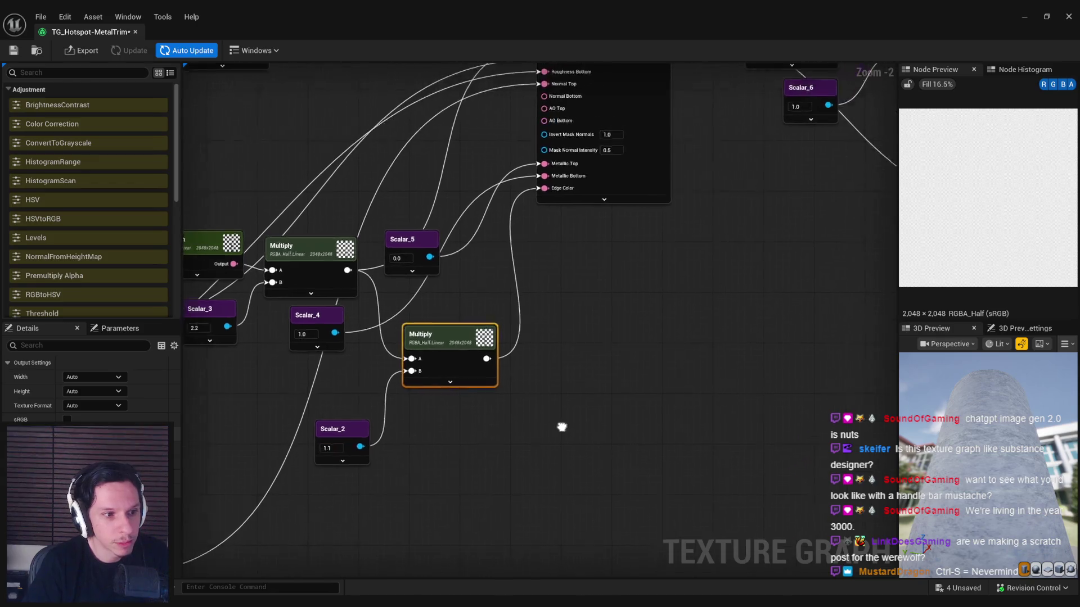
mouse_move(1000, 458)
left_mouse_down()
mouse_move(995, 438)
mouse_move(991, 459)
mouse_move(963, 467)
mouse_move(963, 489)
mouse_move(979, 433)
mouse_move(980, 463)
left_mouse_up()
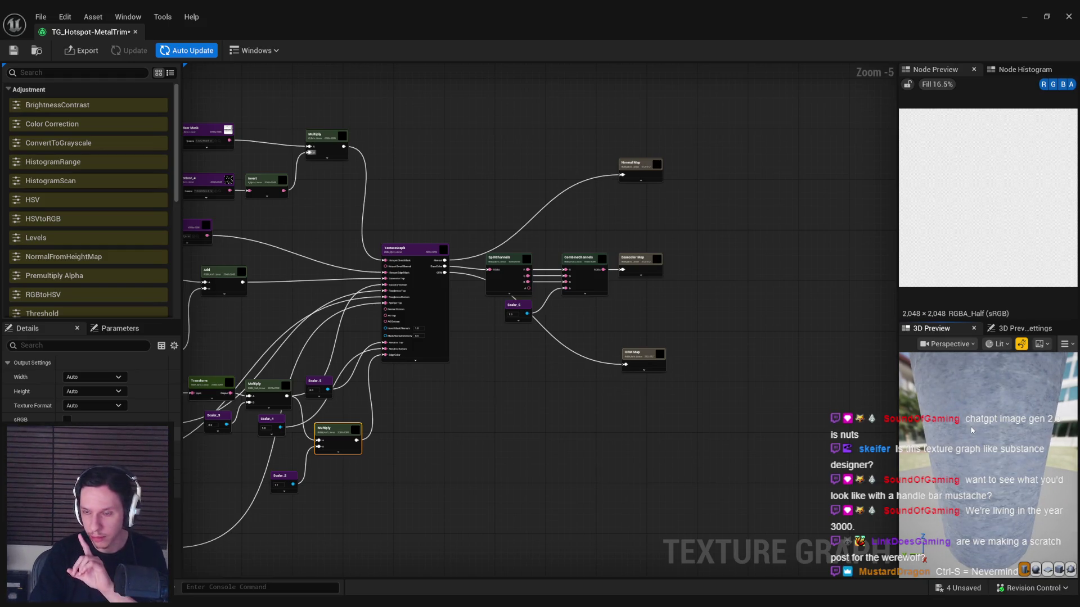
Step: Switch the 3D preview mesh to a sphere
left_click(1025, 329)
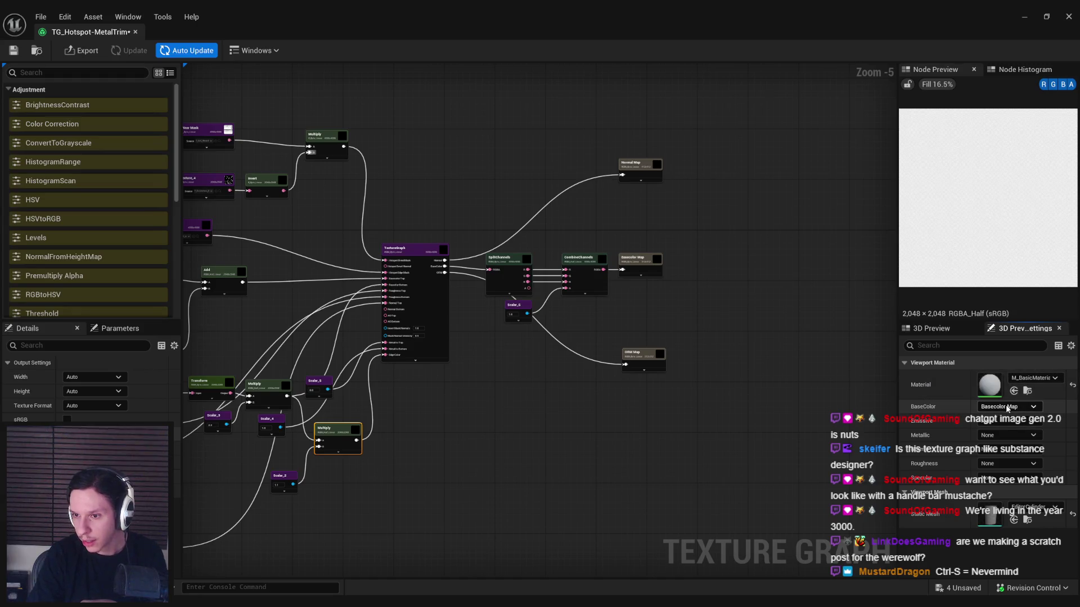
left_click(929, 330)
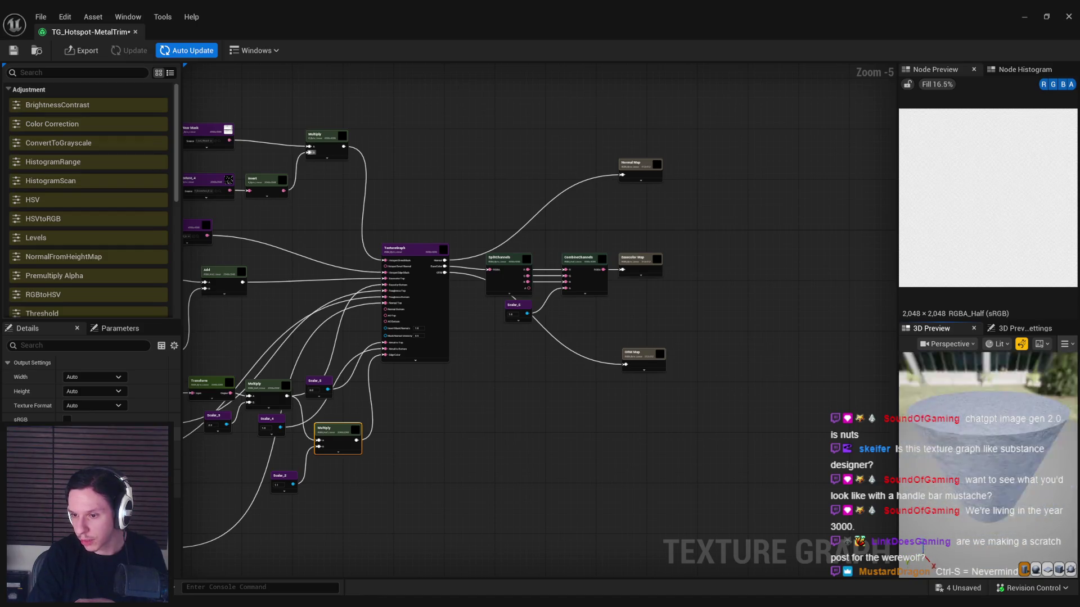
left_click(1035, 571)
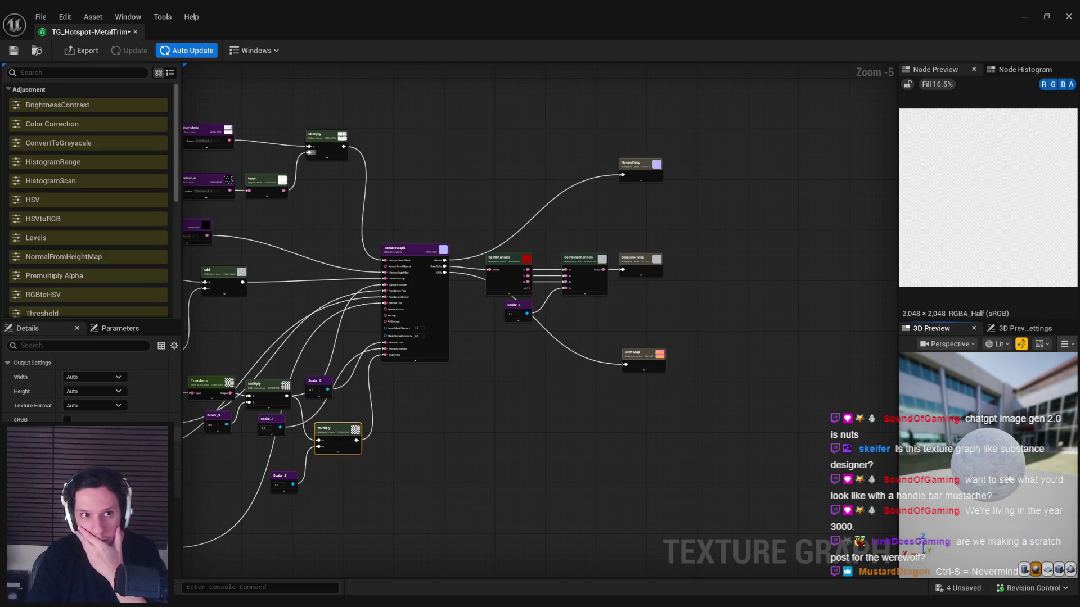
Step: Open Preview Scene Settings and expand its lighting options
left_click(253, 52)
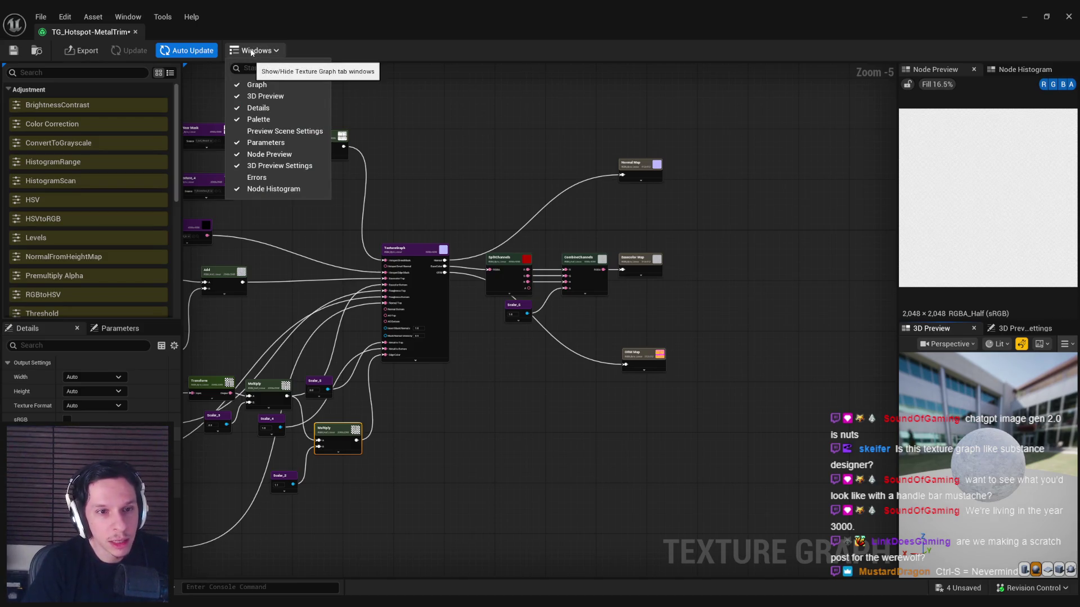
left_click(284, 131)
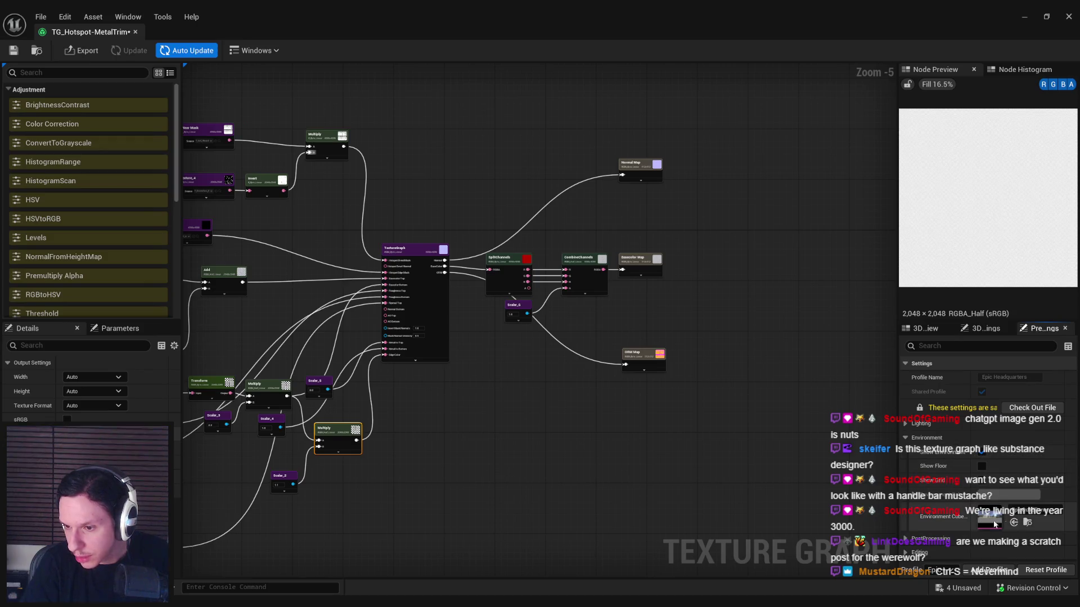
left_click(1018, 517)
key("Escape")
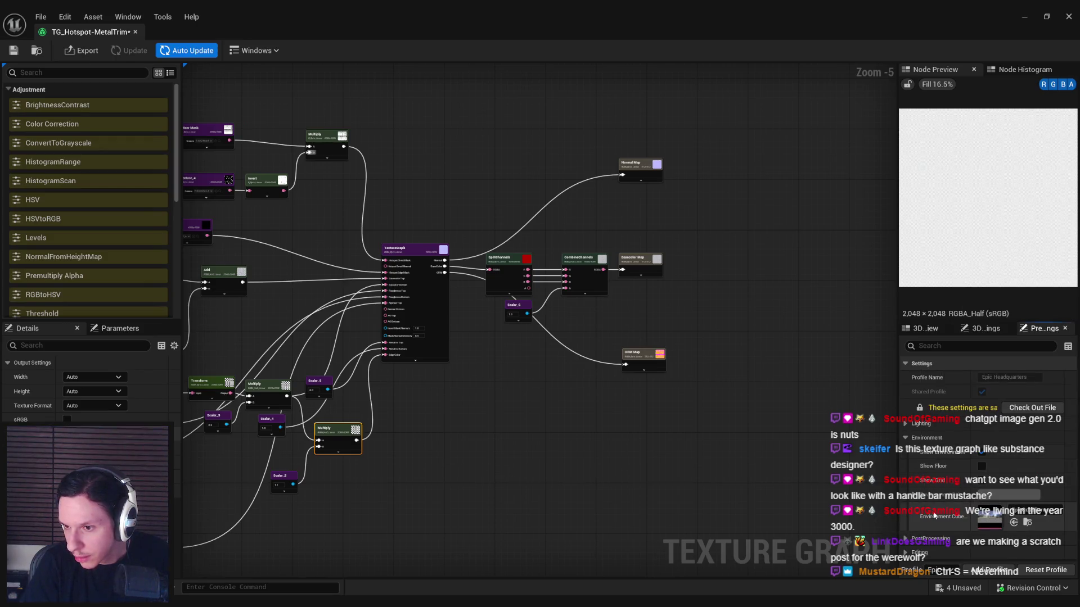
left_click(906, 427)
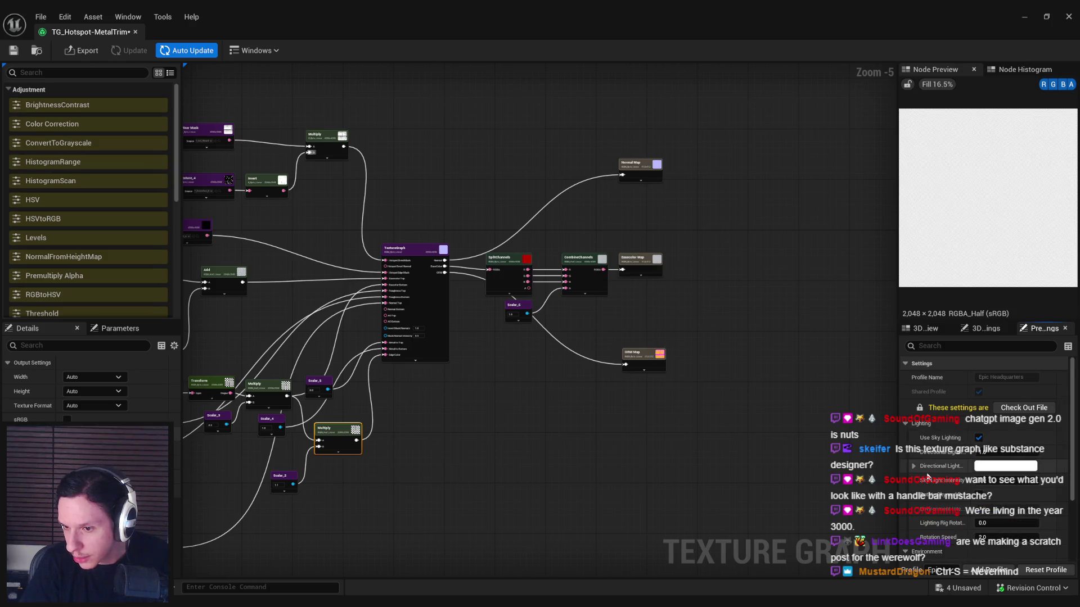
scroll(928, 476, "down", 2)
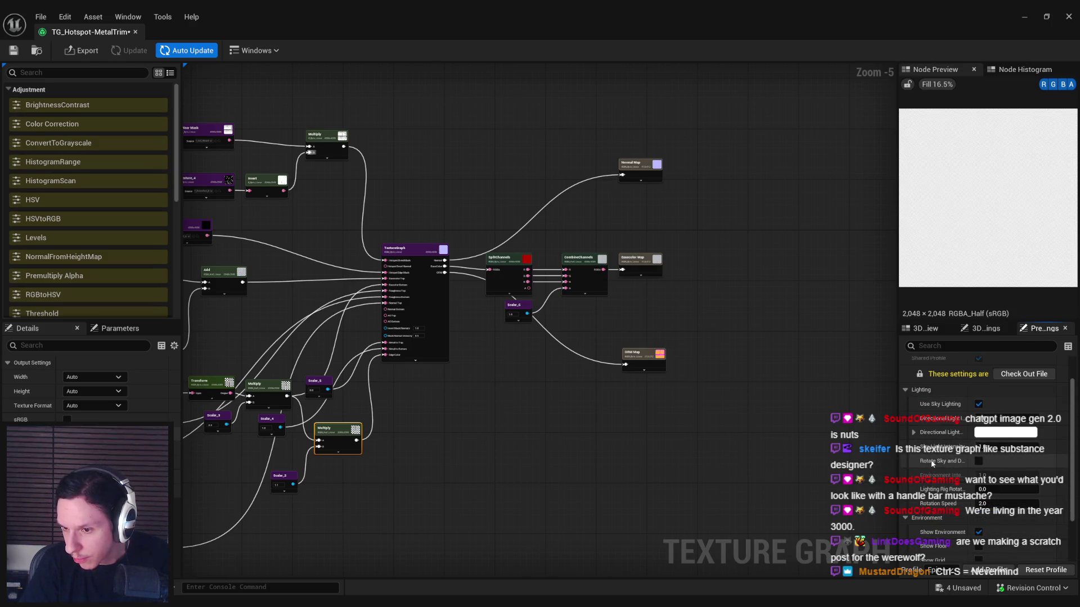
scroll(904, 403, "up", 1)
left_click(925, 426)
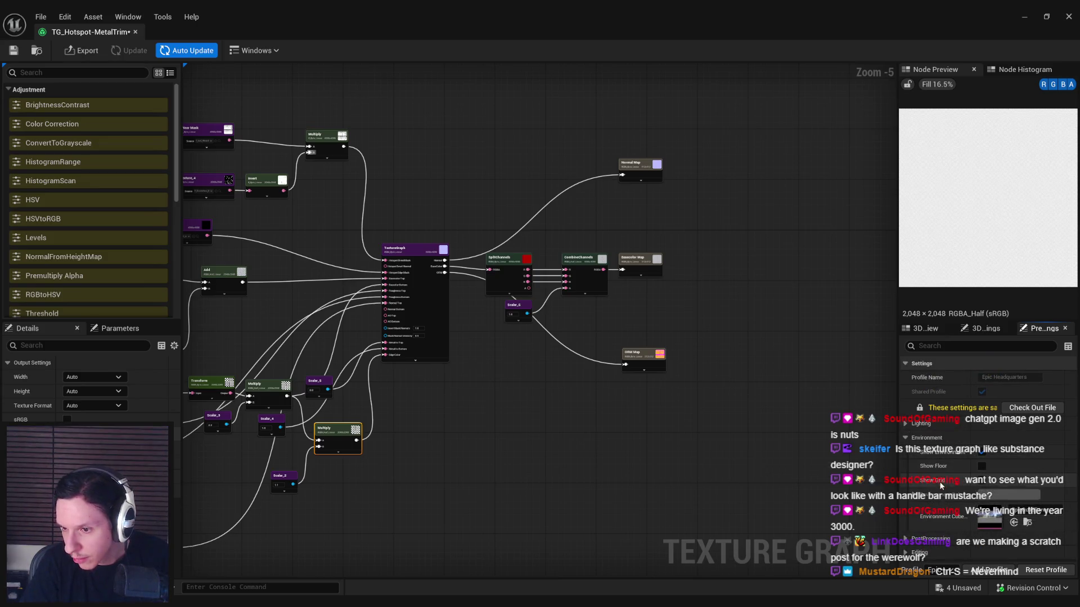
left_click(904, 421)
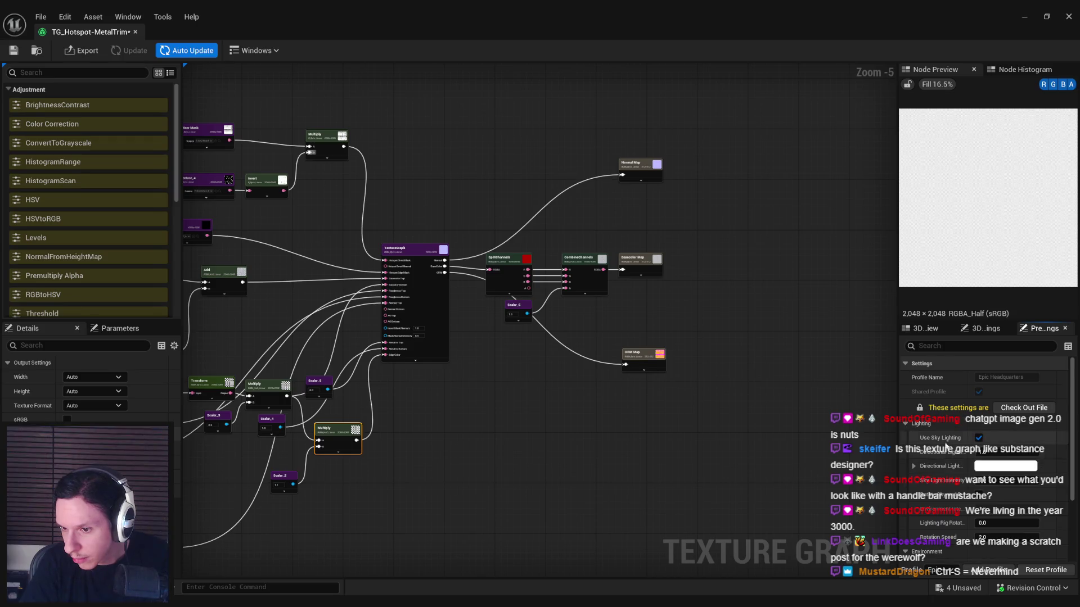
scroll(945, 447, "down", 2)
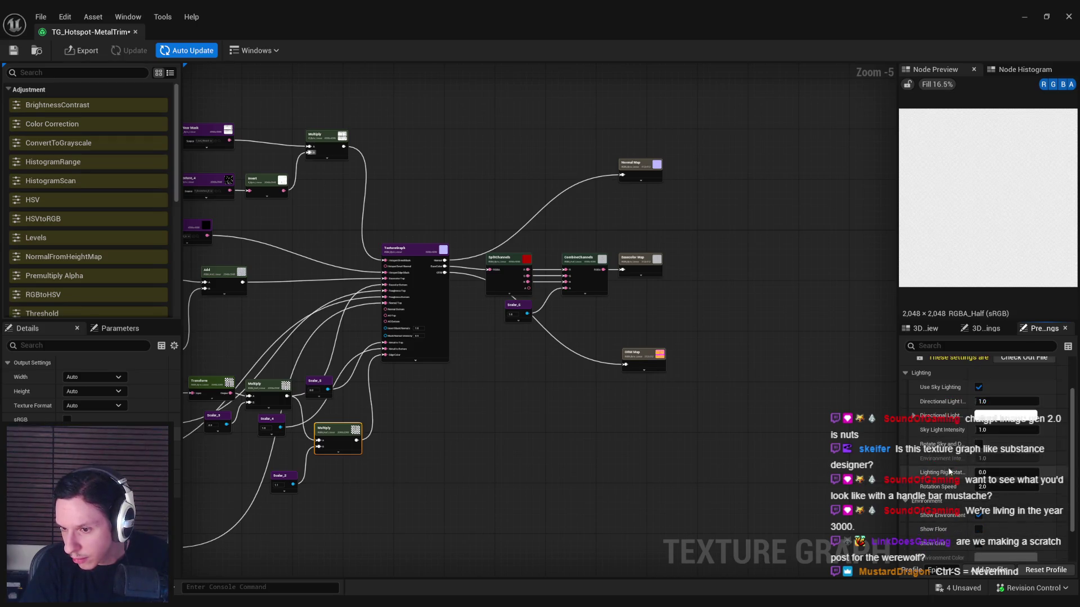
Step: Enable Rotate Sky and Directional Light and view the sphere under the rotating lighting
left_click(979, 445)
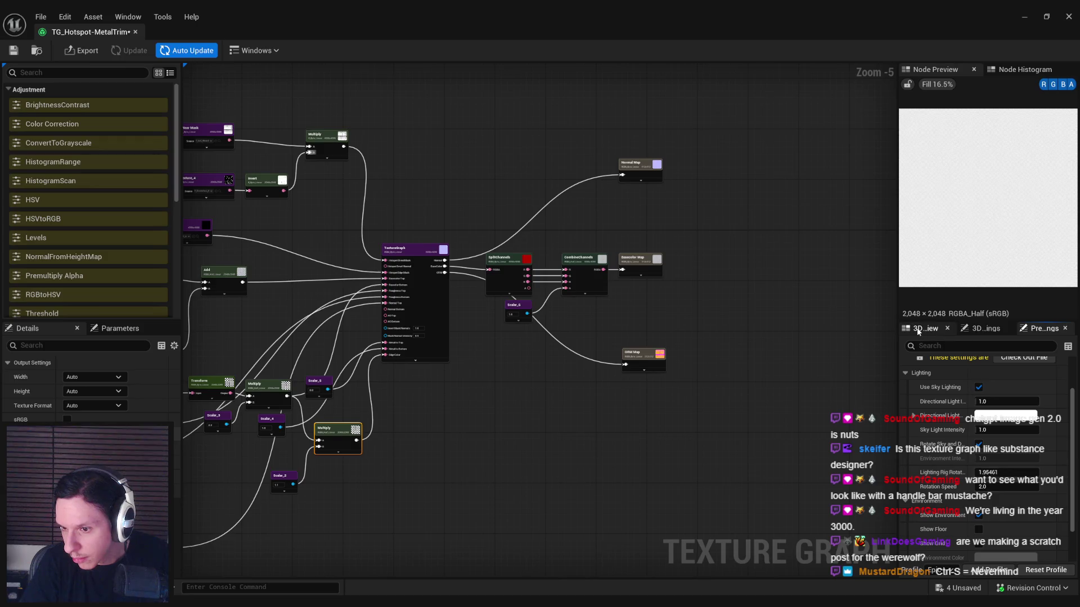
left_click(918, 330)
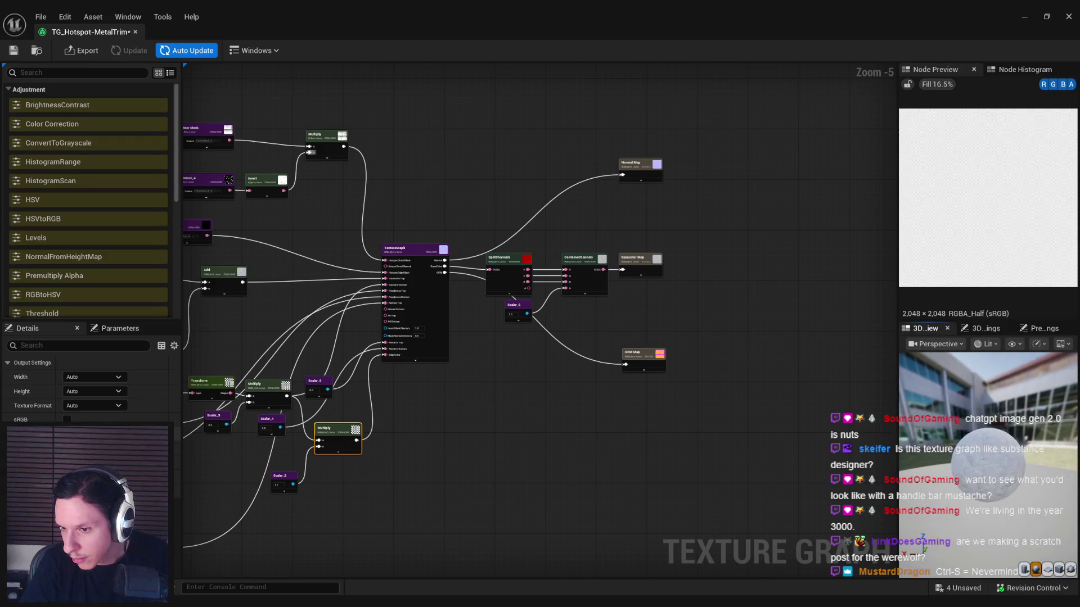
scroll(977, 458, "up", 4)
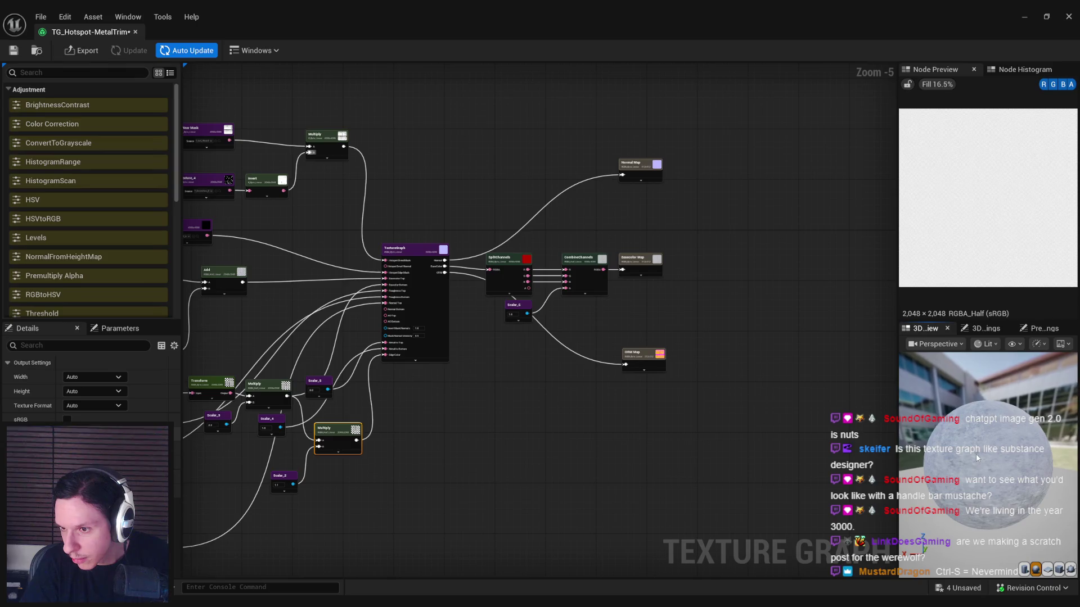
left_click(1040, 329)
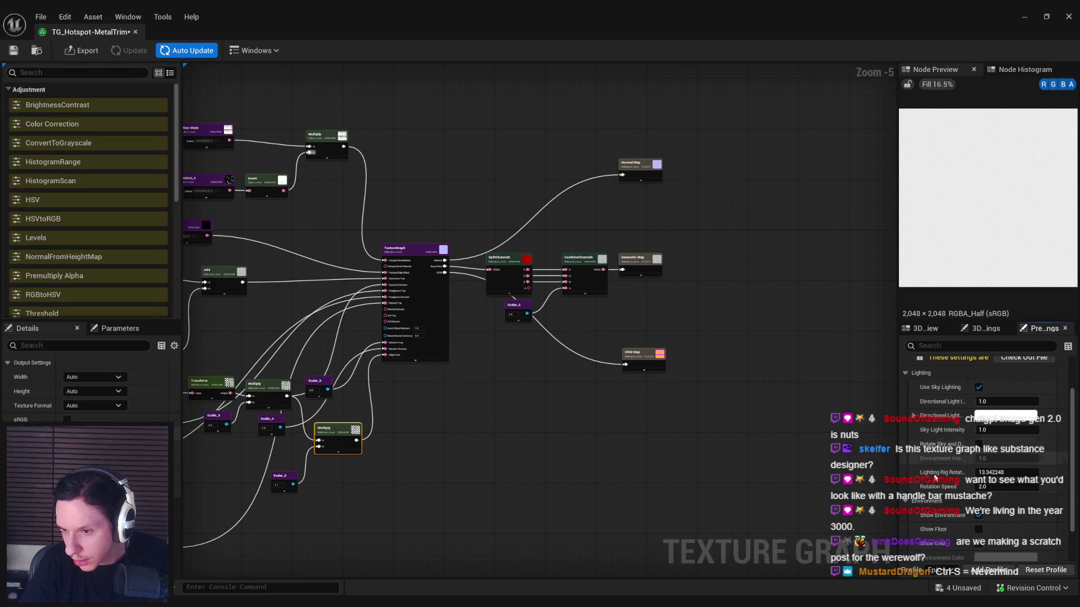
scroll(932, 477, "down", 3)
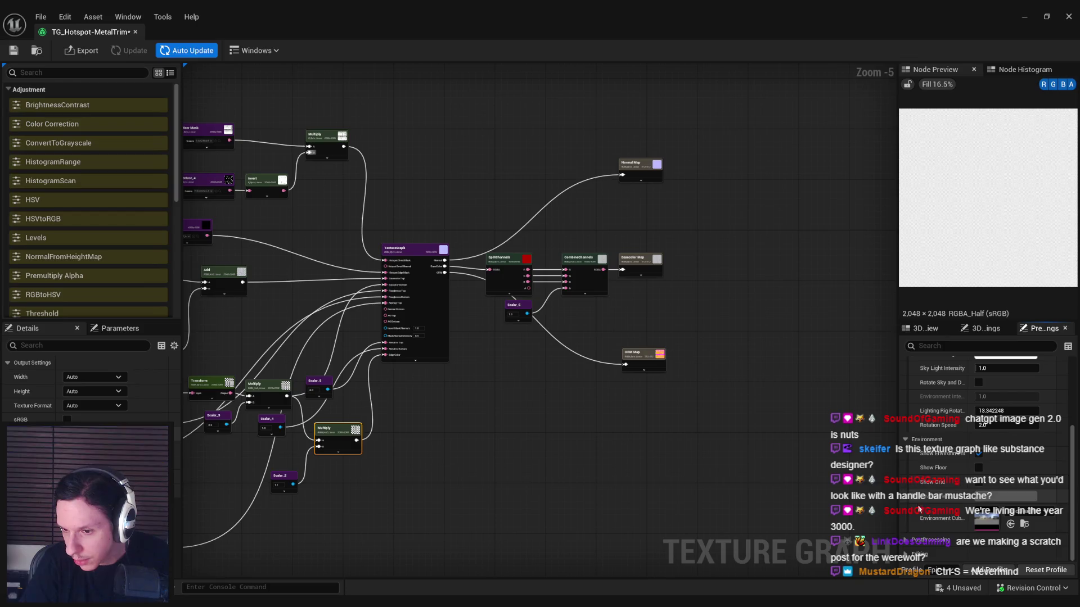
scroll(921, 522, "down", 5)
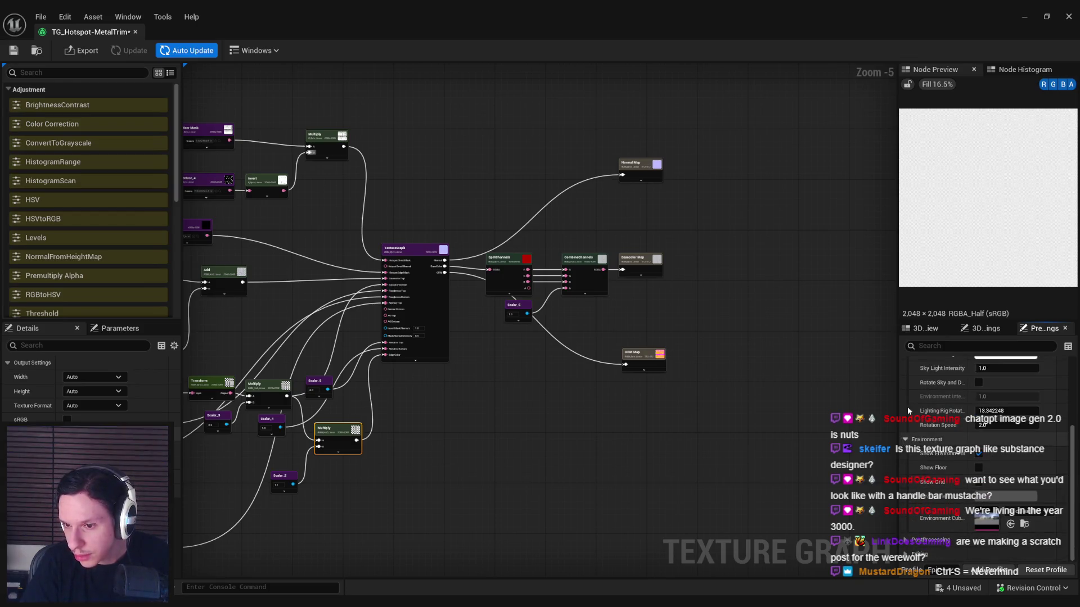
left_click(926, 329)
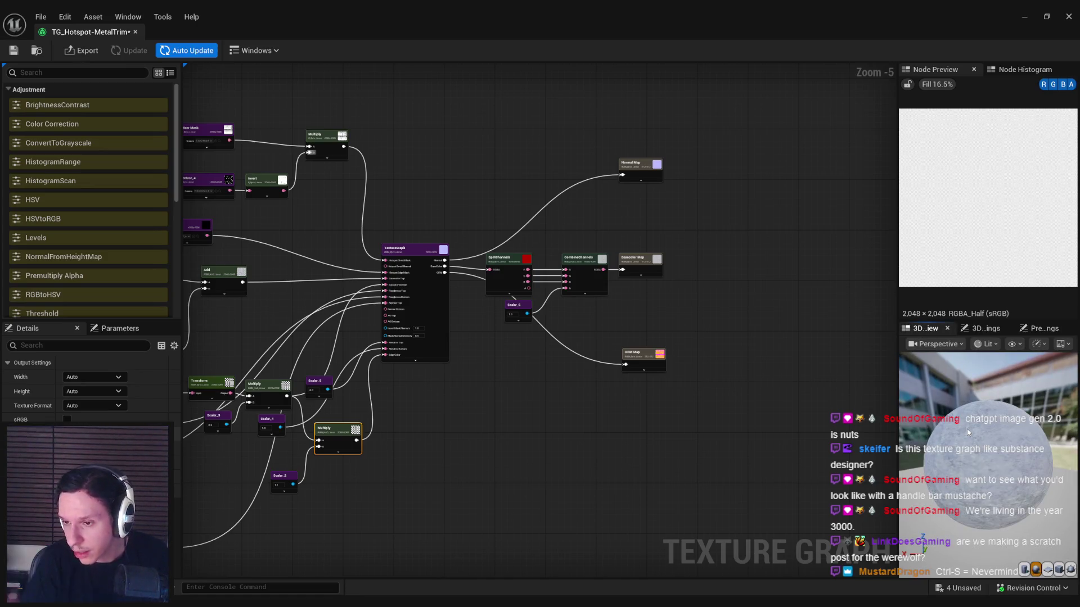
scroll(988, 467, "up", 3)
Step: Save the texture graph and all other unsaved assets
left_click_drag(410, 403, 669, 347)
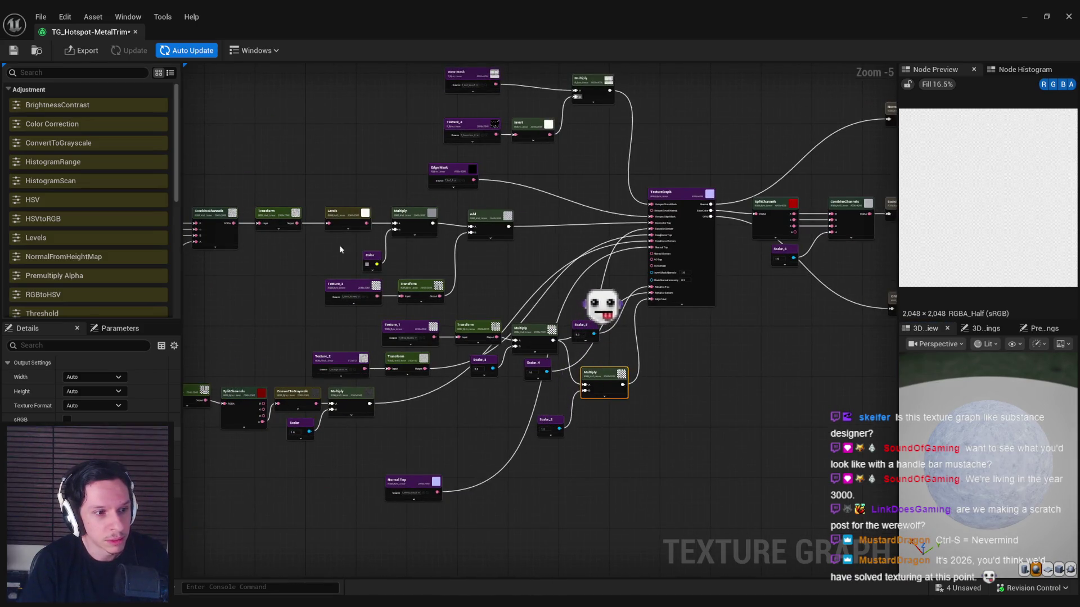
left_click(15, 51)
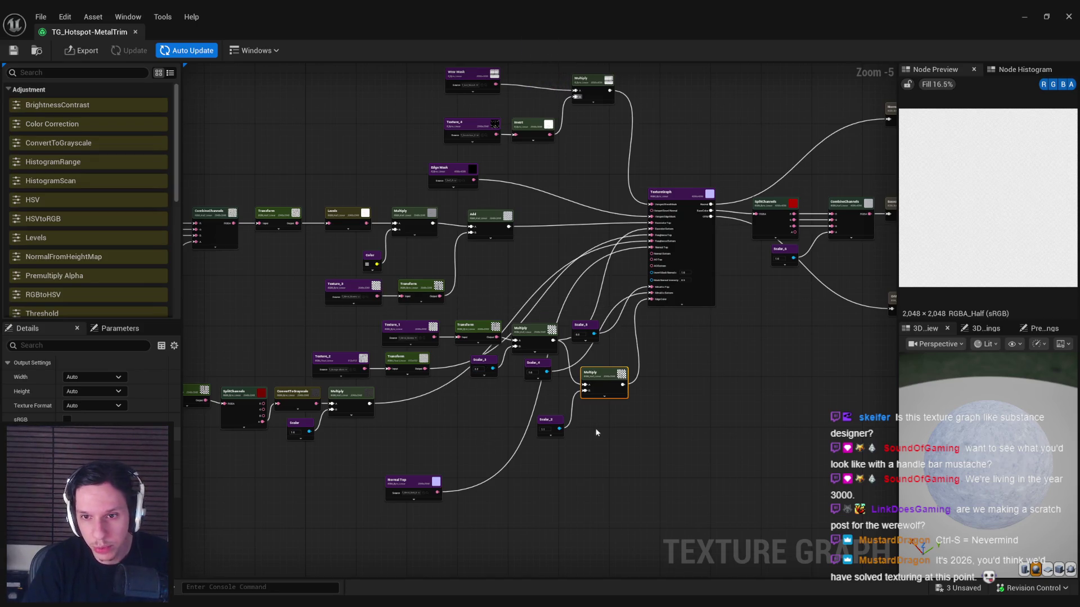
scroll(552, 460, "up", 2)
left_click_drag(536, 324, 367, 385)
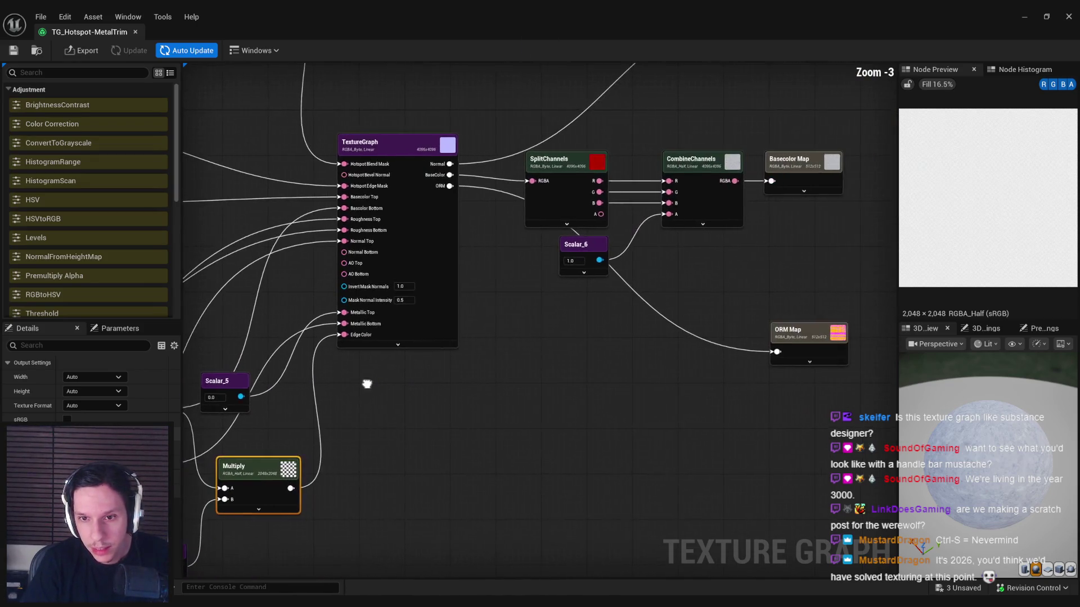
scroll(545, 390, "down", 1)
key("ctrl+s")
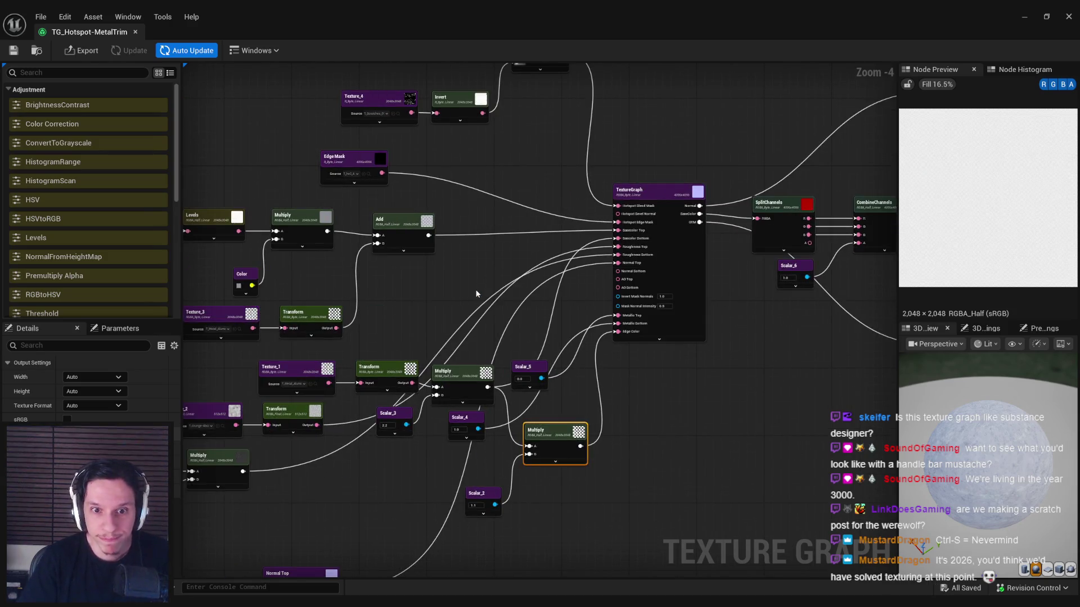
Step: Select the Normal, Basecolor and ORM Map outputs together to show their 512×512 settings
left_click_drag(546, 311, 297, 370)
left_click(724, 267)
left_click_drag(718, 454, 686, 148)
mouse_move(659, 336)
left_mouse_down()
mouse_move(498, 267)
mouse_move(584, 260)
mouse_move(569, 429)
mouse_move(559, 424)
left_mouse_up()
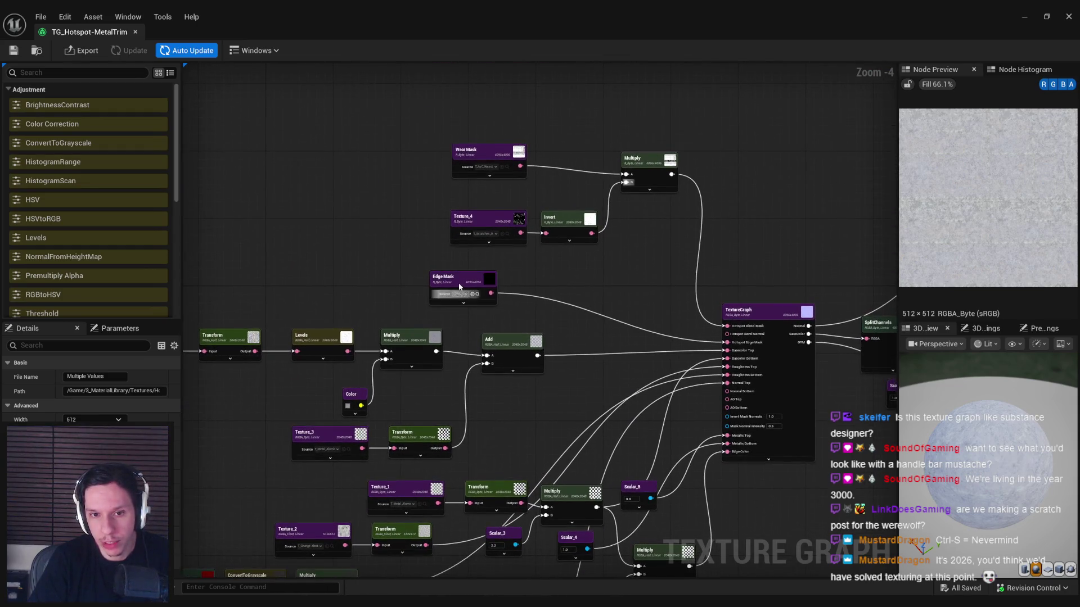
scroll(494, 179, "up", 3)
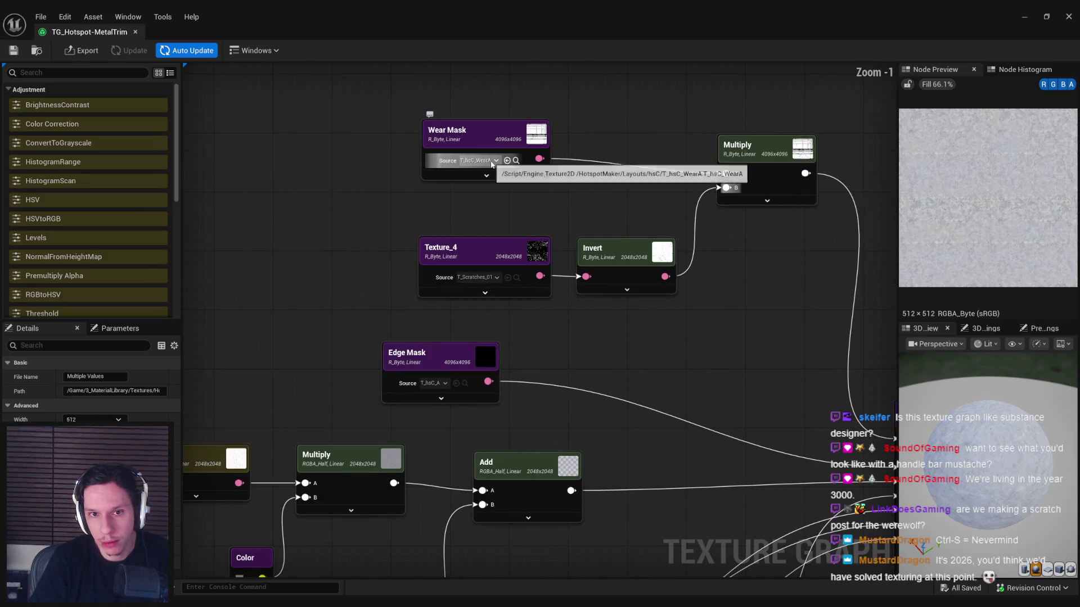
left_click_drag(646, 349, 424, 288)
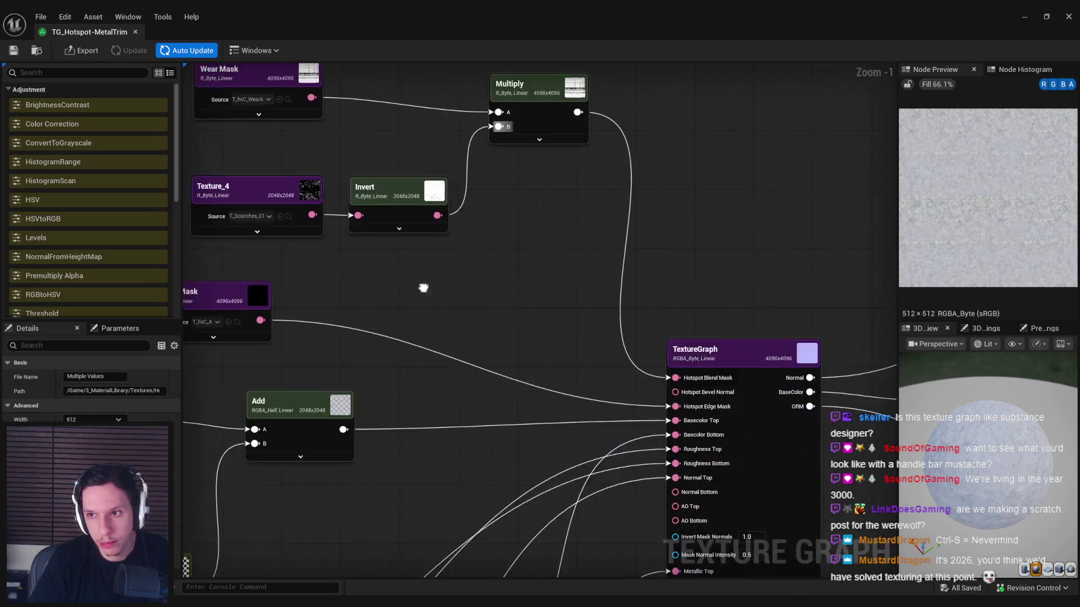
scroll(487, 302, "down", 2)
left_click_drag(488, 302, 279, 179)
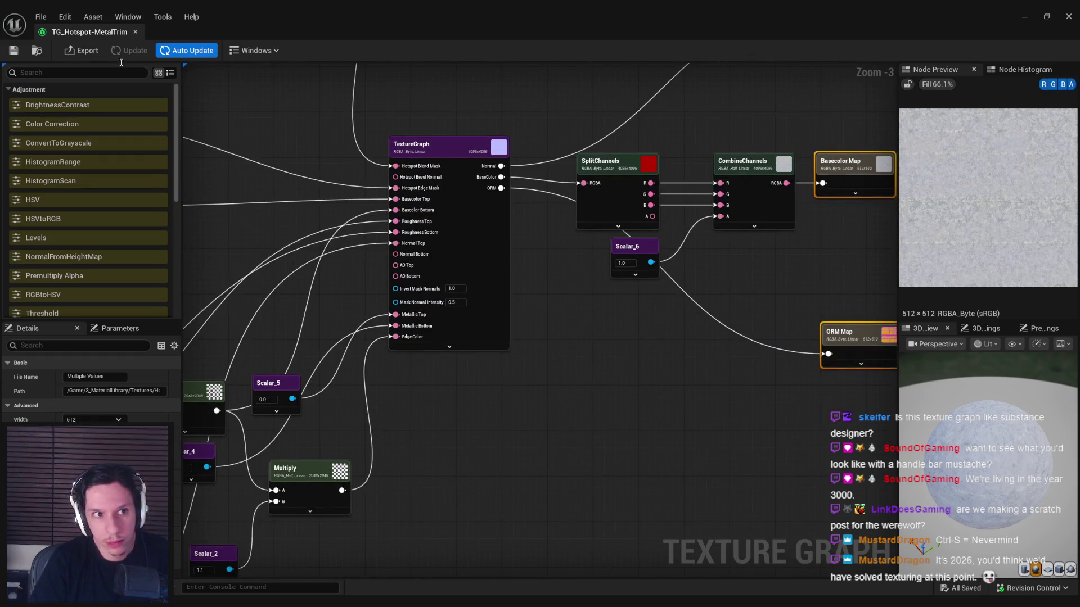
Step: Cancel the first export and edit the end of the outputs' export path
left_click(79, 50)
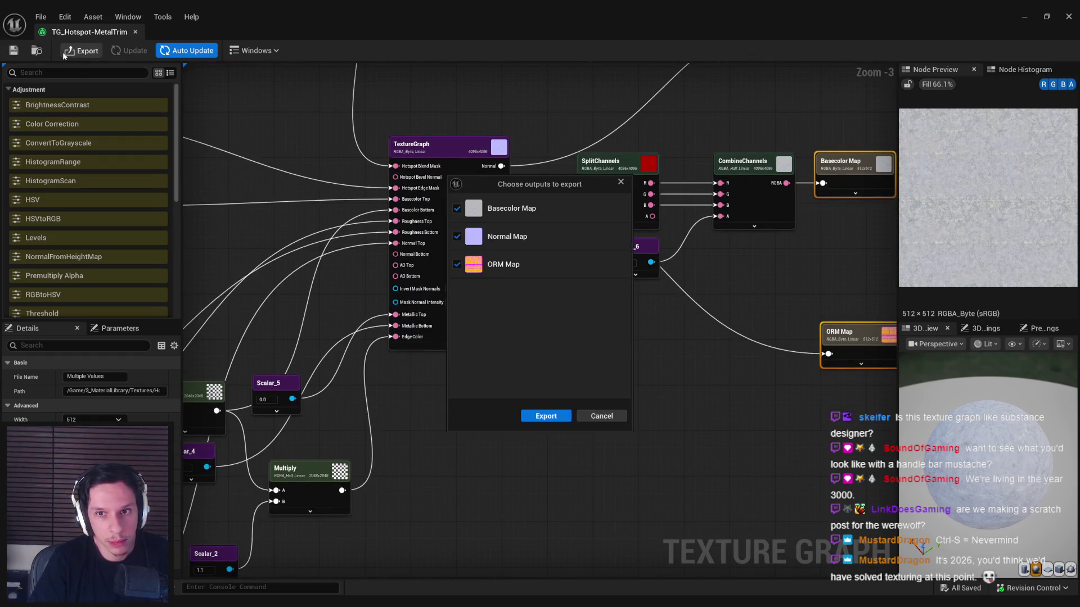
left_click(595, 417)
left_click(140, 392)
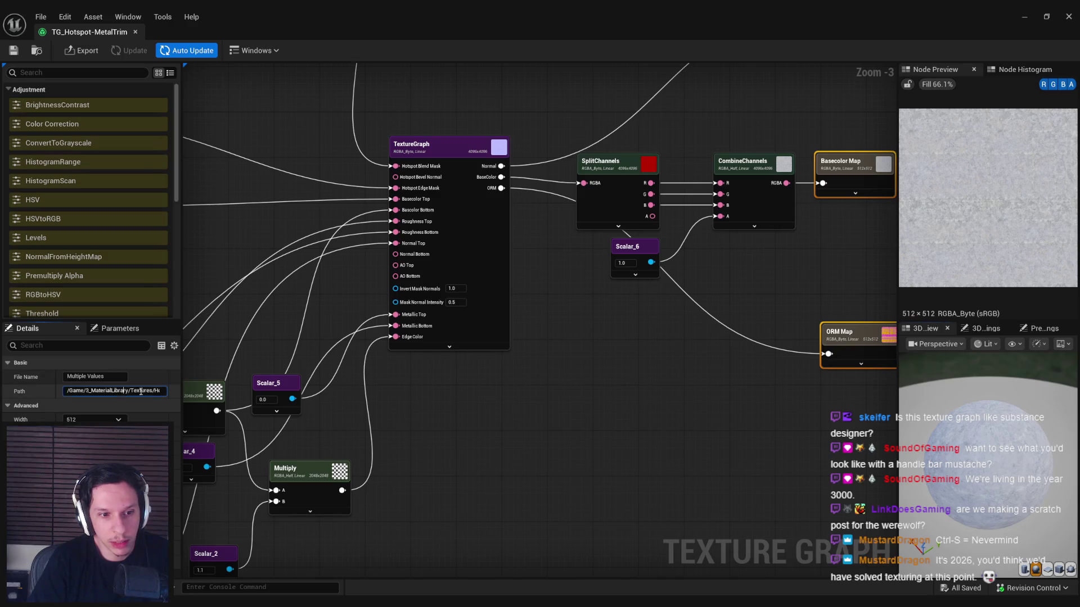
left_click_drag(113, 391, 160, 391)
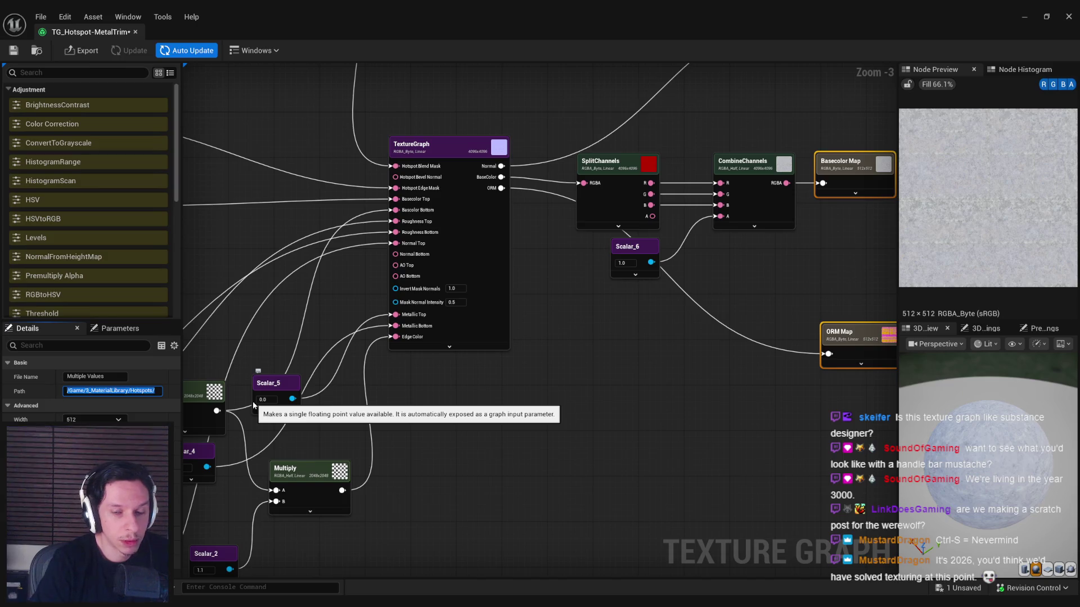
Step: Select the ORM, Basecolor and Normal Map outputs together
left_click_drag(687, 325, 541, 384)
left_click(692, 392)
left_click(710, 245)
left_click(700, 69)
left_click_drag(762, 279, 747, 300)
mouse_move(740, 488)
left_mouse_down()
mouse_move(652, 388)
mouse_move(650, 74)
left_mouse_up()
Step: Save the graph, export the three output maps, and minimize the texture graph window
left_click(17, 54)
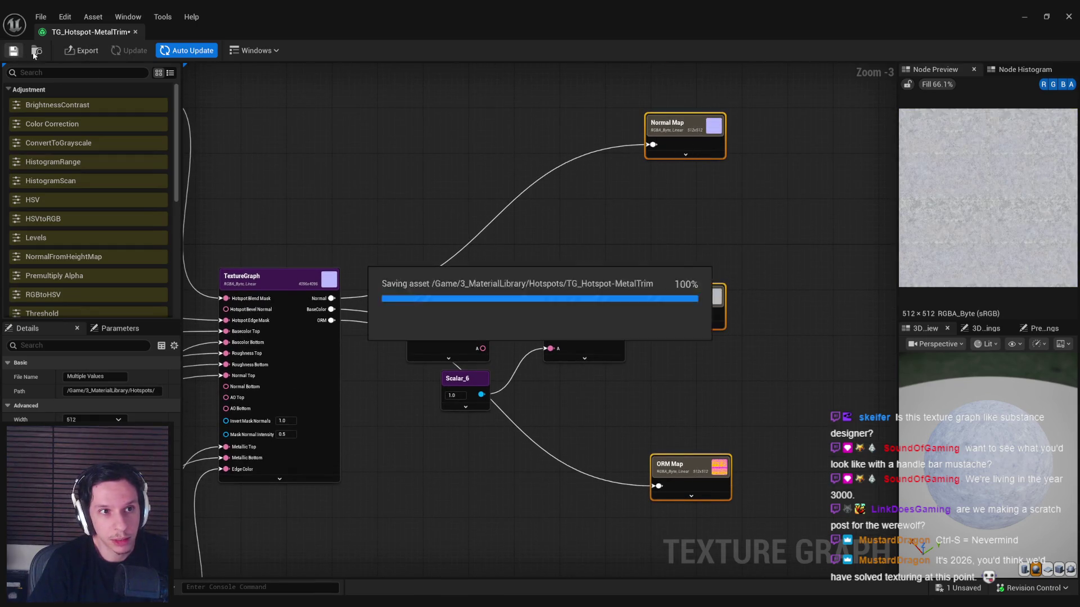
left_click(82, 51)
left_click(547, 416)
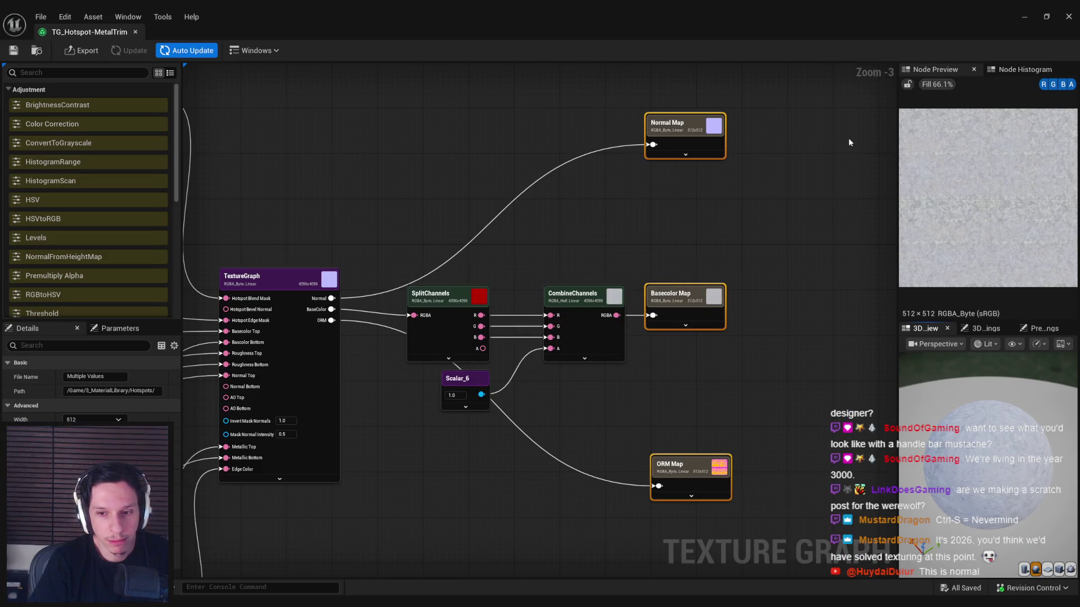
left_click(1023, 20)
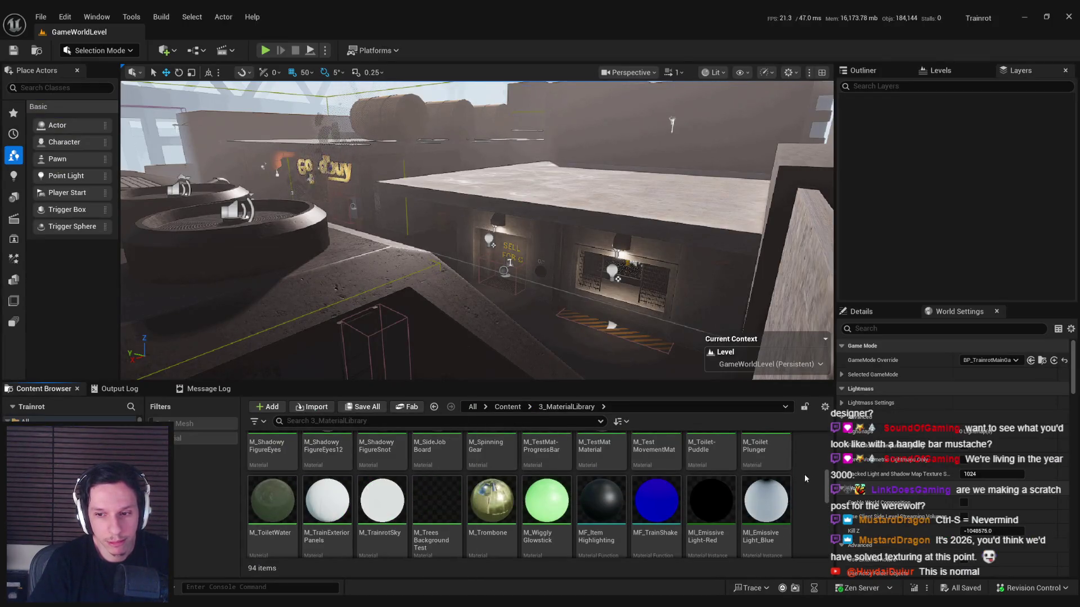
Step: Open the M_Hotspot-PaintedMetalTrim material from the Hotspots folder and orbit its preview sphere
scroll(266, 483, "up", 5)
double_click(266, 482)
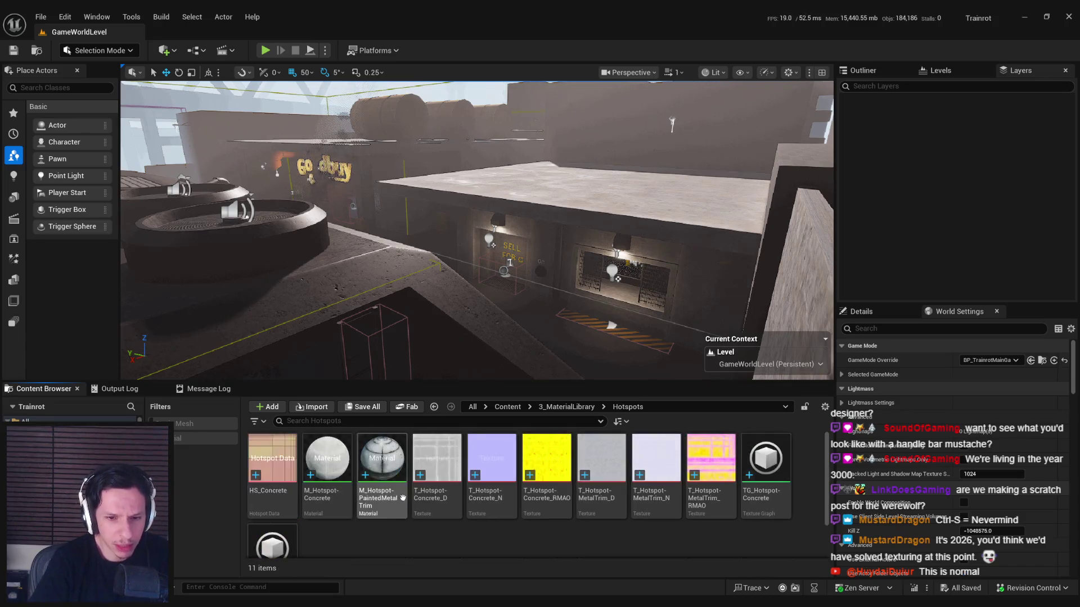
double_click(376, 504)
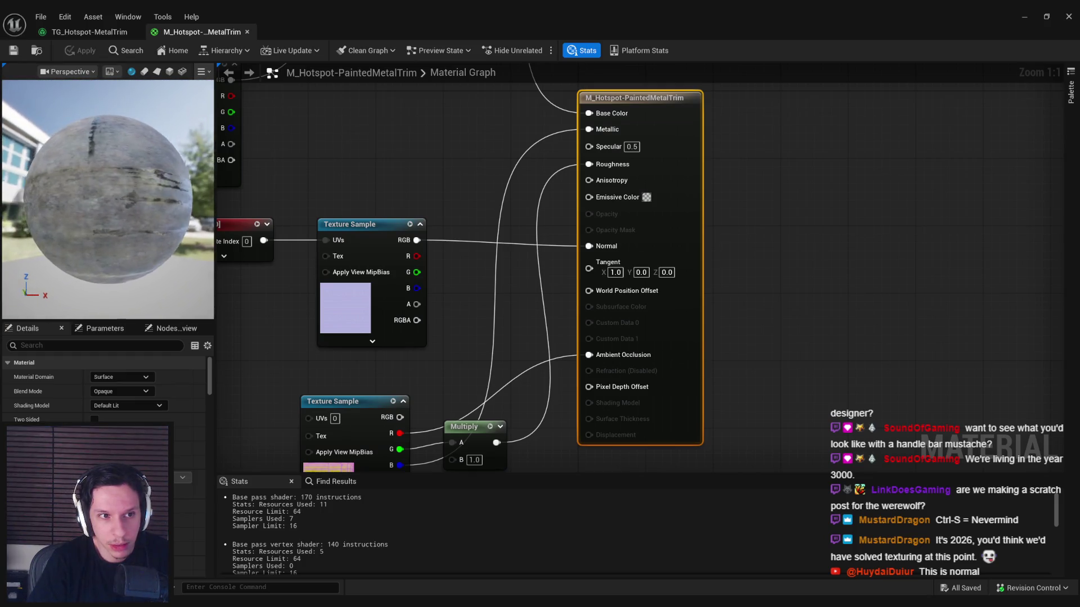
mouse_move(189, 315)
left_mouse_down()
mouse_move(169, 303)
mouse_move(189, 317)
mouse_move(186, 303)
mouse_move(116, 295)
left_mouse_up()
left_click_drag(116, 226, 152, 230)
Step: Preview the top Multiply node's result alone, then return to the full material preview
left_click_drag(360, 200, 593, 470)
scroll(377, 201, "down", 3)
left_click(500, 118)
right_click(501, 128)
left_click(518, 166)
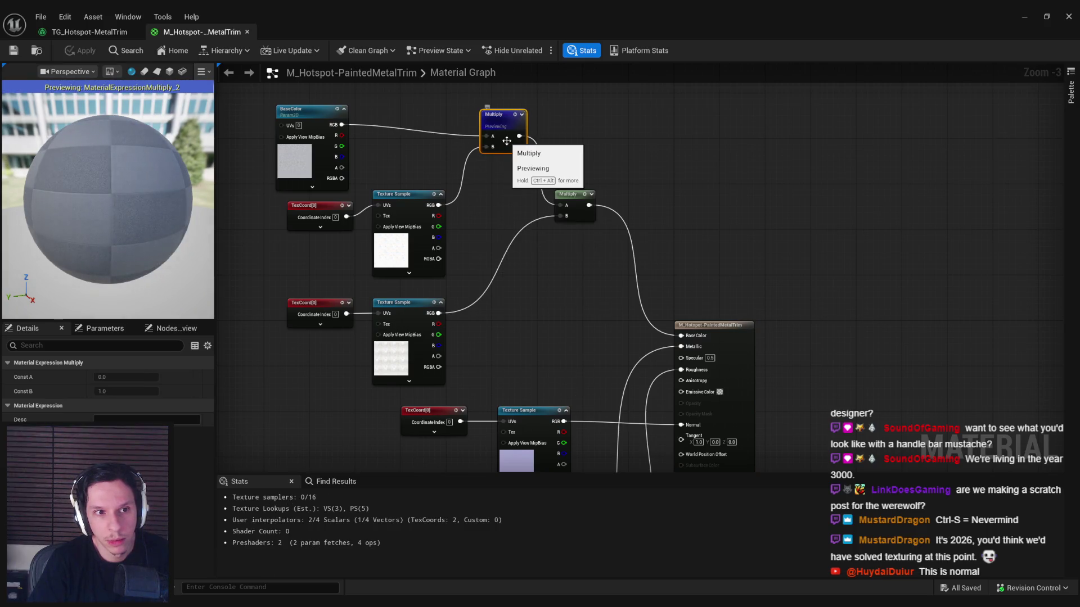
right_click(509, 142)
left_click(532, 175)
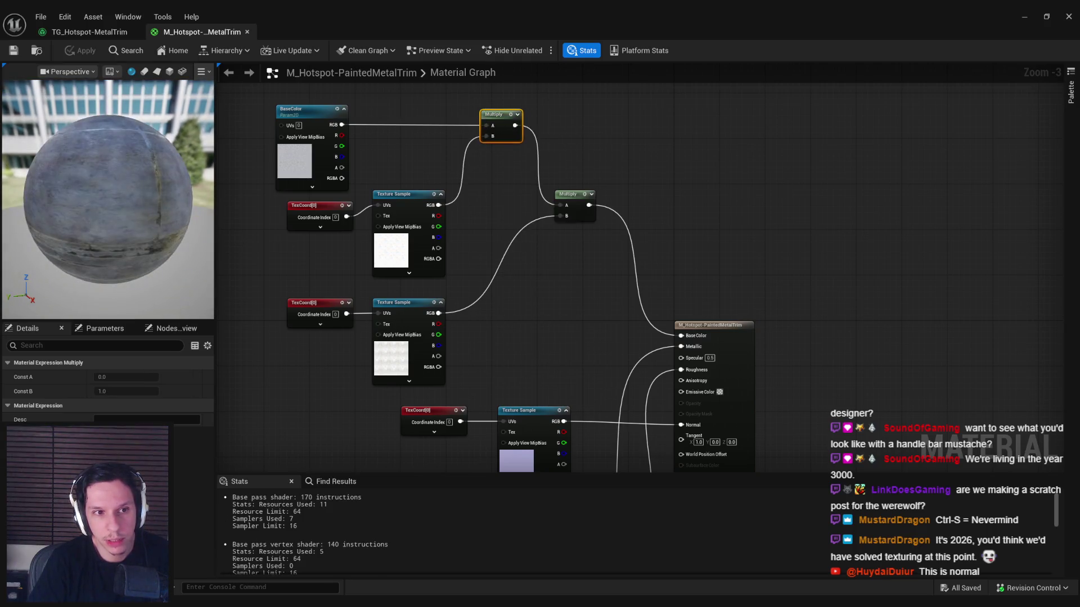
Step: Preview the bottom Multiply node on the sphere, stop previewing, and go back to TG_Hotspot-MetalTrim
left_click_drag(522, 461, 487, 286)
left_click(487, 404)
right_click(485, 403)
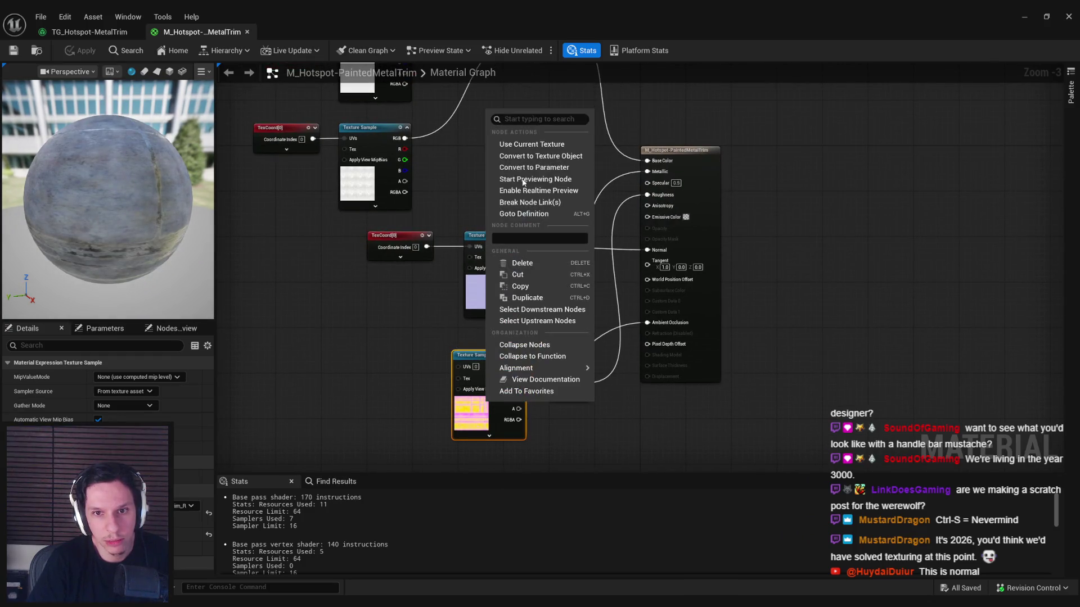
key("Escape")
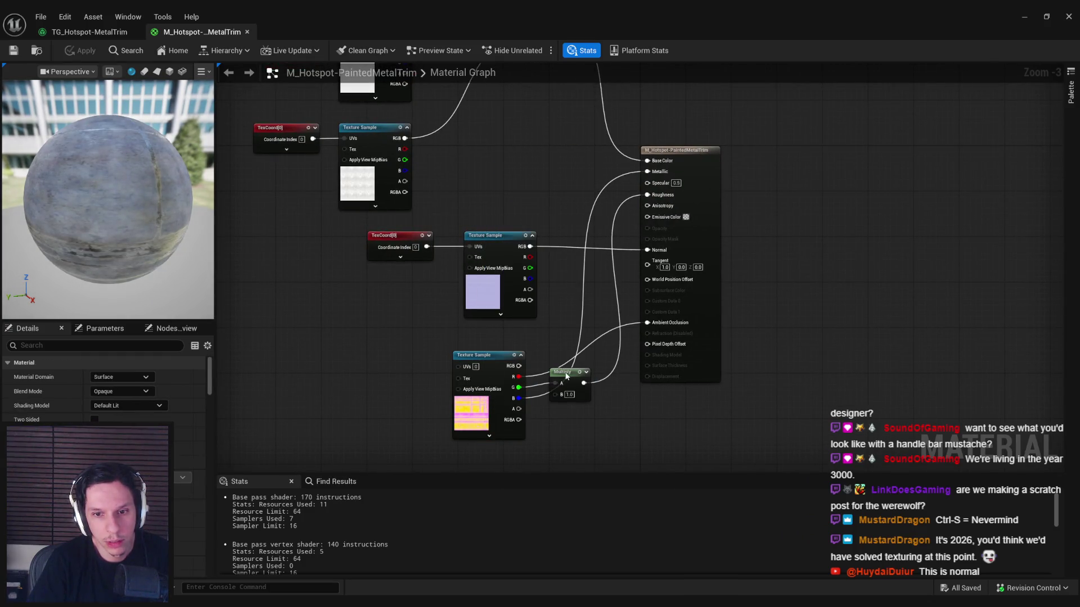
right_click(565, 383)
left_click(604, 150)
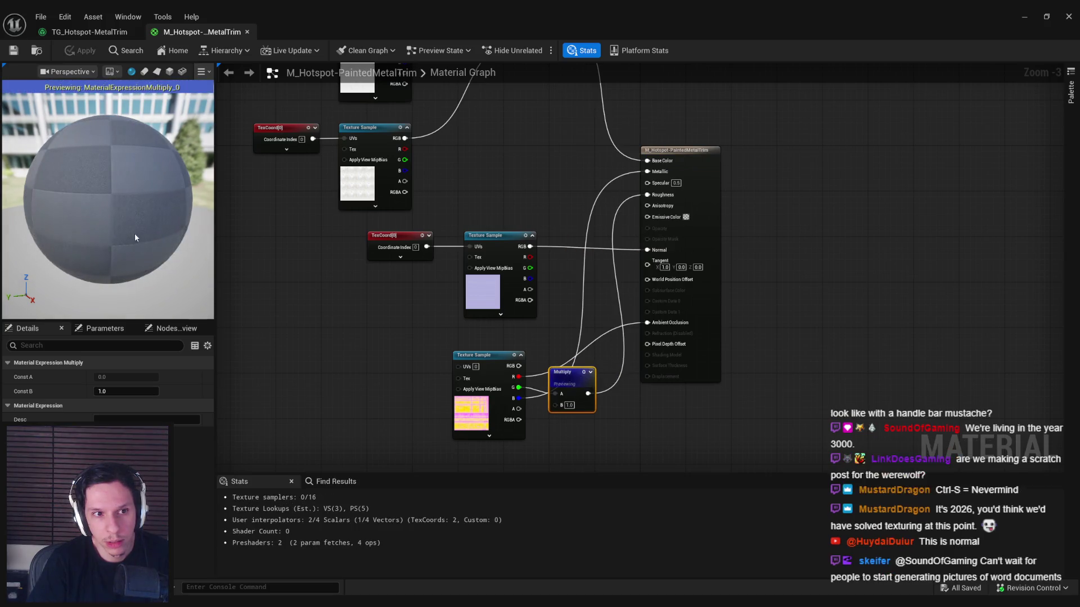
left_click_drag(107, 197, 137, 198)
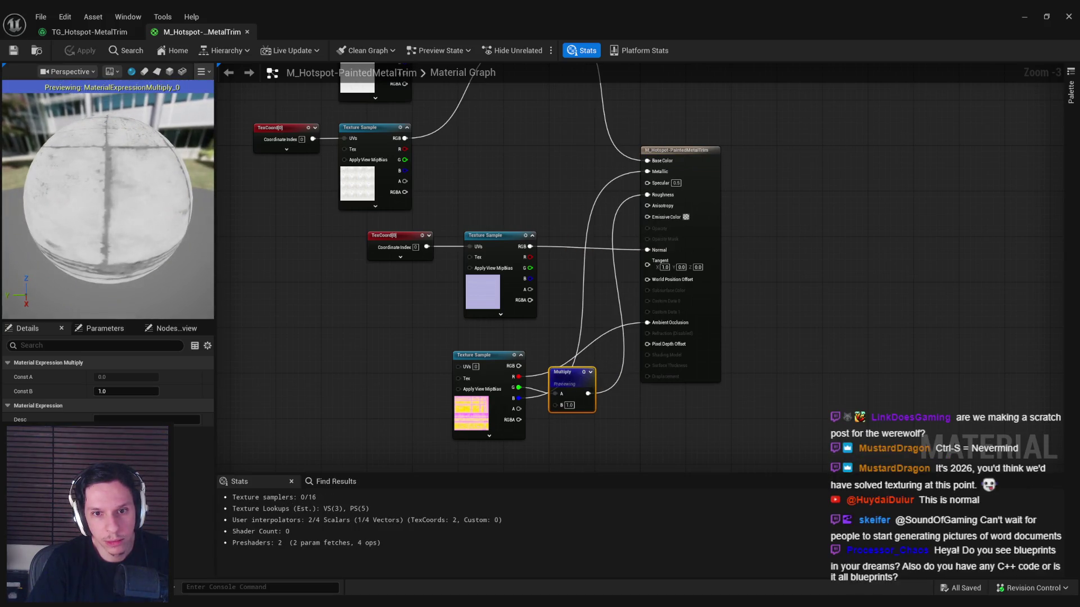
right_click(572, 384)
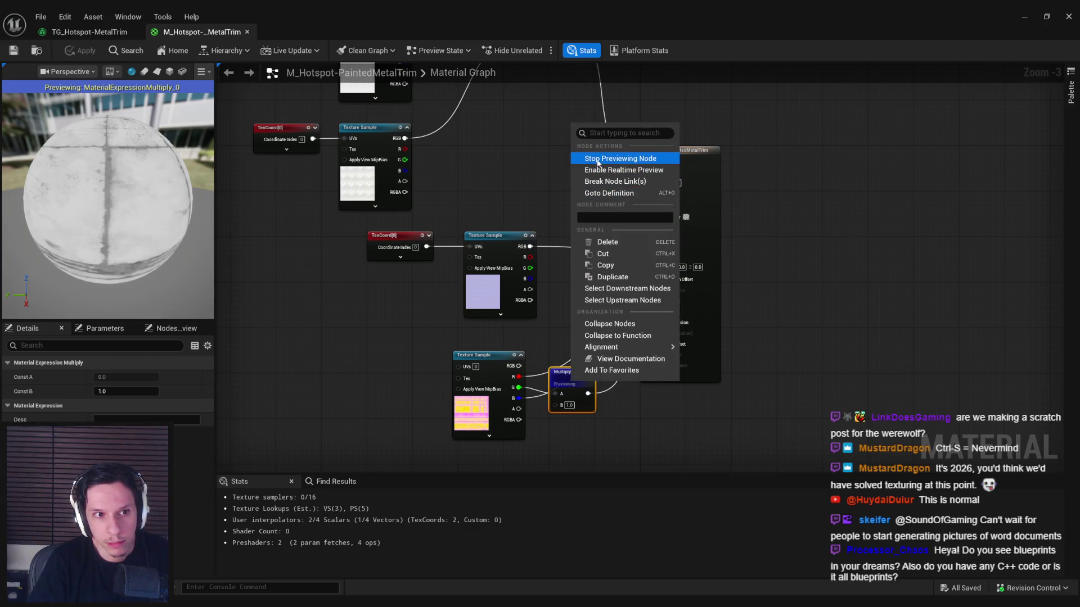
left_click(597, 159)
left_click(89, 32)
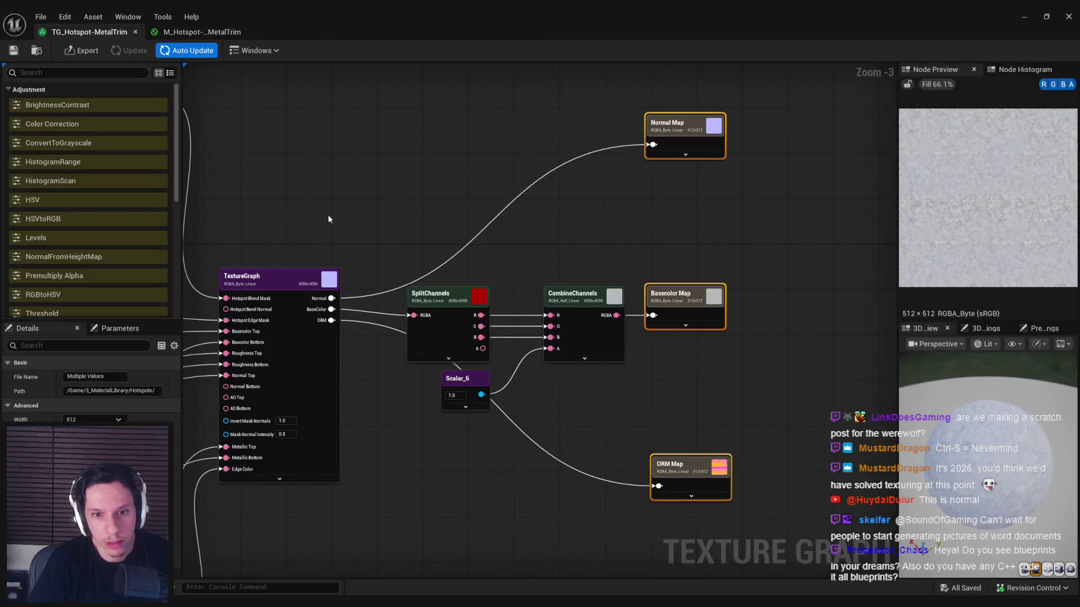
Step: Set the Scalar node feeding Multiply to 1 in the texture graph
left_click_drag(452, 420, 825, 323)
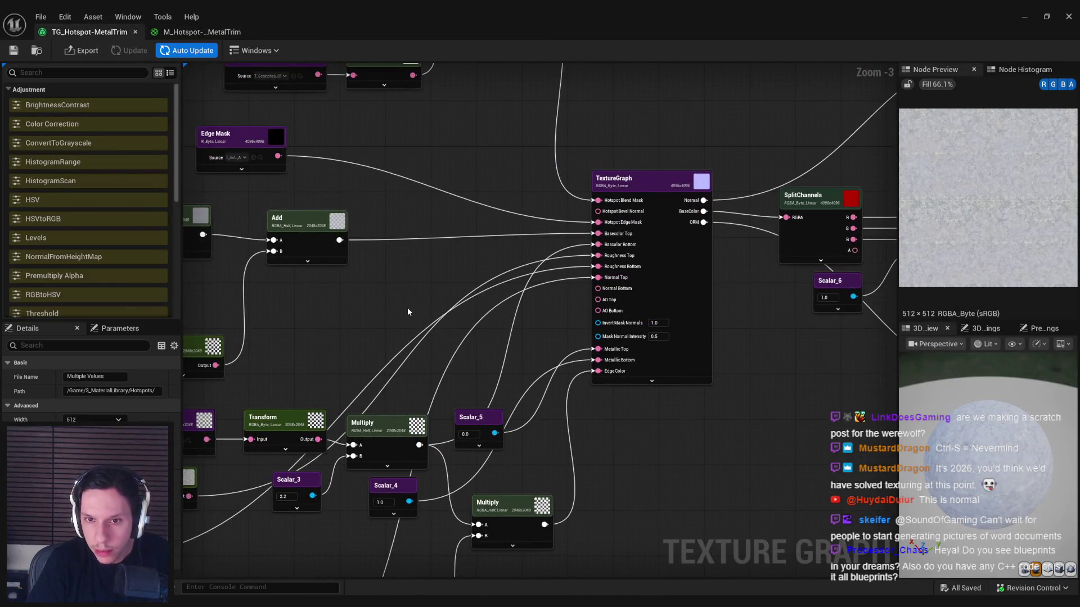
mouse_move(397, 317)
left_mouse_down()
mouse_move(424, 289)
mouse_move(606, 234)
left_mouse_up()
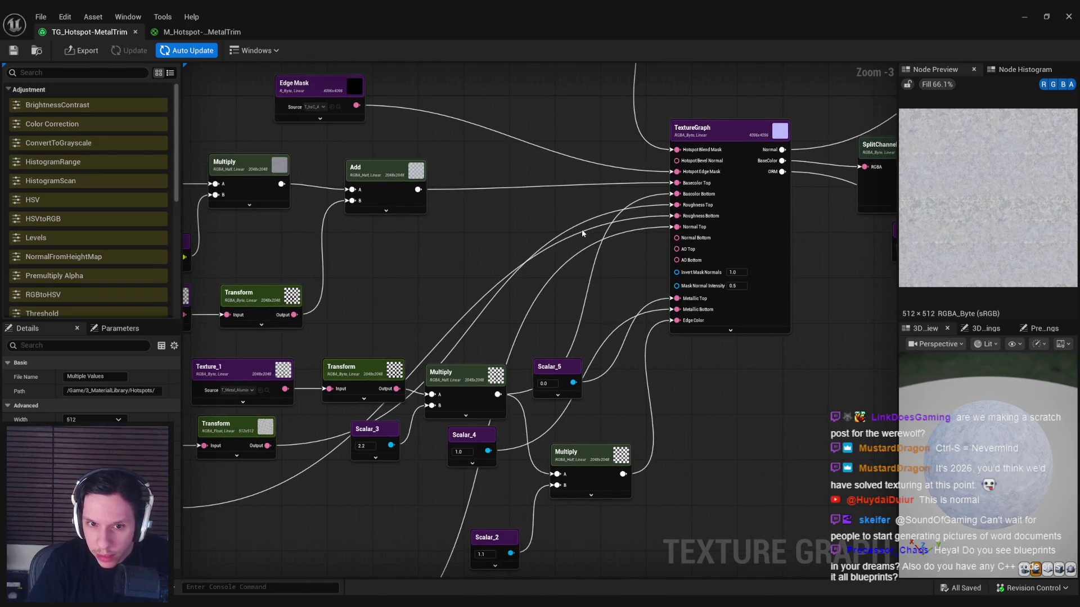
mouse_move(427, 311)
left_mouse_down()
mouse_move(611, 195)
mouse_move(705, 197)
left_mouse_up()
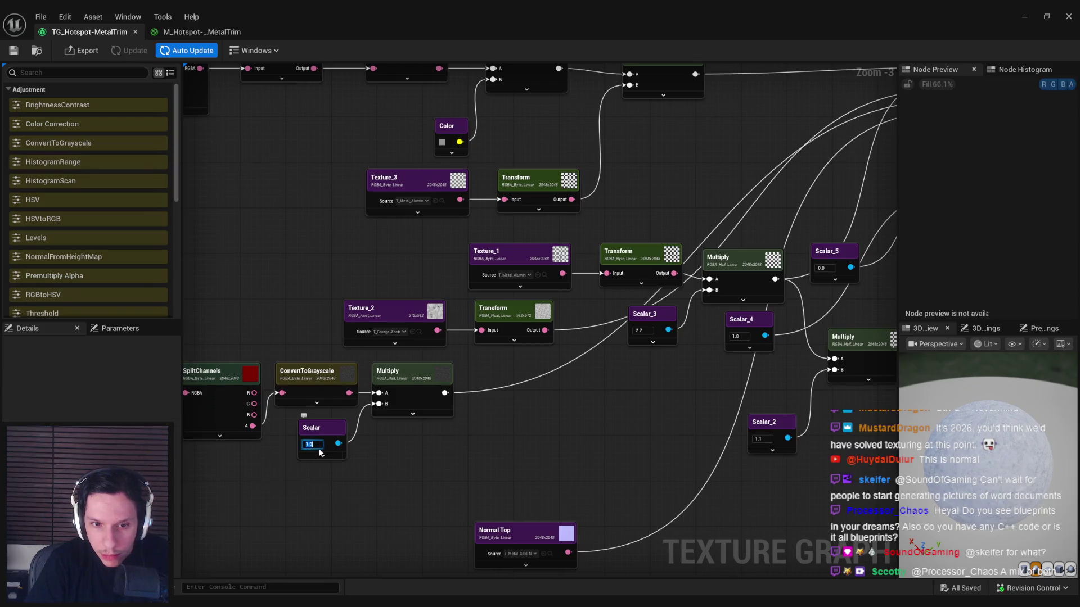
type("1")
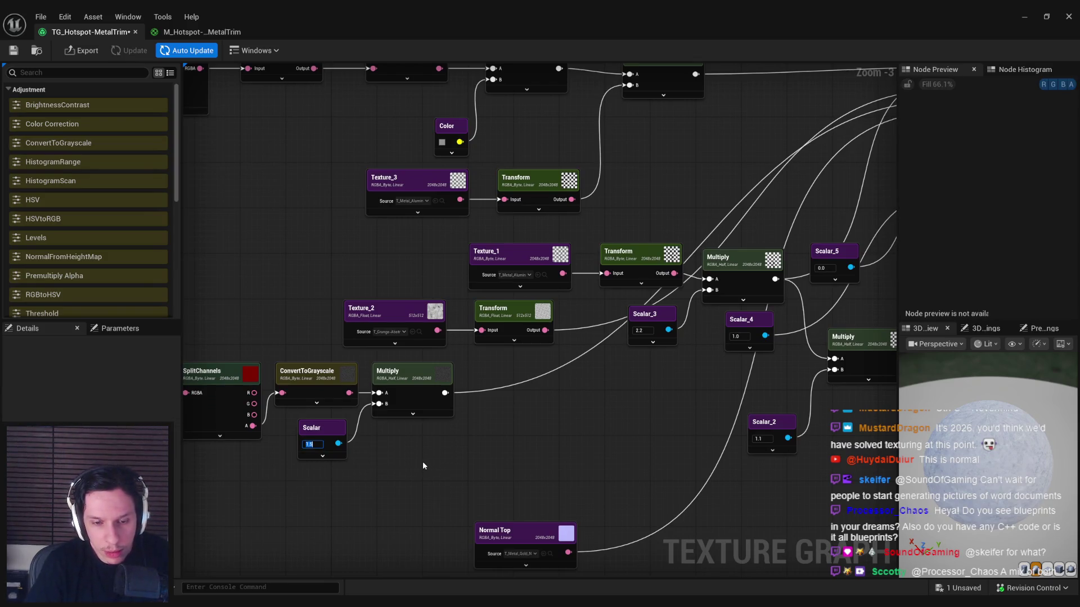
scroll(327, 447, "down", 3)
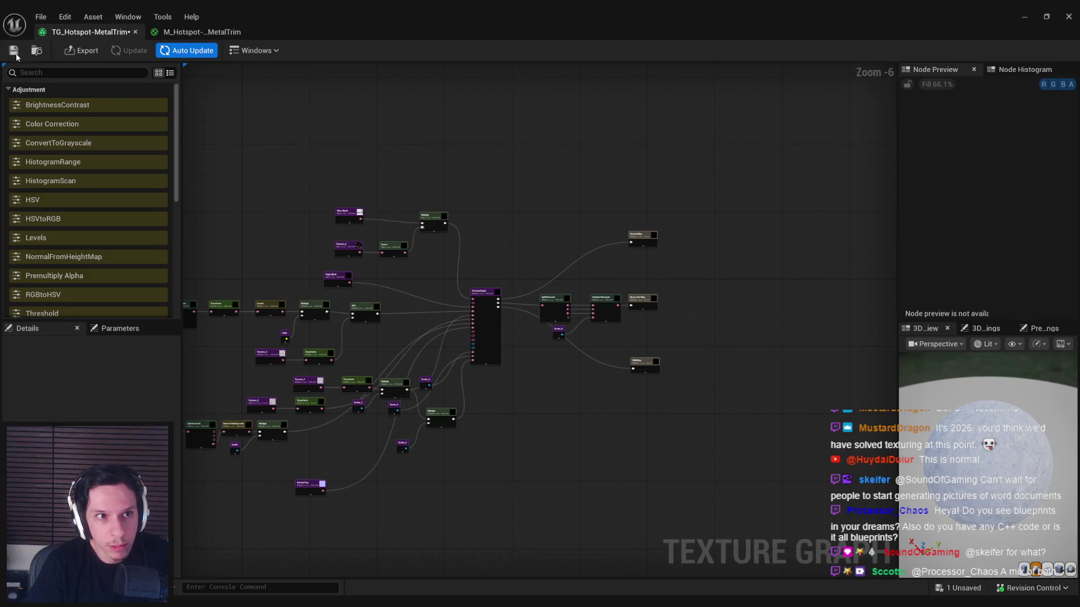
scroll(383, 257, "up", 2)
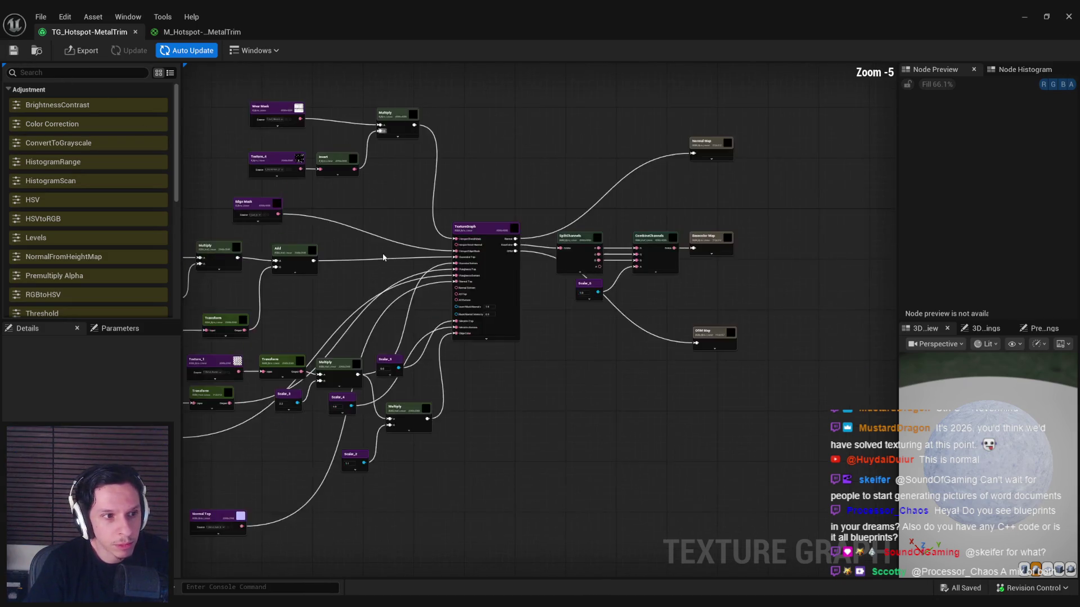
scroll(319, 312, "down", 1)
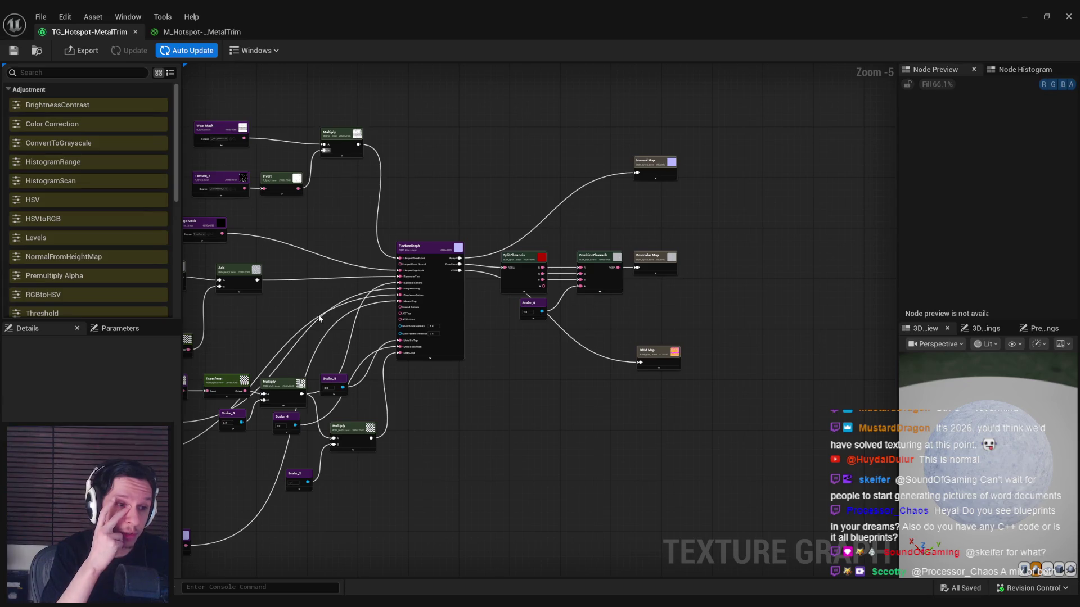
Step: Export the Normal, Basecolor and ORM Map outputs and save the texture graph
left_click_drag(687, 402, 631, 148)
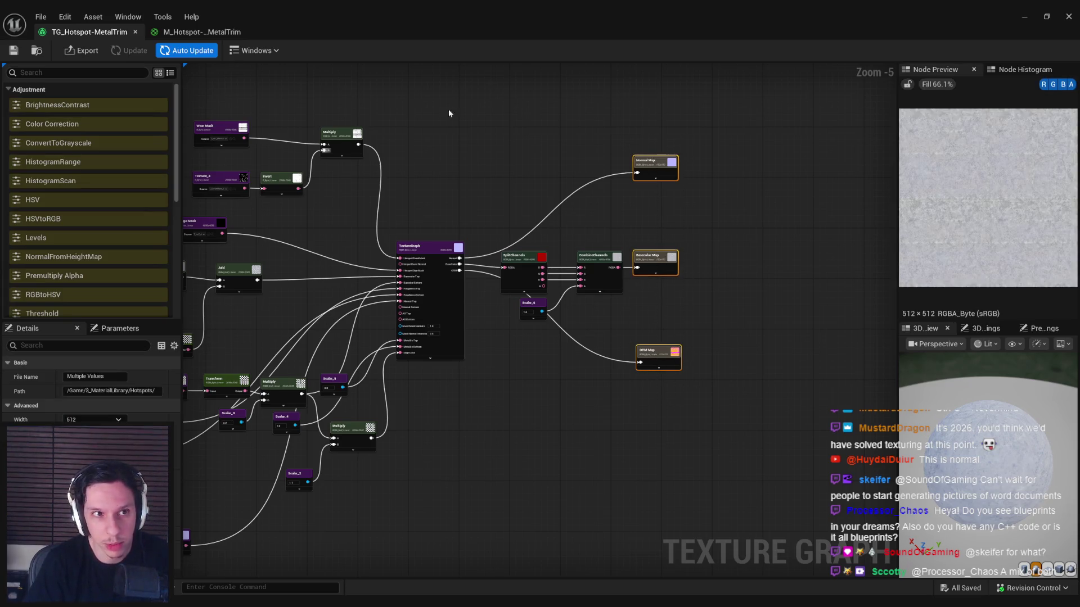
left_click(76, 52)
left_click(540, 417)
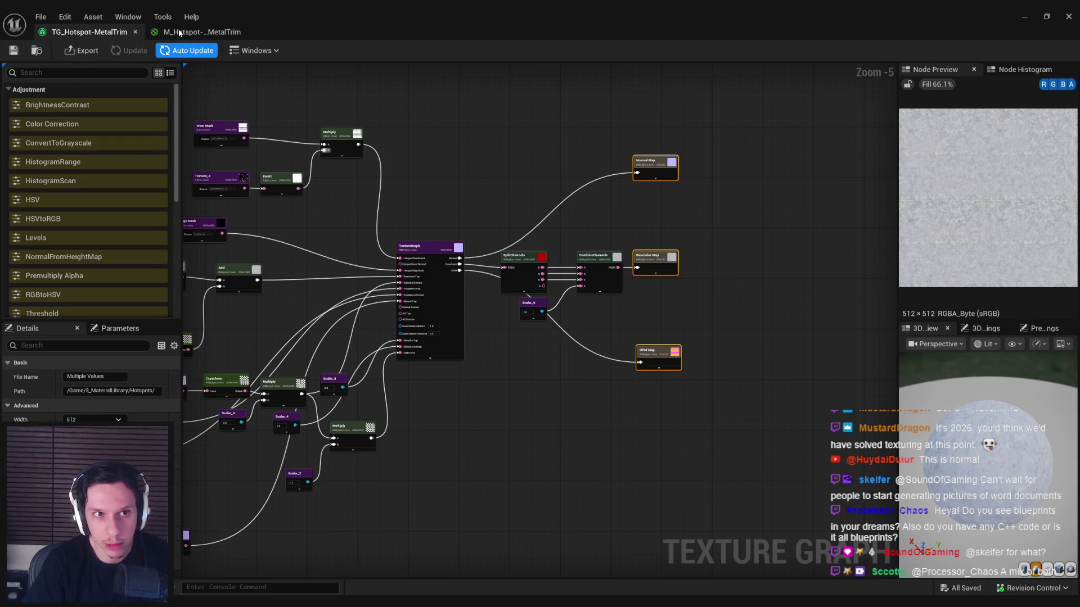
left_click(14, 50)
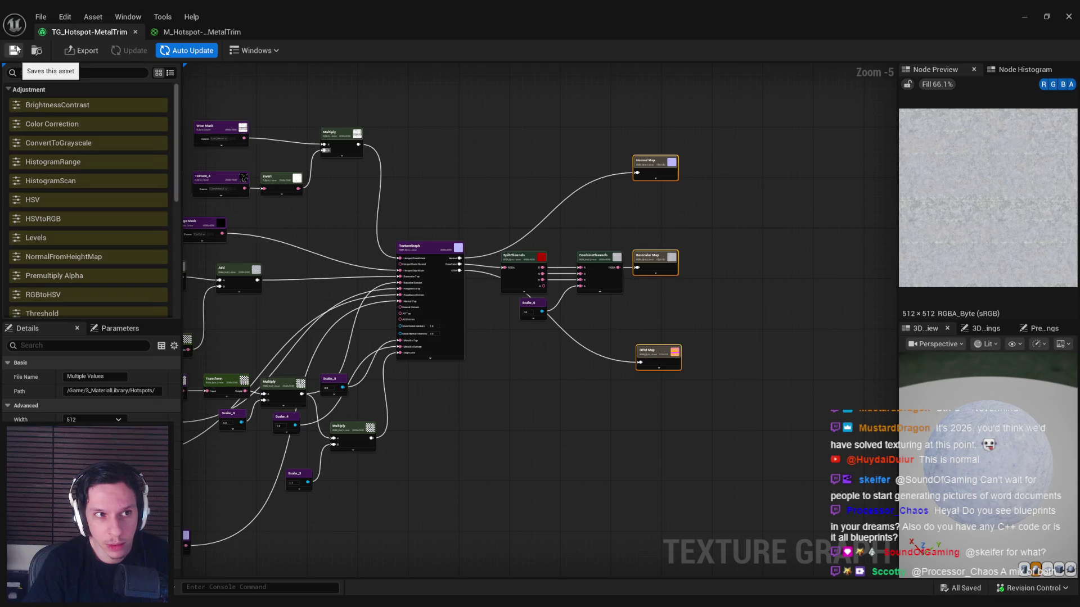
left_click(202, 32)
mouse_move(124, 229)
left_mouse_down()
mouse_move(186, 232)
mouse_move(213, 219)
mouse_move(191, 214)
left_mouse_up()
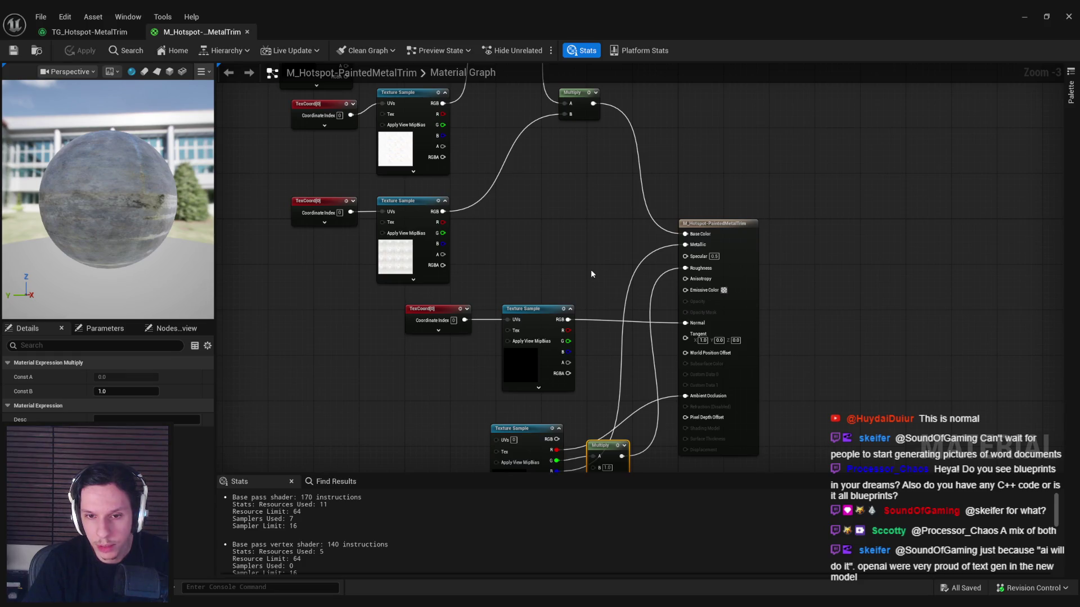
Step: Test unplugging the Normal Texture Sample, undo it, and open T_Hotspot-MetalTrim_N
left_click(529, 367)
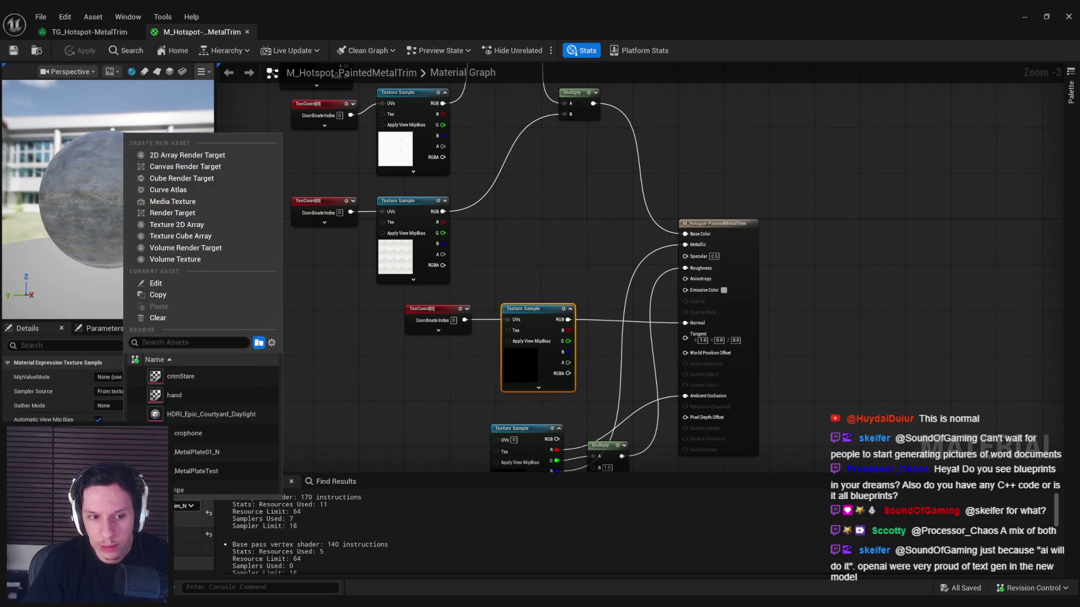
left_click_drag(667, 323, 667, 338)
left_click(589, 288)
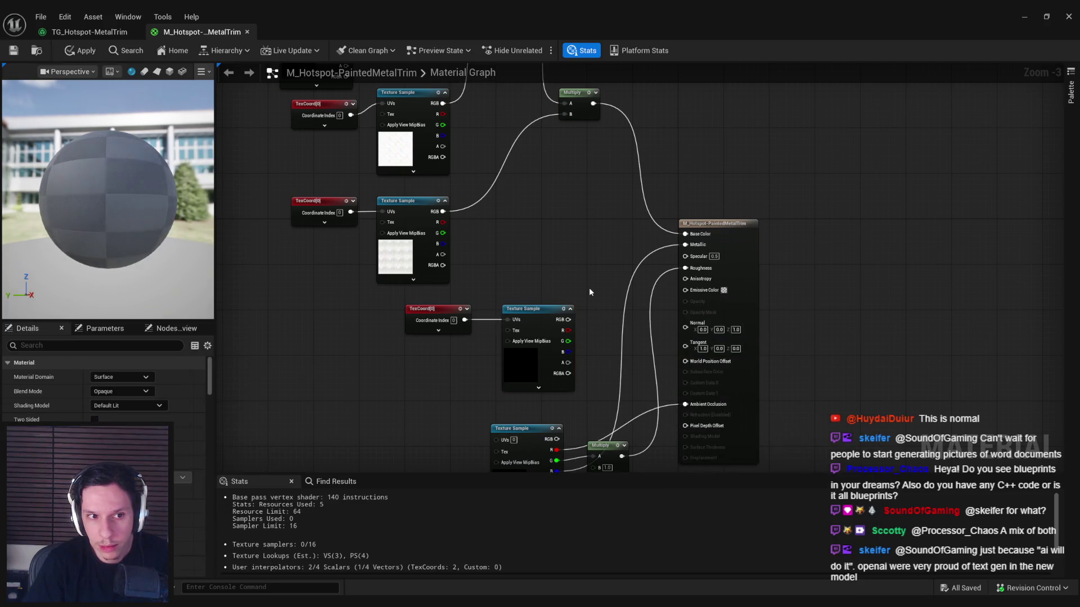
mouse_move(135, 225)
left_mouse_down()
mouse_move(77, 250)
mouse_move(152, 248)
left_mouse_up()
key("ctrl+z")
double_click(520, 363)
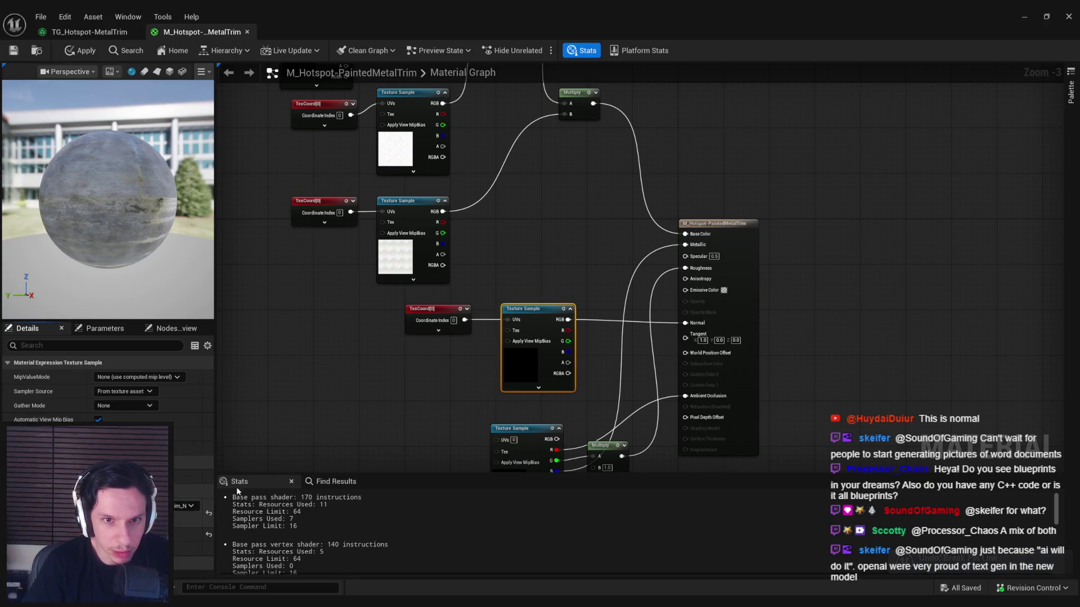
scroll(353, 313, "up", 3)
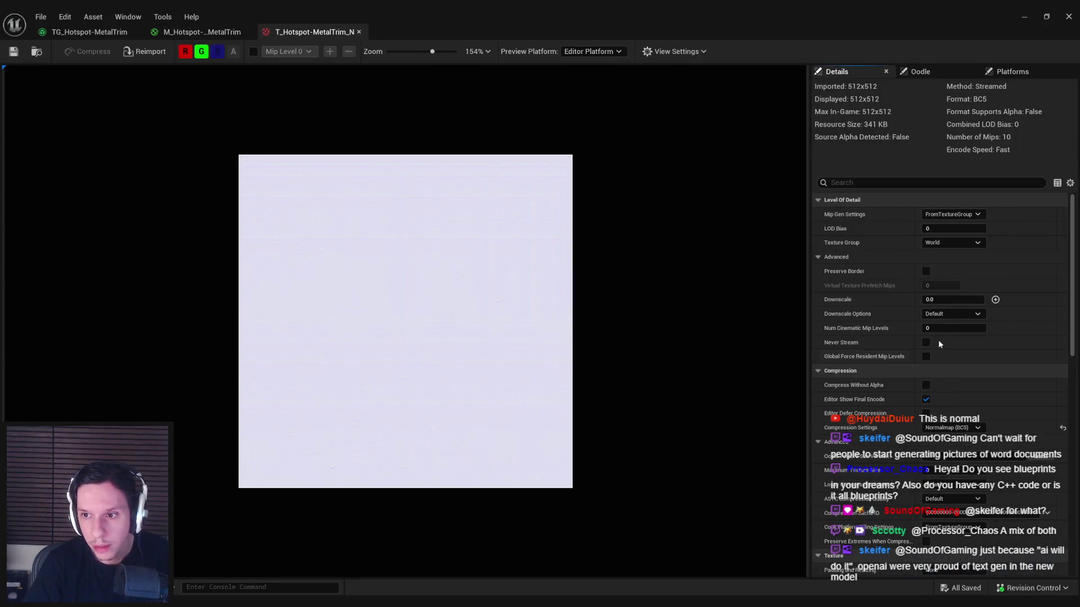
Step: Break and undo the material's Normal input link, keeping the normal map connected
left_click(945, 246)
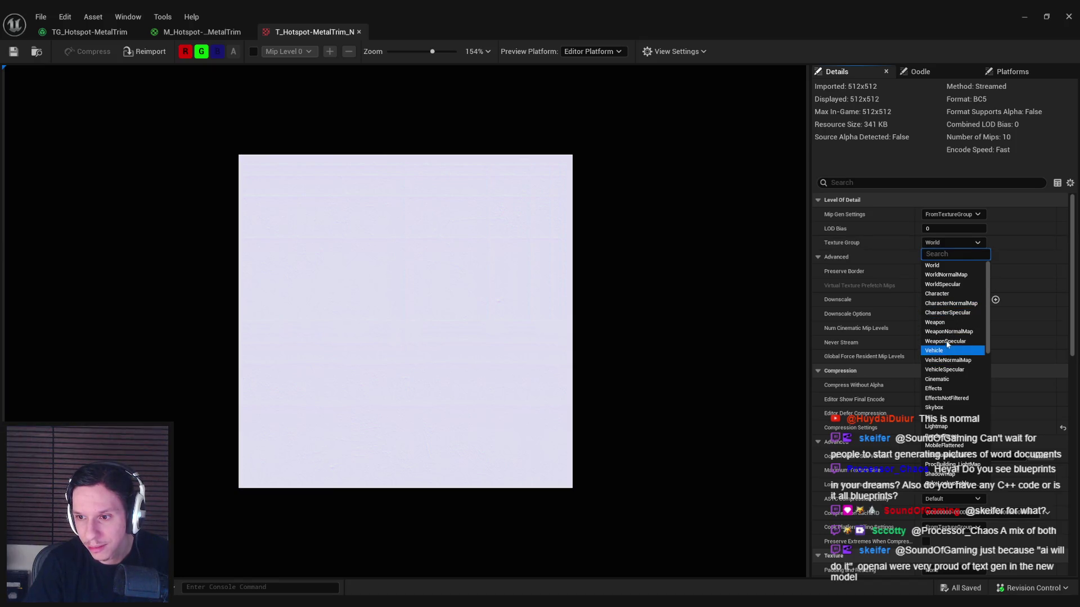
left_click(947, 268)
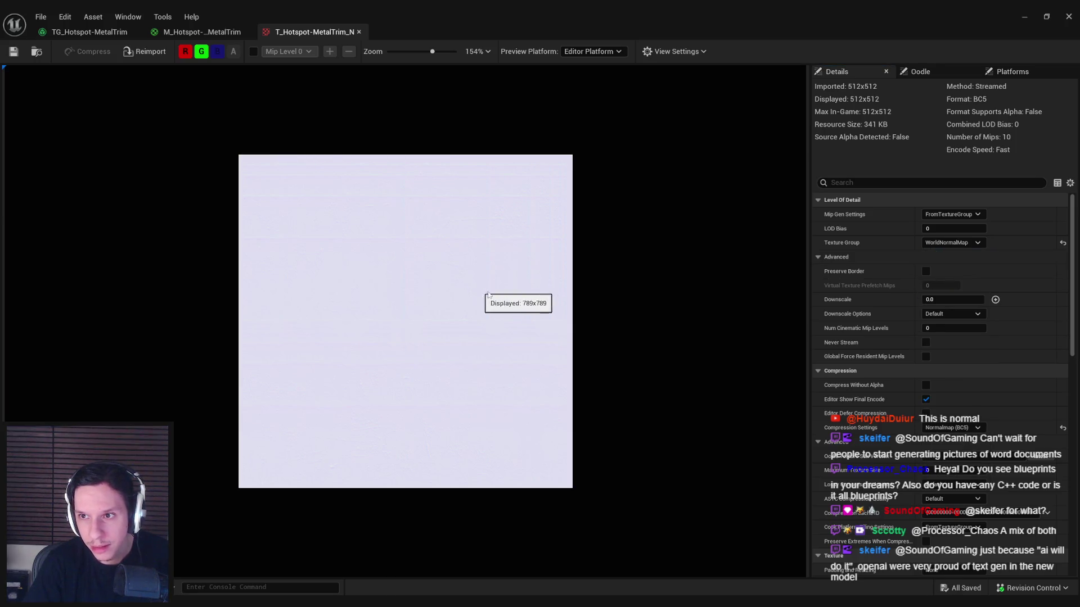
left_click(223, 34)
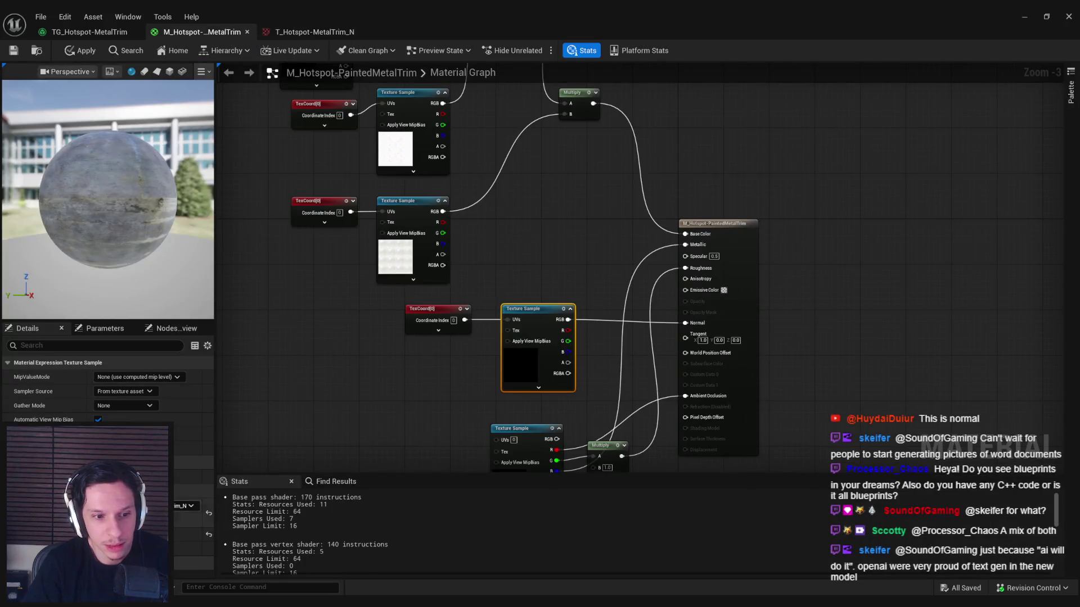
left_click_drag(112, 185, 163, 185)
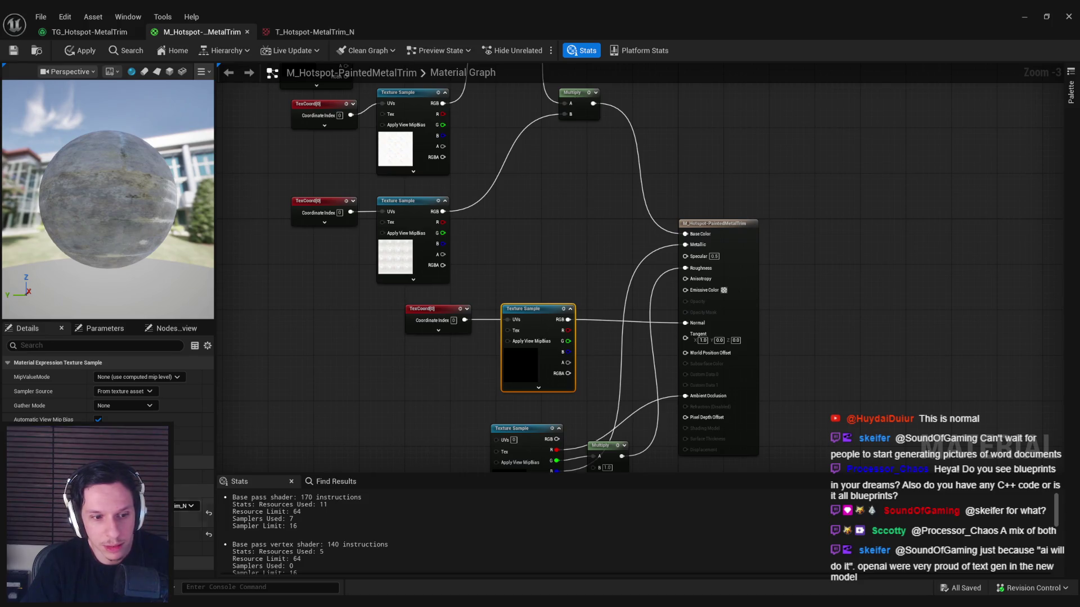
left_click(598, 323, "alt")
mouse_move(84, 236)
left_mouse_down()
mouse_move(144, 234)
mouse_move(137, 197)
left_mouse_up()
key("ctrl+z")
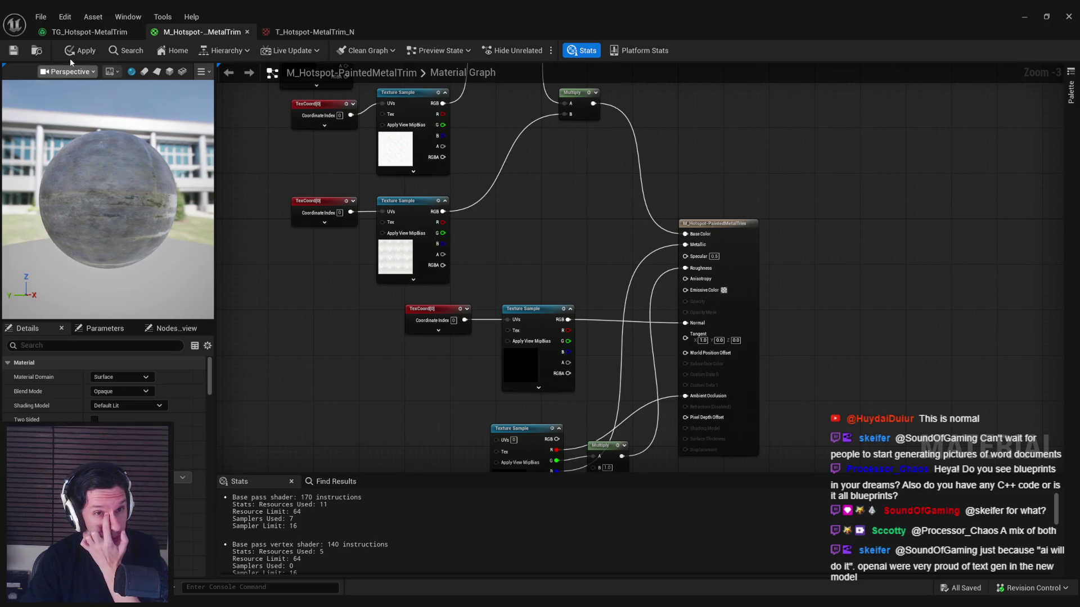
left_click(314, 32)
left_click(89, 32)
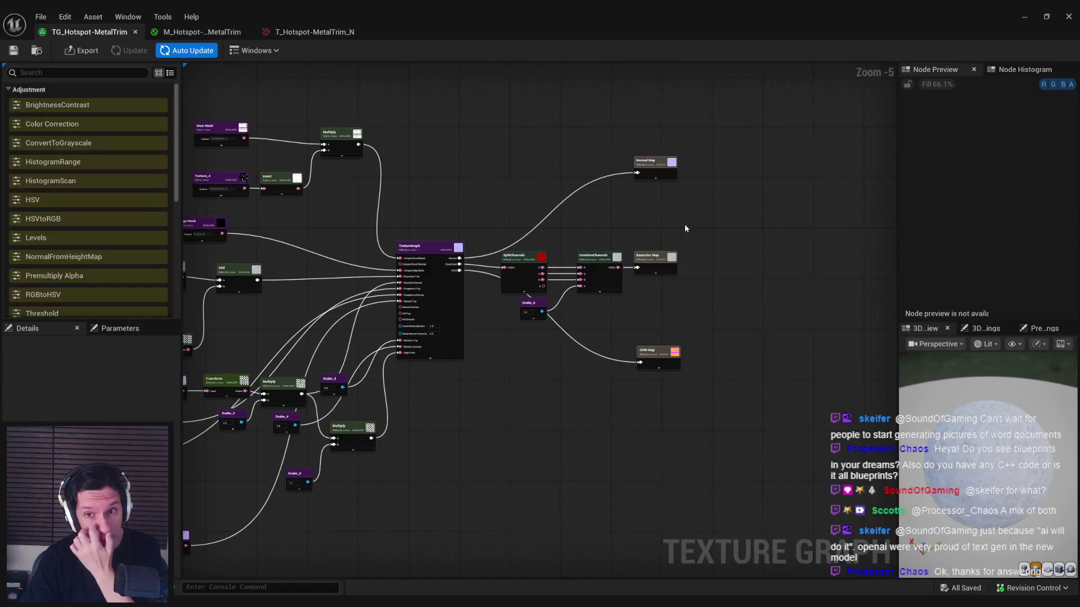
Step: Put the Normal Map output in the WorldNormalMap texture group, leaving compression unchanged
left_click(653, 164)
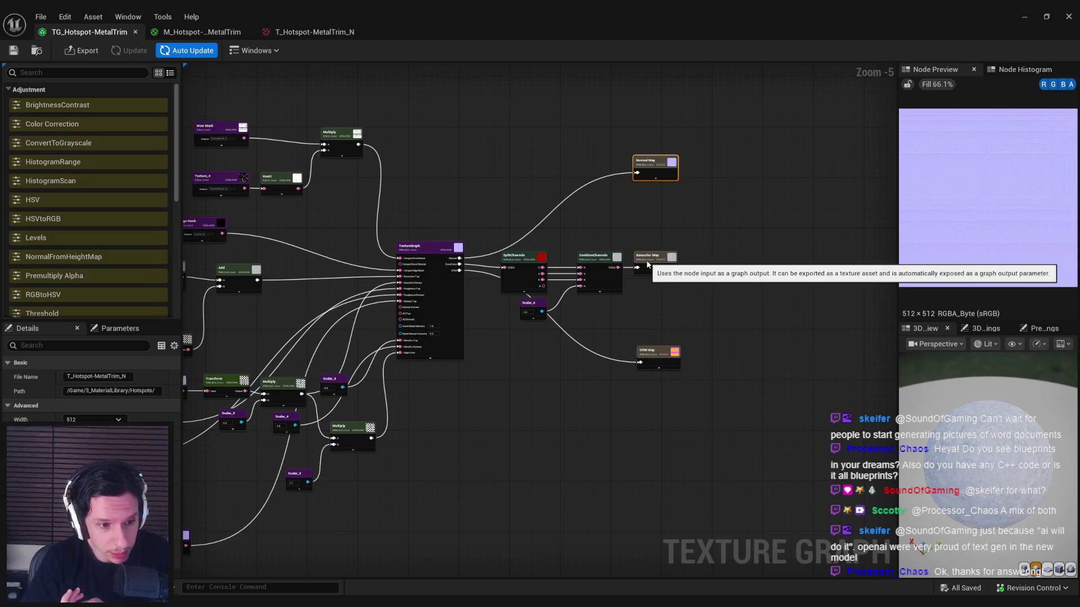
left_click(92, 447)
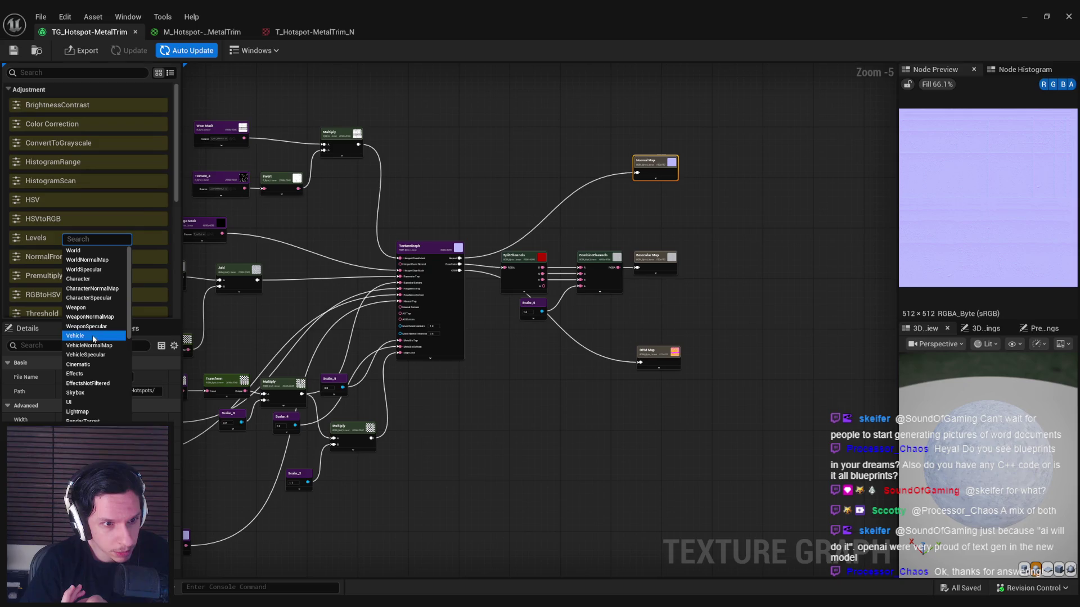
left_click(87, 260)
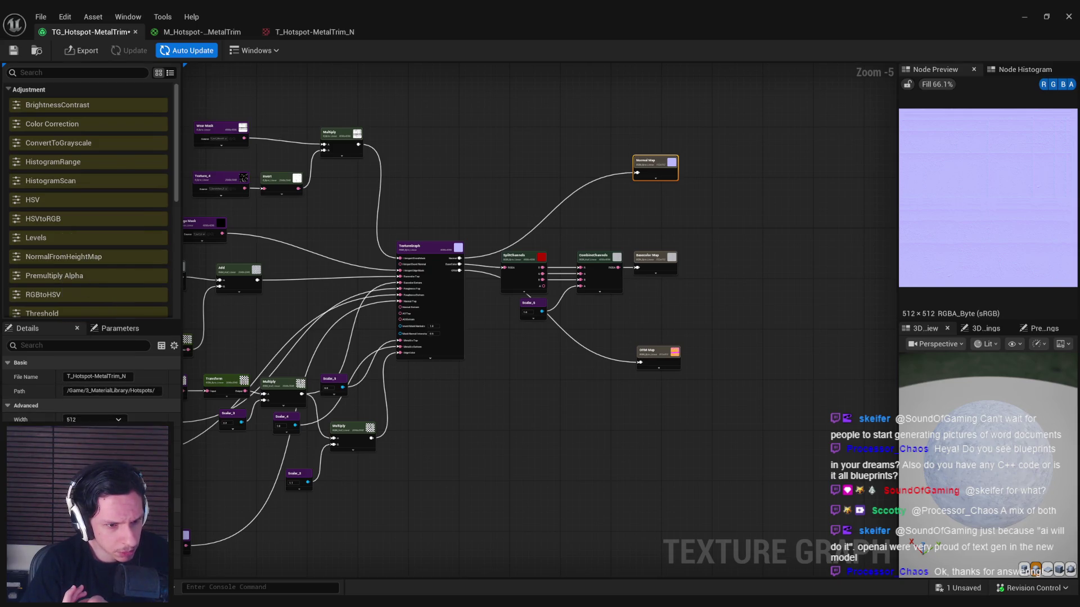
left_click(95, 539)
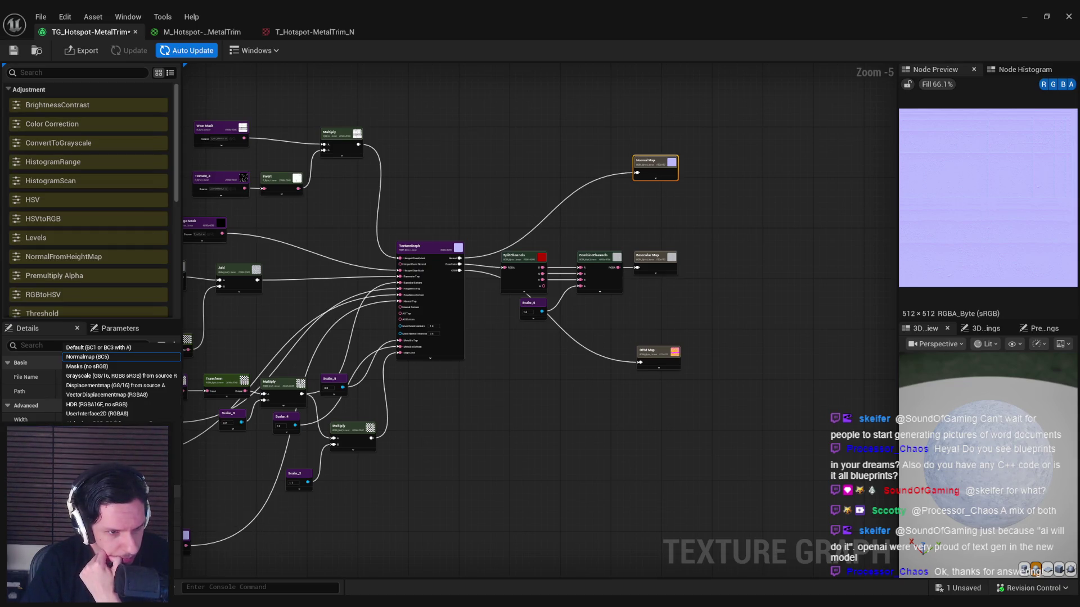
key("Escape")
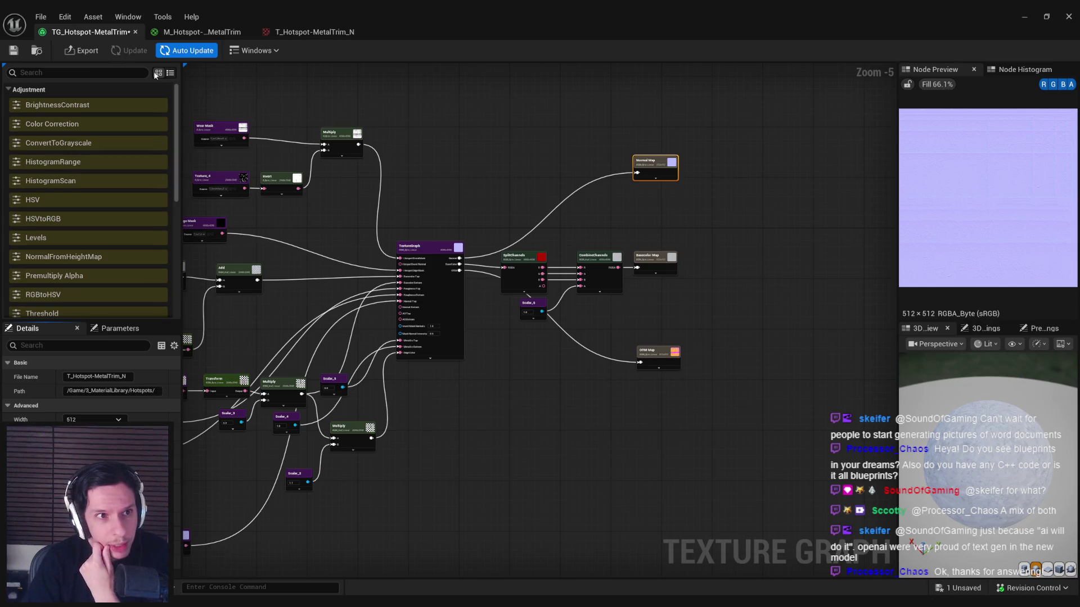
left_click(197, 32)
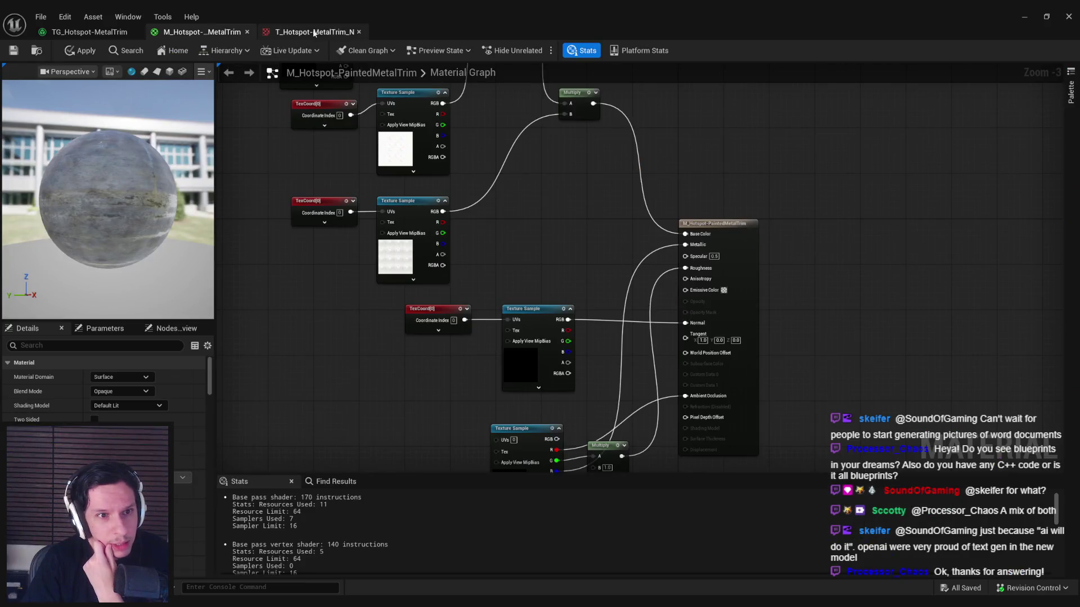
Step: Toggle Flip Green Channel on and back off in T_Hotspot-MetalTrim_N and save it
left_click(315, 33)
scroll(413, 306, "up", 4)
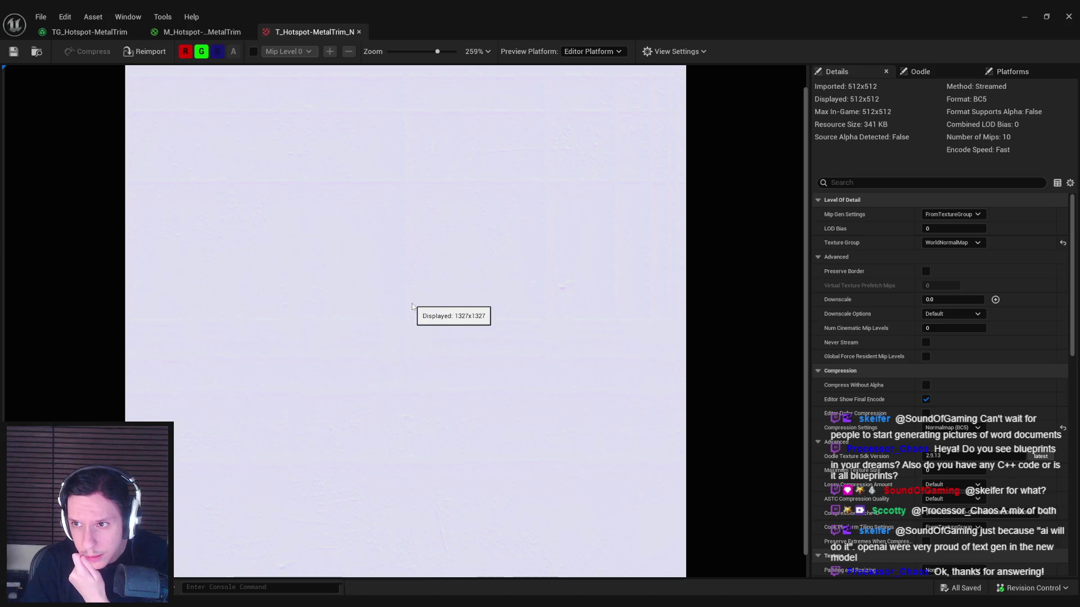
scroll(414, 307, "down", 4)
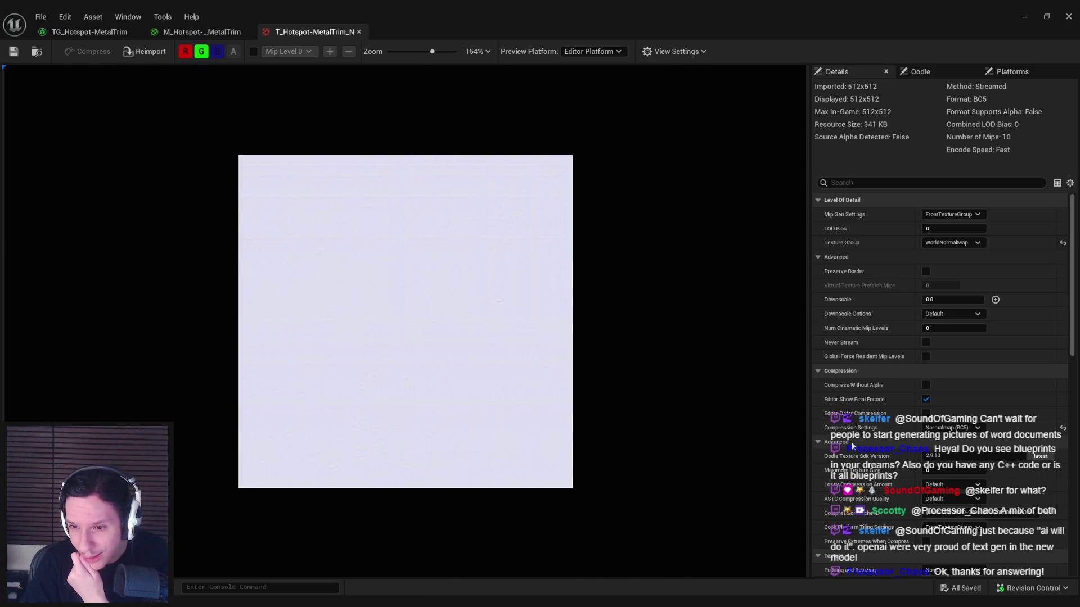
scroll(886, 401, "down", 2)
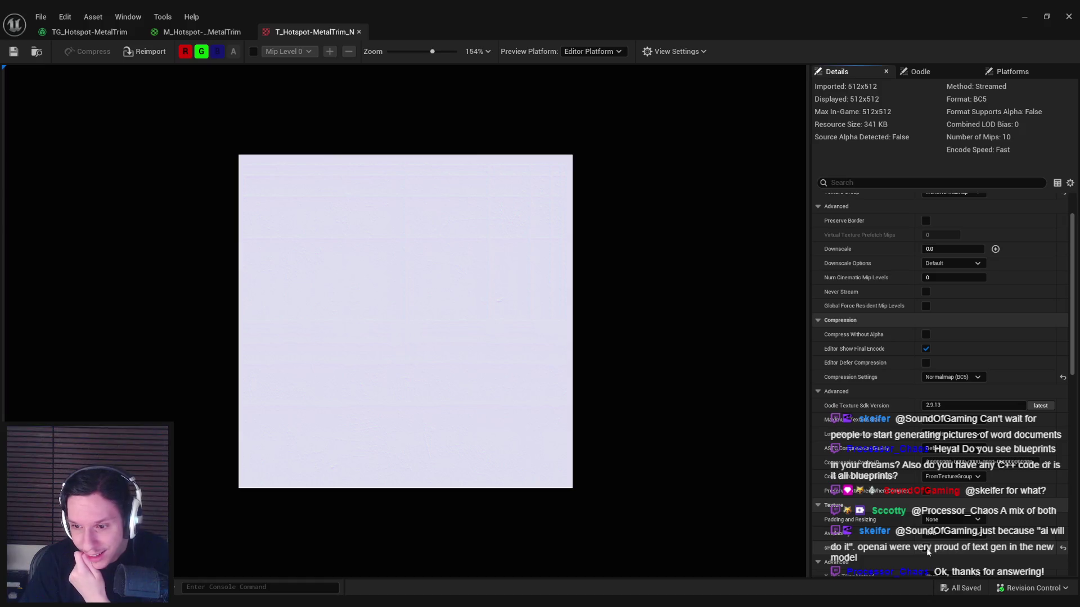
scroll(872, 551, "down", 3)
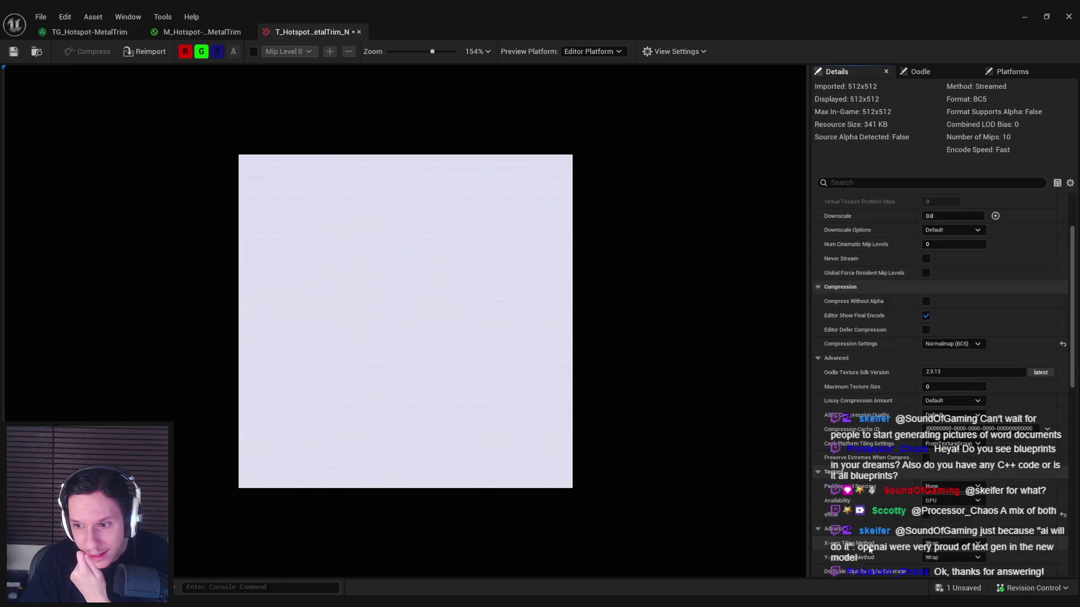
scroll(869, 550, "down", 10)
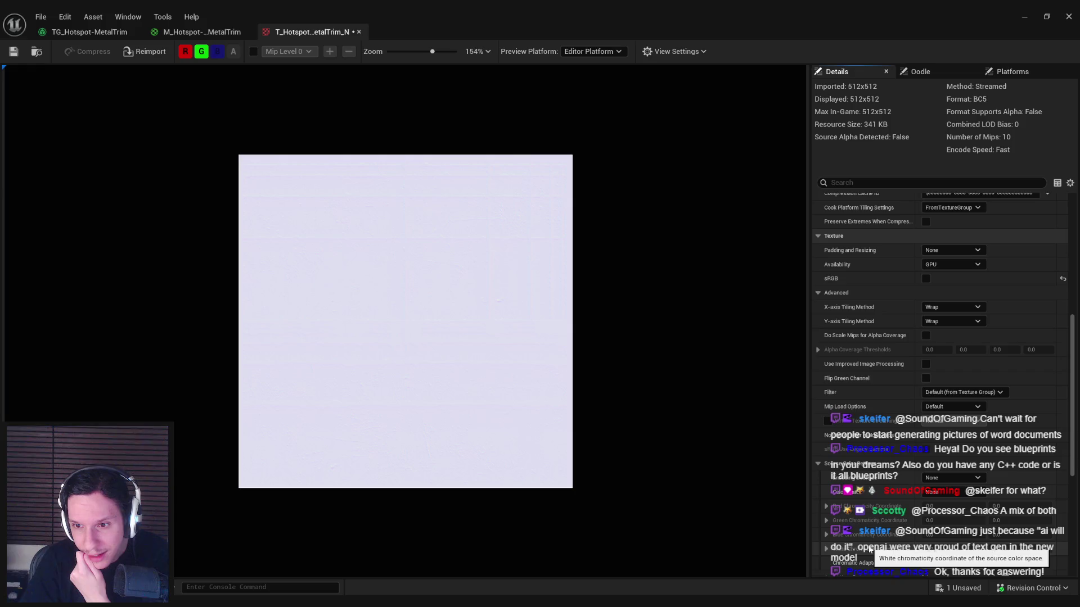
left_click(926, 345)
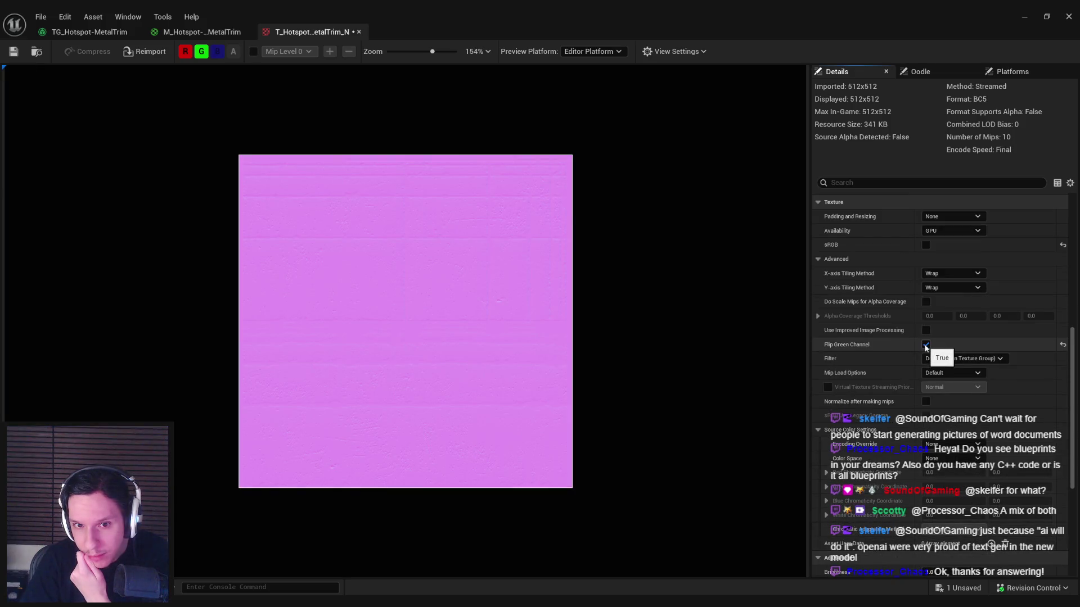
left_click(926, 344)
left_click(14, 52)
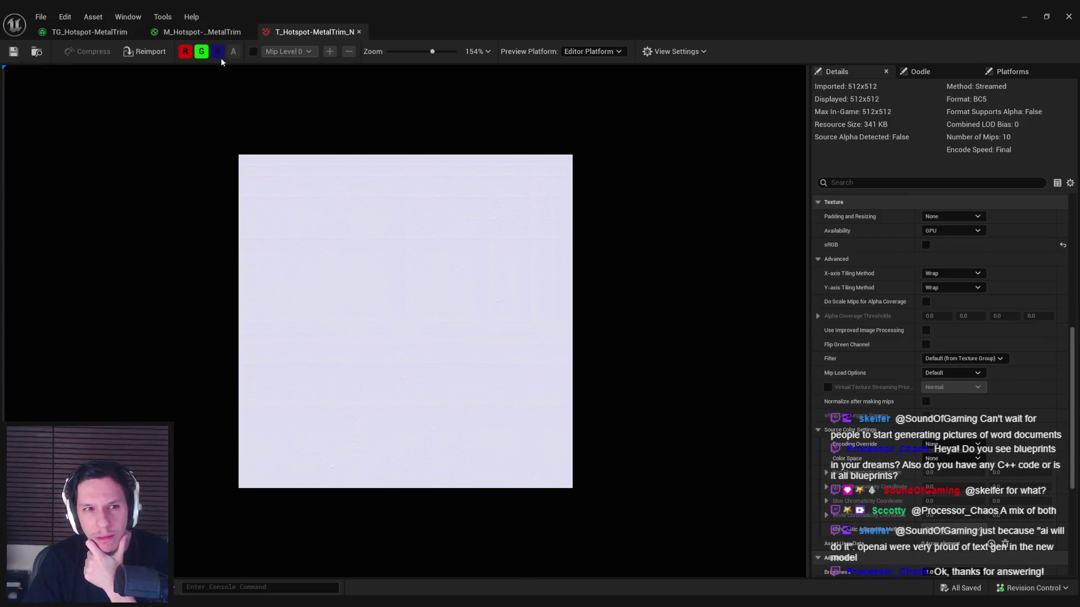
Step: Check the red and green channels in the preview, then select the material's normal Texture Sample
left_click(202, 52)
left_click(201, 51)
left_click(185, 52)
left_click(201, 52)
left_click(198, 53)
left_click(198, 32)
left_click(517, 374)
scroll(502, 379, "up", 2)
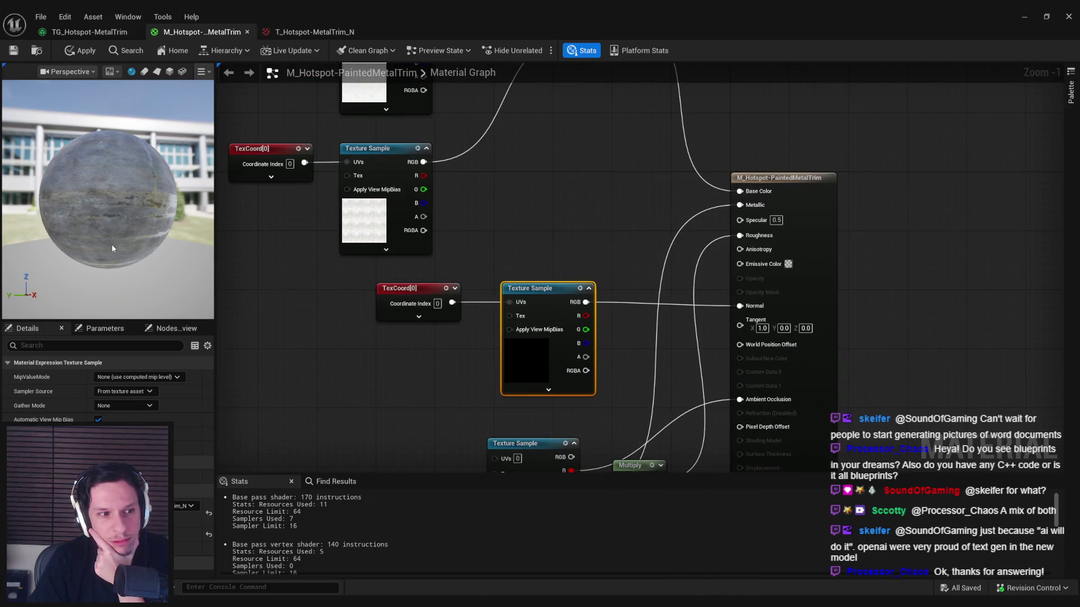
Step: Apply the changes to the M_Hotspot-PaintedMetalTrim material
left_click_drag(144, 275, 55, 78)
left_click(86, 33)
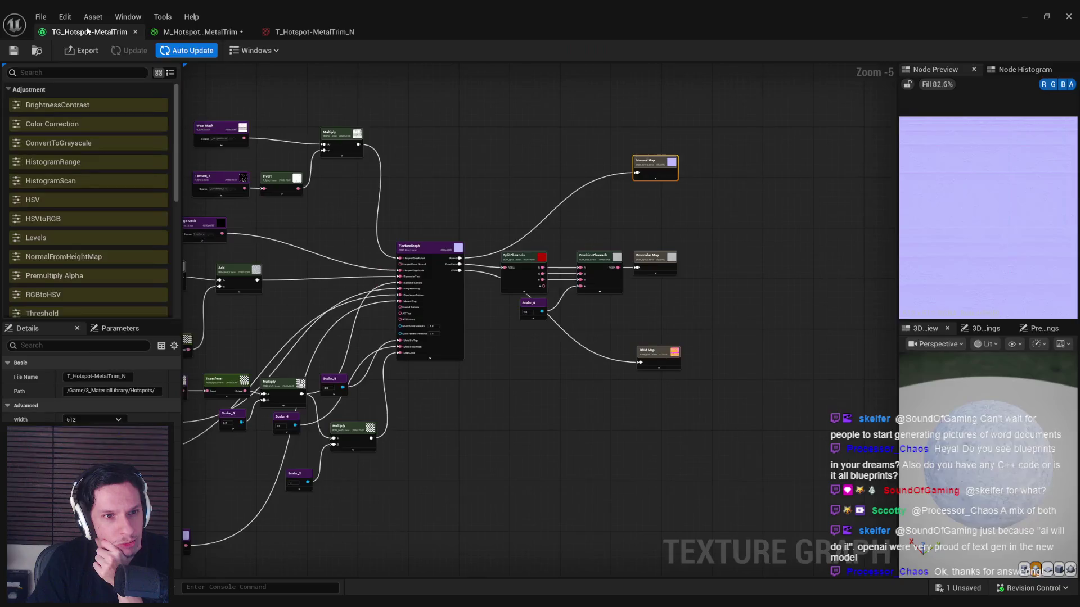
left_click(194, 32)
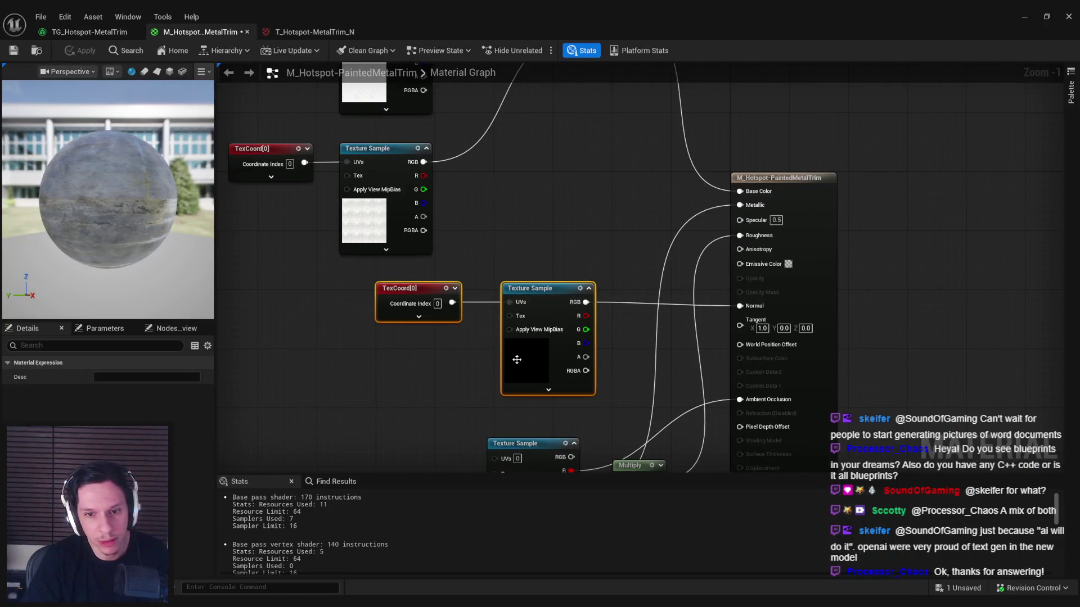
right_click(259, 387)
type("grad")
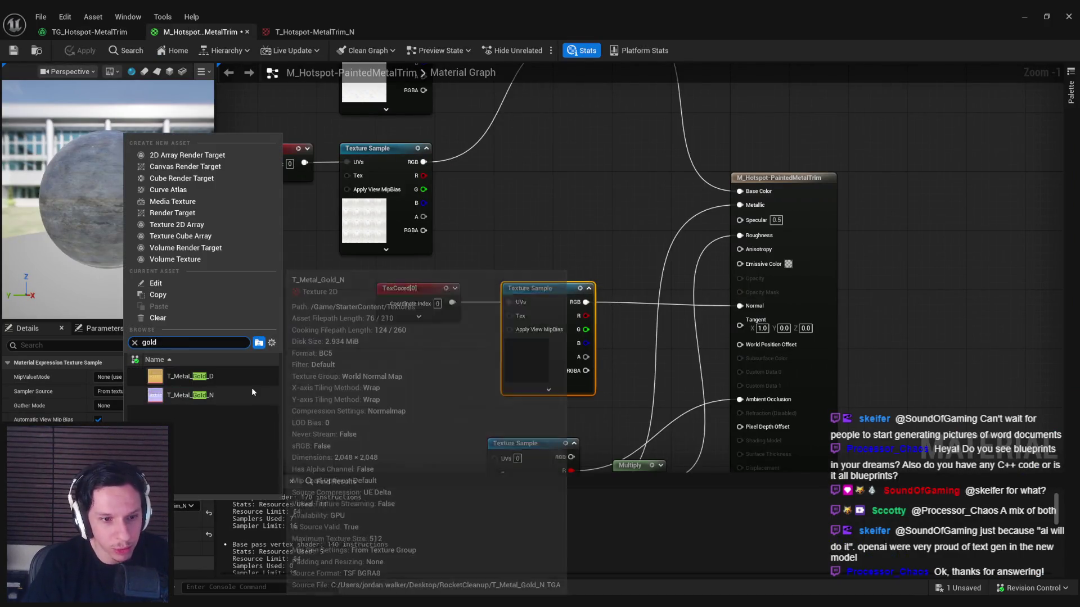
key("Escape")
left_click_drag(107, 197, 180, 197)
left_click(76, 54)
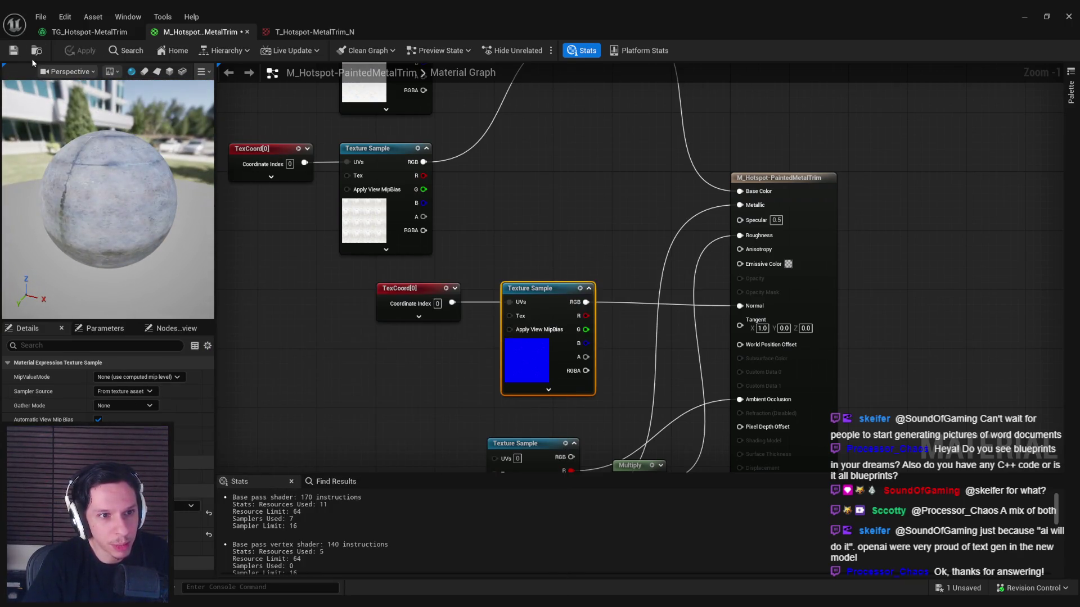
Step: Close the TG_Hotspot-MetalTrim texture graph and minimize the material editor to the level
left_click(315, 32)
left_click(104, 32)
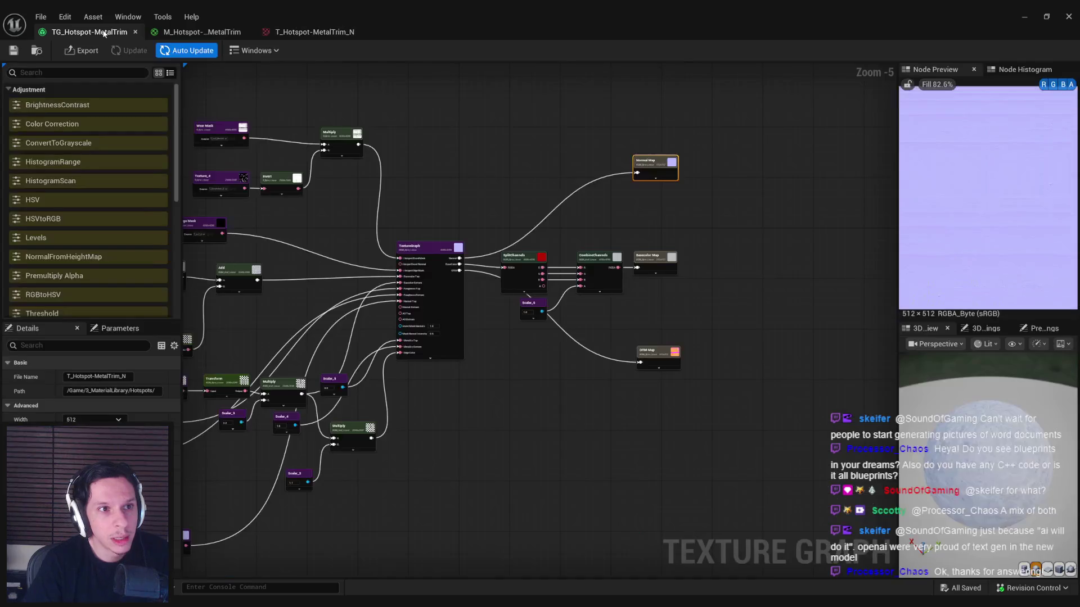
middle_click(76, 32)
left_click(312, 331)
left_click_drag(300, 334, 416, 395)
left_click(478, 304)
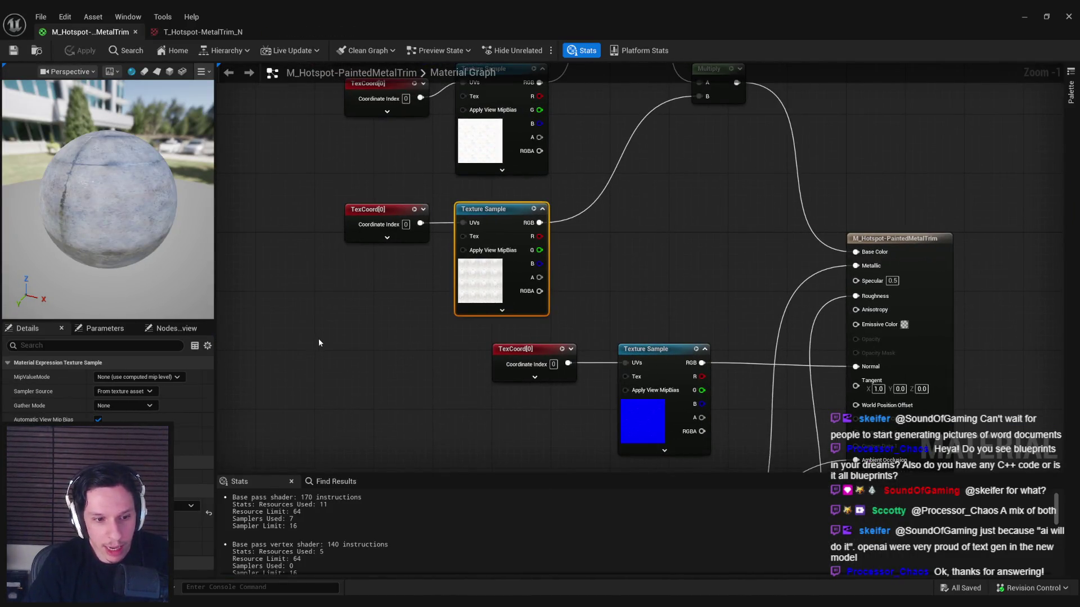
left_click_drag(318, 343, 332, 415)
left_click(230, 32)
left_click(90, 32)
left_click(1023, 17)
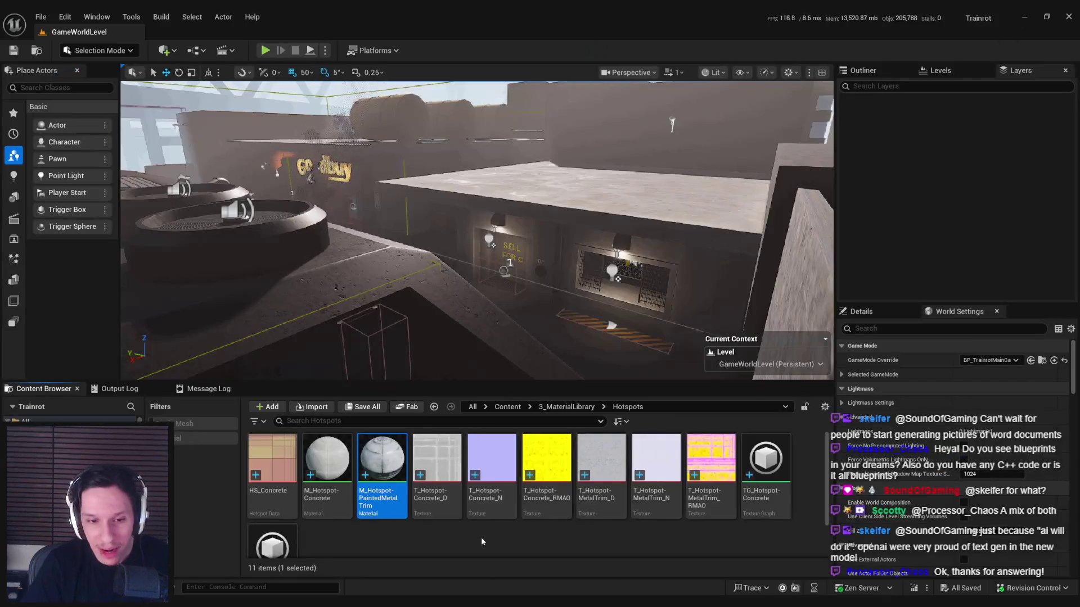
Step: Create a hotspot asset named HS_MetalTrim from the painted metal trim material and open it
right_click(386, 467)
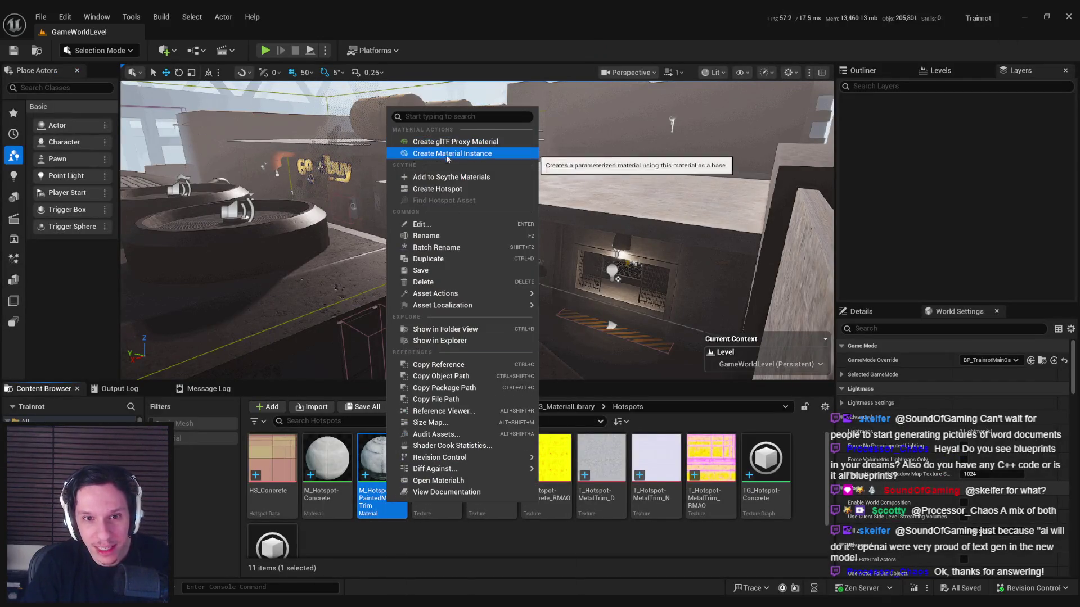
left_click(439, 189)
type("HS_")
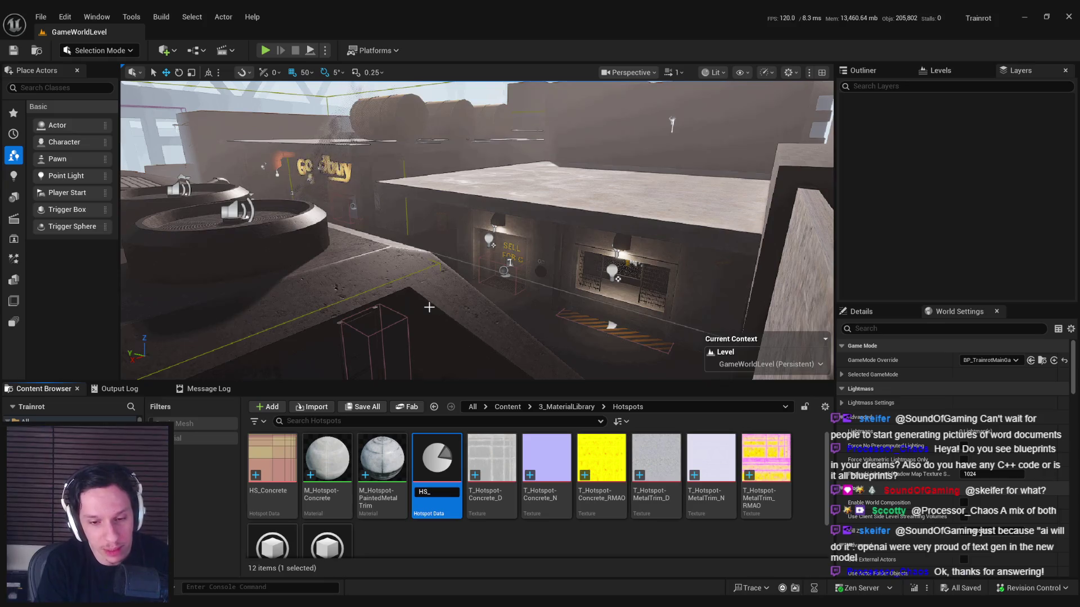
type("MetalTrim")
key("Return")
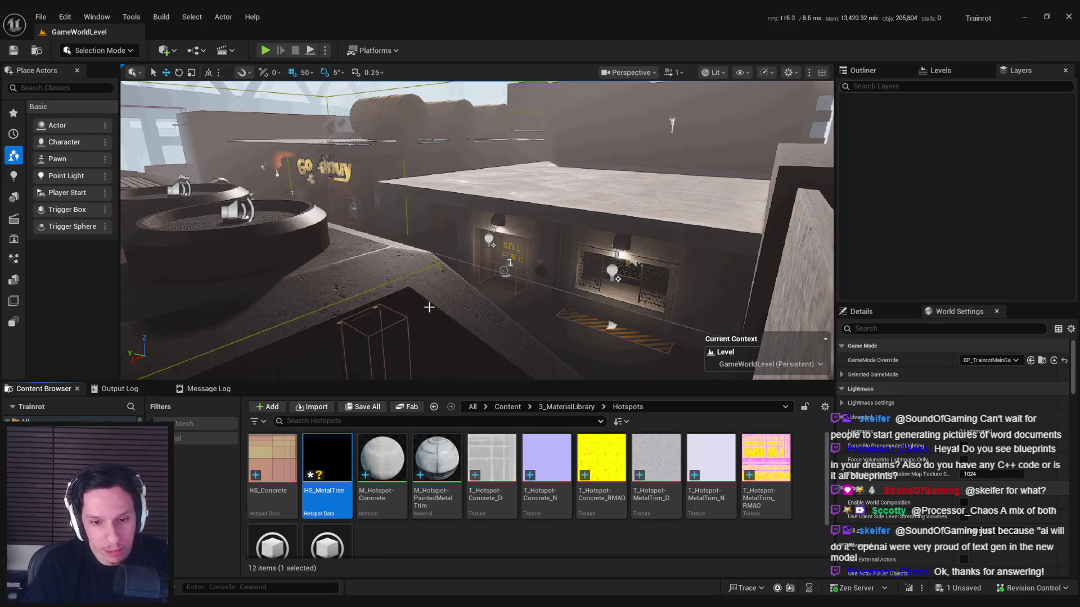
double_click(320, 495)
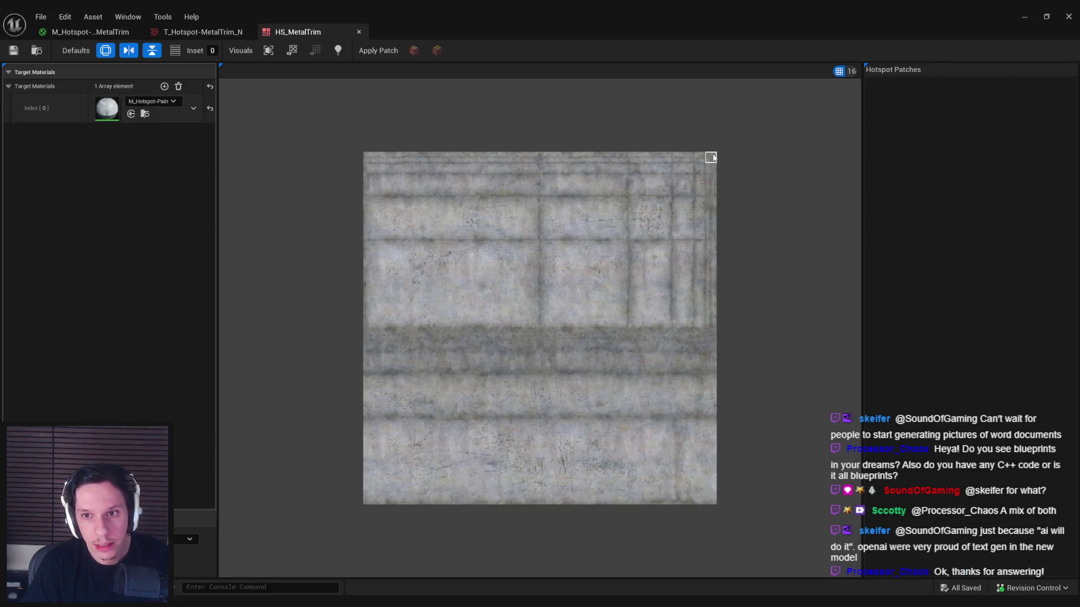
Step: Set the snap grid size to 8 and add four patches in the grid gaps
scroll(785, 155, "up", 3)
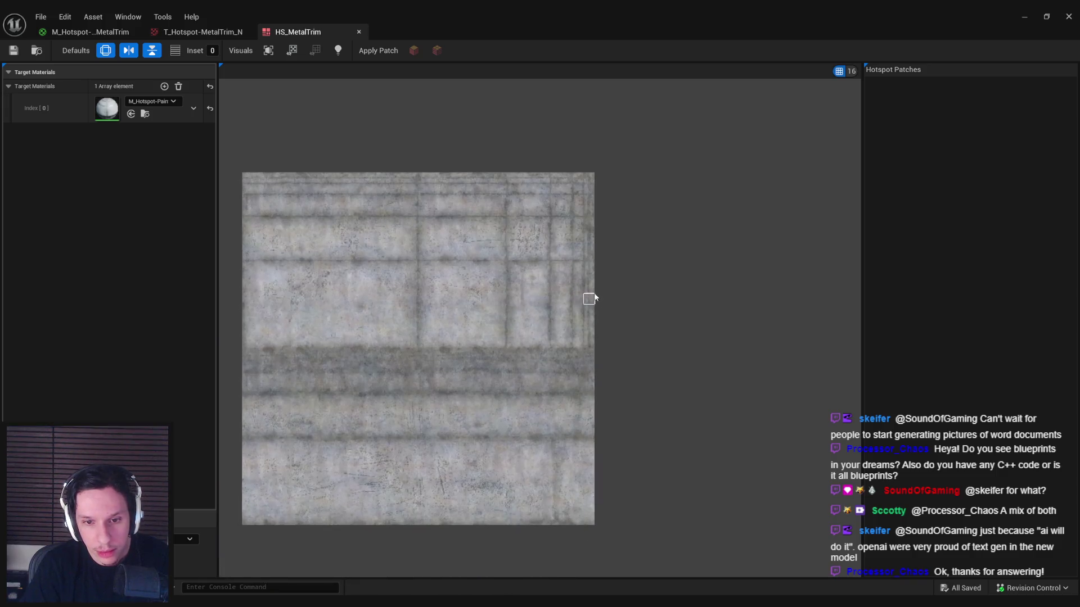
scroll(589, 264, "up", 2)
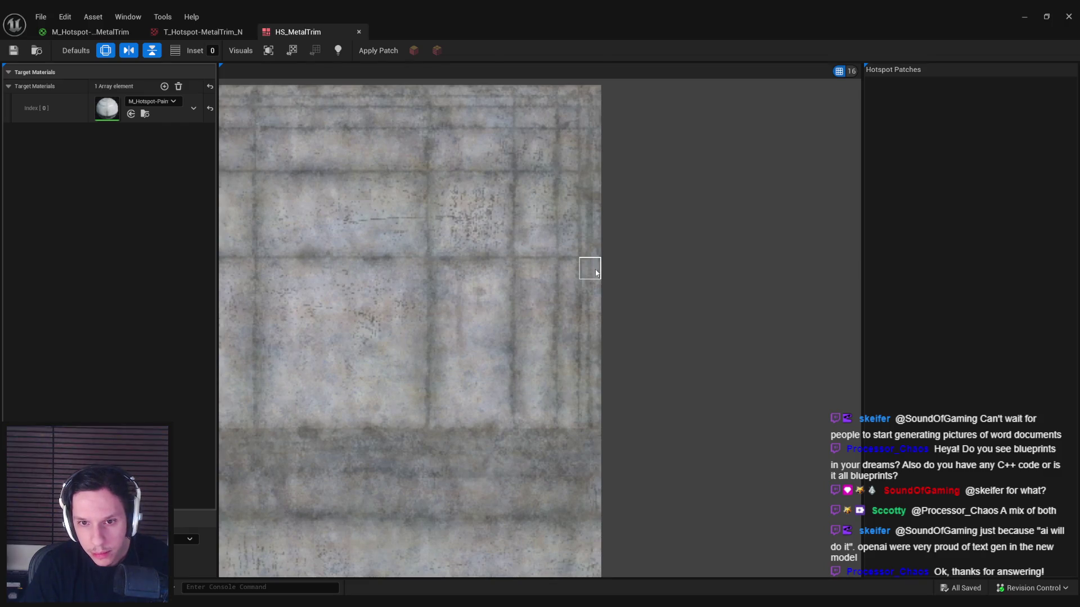
scroll(596, 272, "down", 1)
left_click(845, 71)
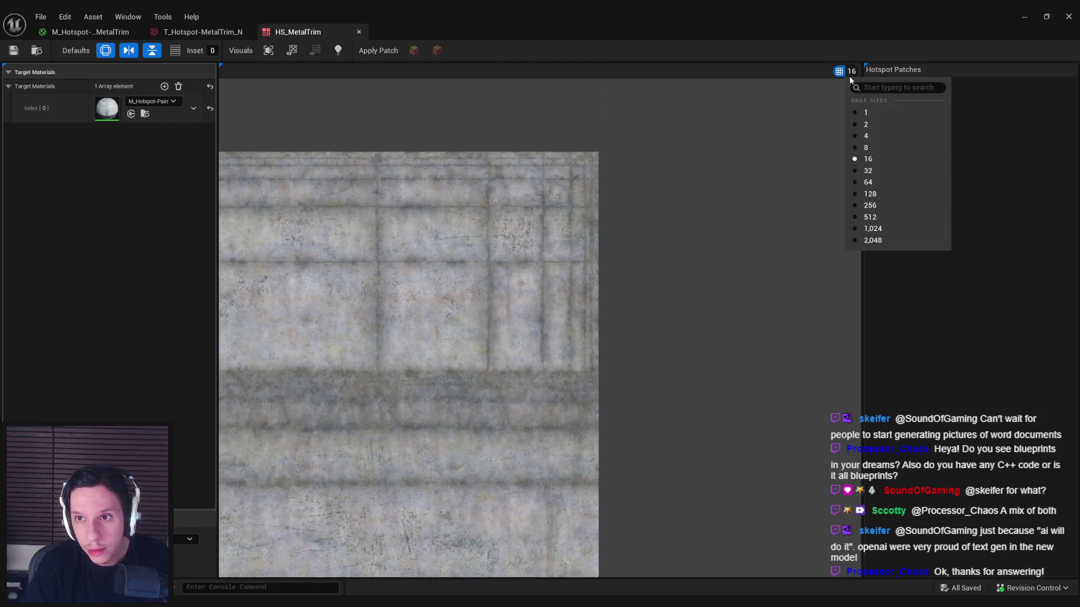
left_click(852, 138)
left_click(600, 158)
left_click(597, 158)
left_click(588, 159)
left_click(581, 159)
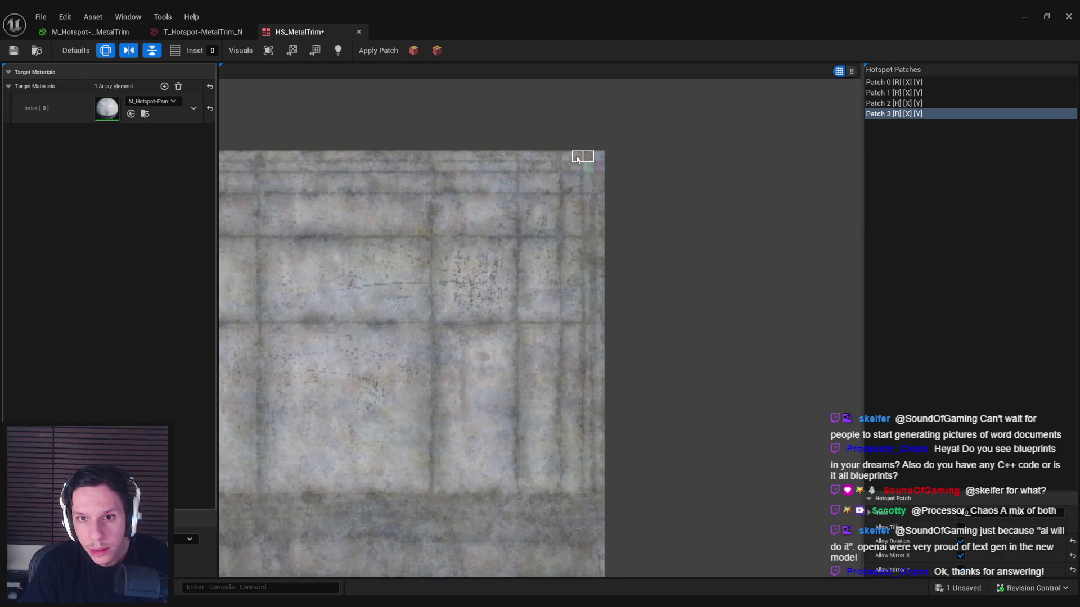
left_click(203, 31)
left_click(90, 31)
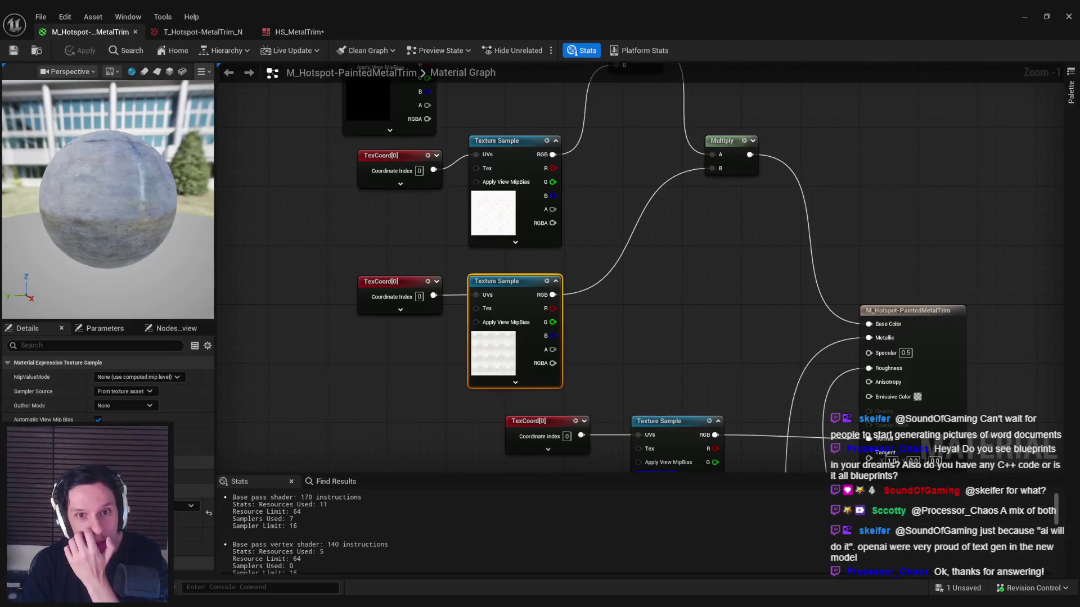
Step: Inspect the BaseColor parameter and check the T_Hotspot-MetalTrim_D texture's size
left_click_drag(432, 99, 383, 329)
left_click(336, 339)
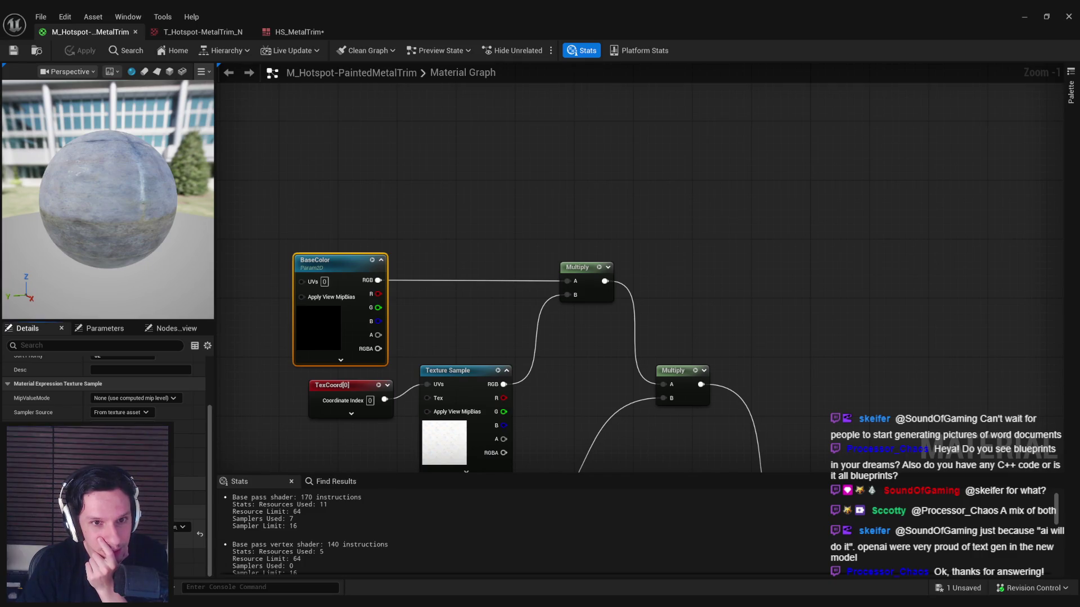
double_click(180, 529)
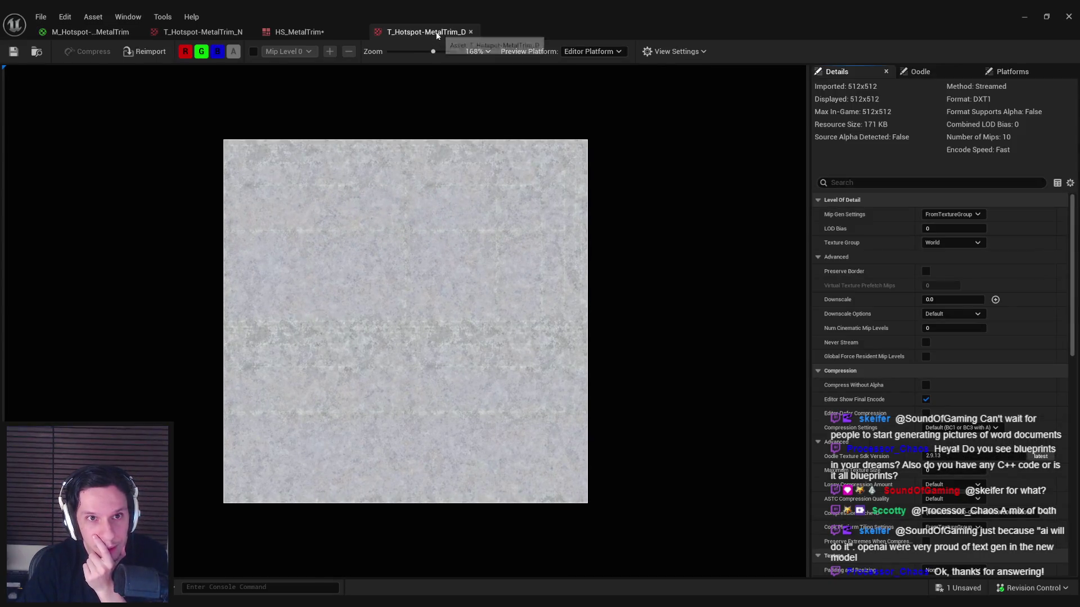
left_click(470, 32)
left_click(1034, 17)
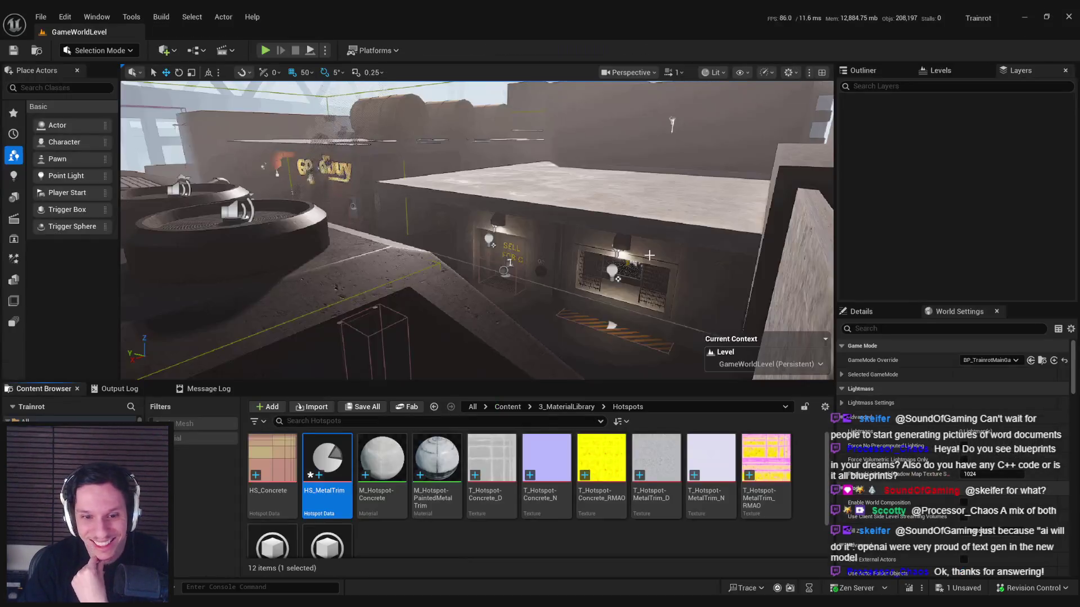
left_click(384, 536)
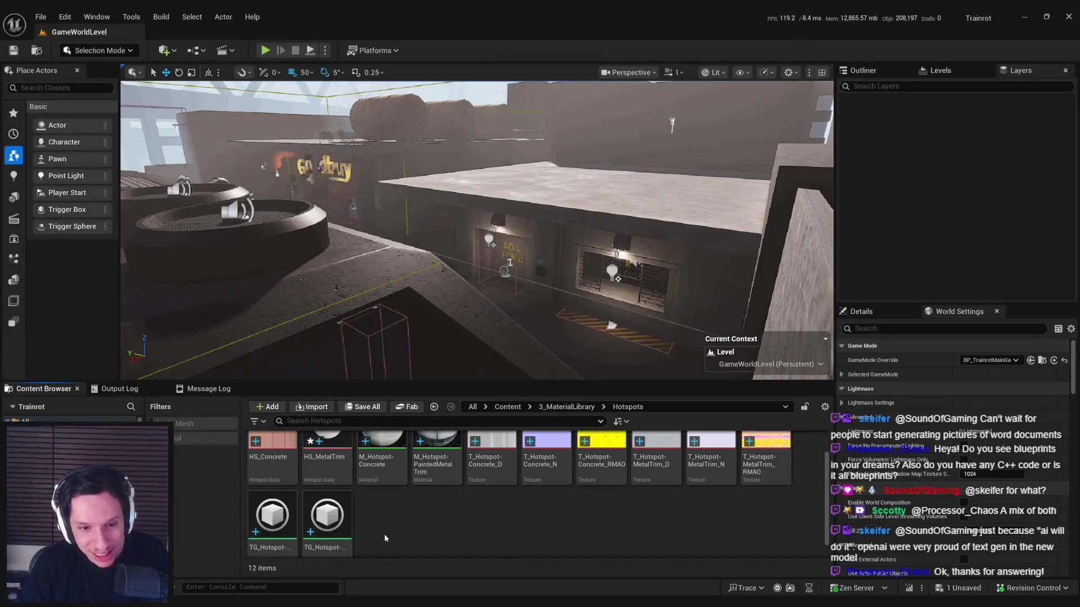
scroll(326, 529, "down", 1)
Step: Set the Normal, Basecolor and ORM outputs to 1024 width, export them, and save the graph
double_click(324, 532)
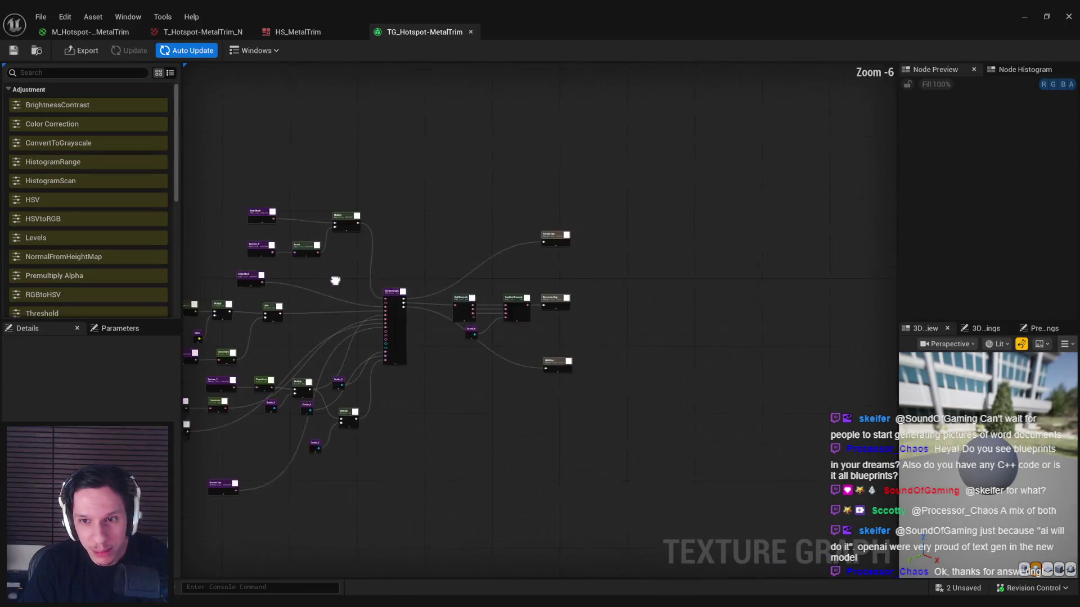
scroll(567, 245, "up", 1)
left_click_drag(604, 445, 534, 186)
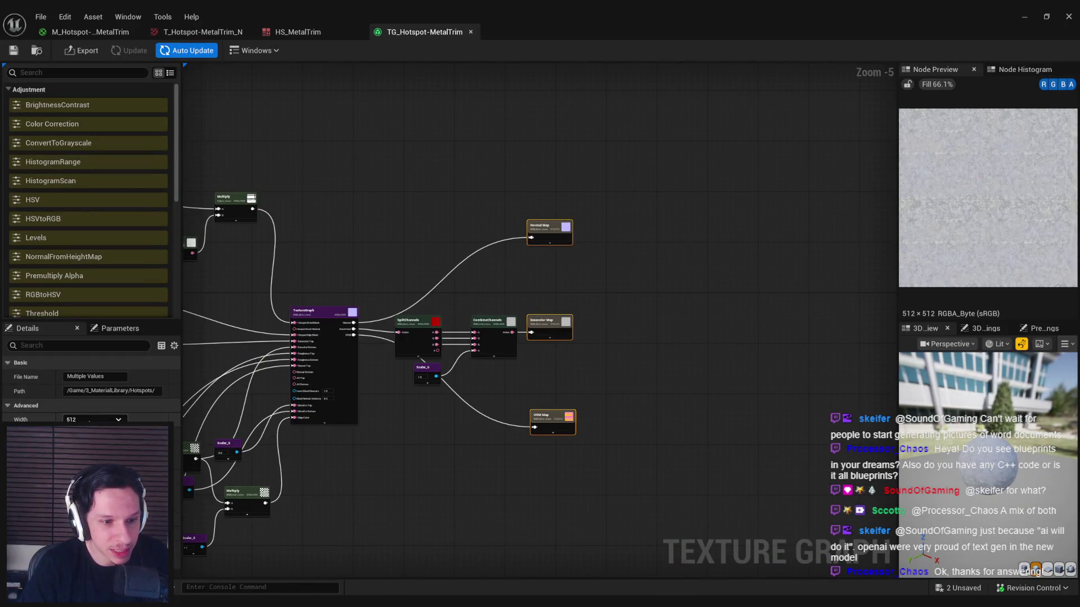
left_click(93, 420)
left_click(90, 394)
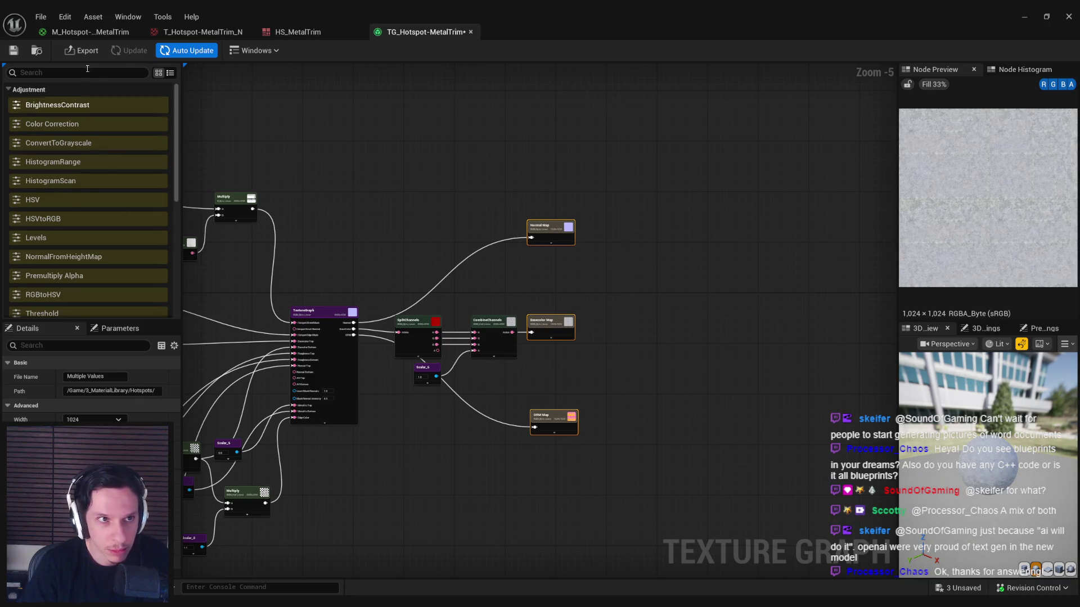
left_click(82, 51)
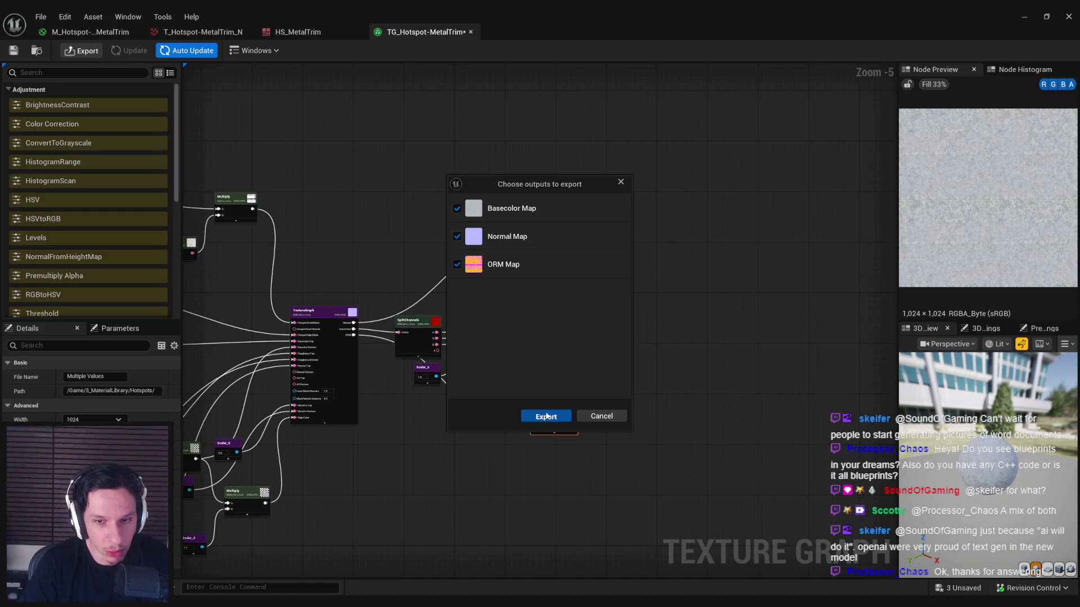
left_click(546, 416)
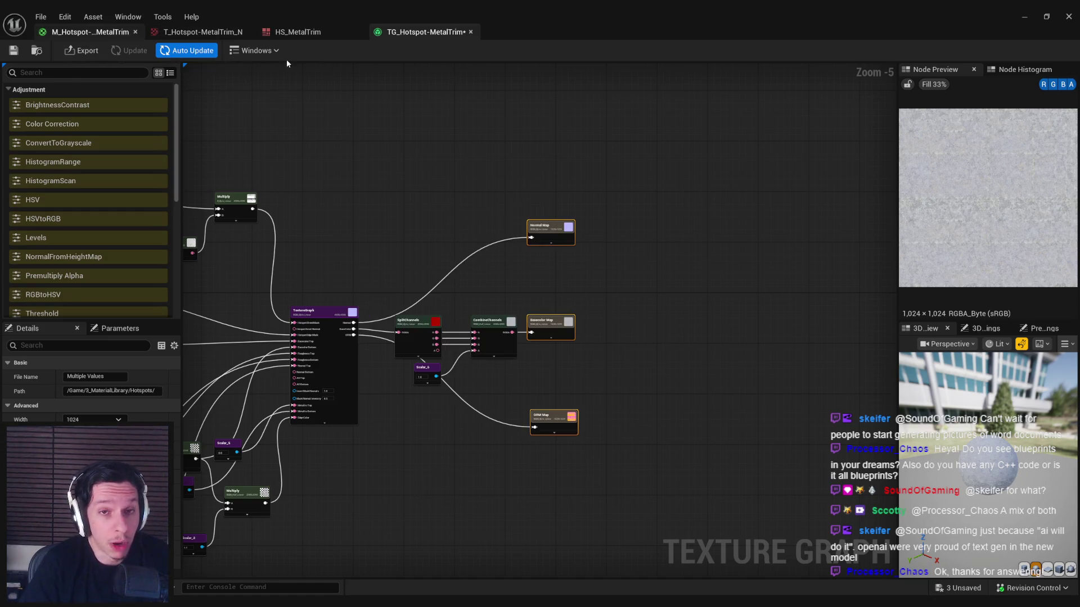
key("ctrl+shift+s")
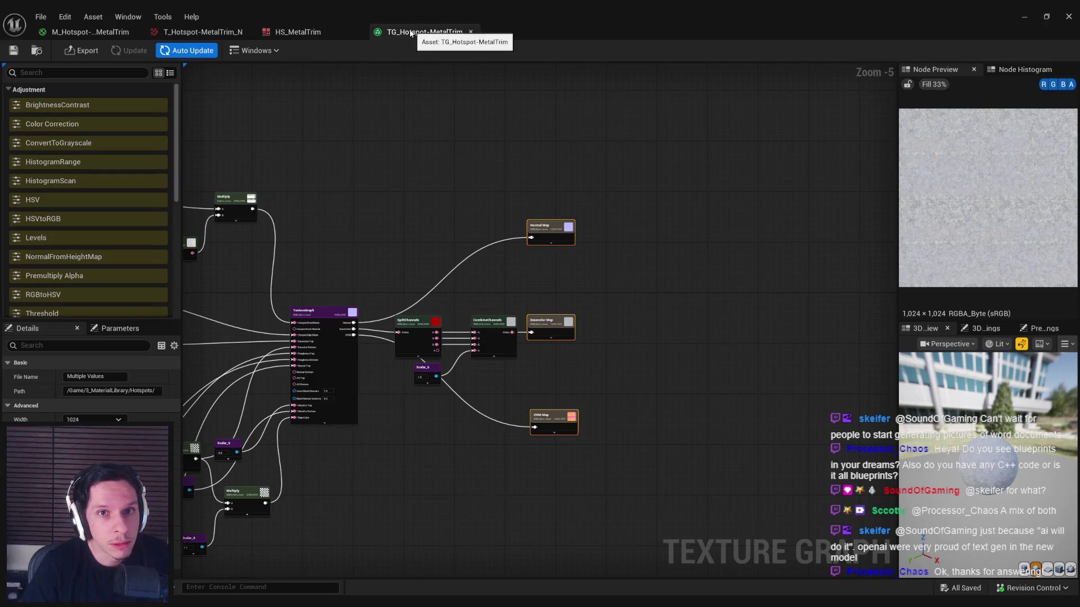
left_click(297, 32)
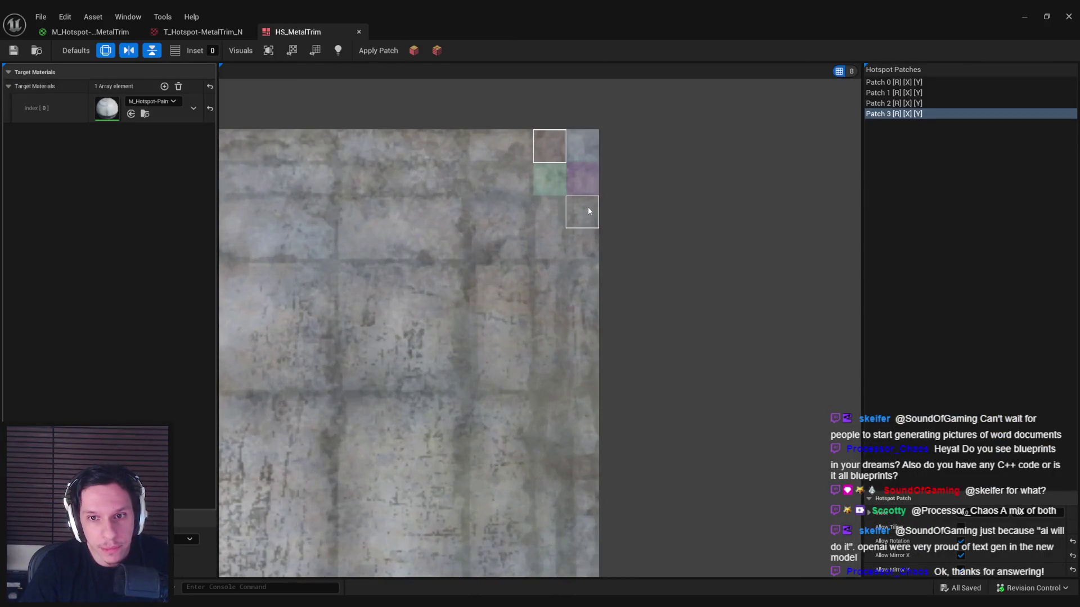
Step: Add hotspot patches over the top-right cells, including a two-cell-tall and a taller right-side patch
mouse_move(588, 211)
left_mouse_down()
mouse_move(591, 245)
mouse_move(556, 249)
left_mouse_up()
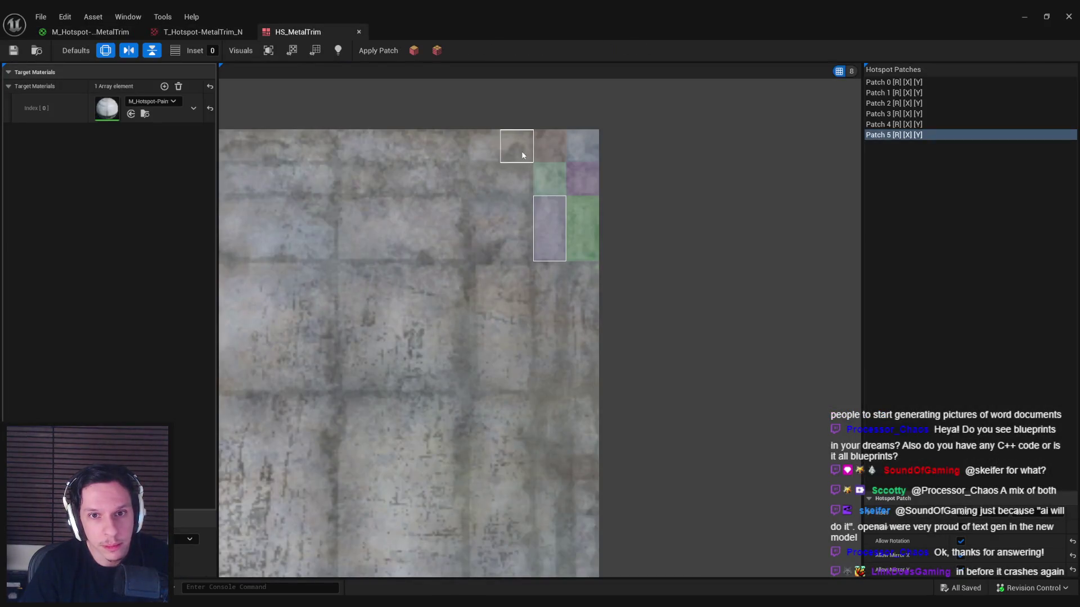
mouse_move(522, 155)
left_mouse_down()
mouse_move(483, 151)
mouse_move(487, 186)
left_mouse_up()
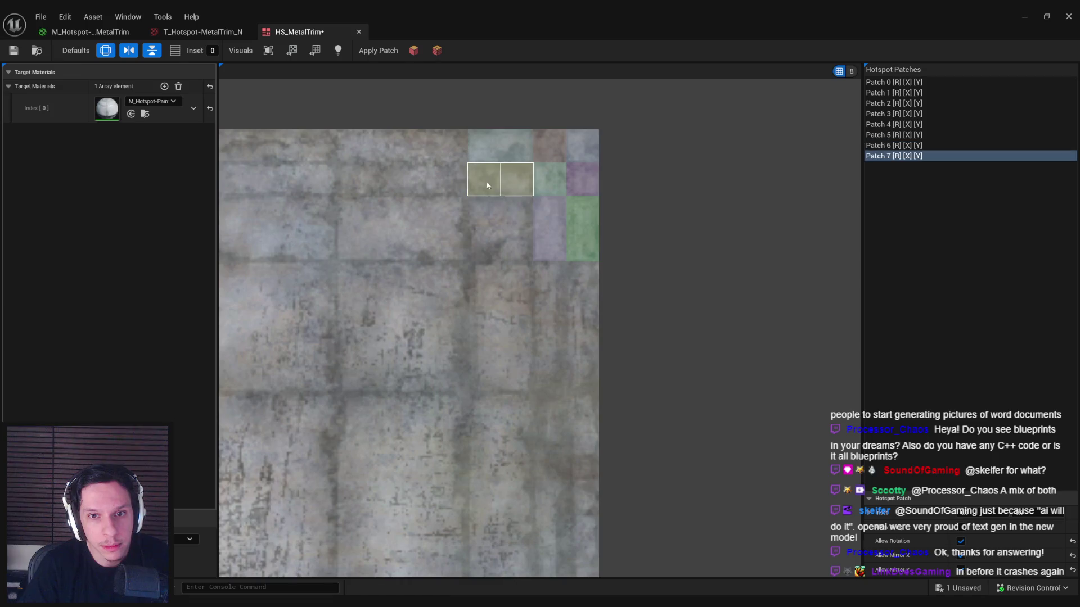
left_click_drag(494, 241, 498, 248)
left_click_drag(490, 391, 545, 372)
left_click(578, 373)
scroll(579, 404, "down", 3)
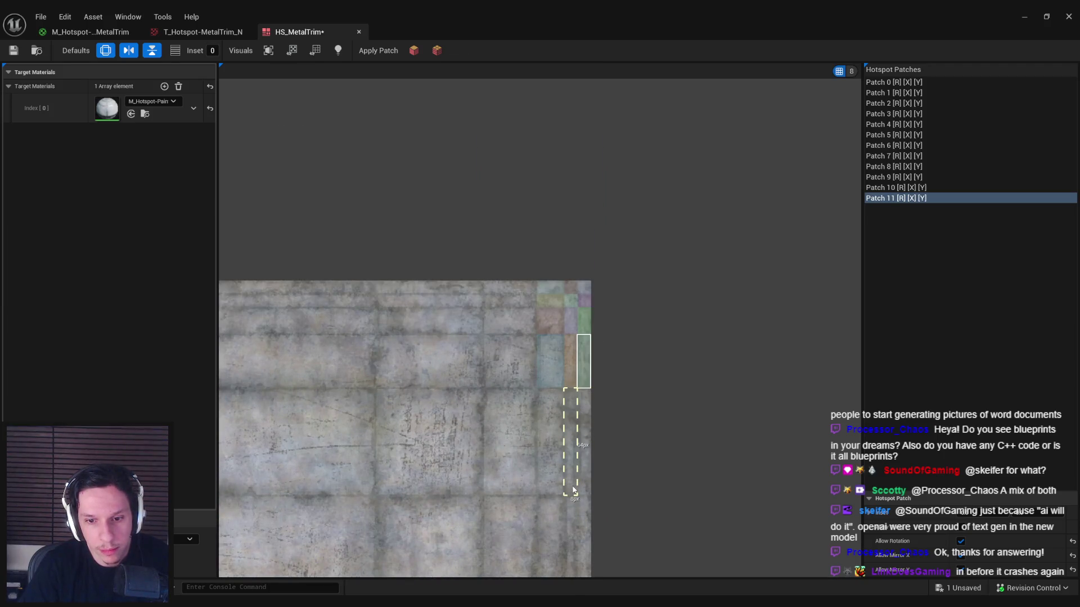
Step: Add thin vertical patches along the right edge and wider patches over the pinkish panel cells
left_click(574, 491)
left_click(584, 400)
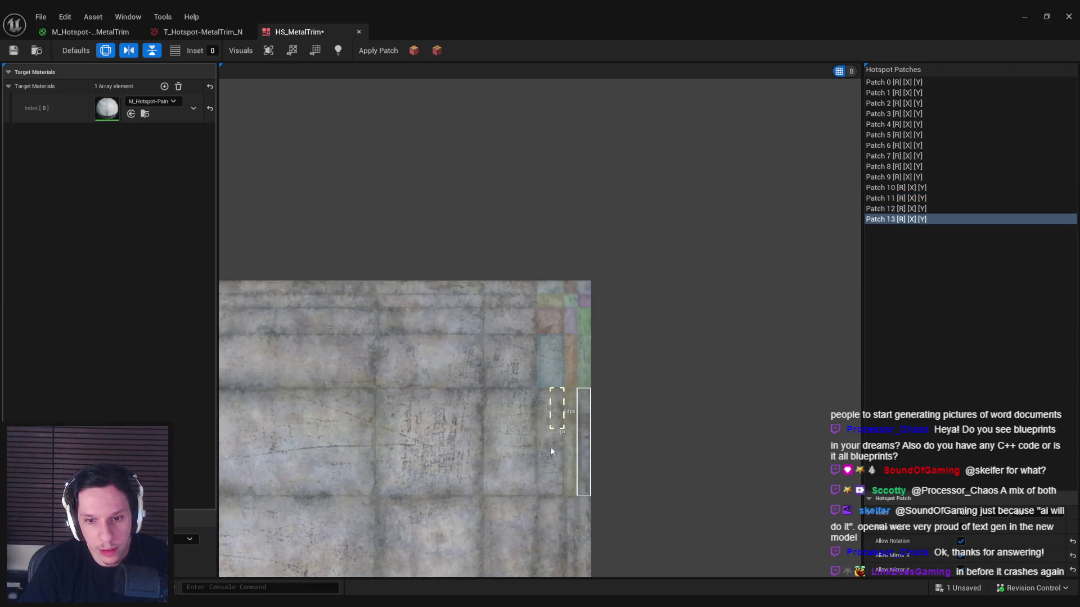
left_click(546, 493)
left_click(483, 493)
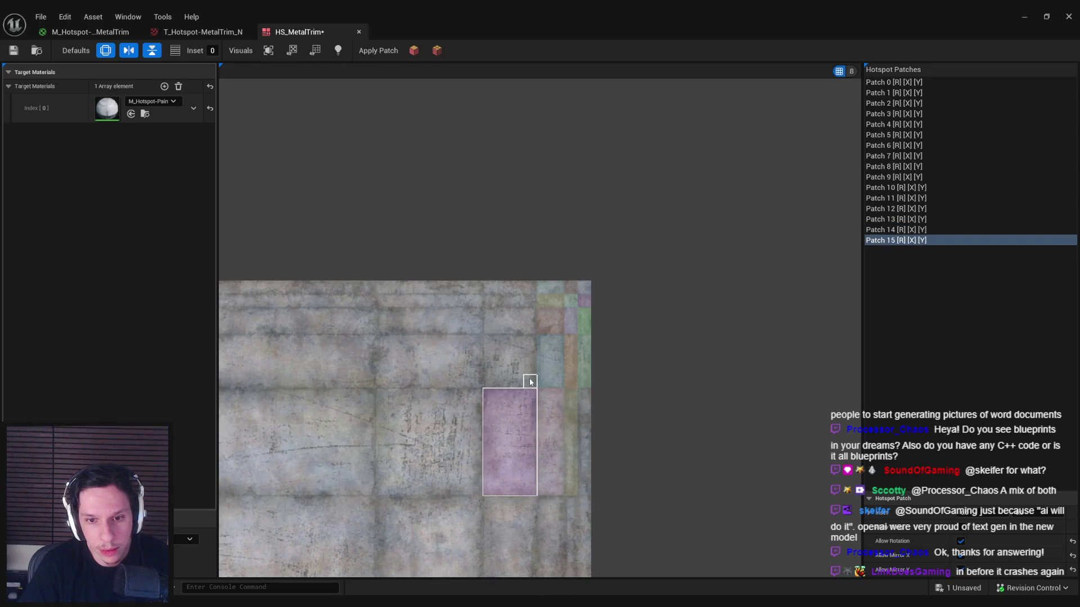
left_click(490, 345)
left_click_drag(486, 301, 486, 292)
left_click_drag(385, 292, 384, 293)
left_click_drag(376, 295, 481, 307)
Step: Add a wide horizontal strip patch, patches down the next cells, and a square over the scratched panel
left_click_drag(387, 335, 388, 336)
left_click_drag(388, 336, 382, 347)
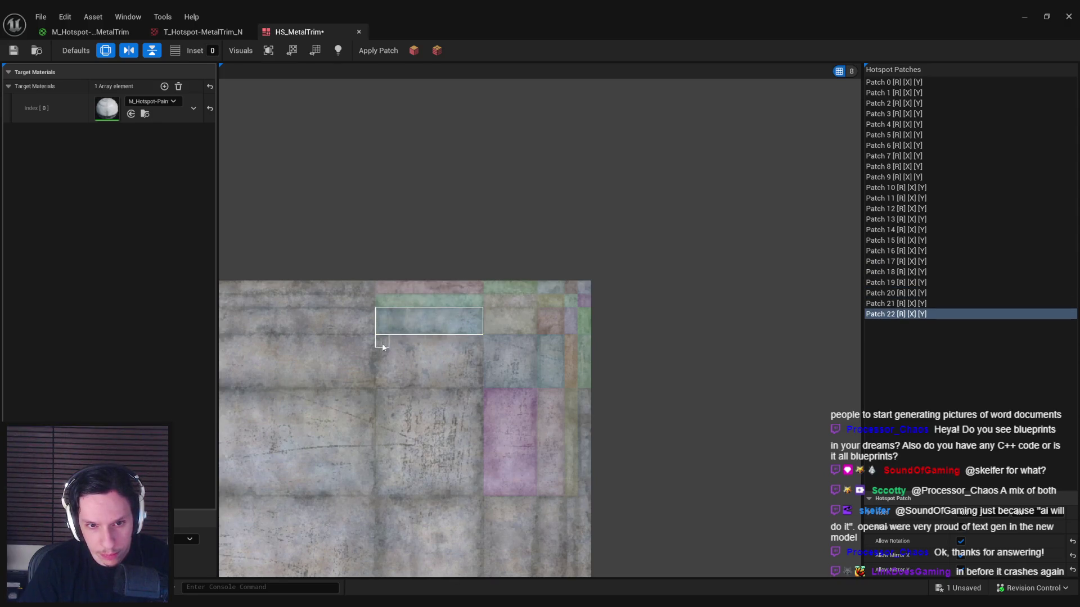
left_click_drag(476, 376, 483, 388)
left_click_drag(422, 424, 566, 320)
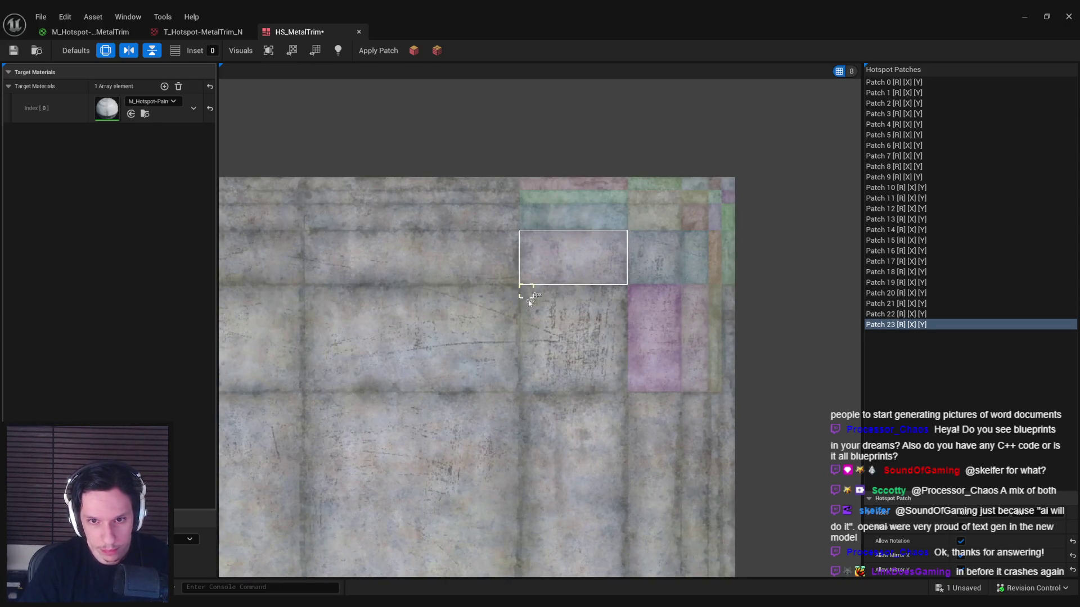
left_click_drag(620, 386, 624, 389)
left_click_drag(422, 345, 554, 356)
scroll(554, 357, "down", 1)
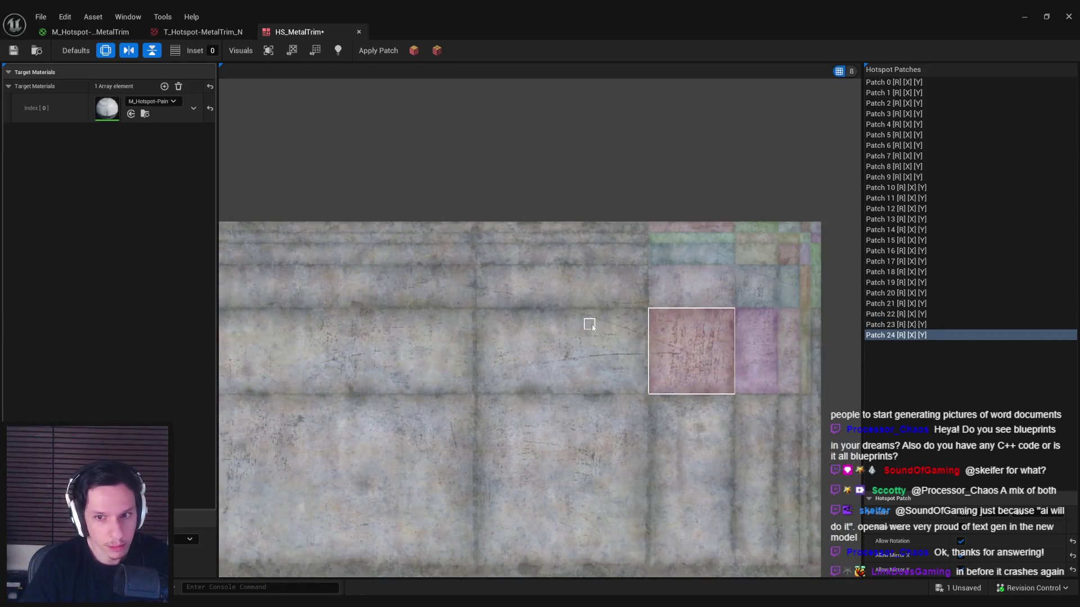
Step: Add a large patch left of the scratched panel and thin horizontal strips toward the top edge
left_click_drag(482, 388, 483, 388)
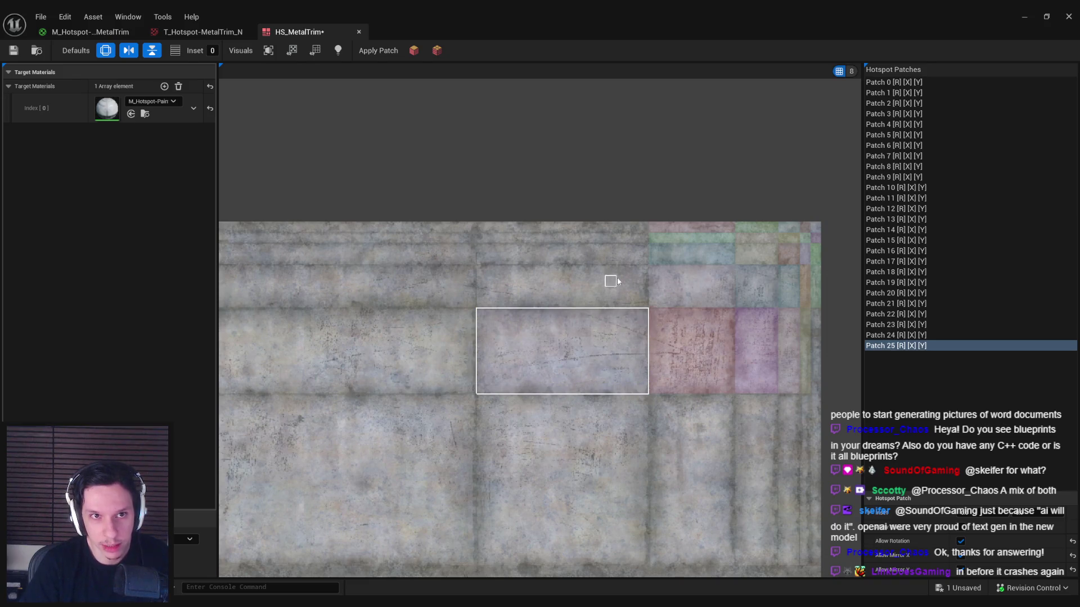
left_click_drag(483, 304, 482, 306)
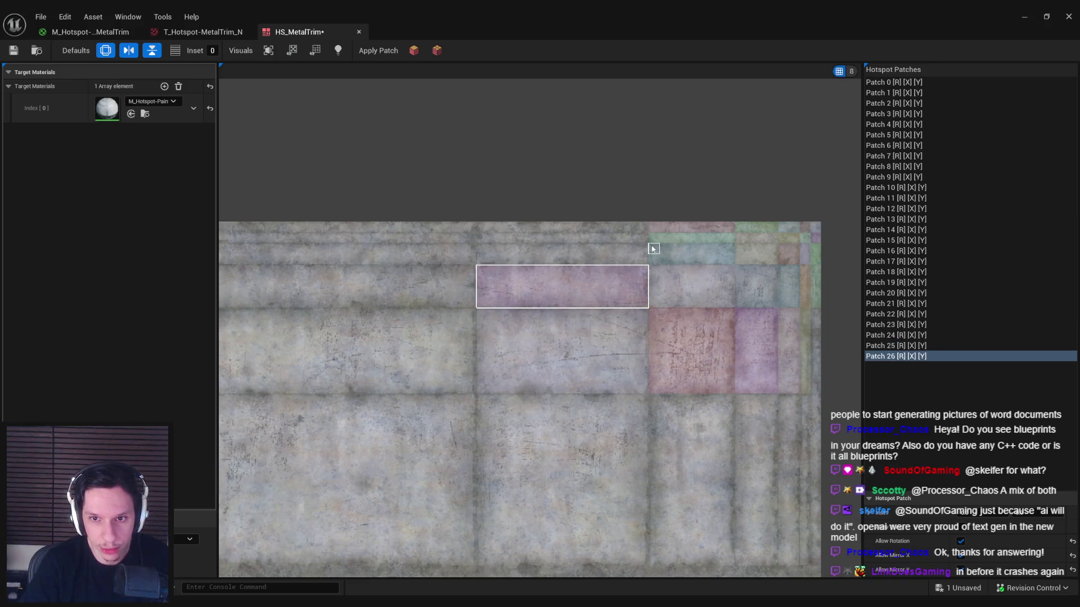
left_click_drag(484, 260, 481, 236)
left_click(646, 231)
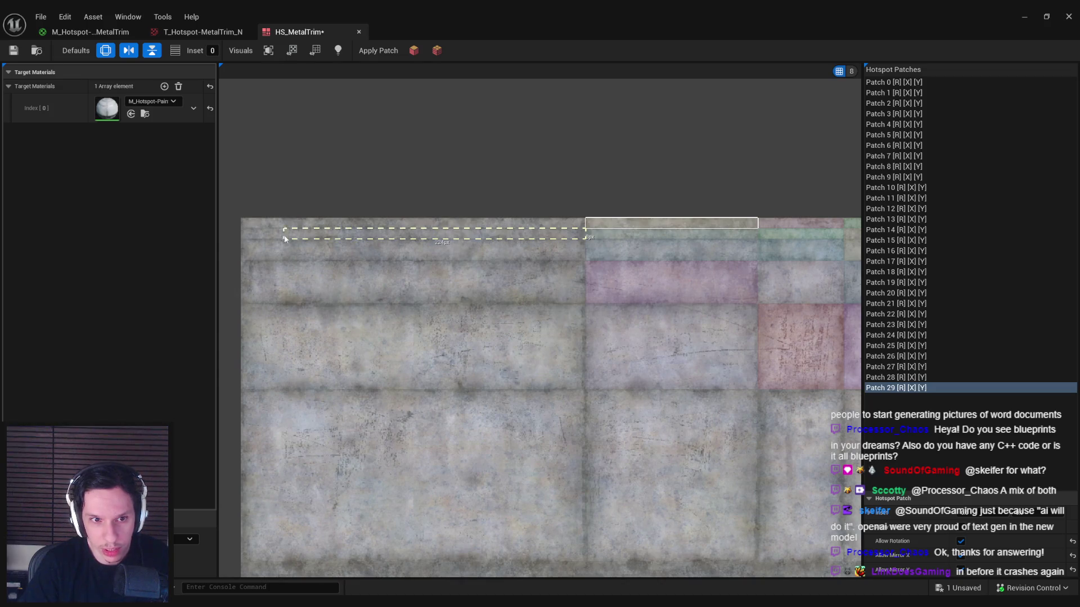
left_click(246, 239)
Step: Commit Patches 31 through 36, then switch on the lit, high-contrast texture preview
left_click(582, 227)
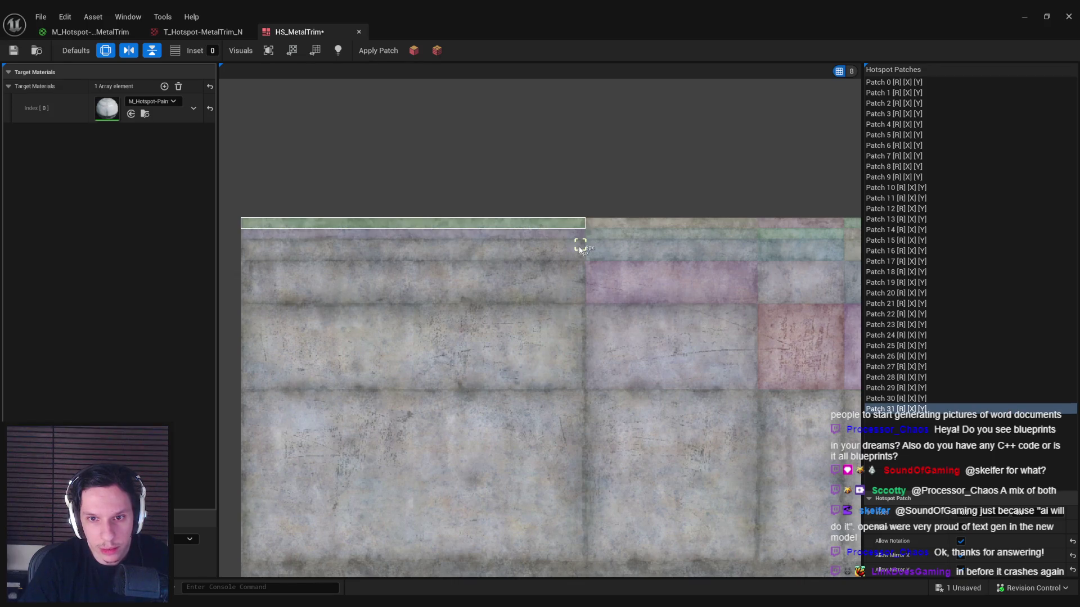
left_click(245, 260)
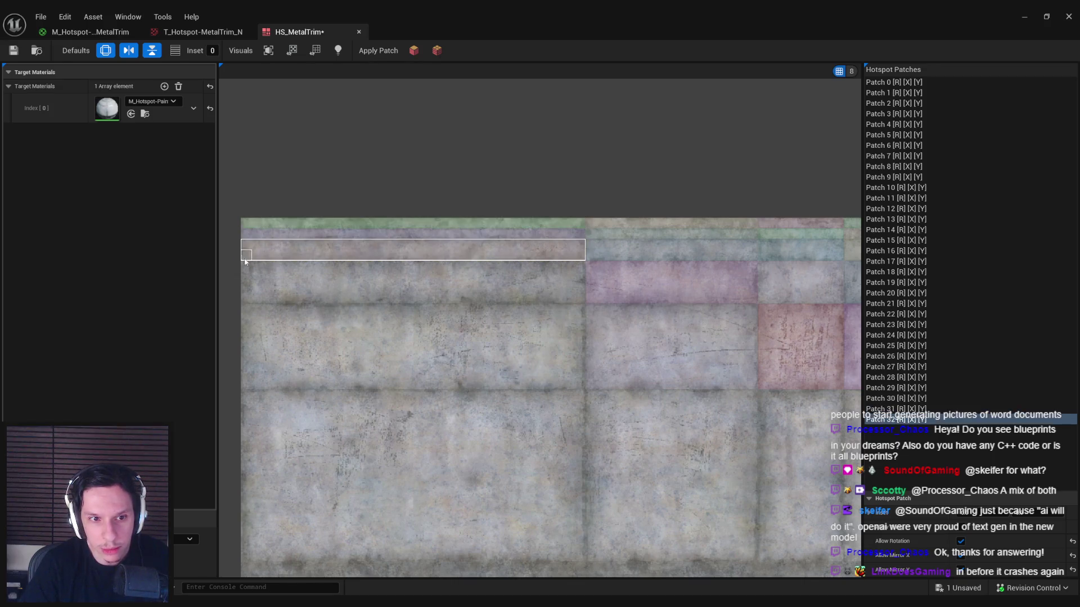
left_click(584, 294)
scroll(390, 282, "down", 2)
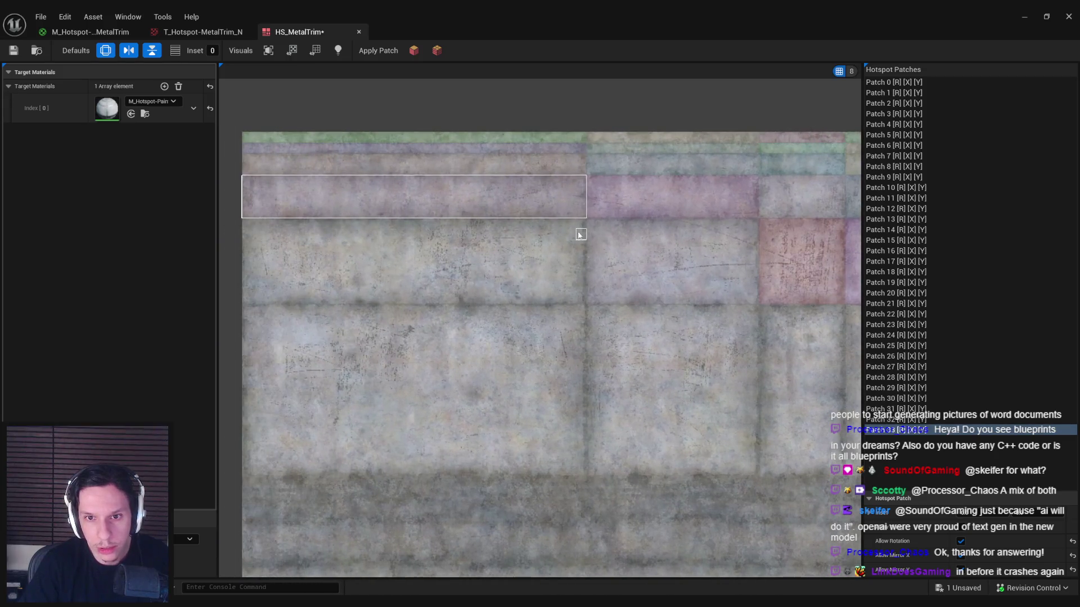
left_click(252, 302)
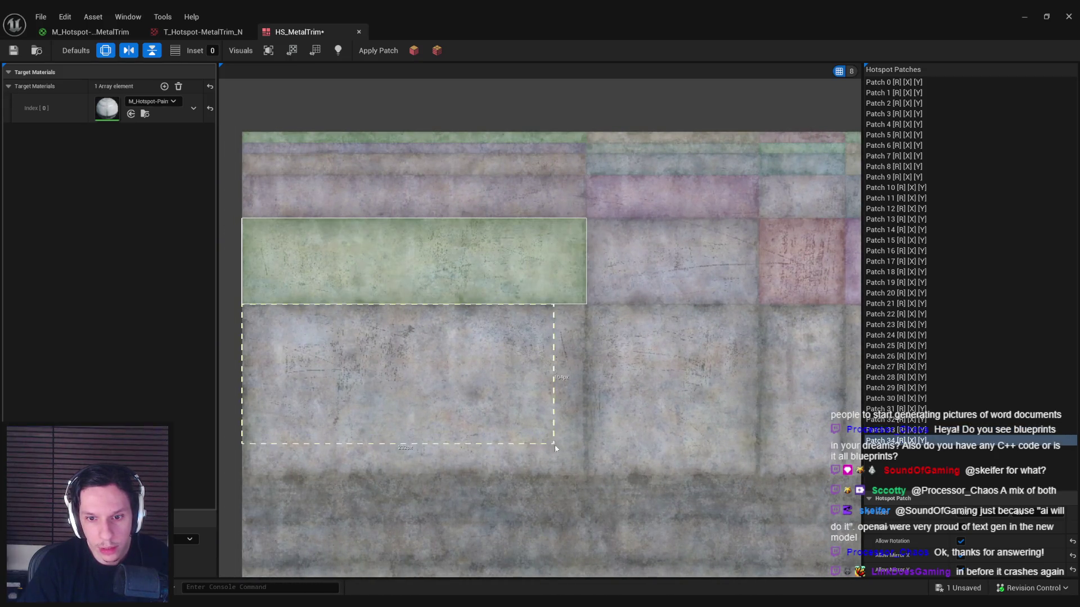
left_click(573, 473)
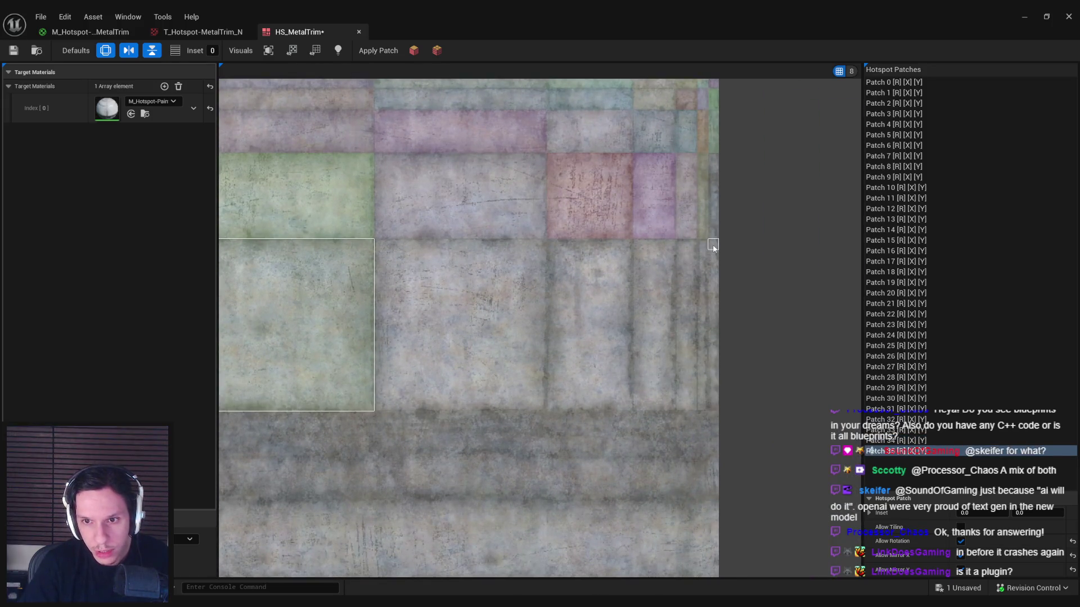
left_click(717, 409)
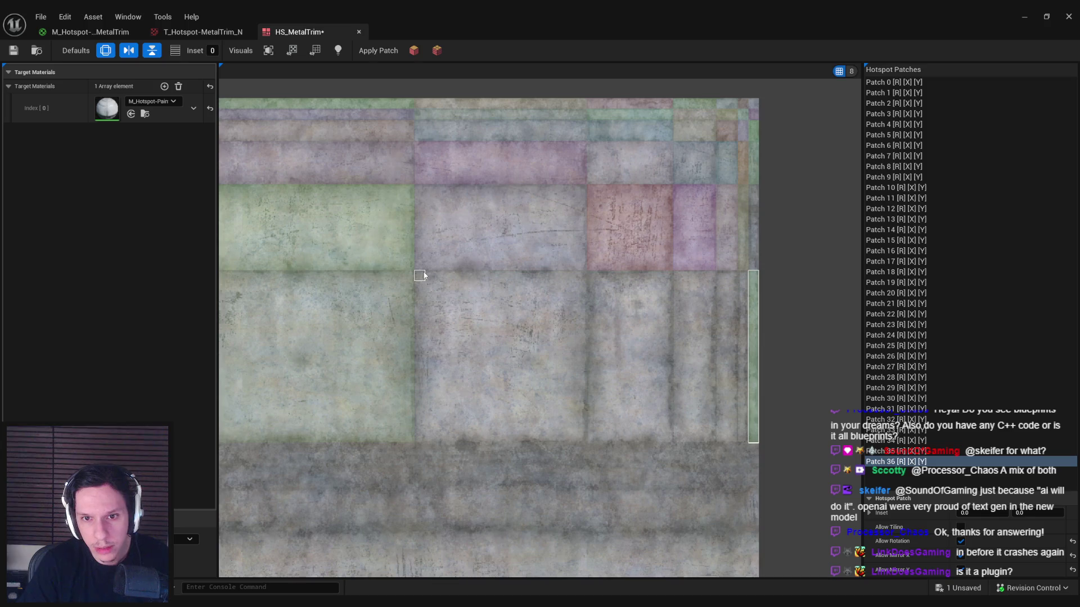
left_click(338, 50)
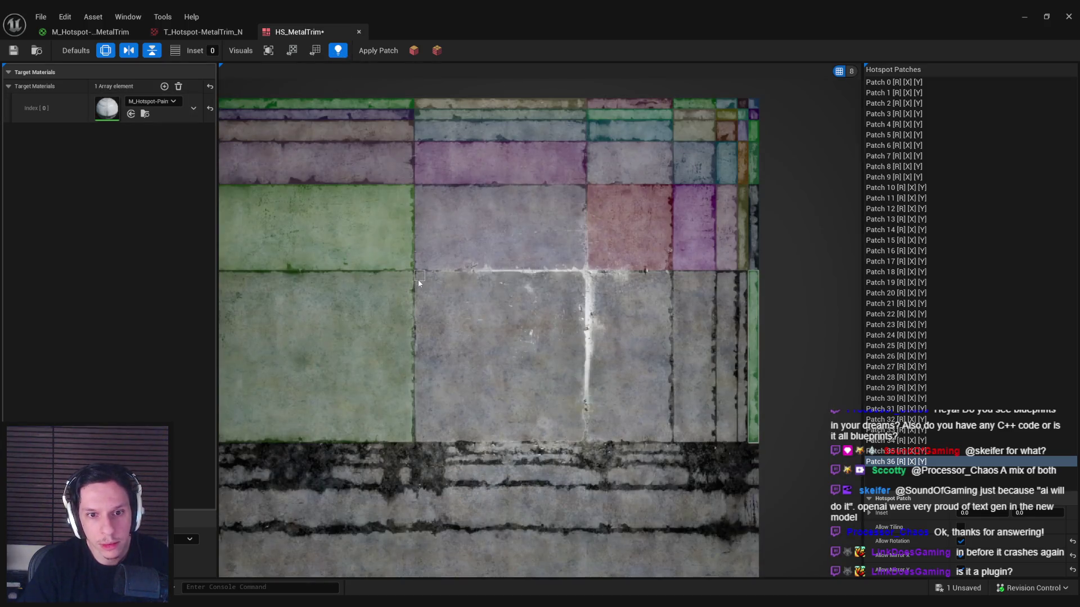
Step: Add Patch 37 in the central square and Patch 38 as a tall strip near the right edge, with lit preview back on
left_click(577, 443)
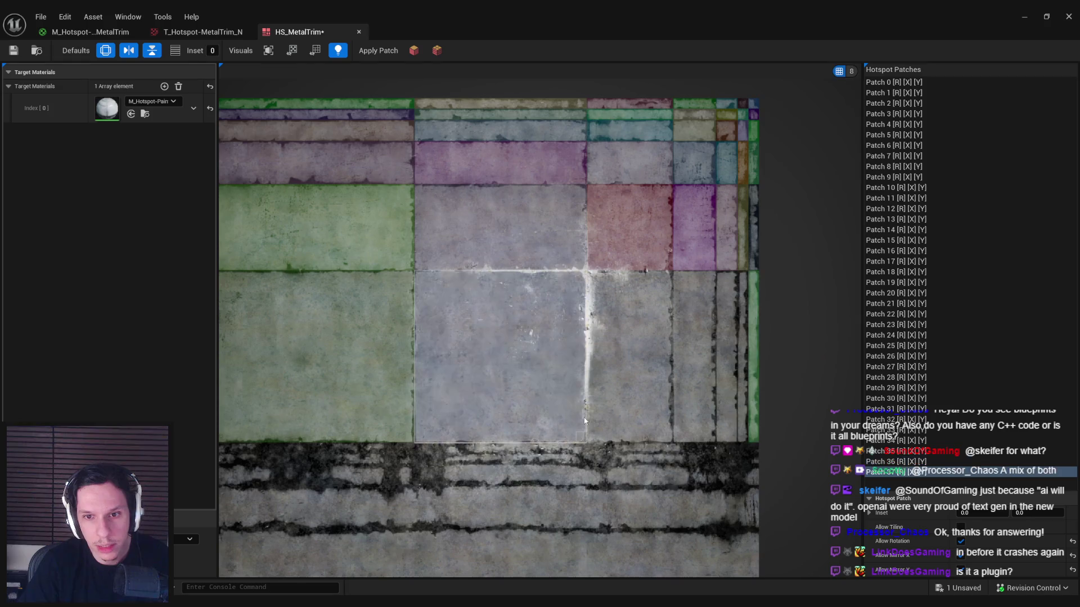
left_click(338, 51)
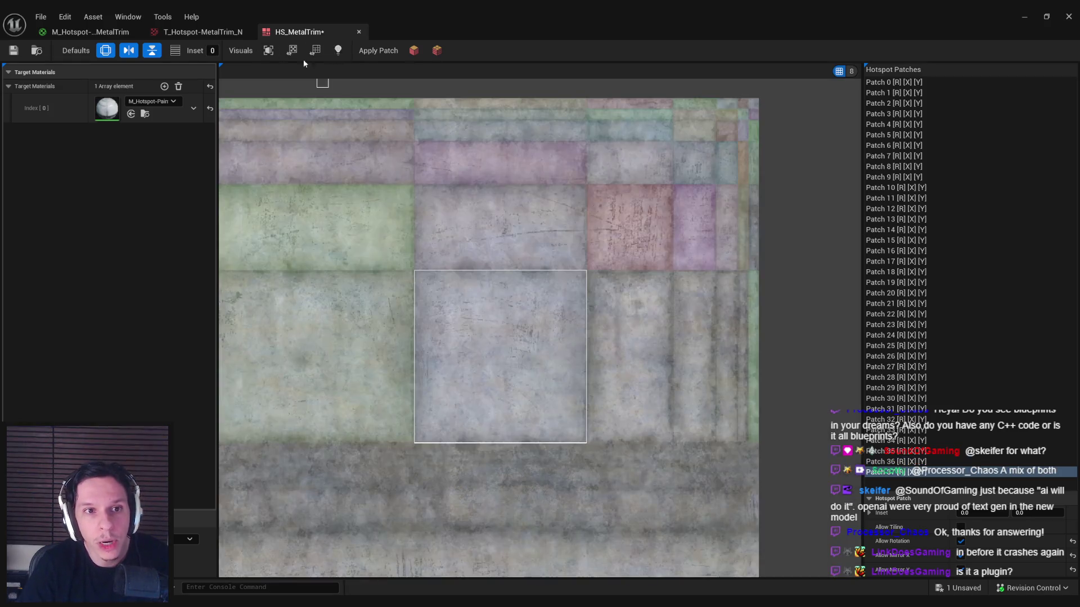
left_click(267, 51)
scroll(566, 284, "up", 5)
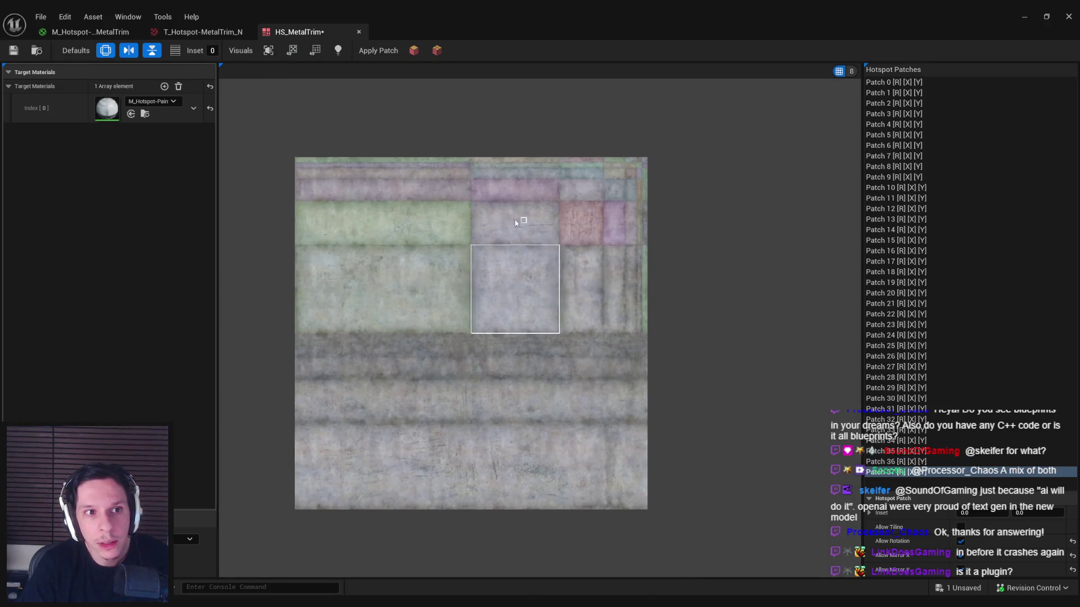
left_click_drag(552, 247, 550, 238)
mouse_move(472, 184)
left_mouse_down()
mouse_move(574, 434)
mouse_move(704, 445)
left_mouse_up()
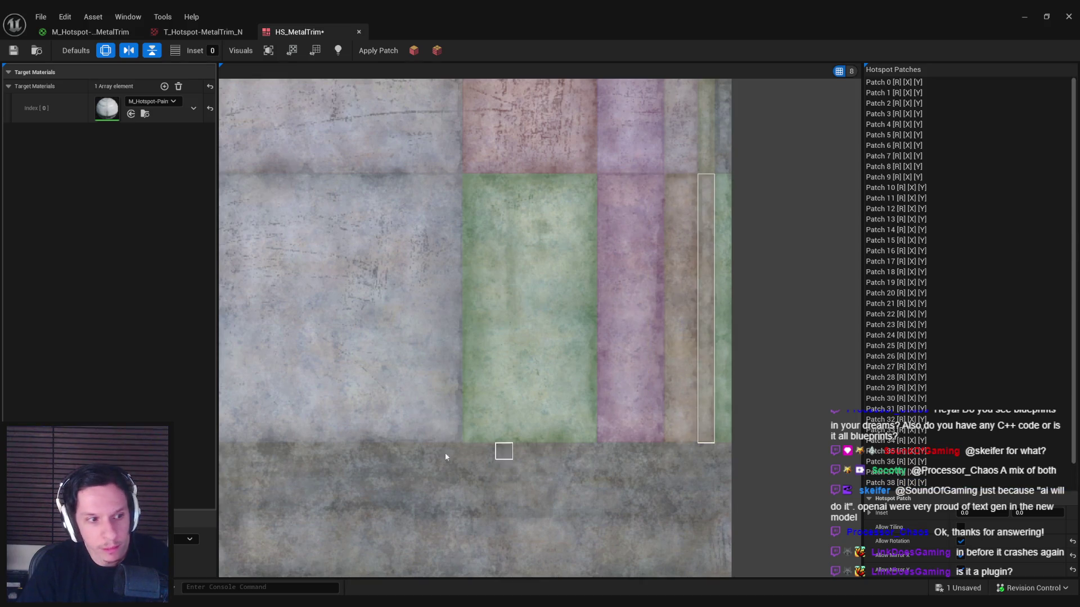
scroll(503, 451, "down", 5)
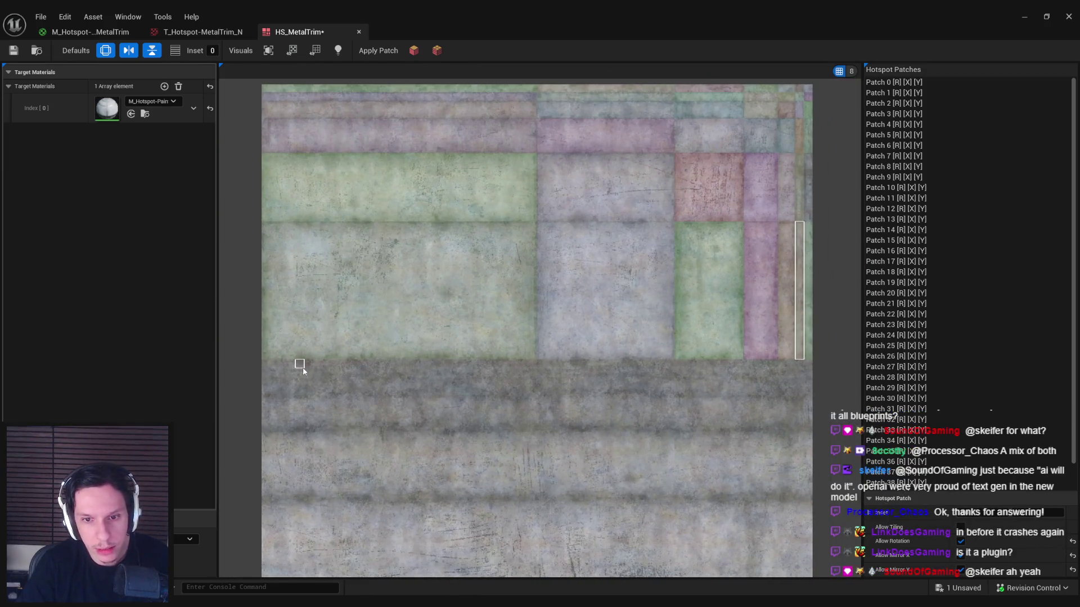
scroll(390, 382, "down", 2)
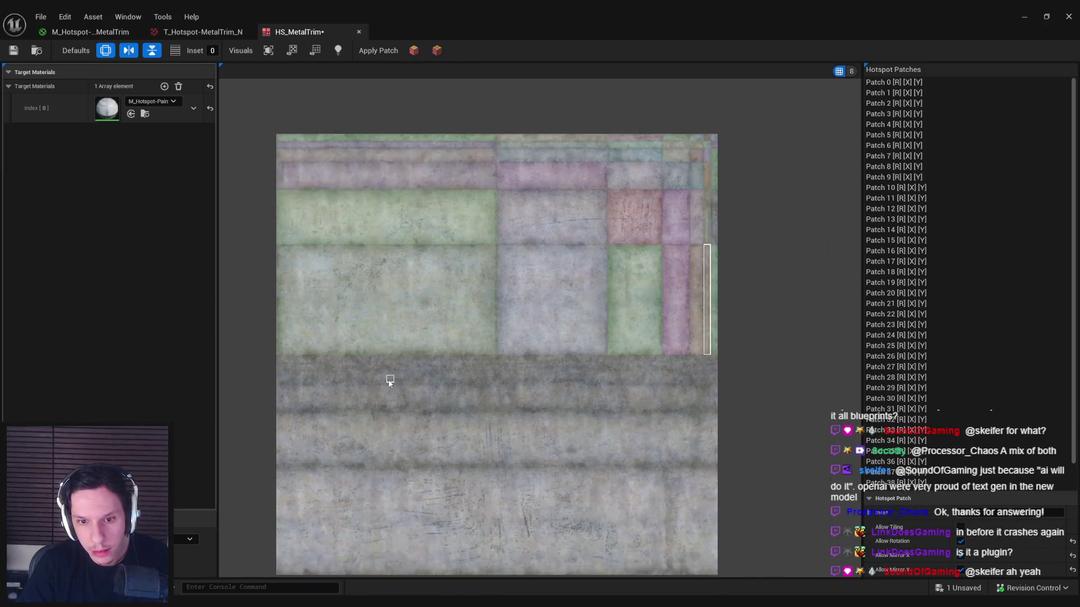
left_click(339, 51)
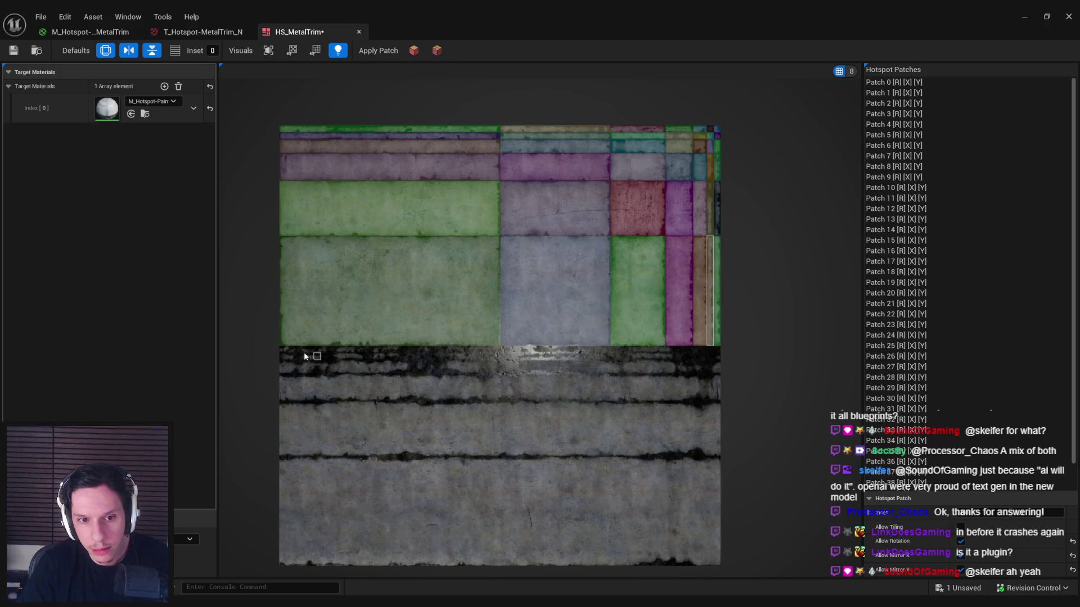
Step: Close the metal trim normal-map texture editor and minimise the asset editor
left_click(198, 32)
left_click(298, 32)
left_click(90, 32)
left_click(194, 32)
left_click(247, 32)
left_click(1022, 18)
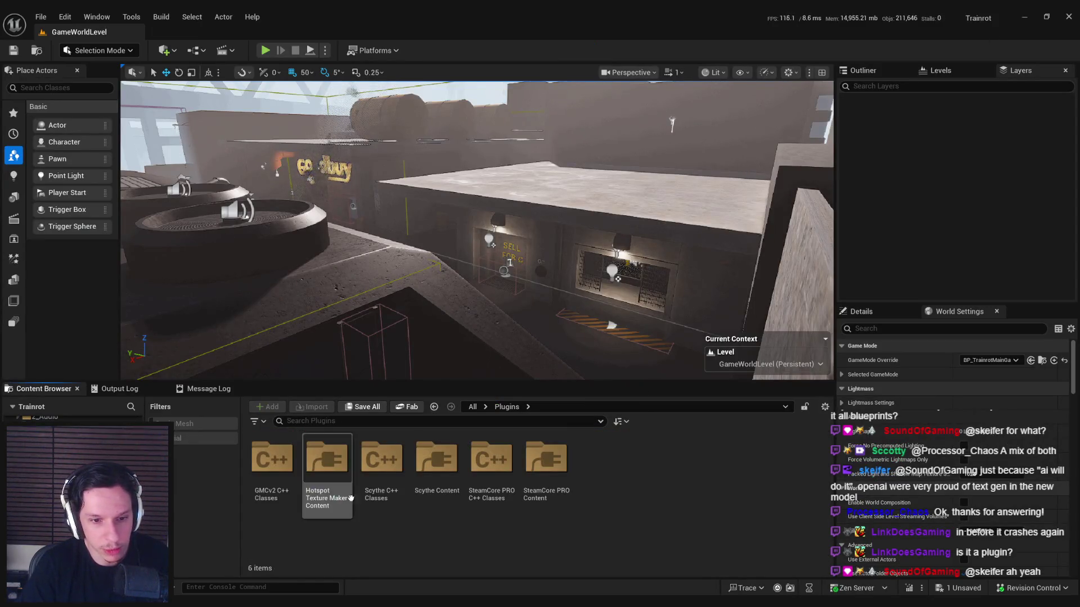
Step: Inspect the T_hsC_CracksA layout texture from Hotspot Texture Maker Content > Layouts > hsC, then close it
double_click(326, 475)
double_click(281, 463)
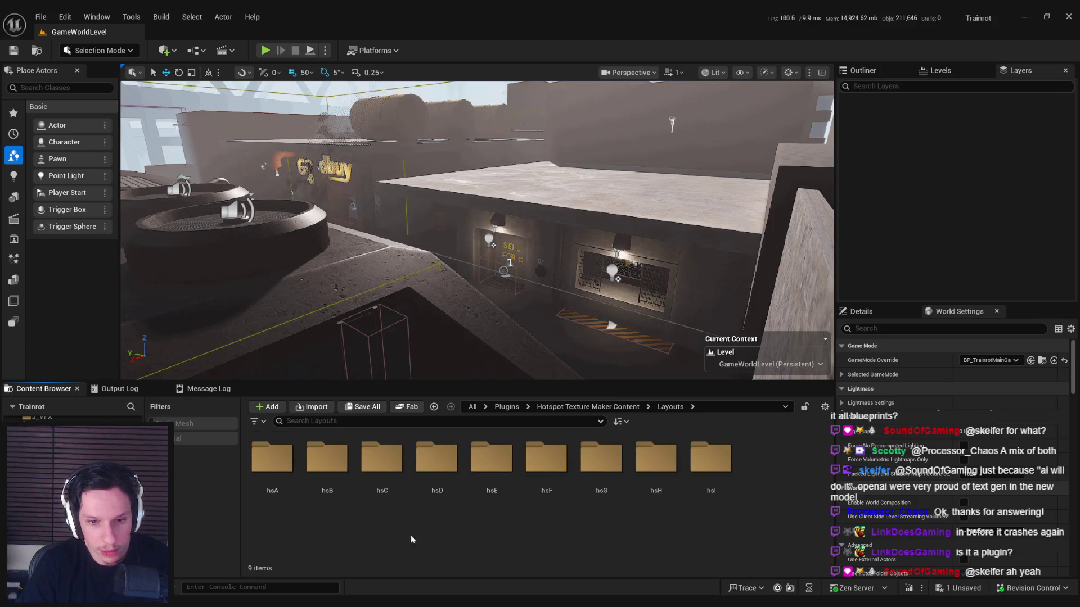
mouse_move(353, 601)
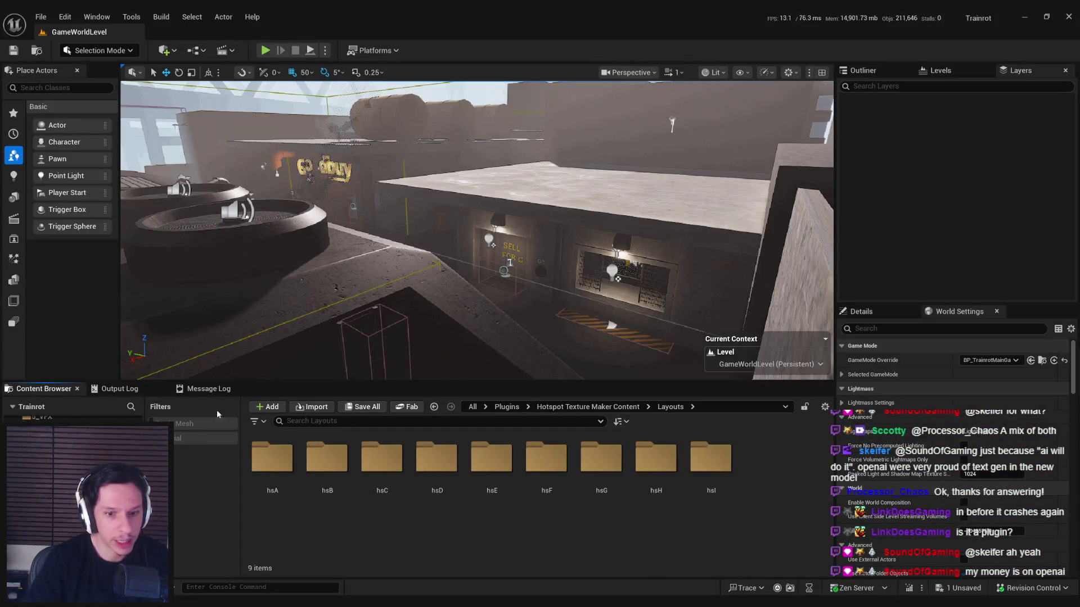
double_click(385, 459)
double_click(388, 461)
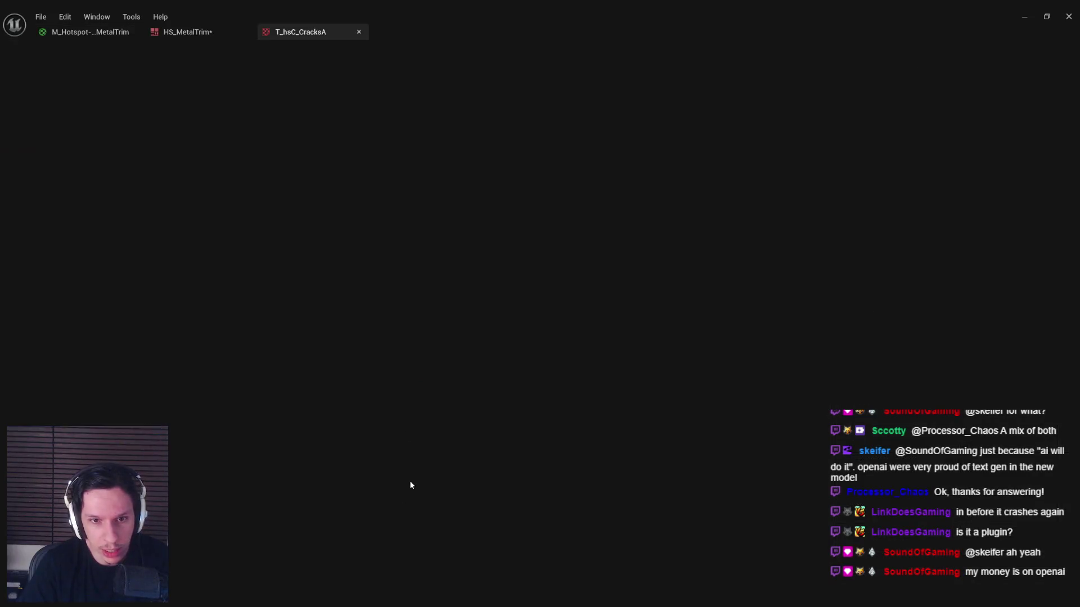
scroll(359, 284, "down", 4)
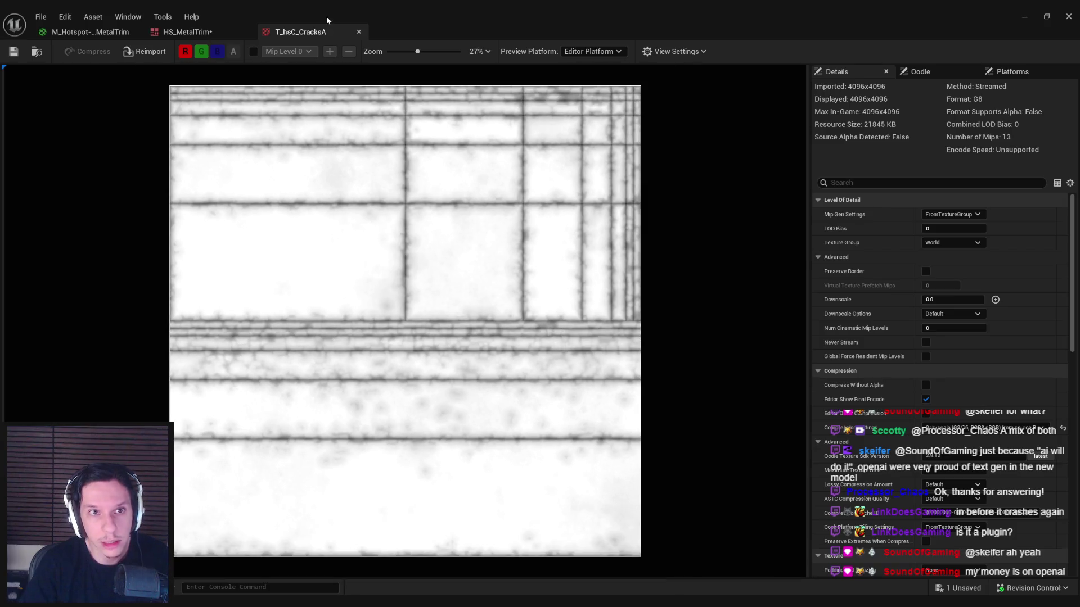
left_click(359, 31)
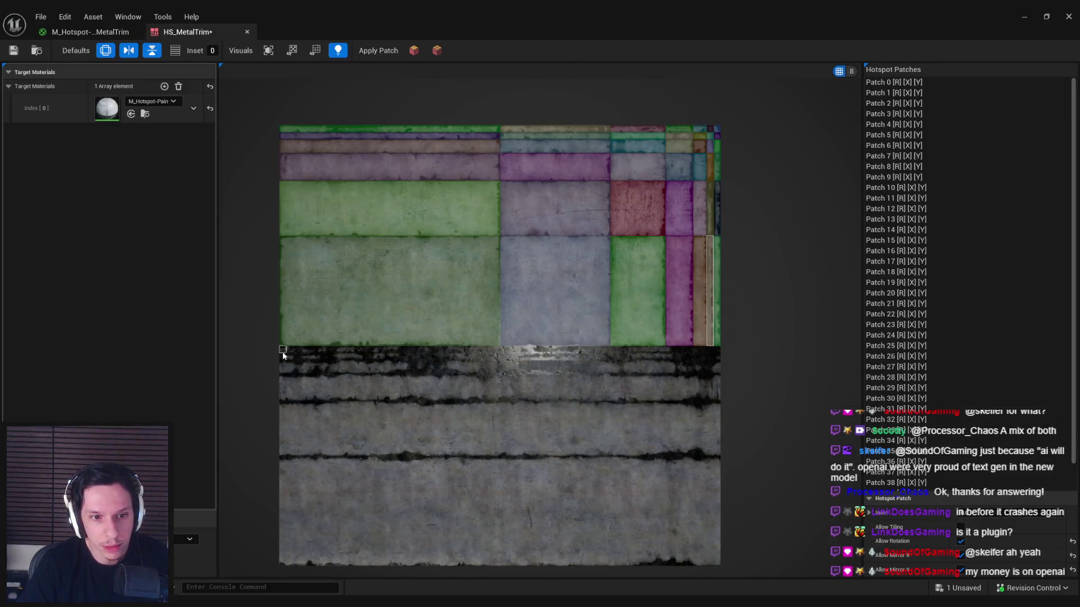
Step: Add stacked full-width strip patches (32px, 56px, 96px tall) across the lower band and save HS_MetalTrim
mouse_move(684, 353)
left_mouse_down()
mouse_move(723, 355)
mouse_move(706, 355)
left_mouse_up()
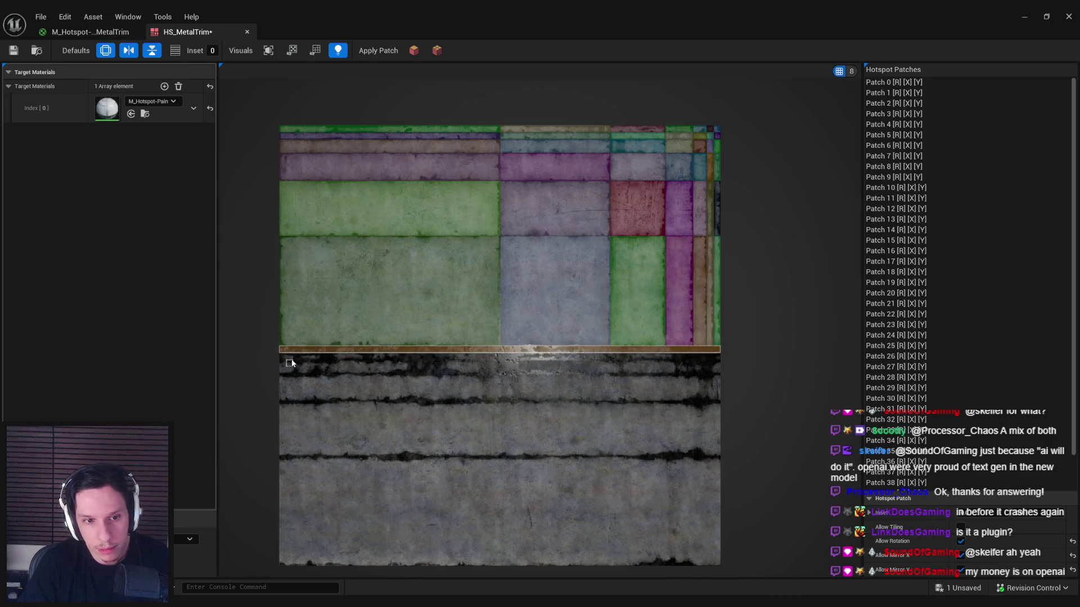
left_click_drag(286, 360, 716, 370)
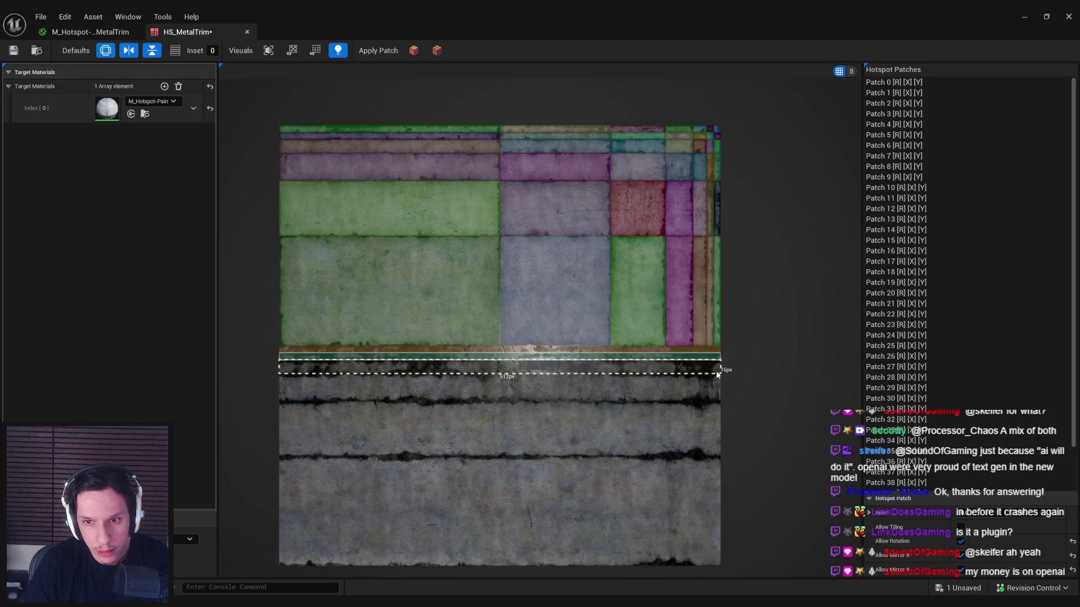
left_click_drag(280, 376, 717, 395)
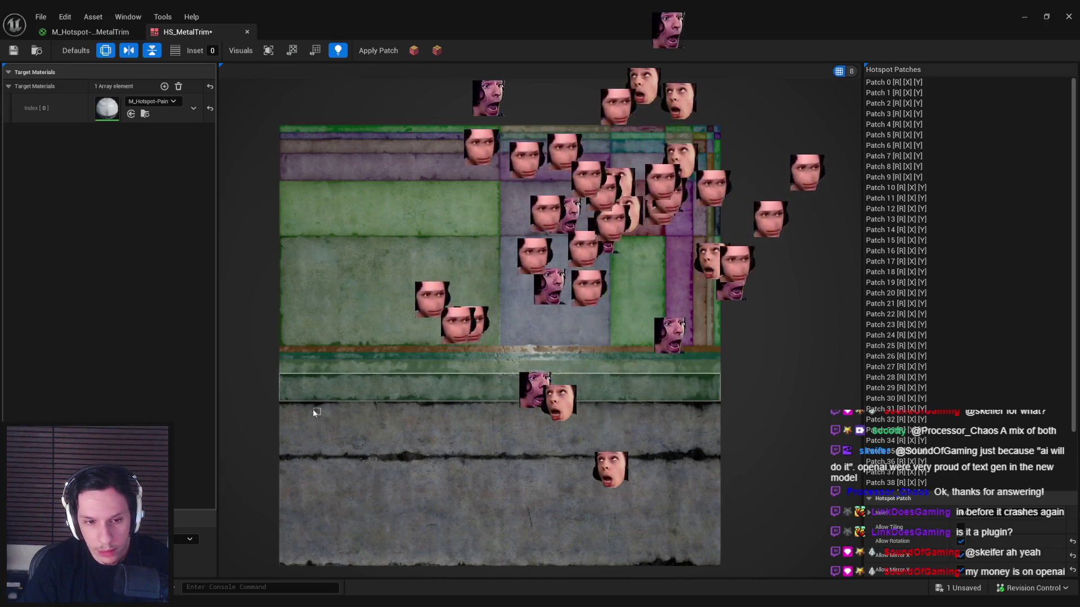
left_click_drag(281, 404, 702, 453)
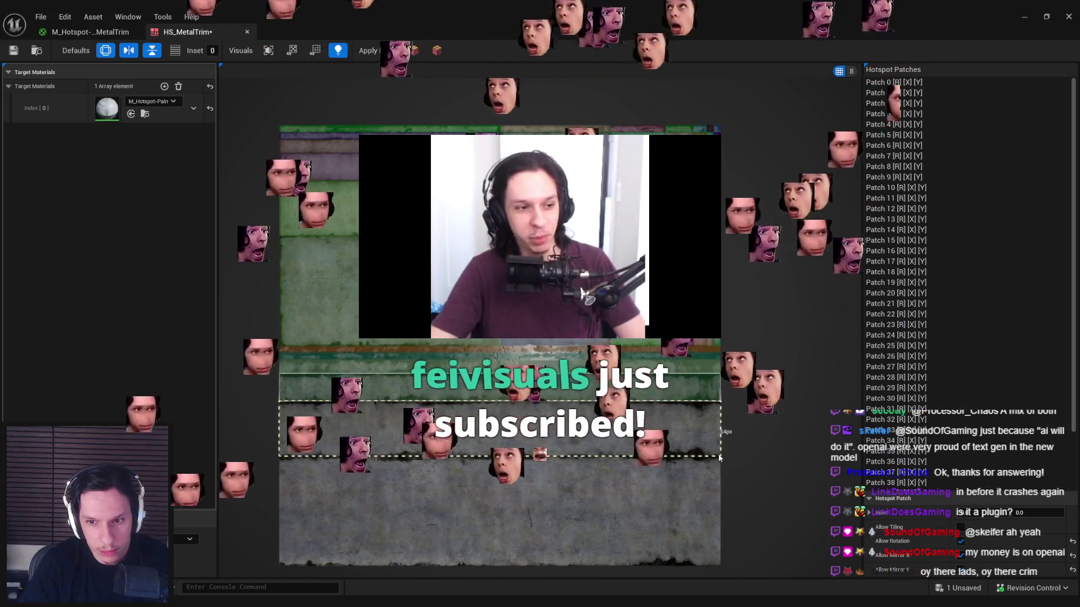
mouse_move(285, 461)
left_mouse_down()
mouse_move(657, 535)
mouse_move(718, 565)
left_mouse_up()
left_click(13, 50)
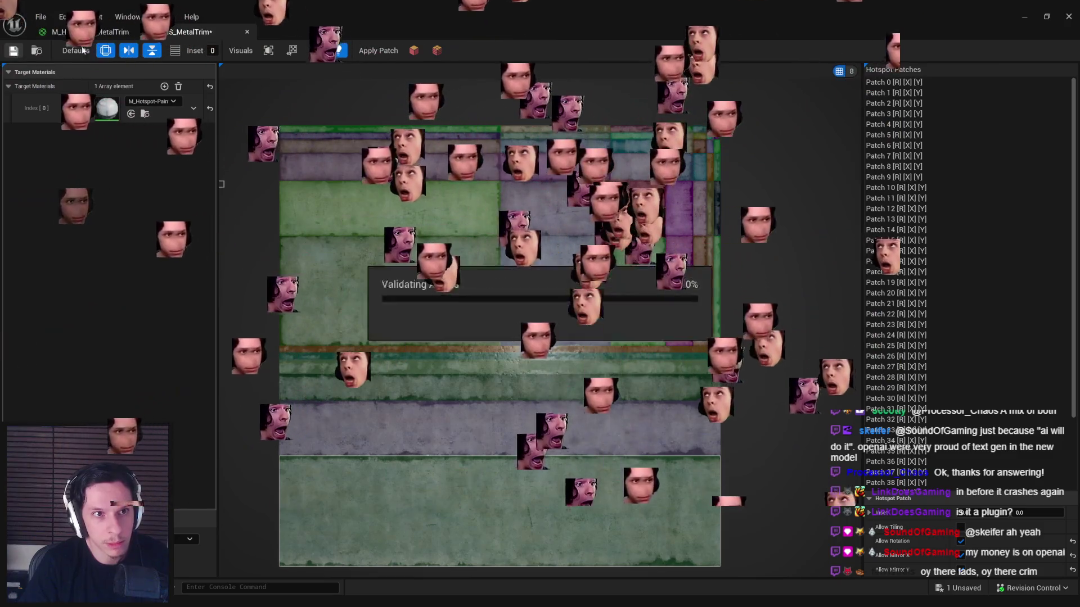
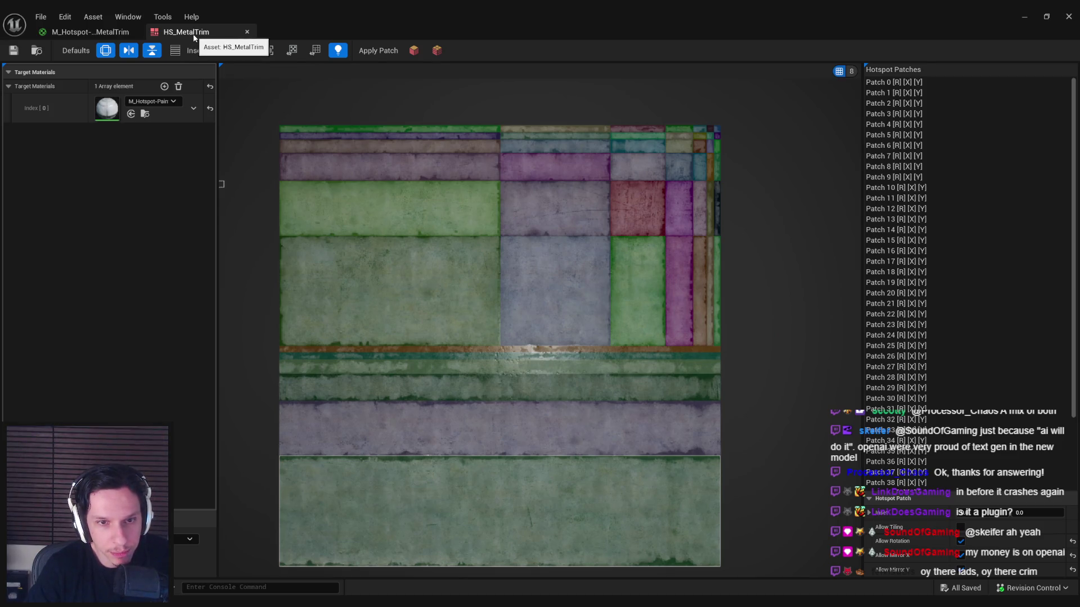
Step: Close the HS_MetalTrim and material tabs and enter Scythe Mode with face selection
left_click(109, 37)
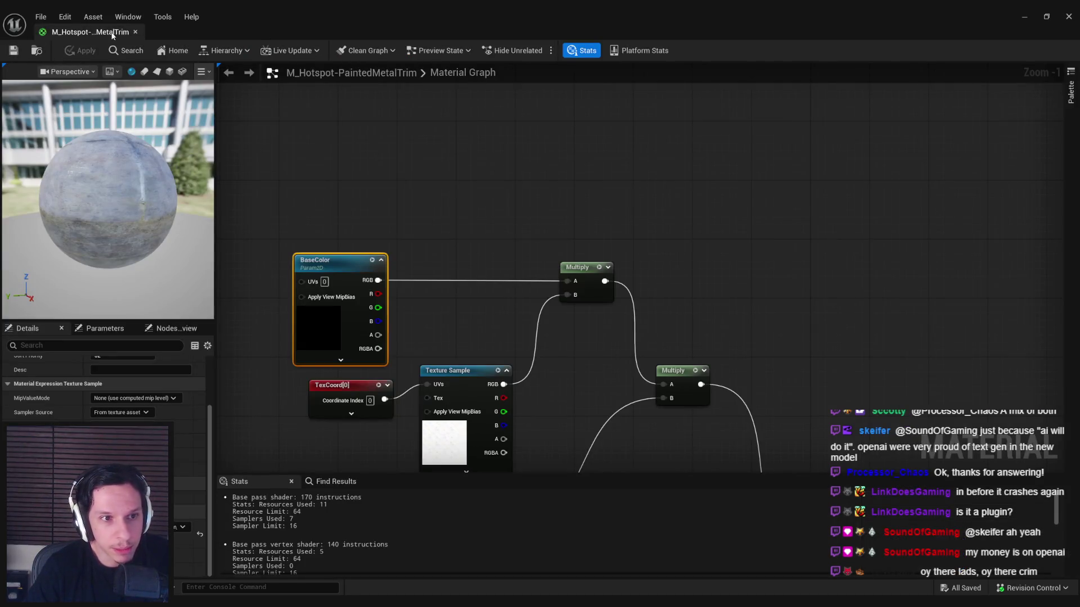
left_click(135, 32)
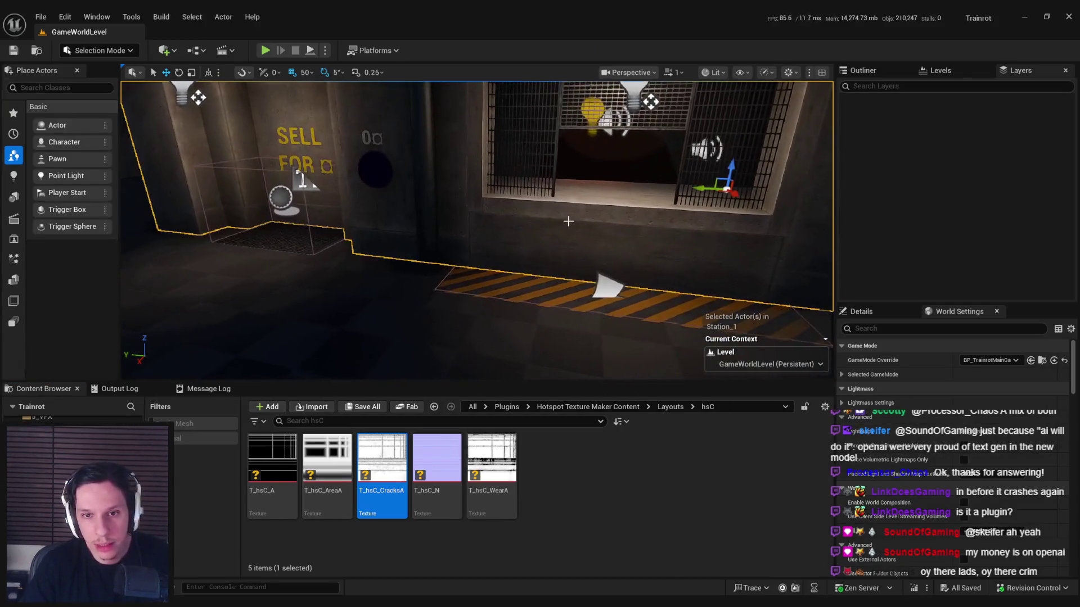
left_click(98, 50)
key("Escape")
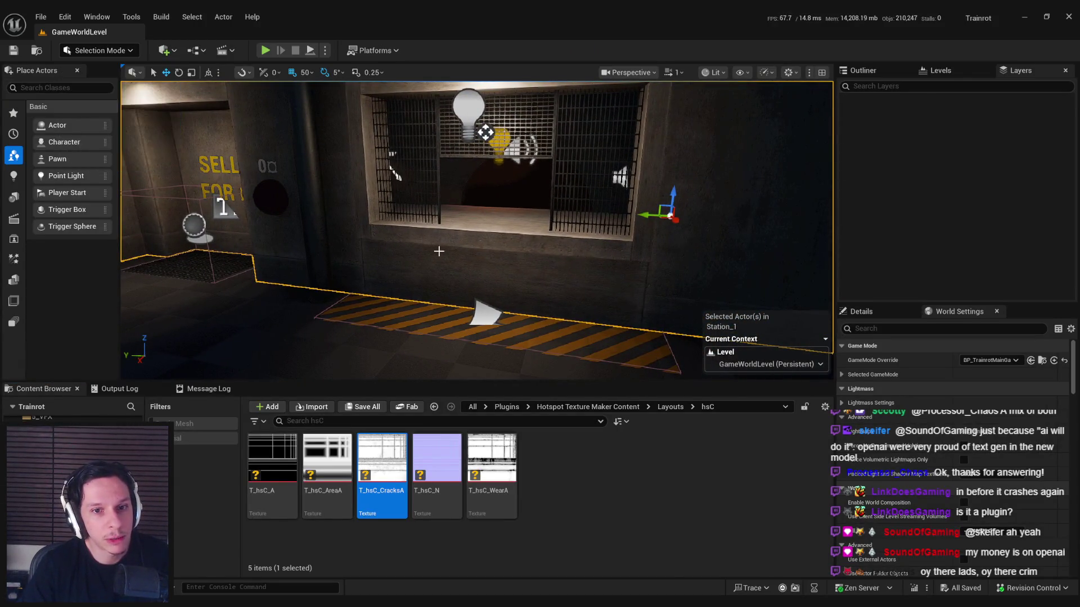
key("shift+5")
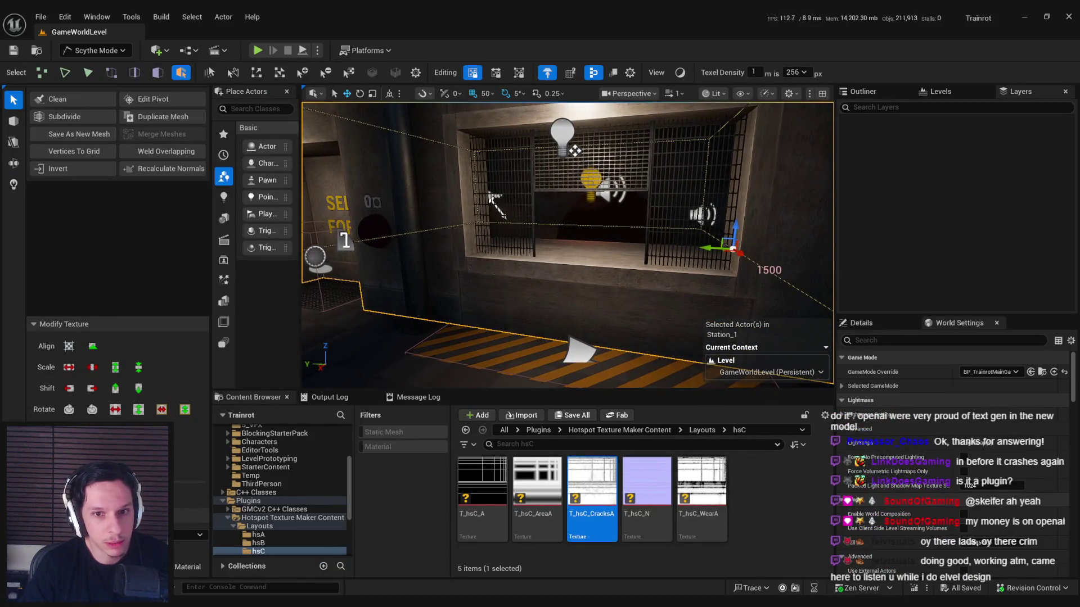
key("3")
left_click(471, 264)
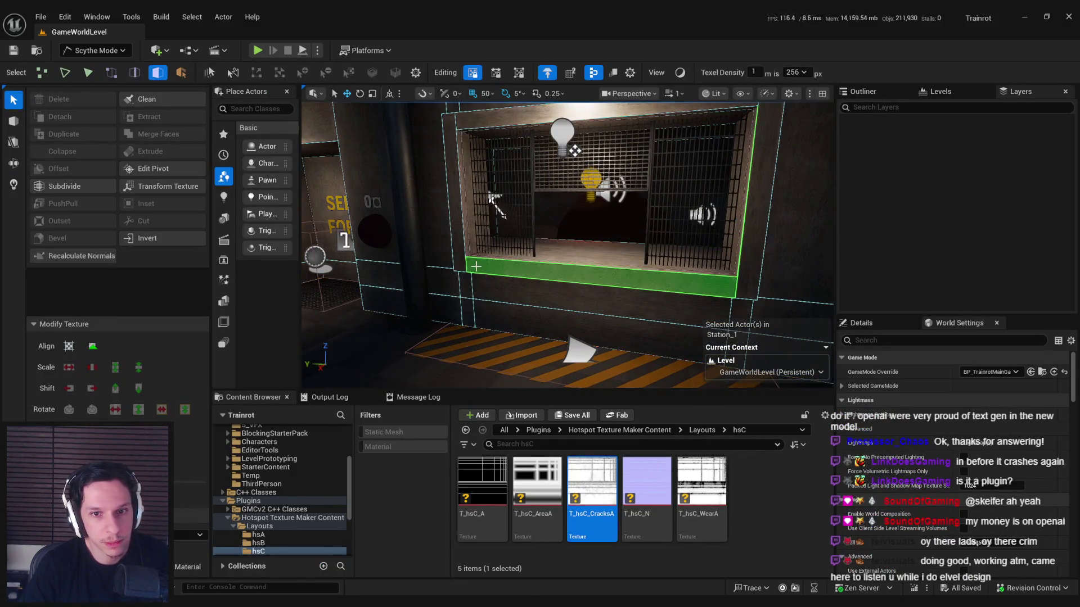
Step: Select the window frame's top face, focus on it and orbit around the frame
left_click(495, 118)
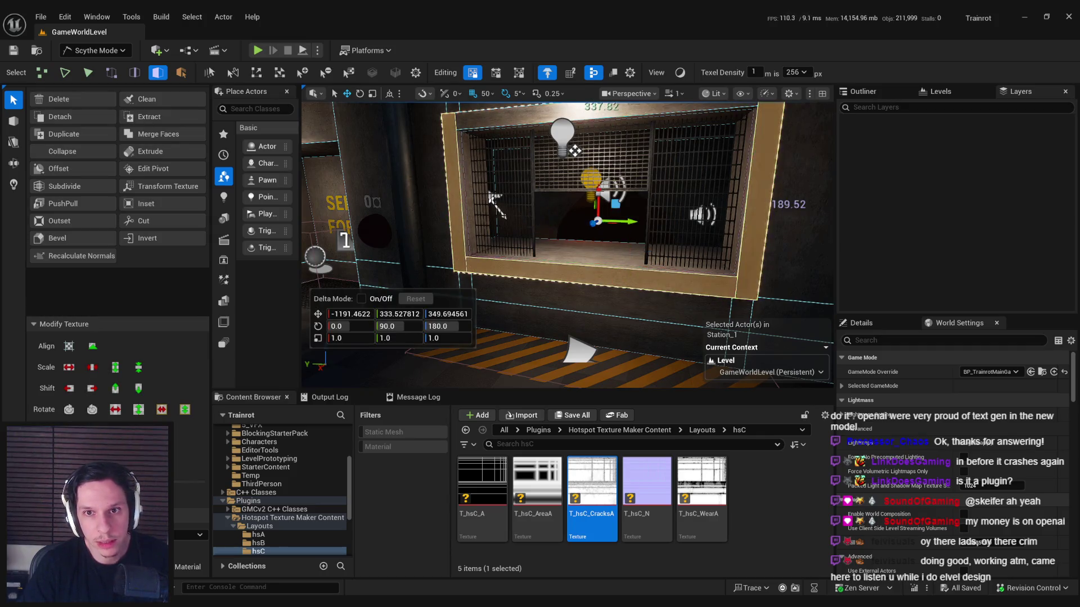
key("f")
left_click_drag(566, 241, 507, 208)
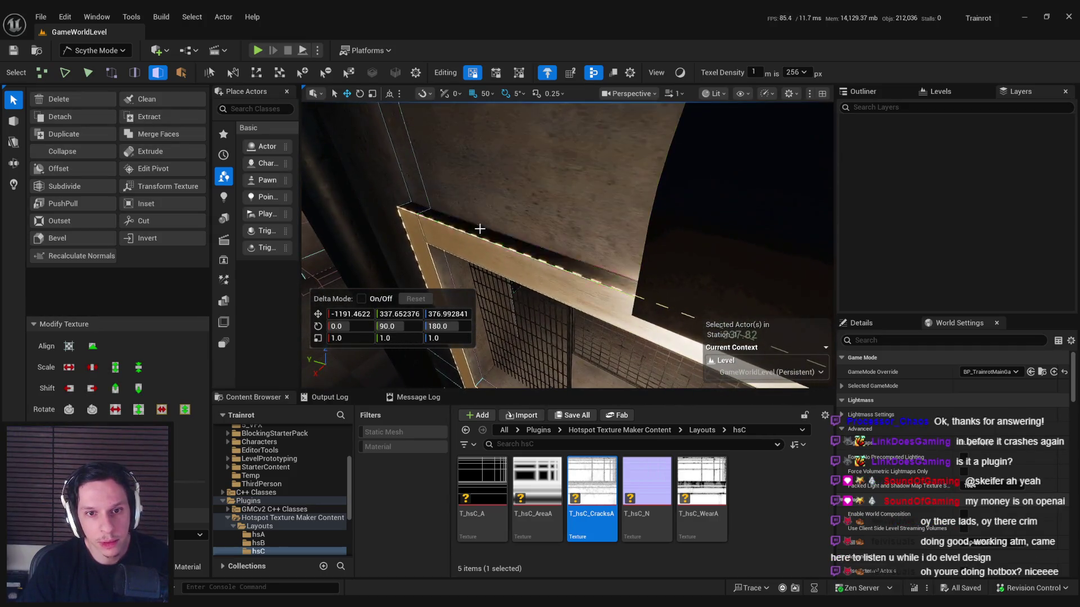
mouse_move(415, 209)
left_mouse_down()
mouse_move(561, 360)
mouse_move(514, 205)
left_mouse_up()
left_click_drag(628, 186, 579, 225)
mouse_move(610, 284)
left_mouse_down()
mouse_move(663, 234)
mouse_move(715, 139)
mouse_move(586, 212)
mouse_move(790, 120)
mouse_move(608, 320)
mouse_move(793, 253)
left_mouse_up()
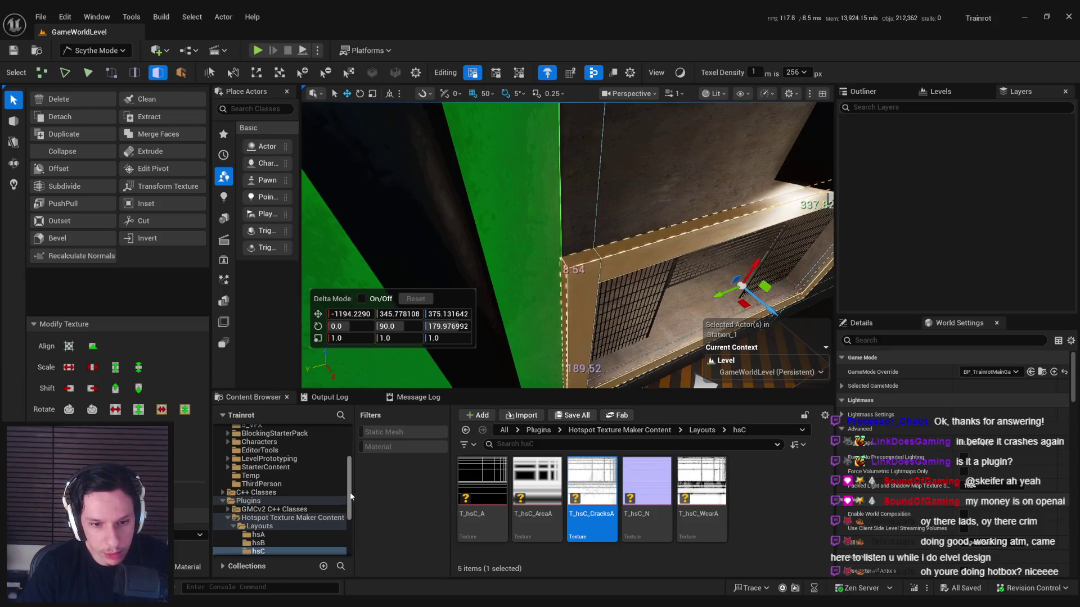
Step: Open the Hotspots folder and select the M_Hotspot-PaintedMetalTrim material
scroll(261, 476, "up", 5)
left_click(261, 481)
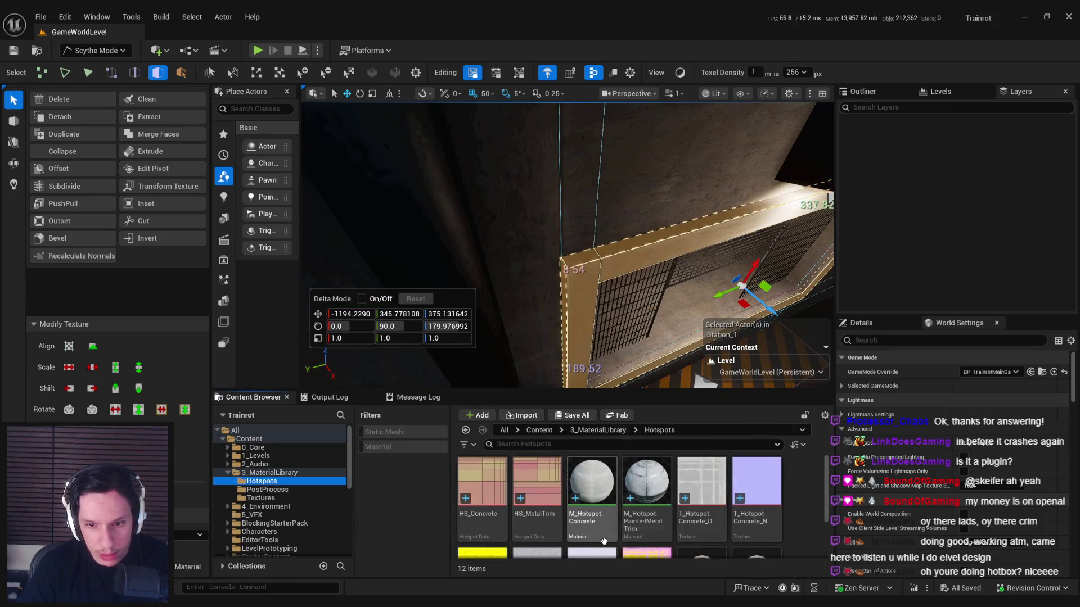
left_click(646, 506)
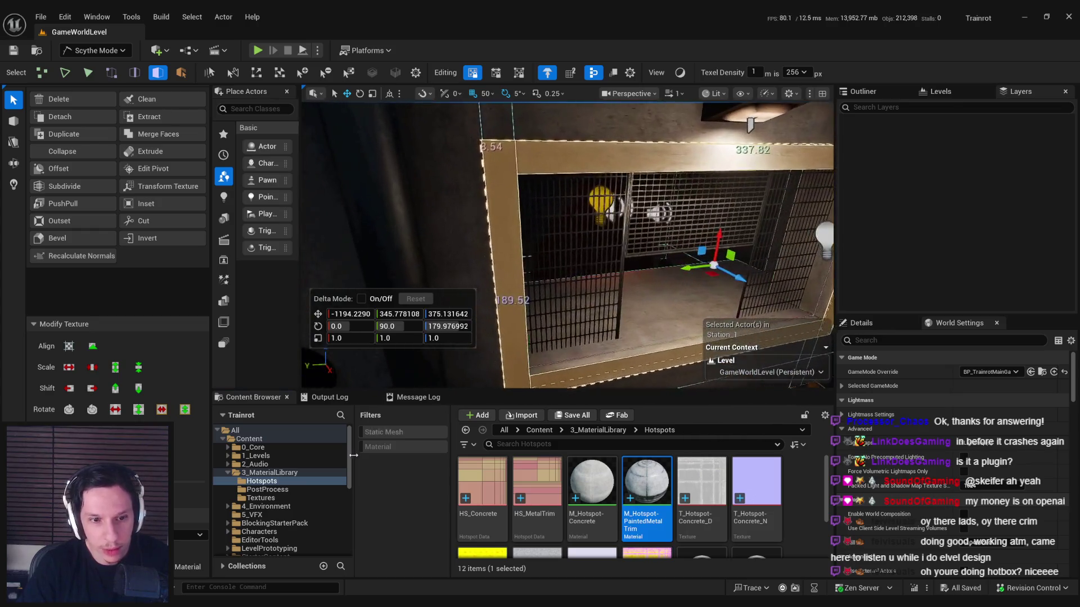
mouse_move(603, 271)
left_mouse_down()
mouse_move(526, 270)
mouse_move(515, 292)
mouse_move(633, 281)
mouse_move(574, 284)
mouse_move(596, 284)
mouse_move(579, 284)
mouse_move(596, 261)
left_mouse_up()
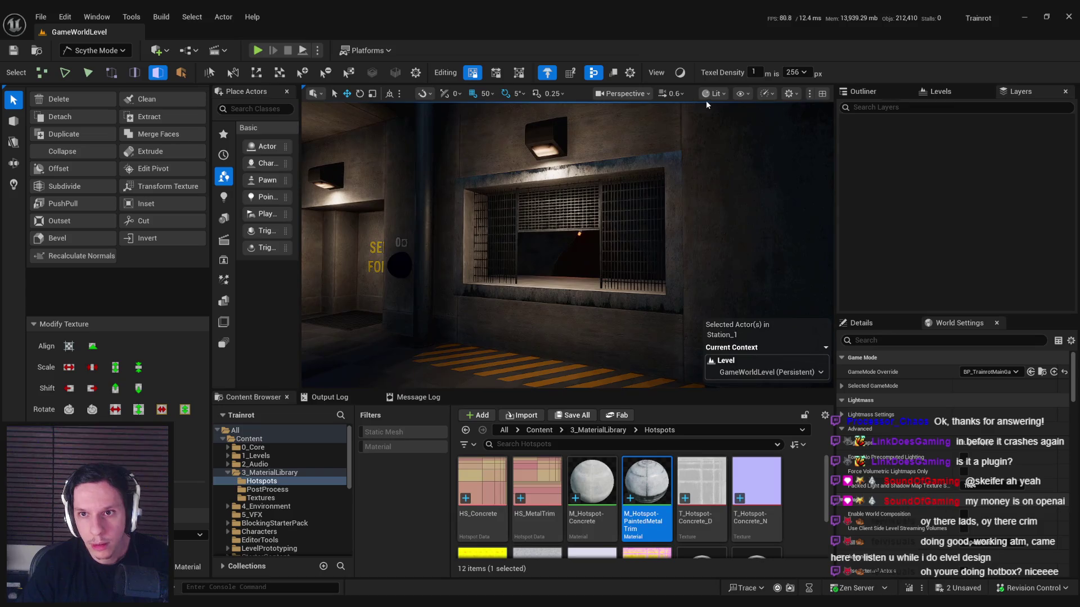
Step: Preview the viewport Unlit, then switch back to Lit rendering near the grated booth
left_click(712, 93)
left_click(719, 146)
left_click(712, 93)
left_click(723, 134)
left_click_drag(723, 134, 717, 136)
left_click_drag(680, 233, 680, 233)
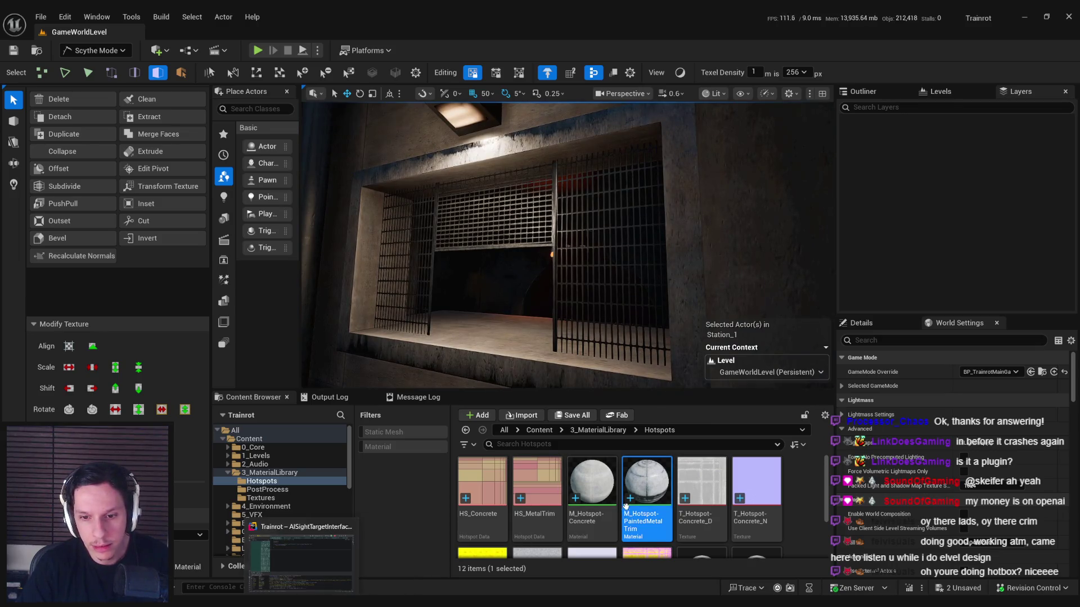
Step: Open the metal trim RMAO texture from the Content Browser
mouse_move(646, 516)
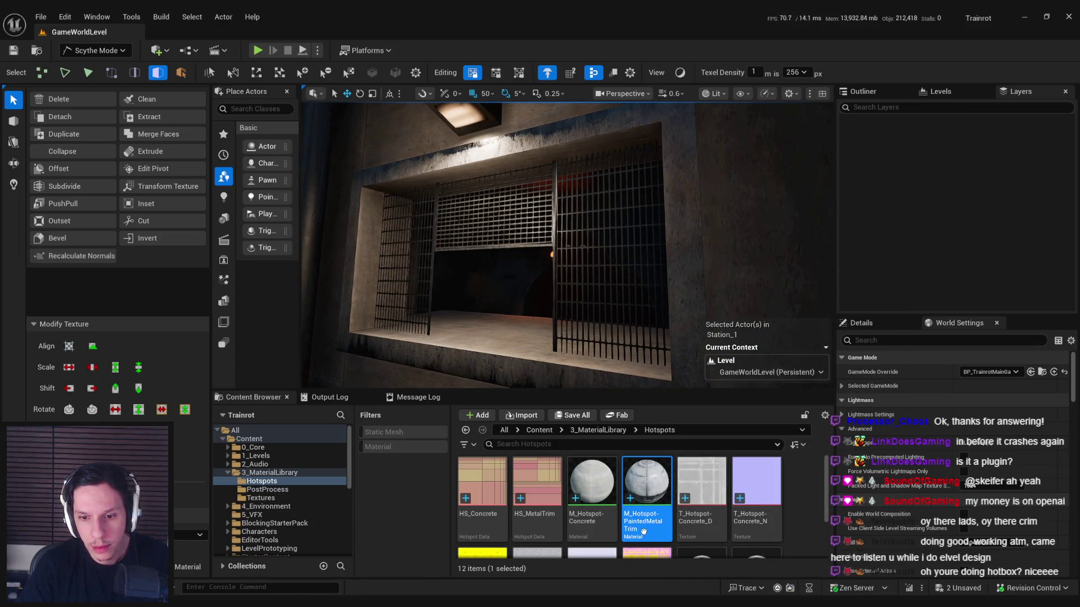
scroll(697, 540, "down", 2)
double_click(699, 548)
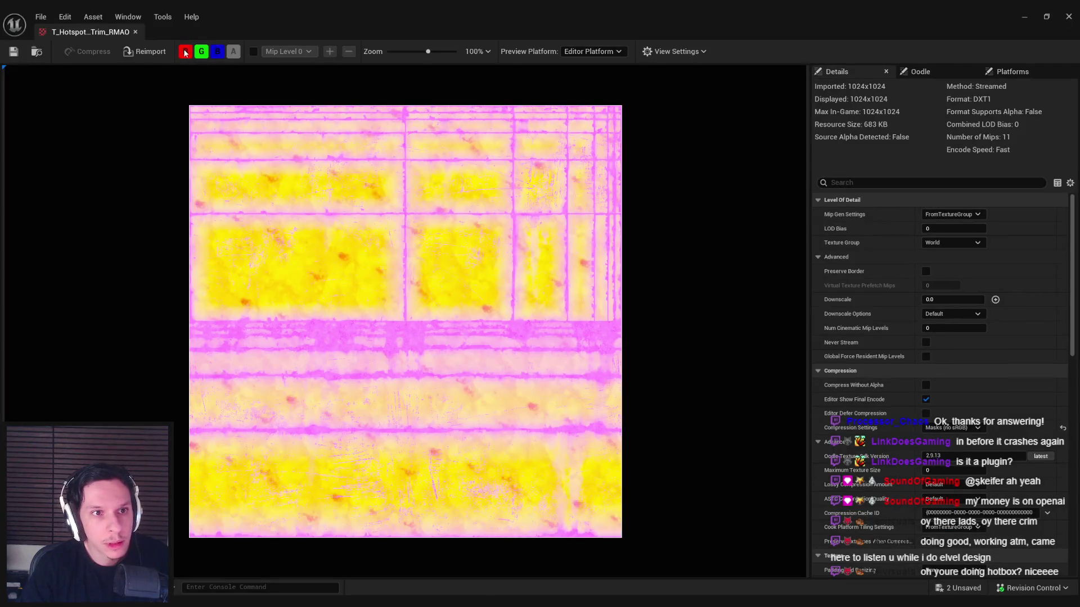
Step: Show only the RMAO texture's green channel, then minimize the texture viewer
left_click(185, 51)
left_click(200, 51)
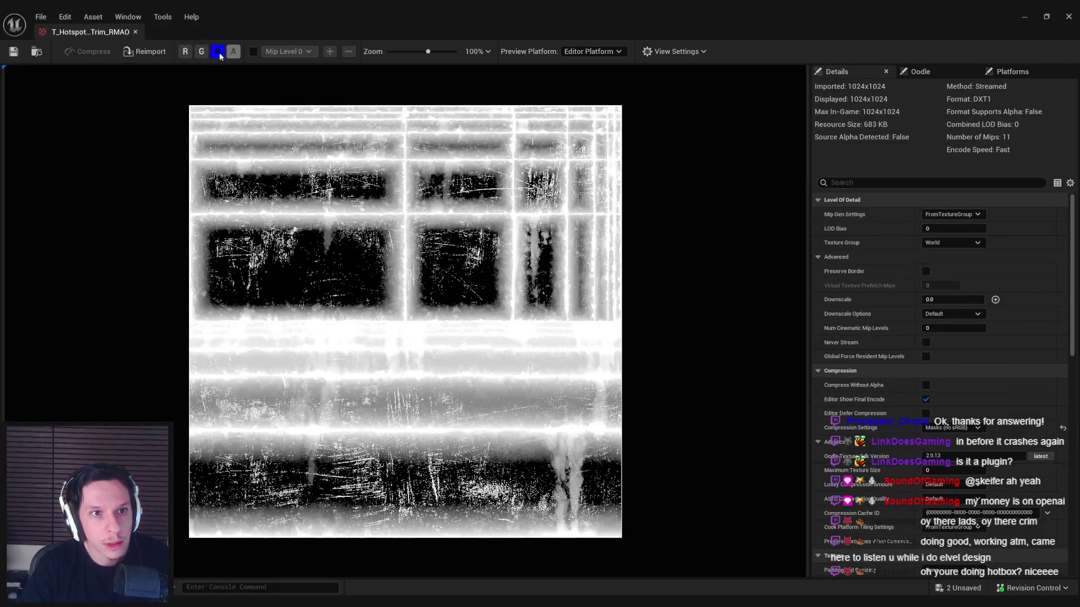
left_click(200, 52)
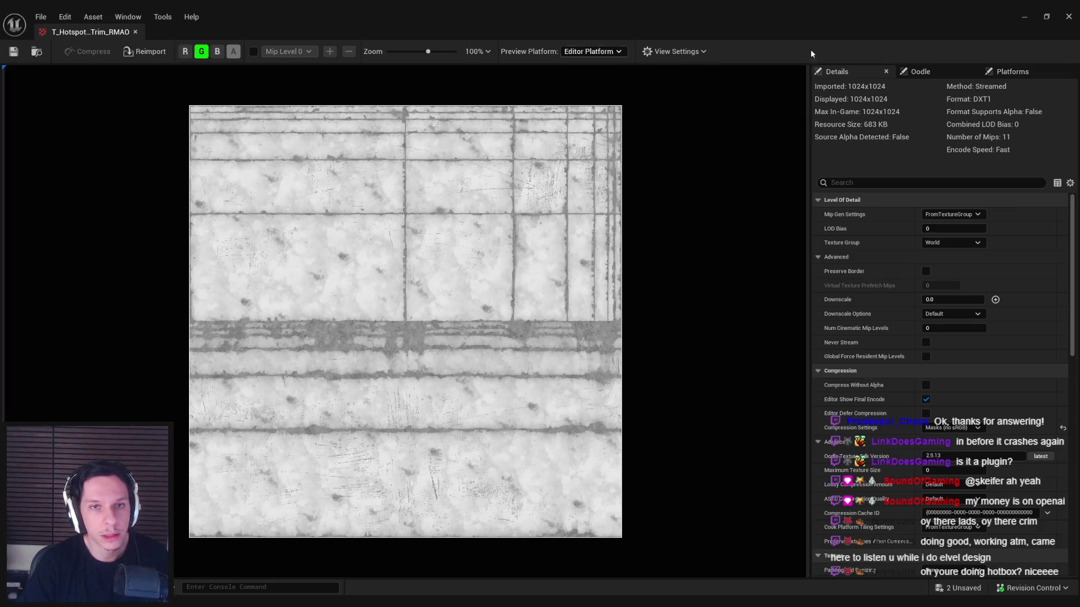
left_click(1024, 17)
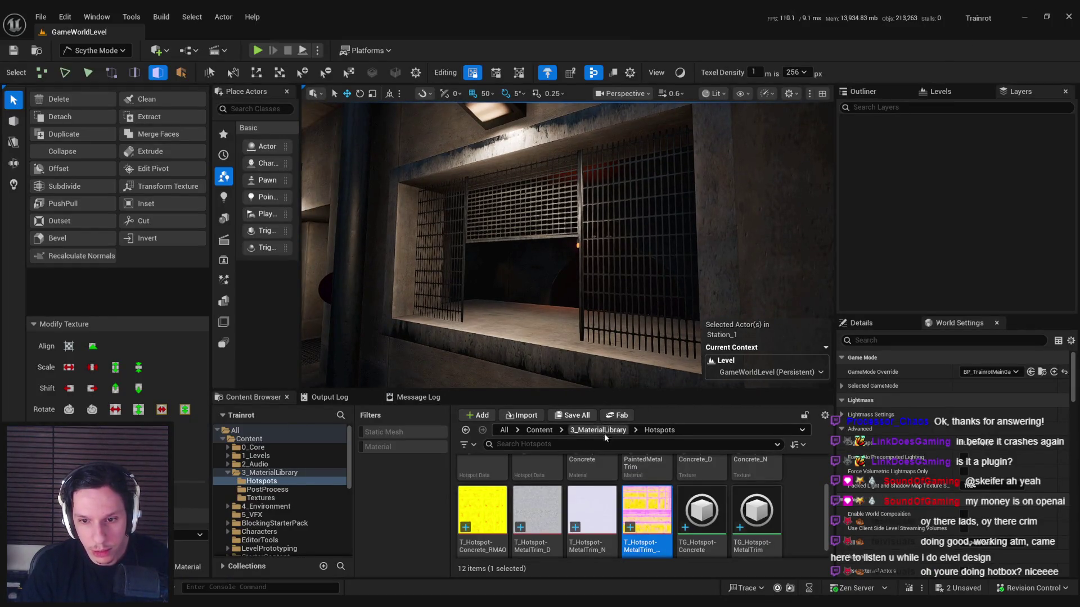
Step: Return to Selection Mode and open the TG_Hotspot-MetalTrim texture graph
scroll(619, 506, "up", 2)
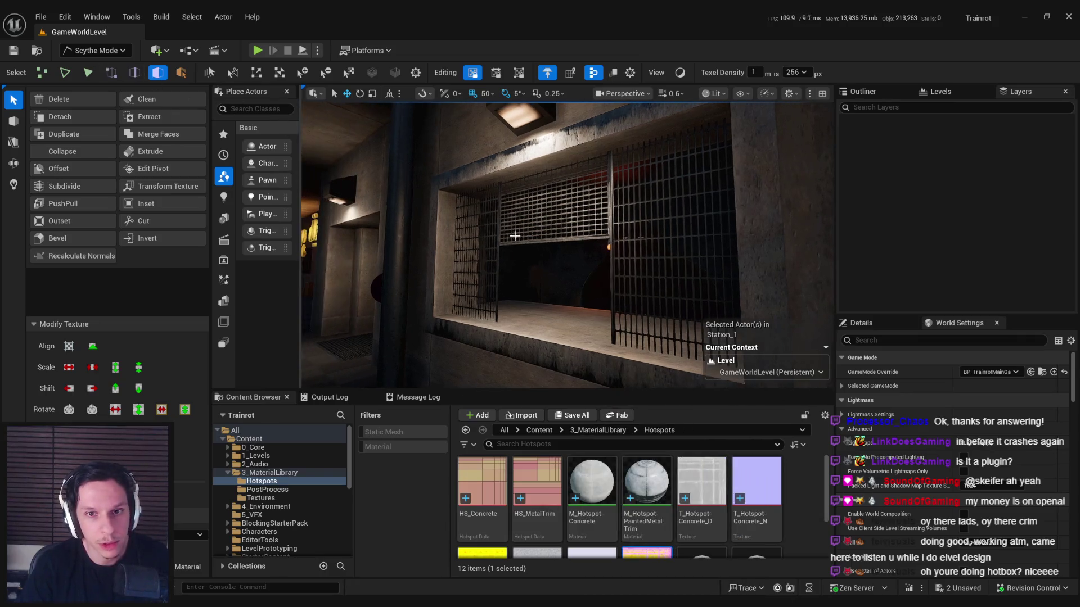
left_click(97, 51)
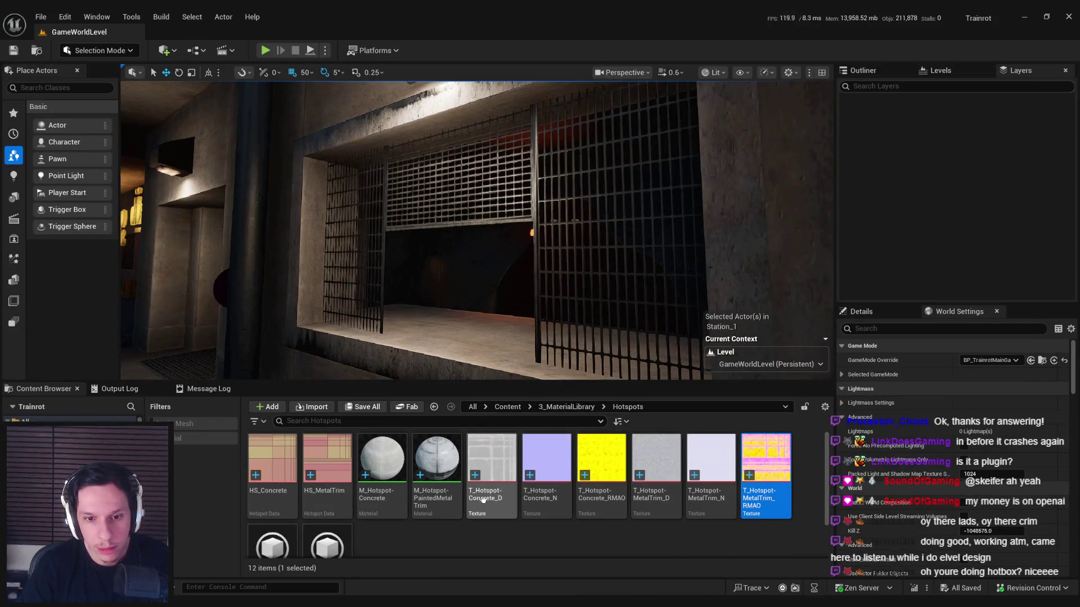
scroll(495, 489, "down", 1)
left_click(458, 527)
scroll(410, 514, "down", 2)
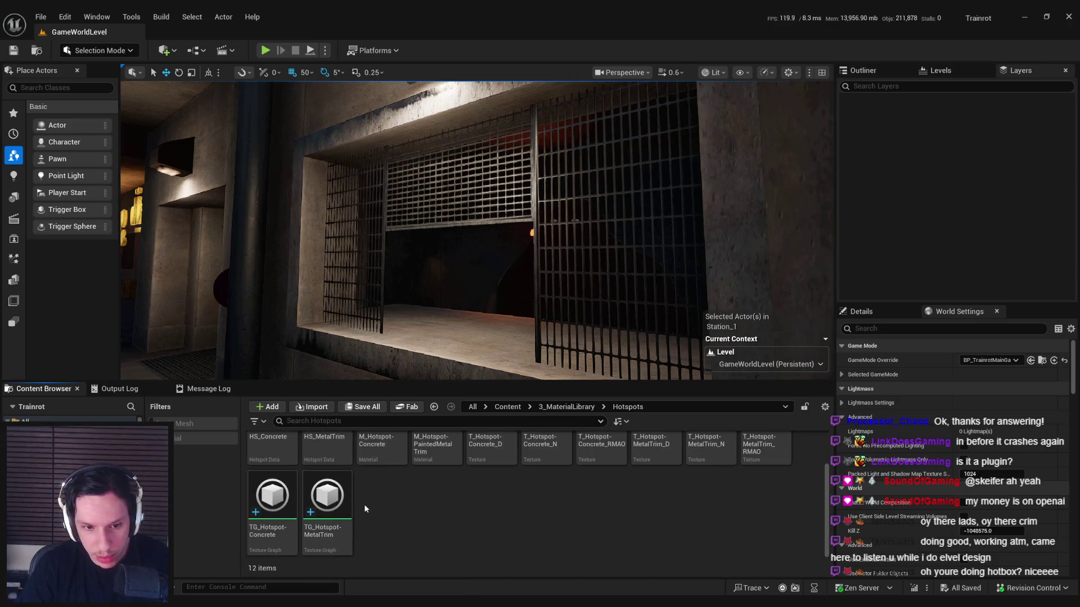
double_click(327, 496)
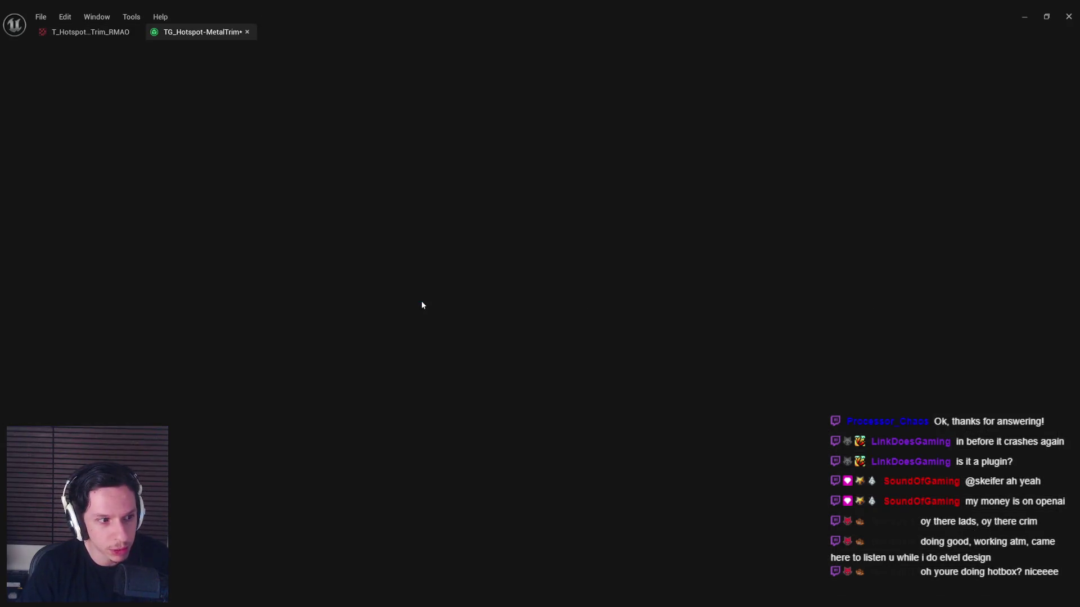
Step: Inspect the SplitChannels, ConvertToGrayscale and Multiply nodes and the TextureGraph output
scroll(643, 288, "up", 3)
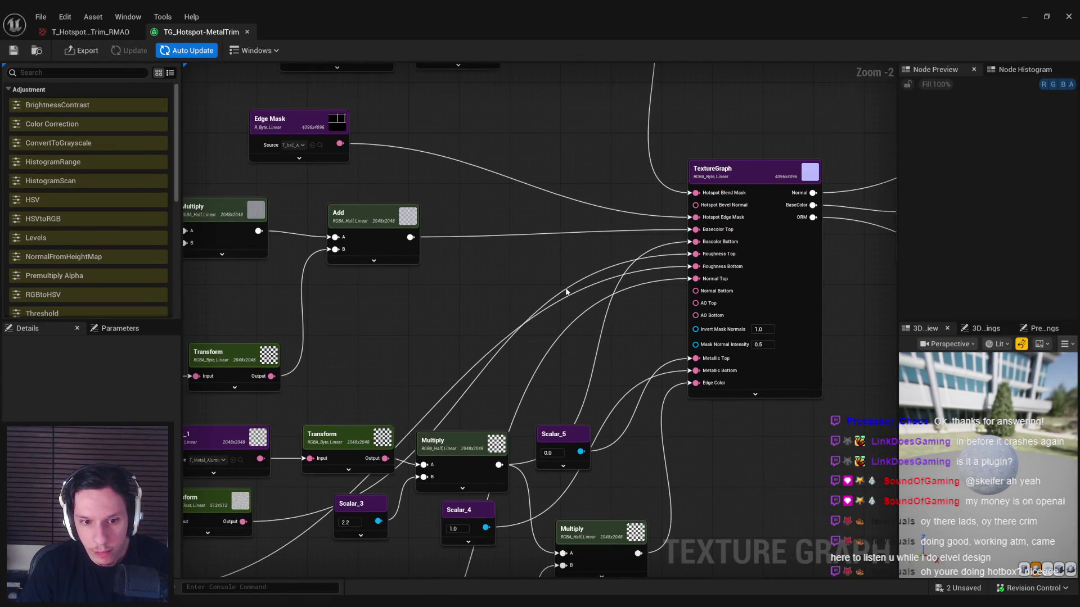
left_click_drag(404, 456, 522, 414)
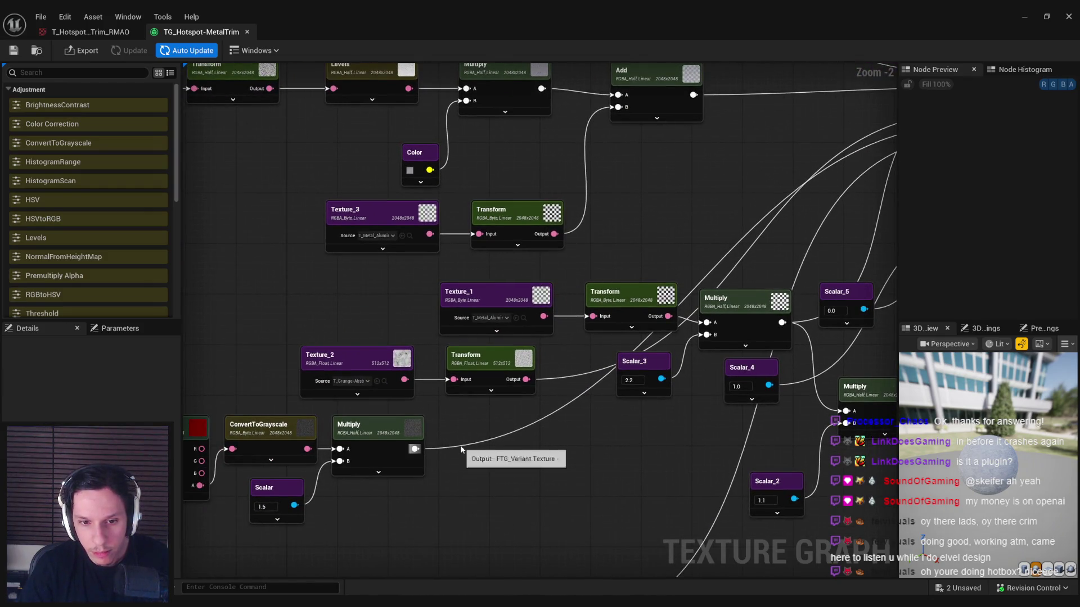
scroll(699, 205, "down", 1)
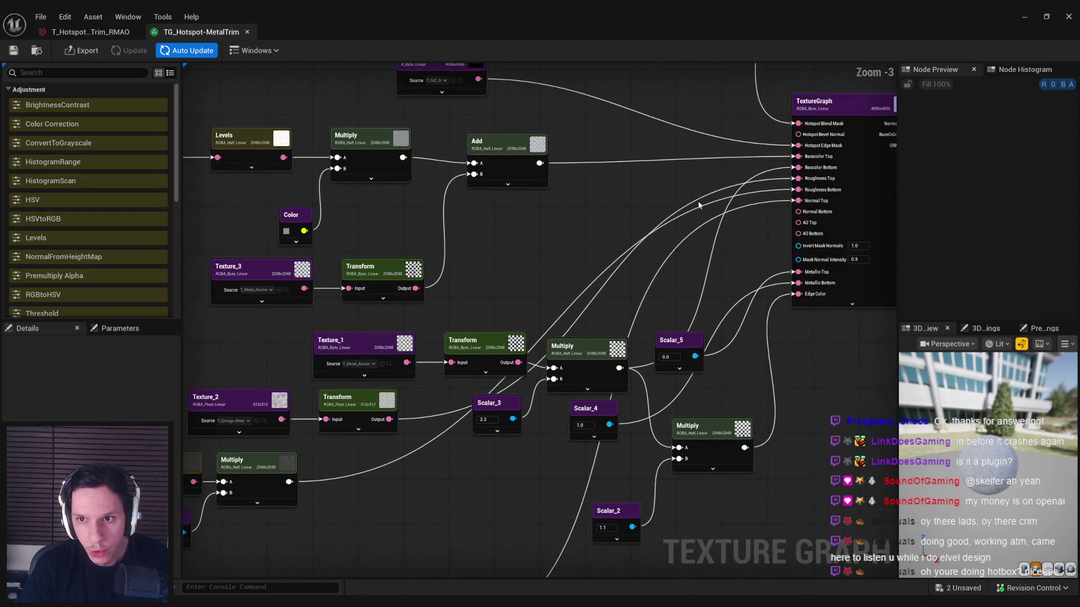
left_click_drag(708, 197, 916, 111)
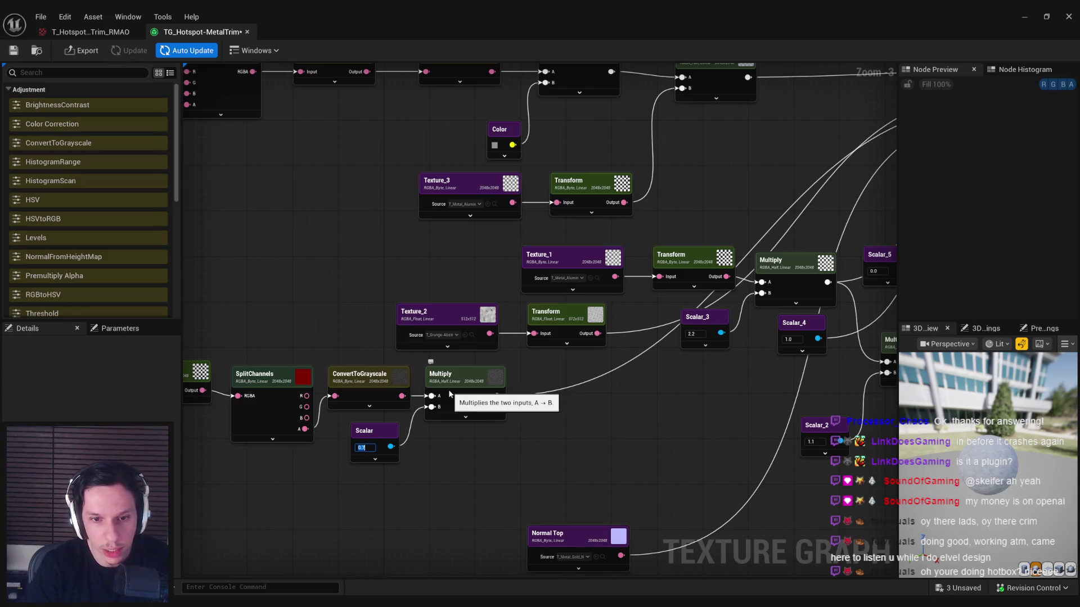
left_click(466, 392)
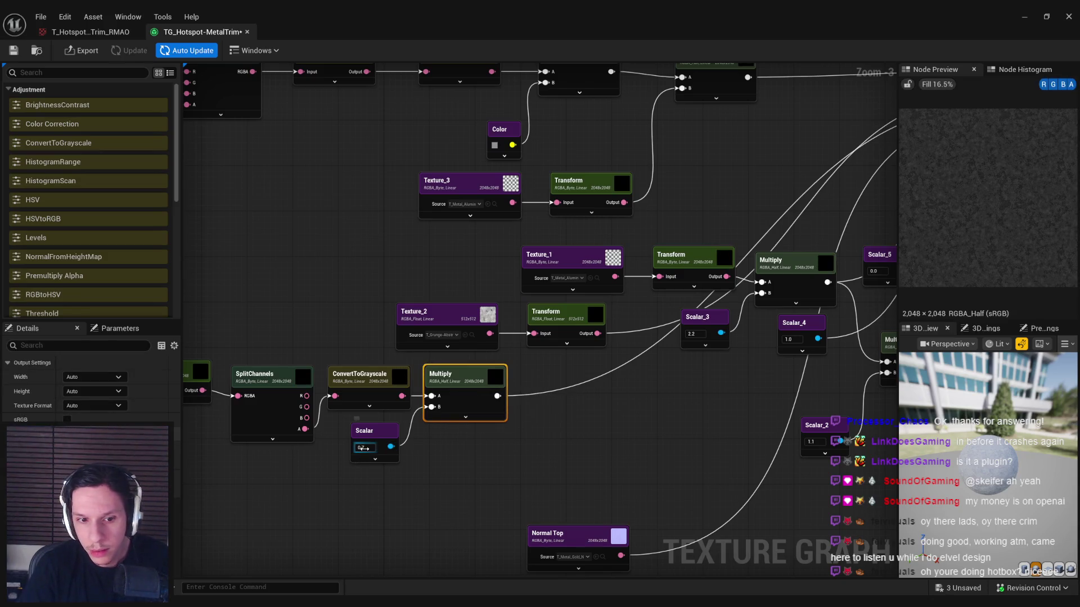
left_click_drag(612, 398, 430, 420)
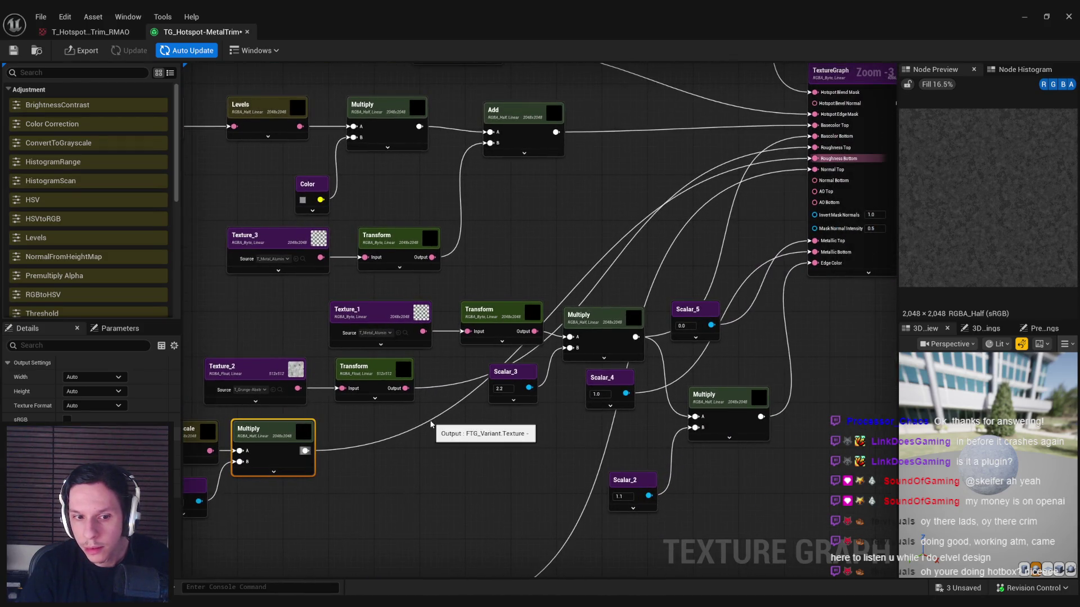
left_click_drag(420, 455, 468, 433)
Step: Undo the Scalar change back to 1.5 and select and move the bottom node row
key("ctrl+z")
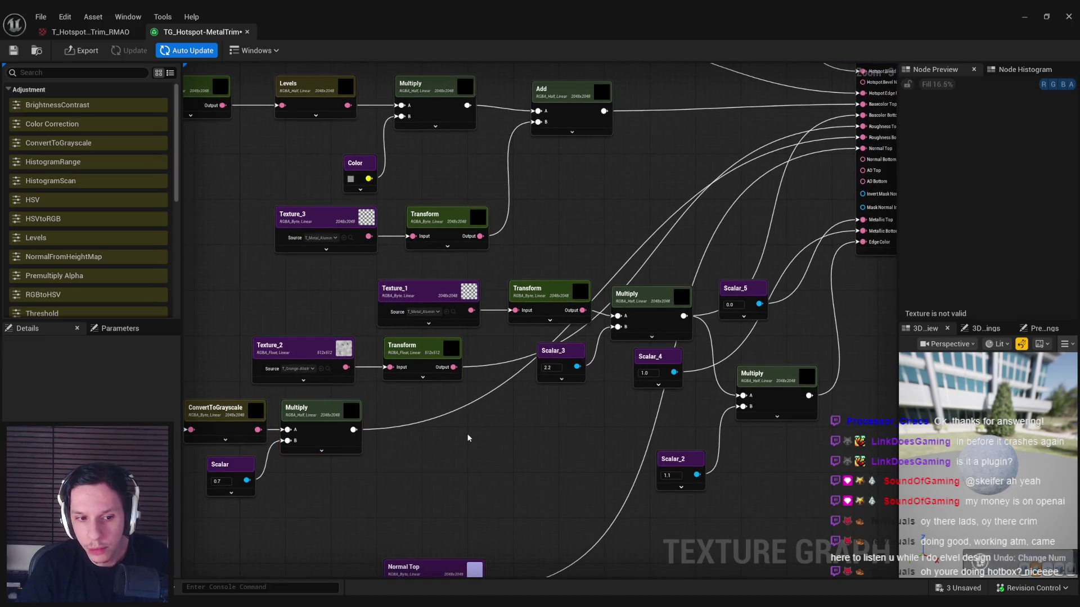
key("ctrl+z")
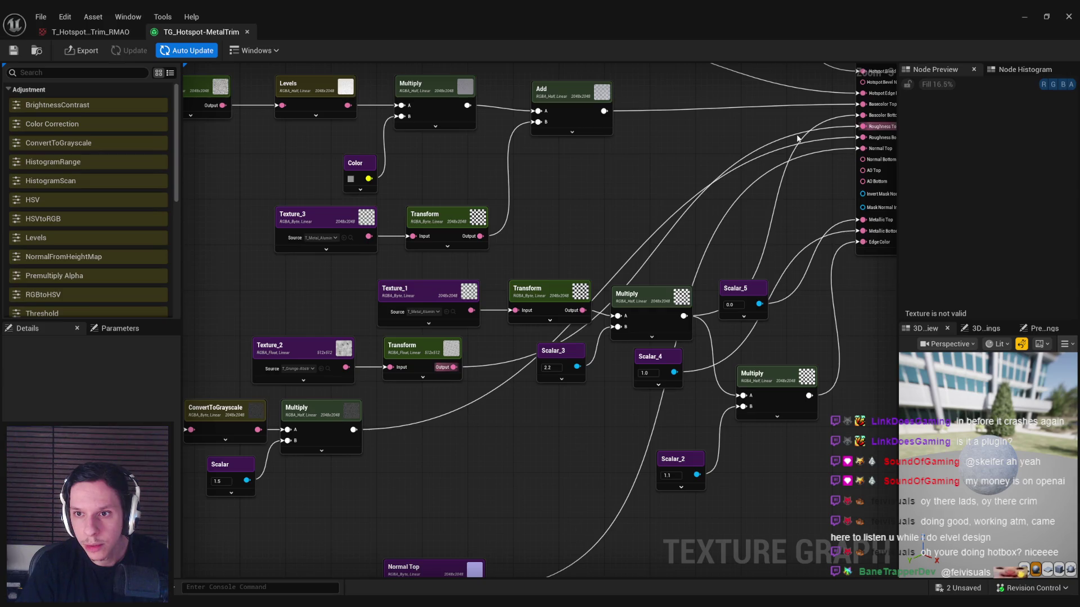
mouse_move(293, 324)
left_mouse_down()
mouse_move(388, 343)
mouse_move(347, 337)
mouse_move(394, 360)
mouse_move(294, 340)
left_mouse_up()
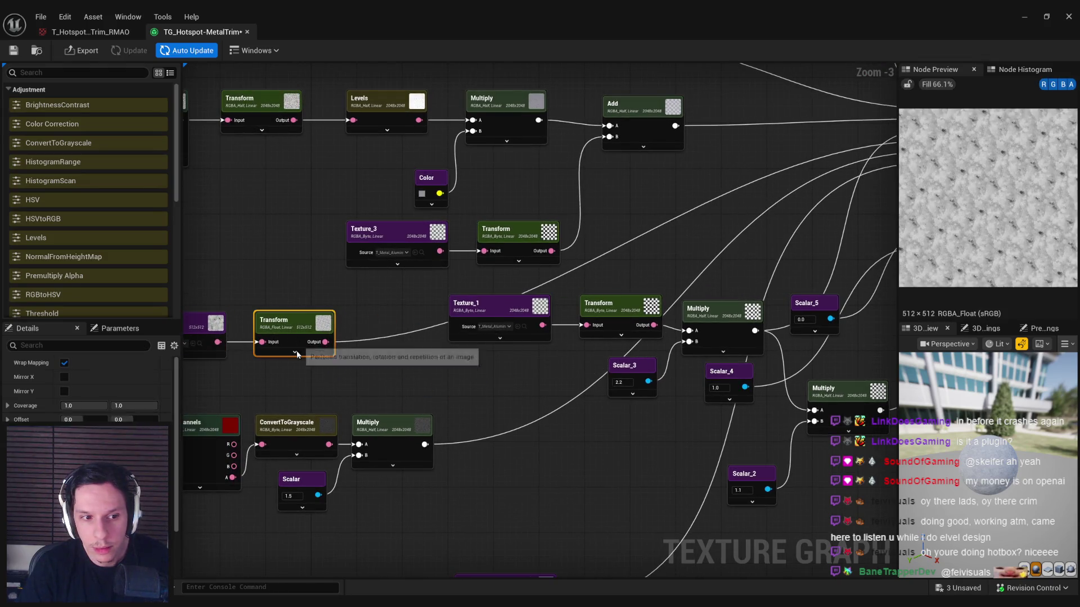
left_click_drag(326, 390, 428, 354)
left_click(421, 449)
mouse_move(554, 459)
left_mouse_down()
mouse_move(490, 388)
mouse_move(191, 354)
left_mouse_up()
left_click_drag(605, 354, 616, 428)
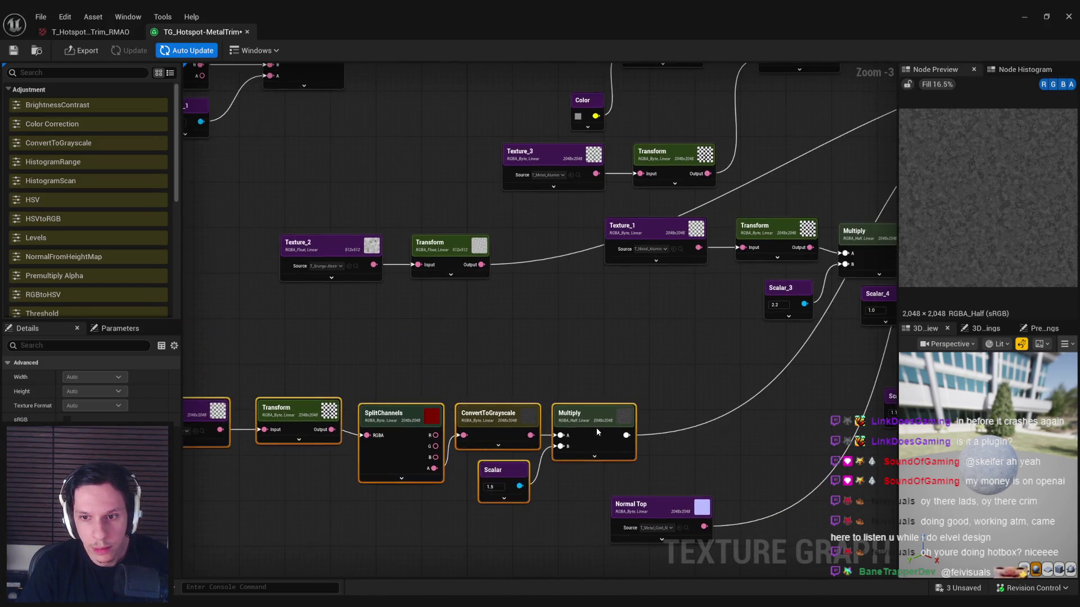
Step: Duplicate the Multiply and Scalar pair and wire Transform into Multiply's A input
key("ctrl+v")
mouse_move(498, 322)
left_mouse_down()
mouse_move(481, 264)
mouse_move(516, 279)
mouse_move(530, 243)
left_mouse_up()
left_click_drag(612, 294, 440, 365)
scroll(441, 364, "down", 1)
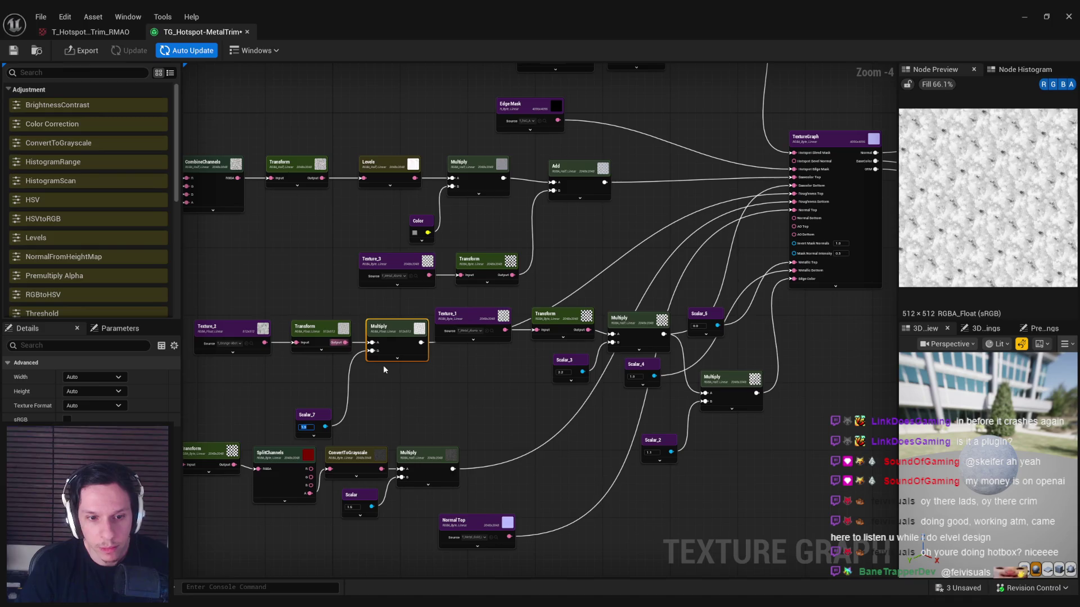
Step: Set Scalar_7 to 0.6, then to 0.4, beside its Multiply node
type("0.6")
key("Return")
scroll(383, 366, "up", 1)
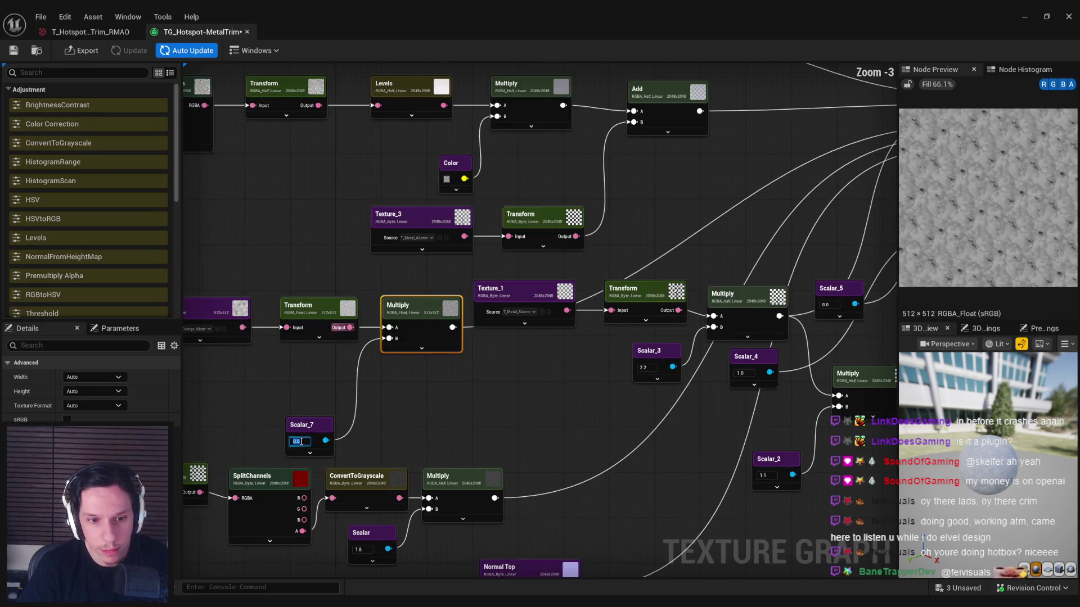
key("BackSpace")
type("4")
key("Return")
left_click_drag(315, 436, 337, 372)
left_click(419, 340)
Step: Export the Normal, Basecolor and ORM Map outputs and minimize the Texture Graph
mouse_move(532, 359)
left_mouse_down()
mouse_move(492, 375)
mouse_move(573, 378)
left_mouse_up()
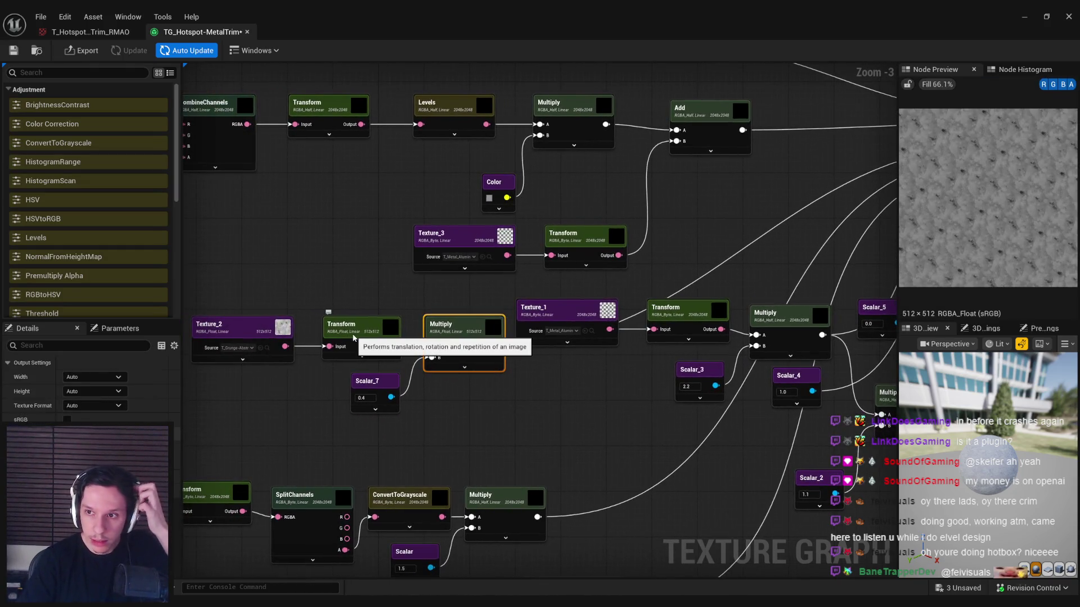
mouse_move(353, 336)
left_mouse_down()
mouse_move(251, 361)
mouse_move(191, 353)
left_mouse_up()
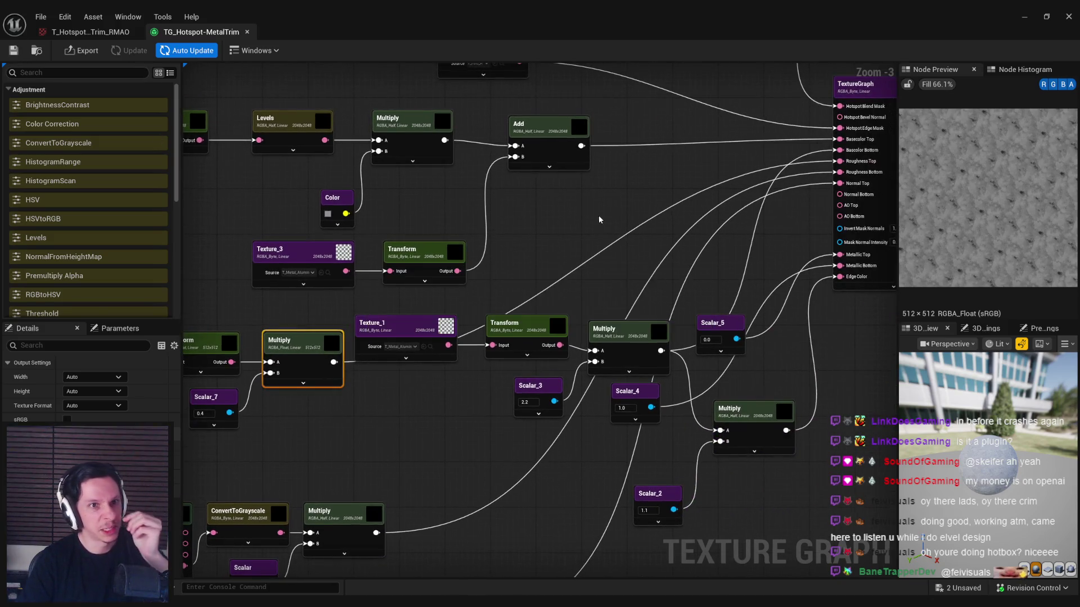
scroll(599, 220, "down", 2)
left_click_drag(684, 429, 645, 161)
left_click(82, 50)
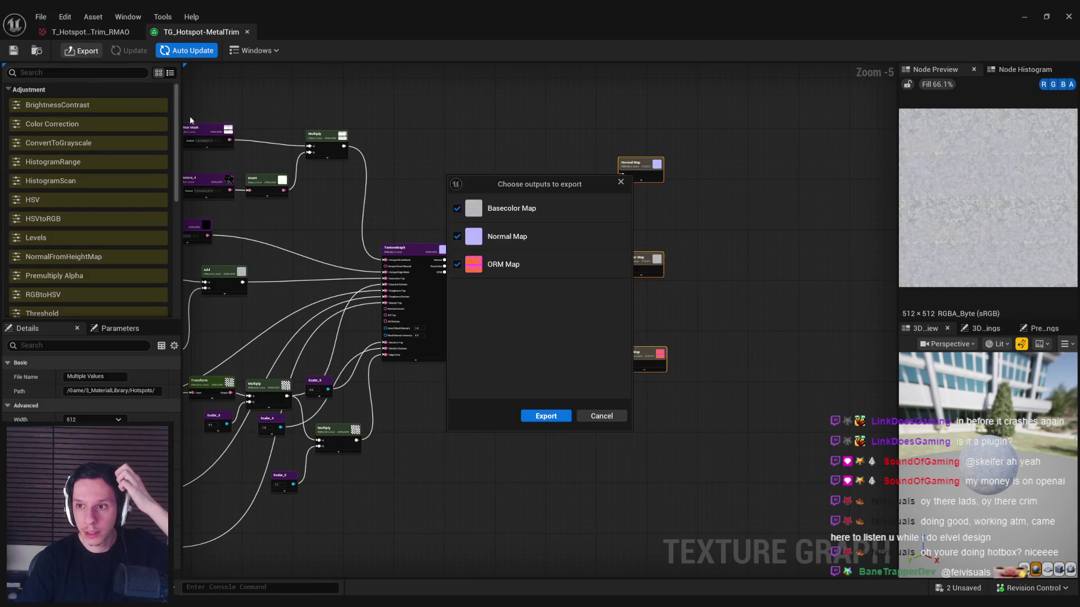
left_click(545, 418)
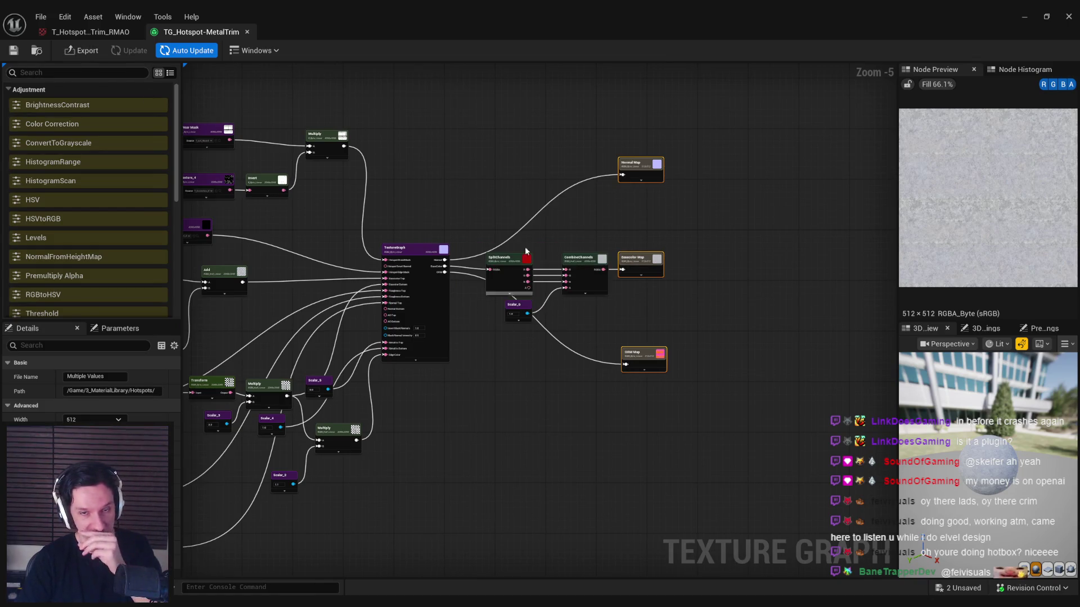
left_click(1025, 17)
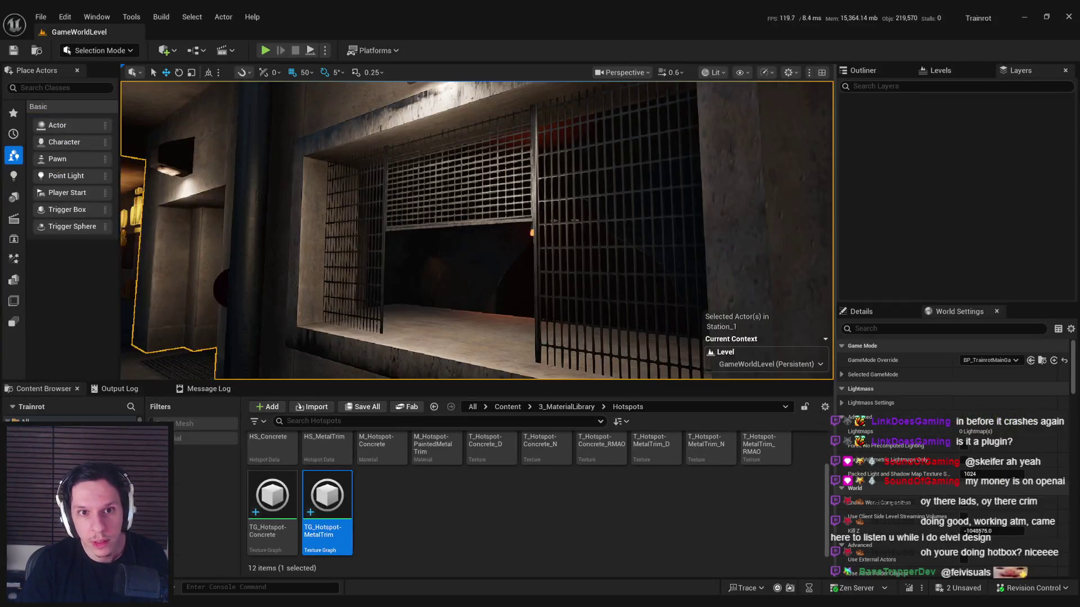
Step: Fly to the barred gate and lamp and show Buffer Visualization > Overview
key("w")
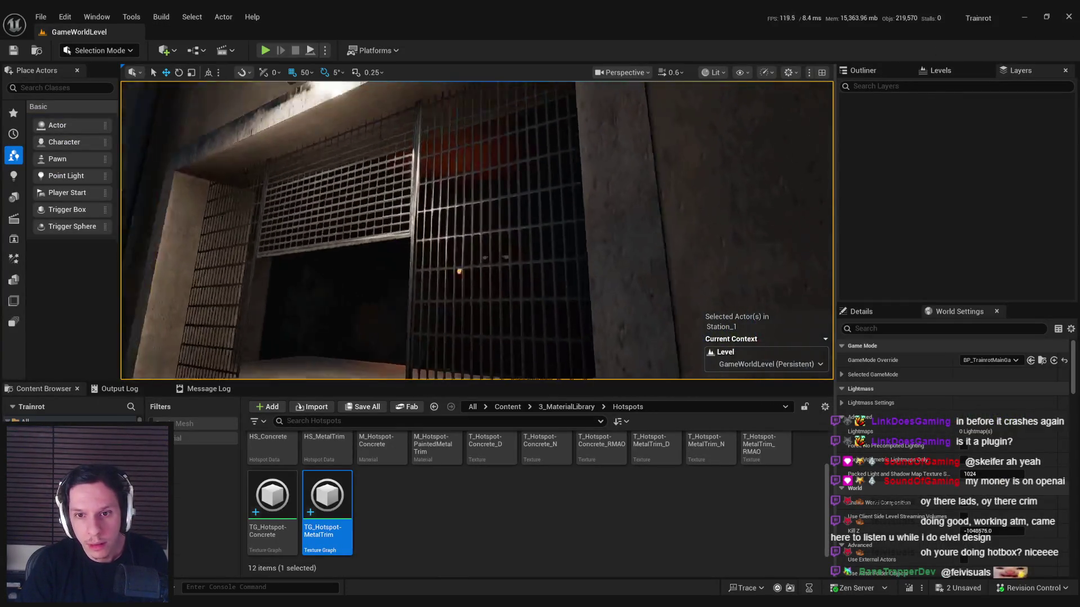
key("s")
key("w")
left_click(716, 72)
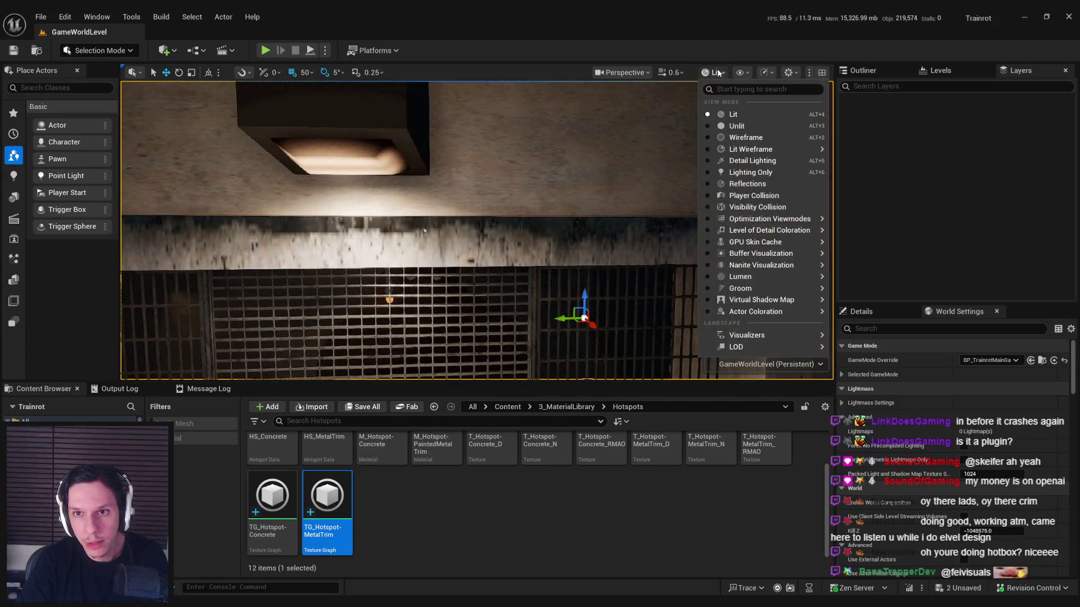
mouse_move(783, 243)
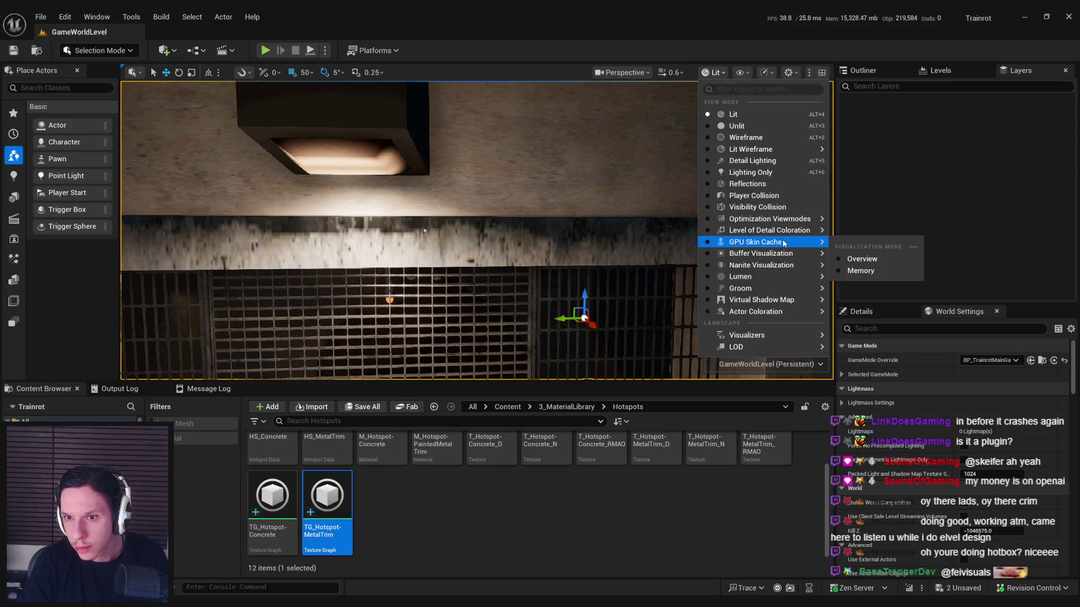
left_click(860, 282)
left_click_drag(531, 269, 486, 279)
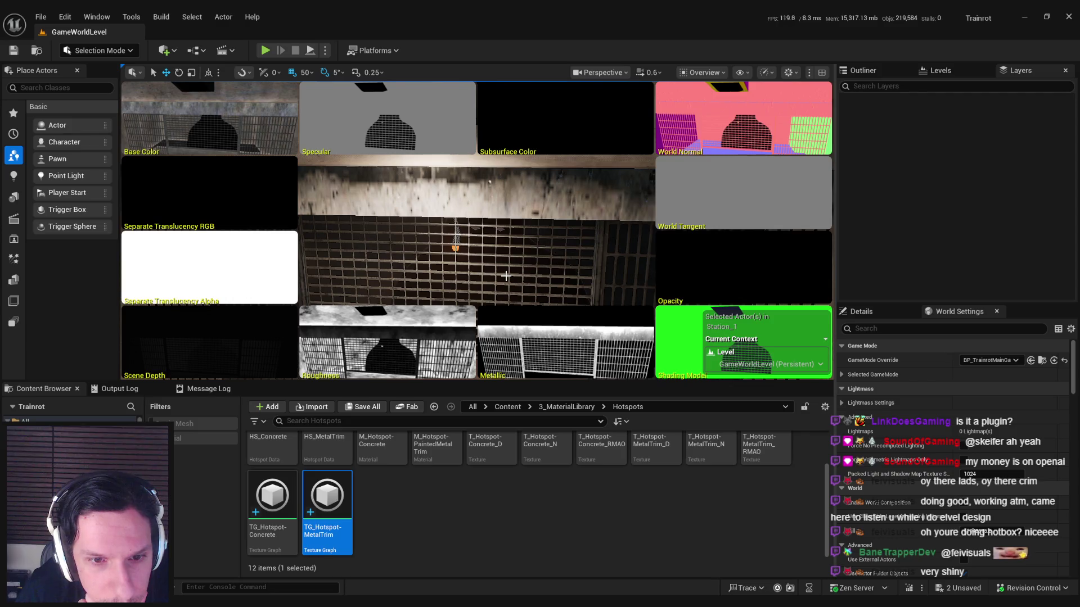
Step: Restore the metal trim texture graph and raise the grayscale Scalar from 1.5 to 2.0
mouse_move(354, 604)
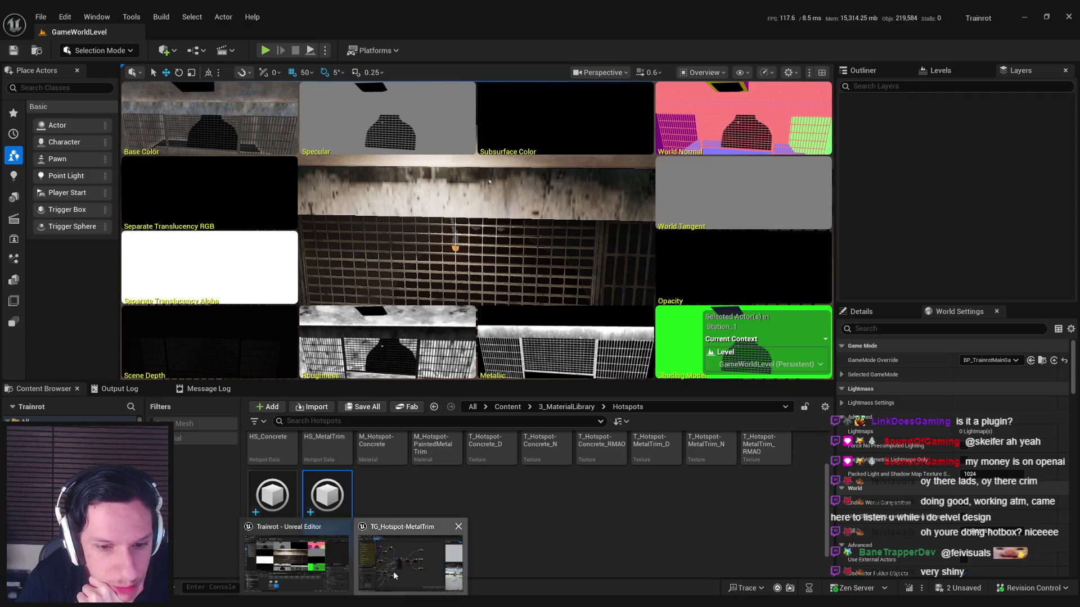
left_click(393, 571)
scroll(494, 370, "up", 3)
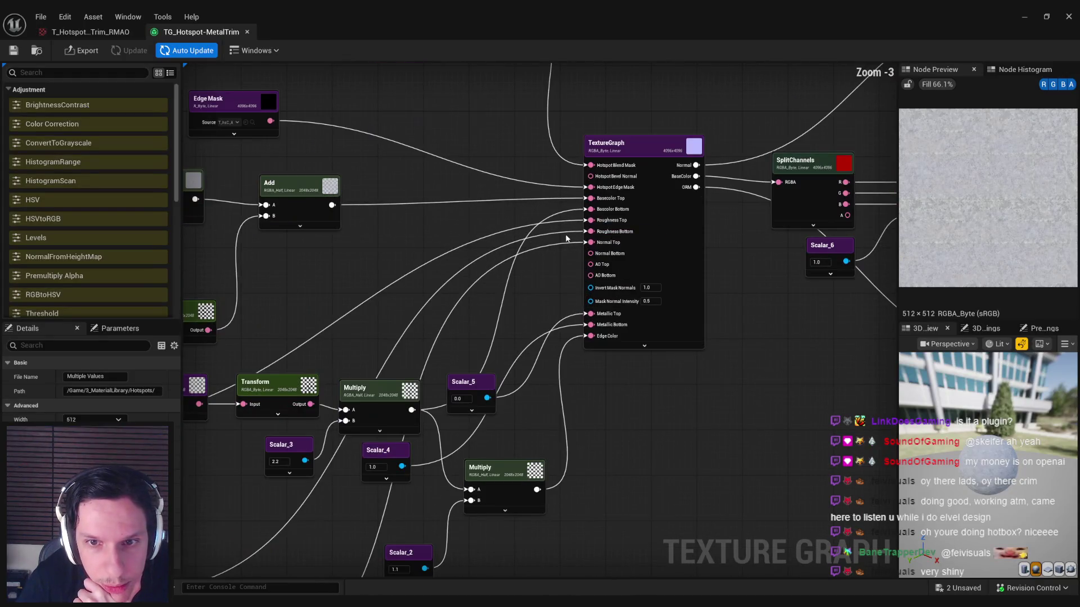
key("Home")
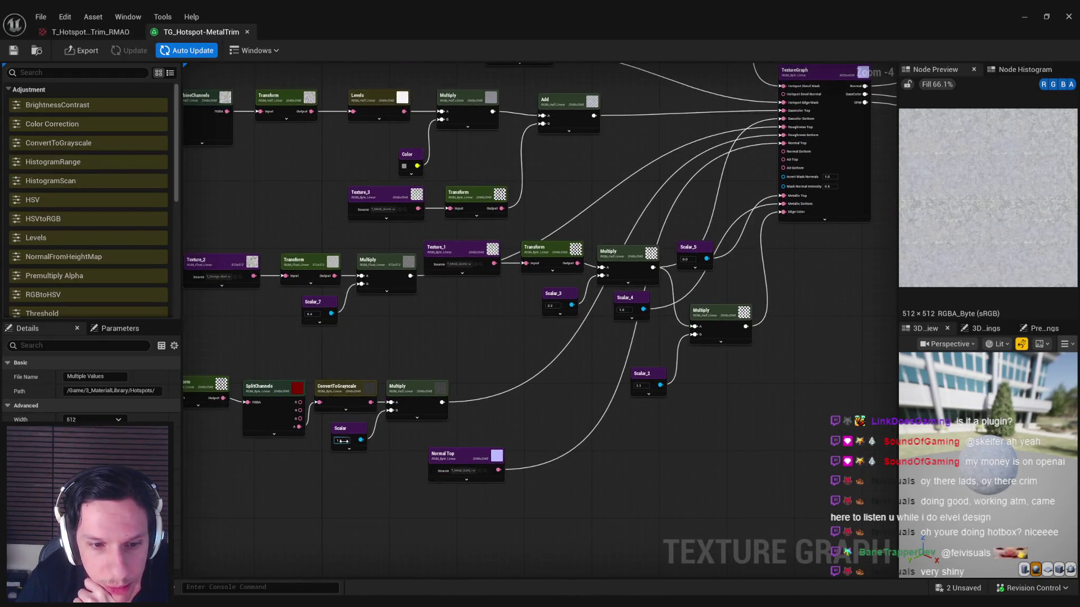
left_click(404, 404)
scroll(394, 430, "up", 1)
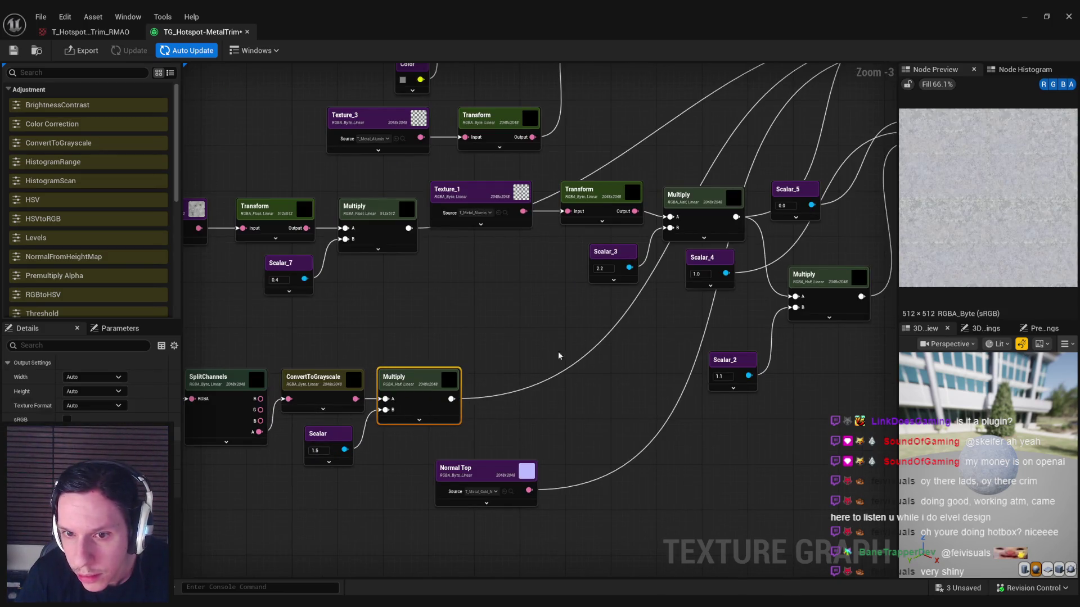
left_click(393, 453)
left_click(335, 388)
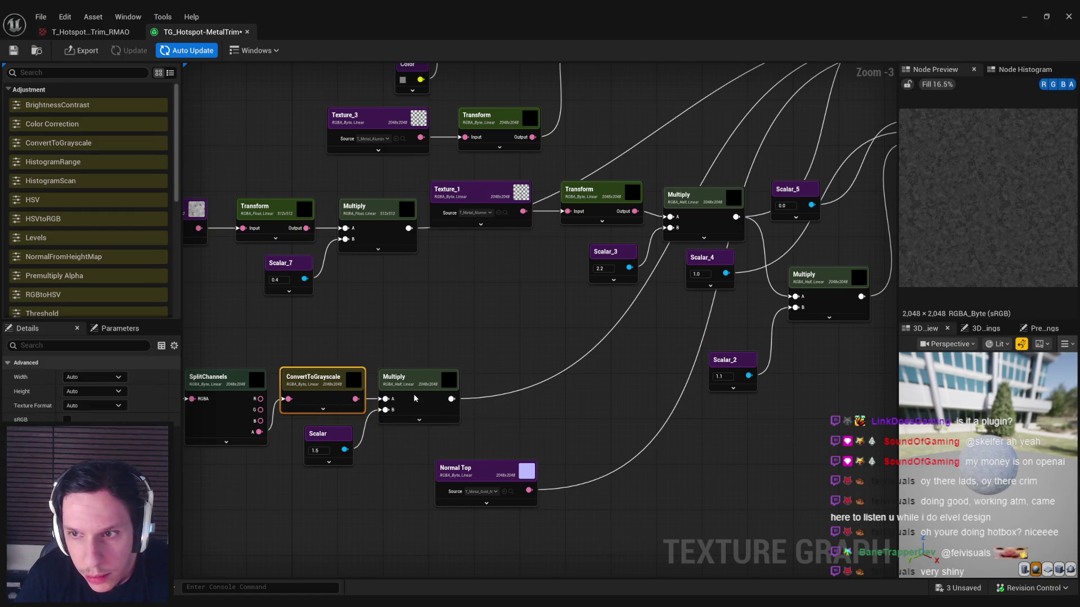
left_click(417, 395)
left_click_drag(324, 448, 389, 470)
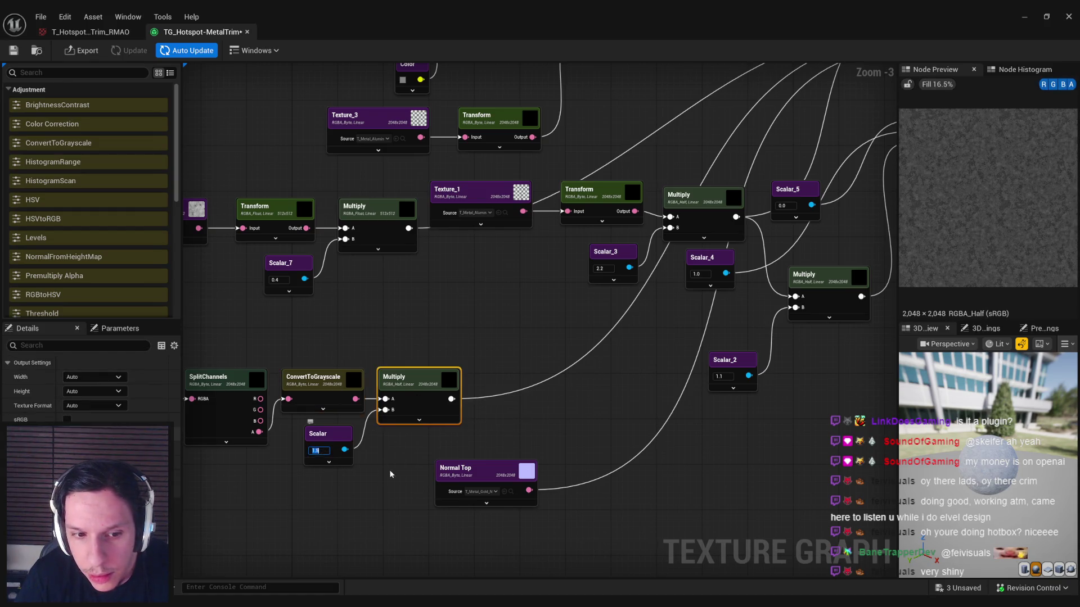
Step: Re-export the Basecolor, Normal and ORM maps and minimize the graph
mouse_move(509, 325)
left_mouse_down()
mouse_move(352, 349)
mouse_move(433, 312)
mouse_move(302, 385)
mouse_move(359, 340)
left_mouse_up()
scroll(302, 384, "down", 1)
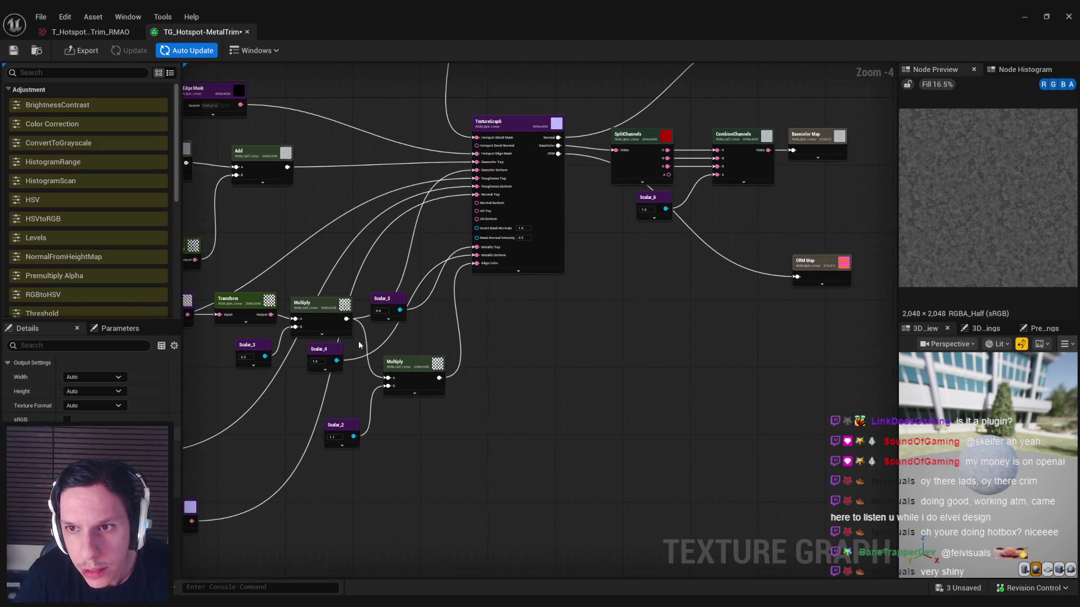
mouse_move(518, 294)
left_mouse_down()
mouse_move(517, 364)
mouse_move(727, 319)
mouse_move(653, 115)
left_mouse_up()
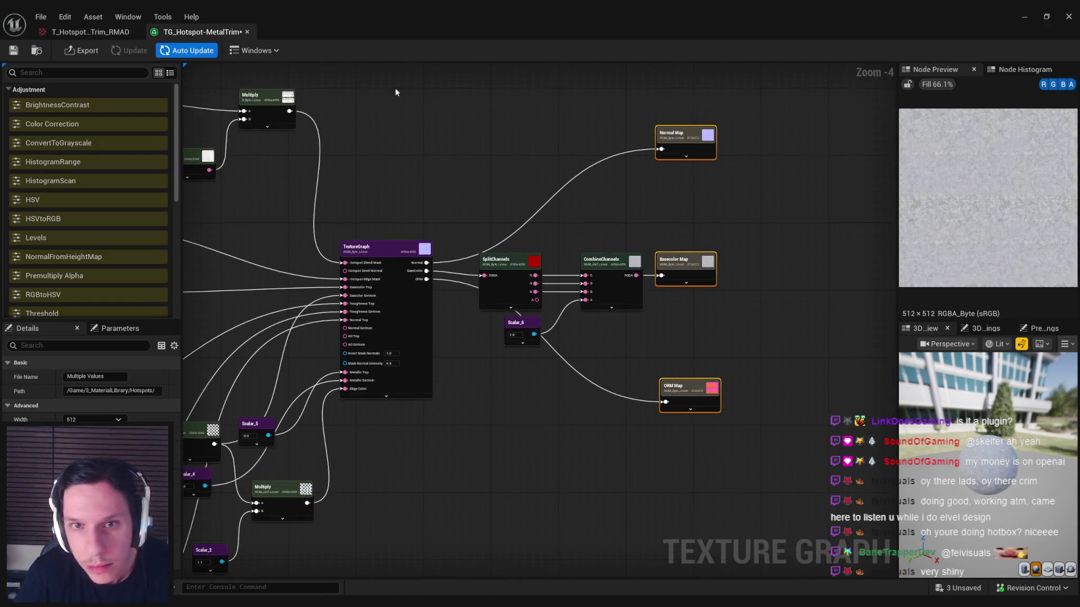
left_click(81, 52)
left_click(545, 417)
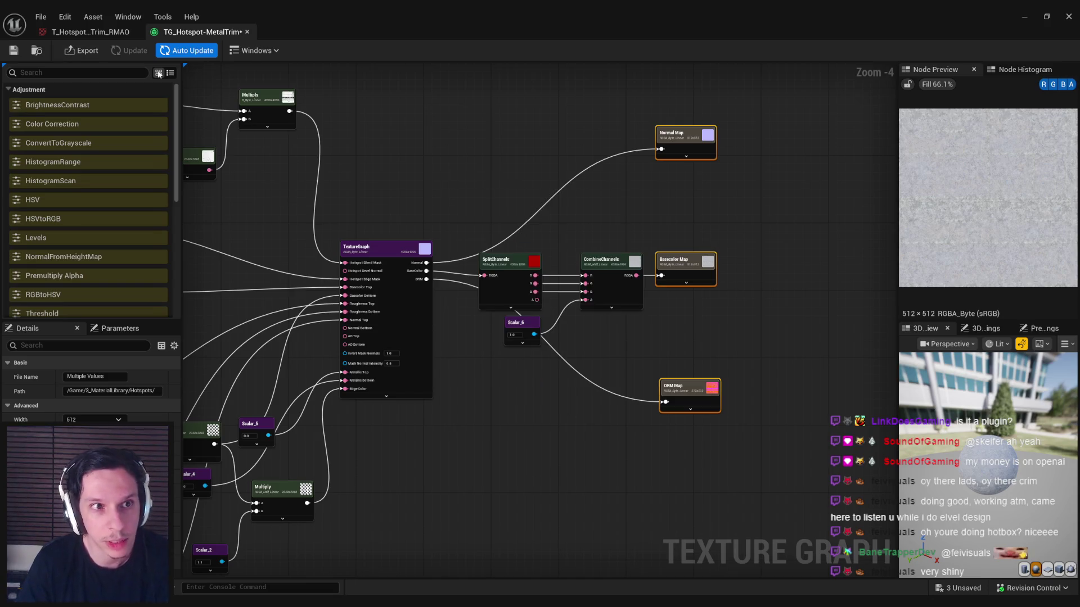
left_click(1026, 14)
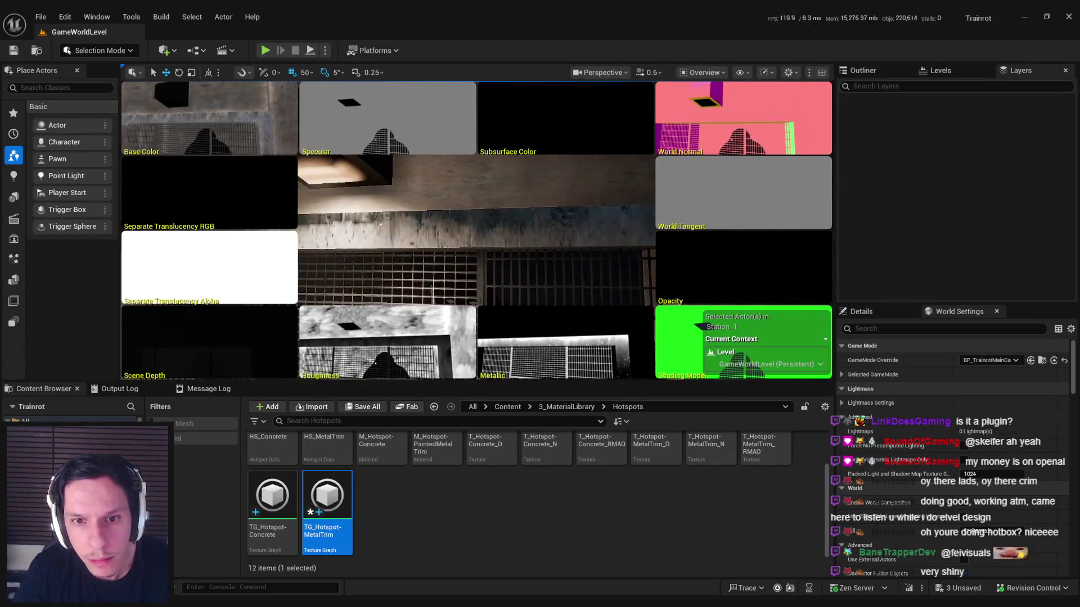
Step: Check the viewport view modes unchanged and reopen the TG_Hotspot-MetalTrim texture graph
left_click(709, 74)
left_click(712, 77)
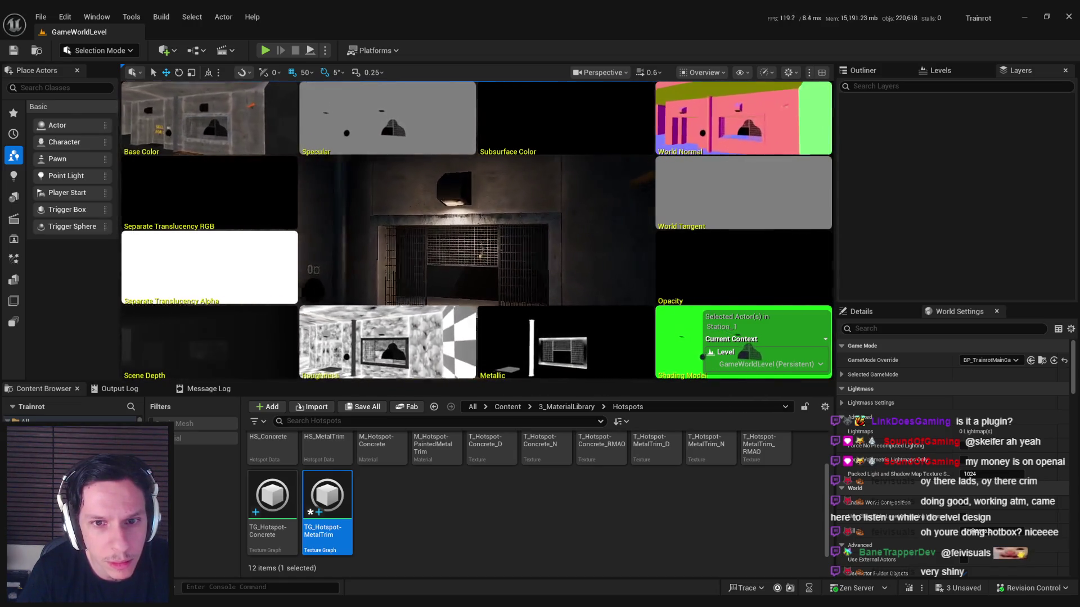
double_click(327, 495)
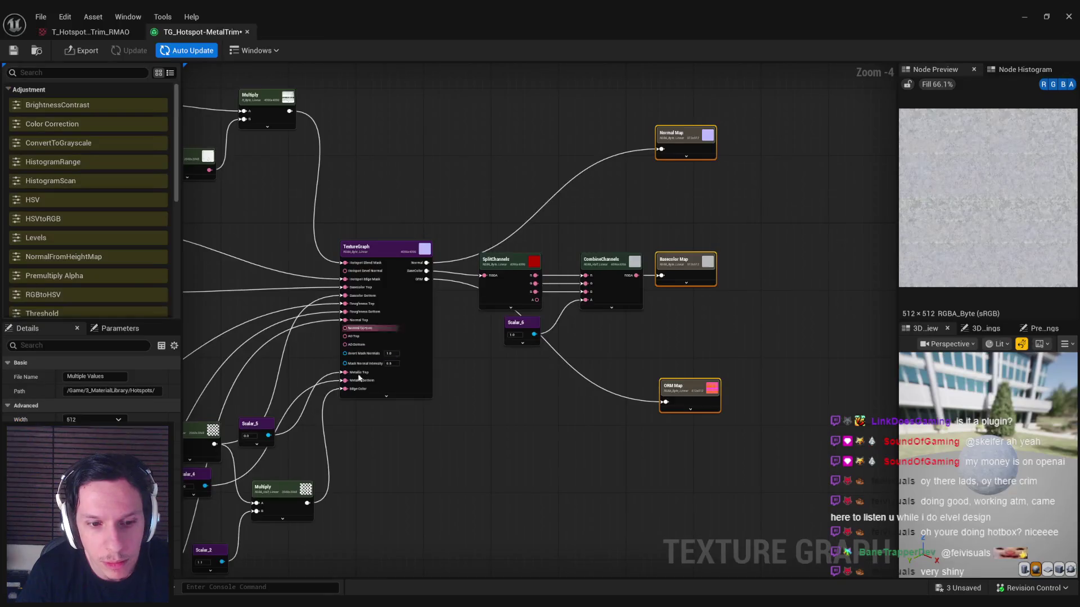
Step: Open and cancel the Color node's colour picker, then bring up the export choice
left_click_drag(442, 411, 601, 420)
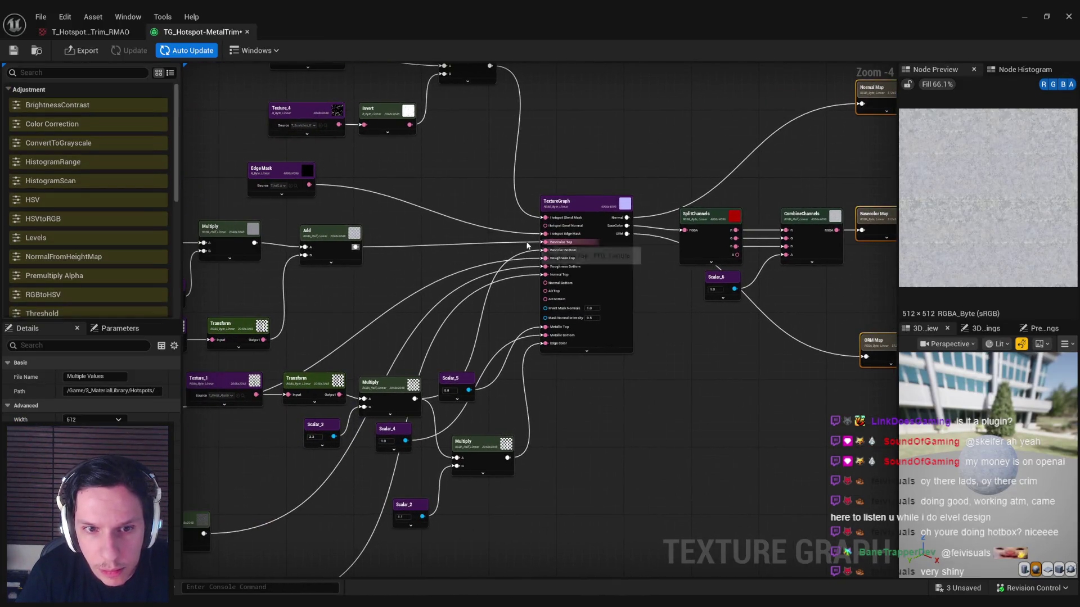
left_click_drag(533, 250, 597, 284)
left_click(392, 303)
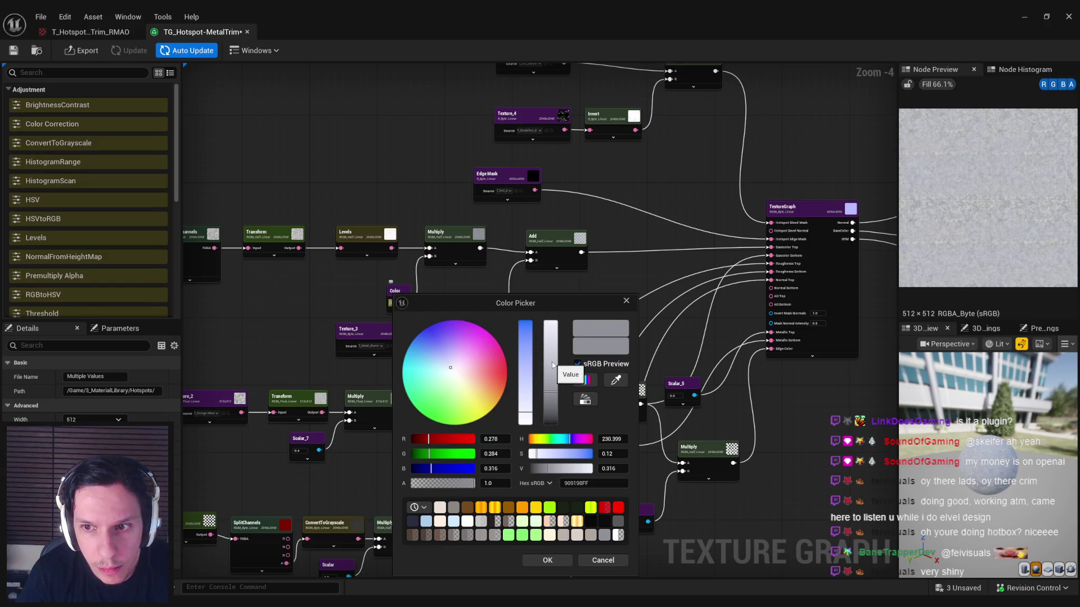
left_click(602, 562)
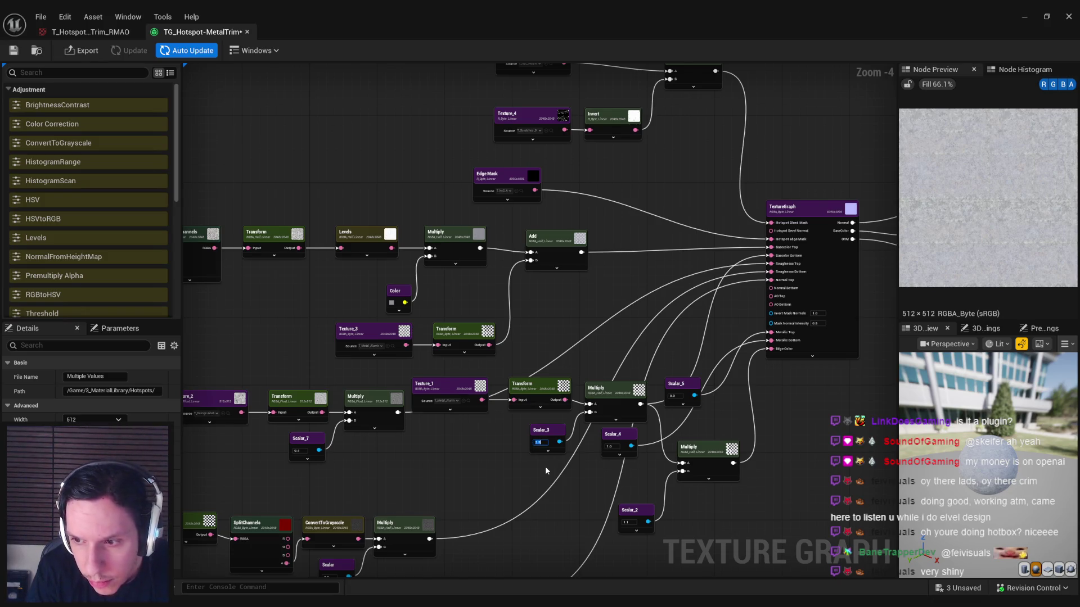
left_click(84, 50)
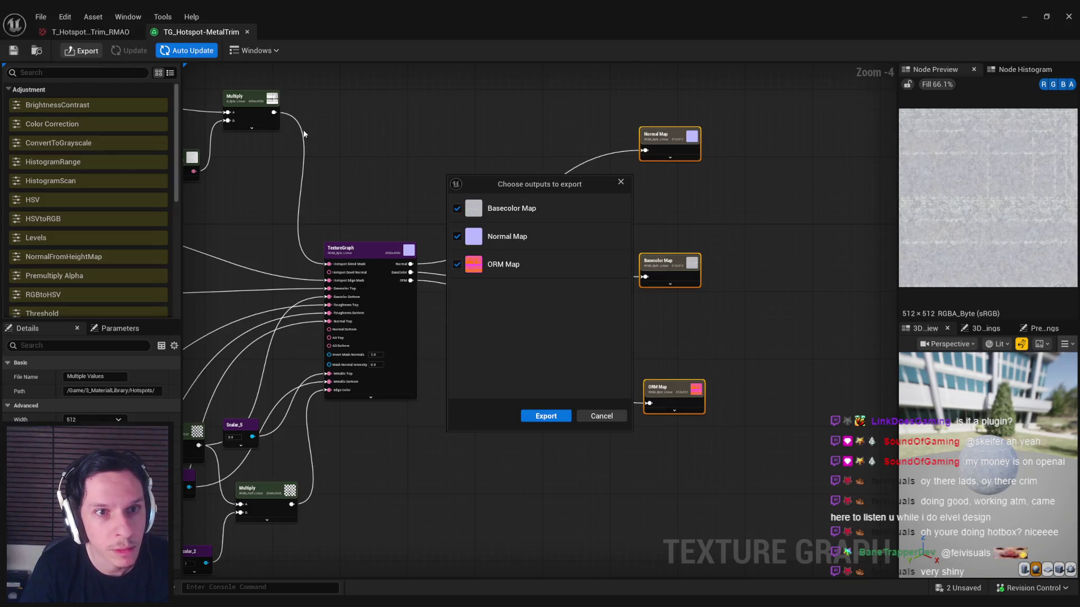
Step: Export the three output maps and minimize the texture graph
left_click(546, 421)
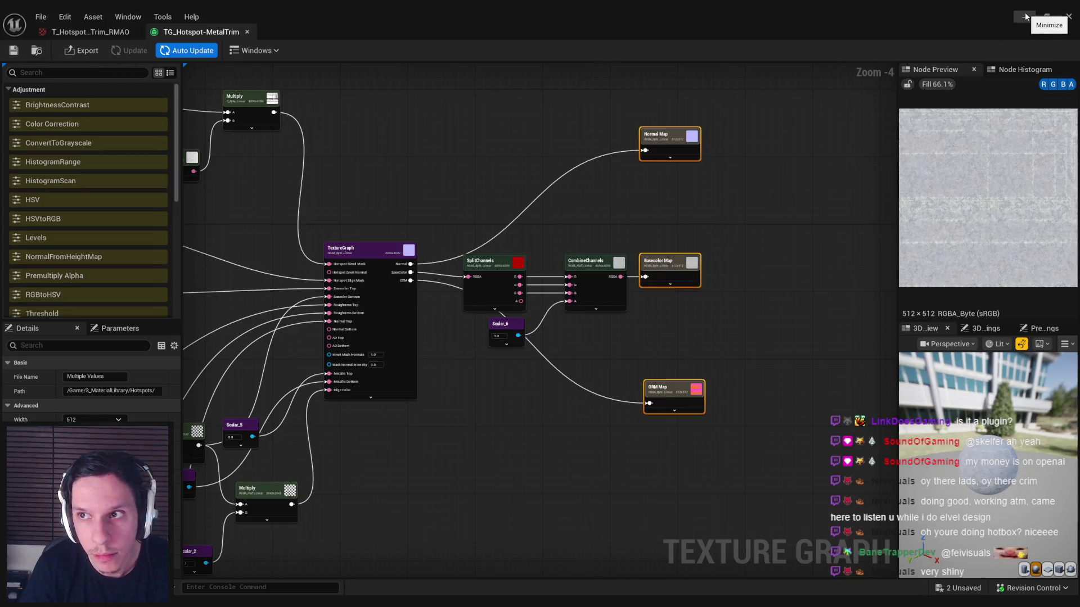
left_click(1025, 17)
left_click_drag(568, 230, 566, 220)
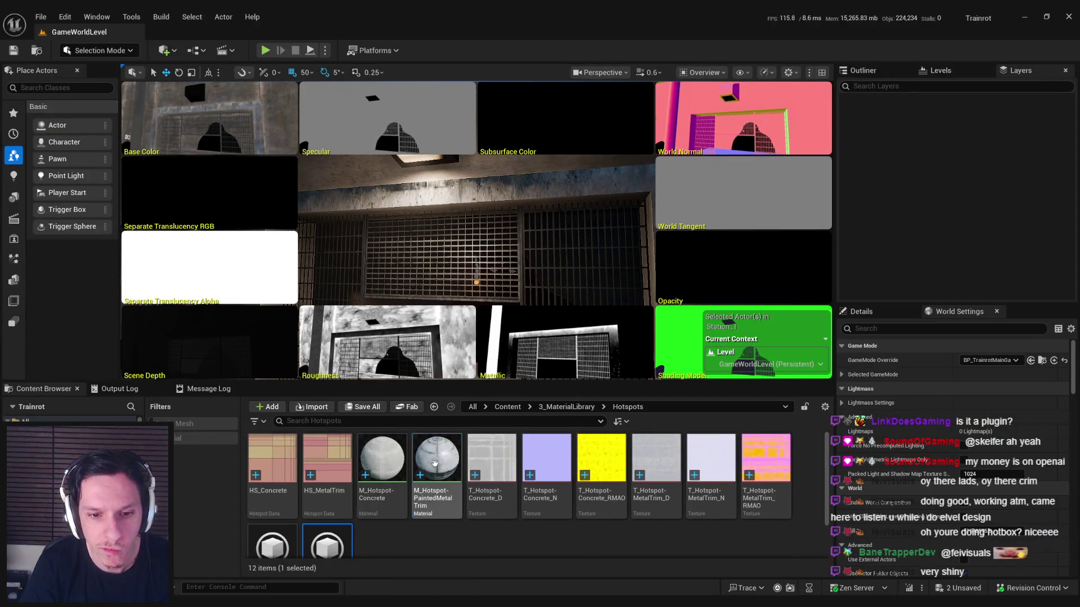
Step: Open the painted metal trim material and its RMAO texture from the sample node
double_click(441, 506)
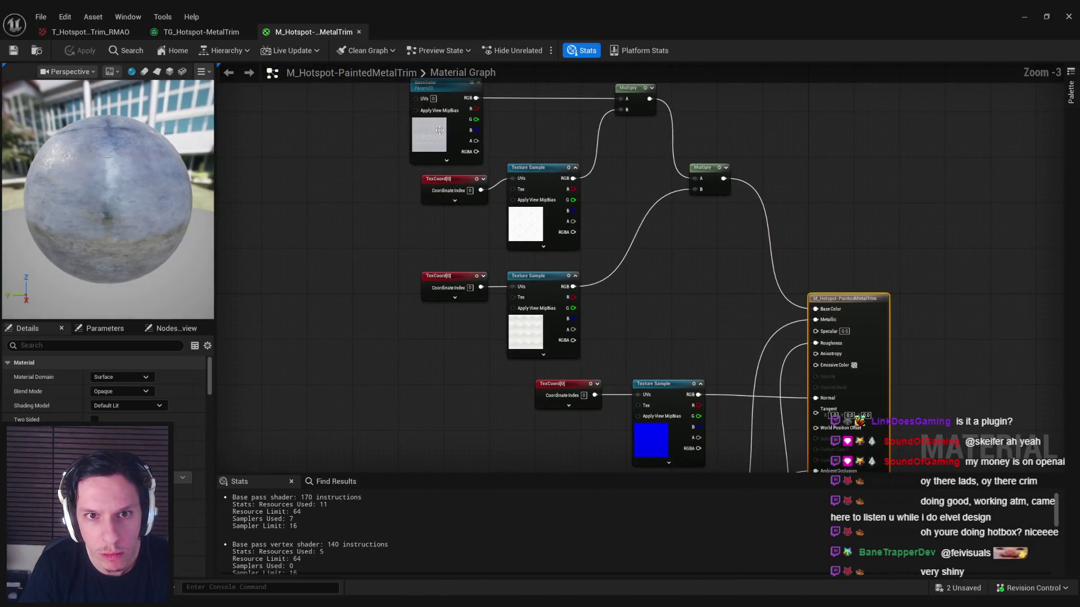
scroll(104, 388, "down", 3)
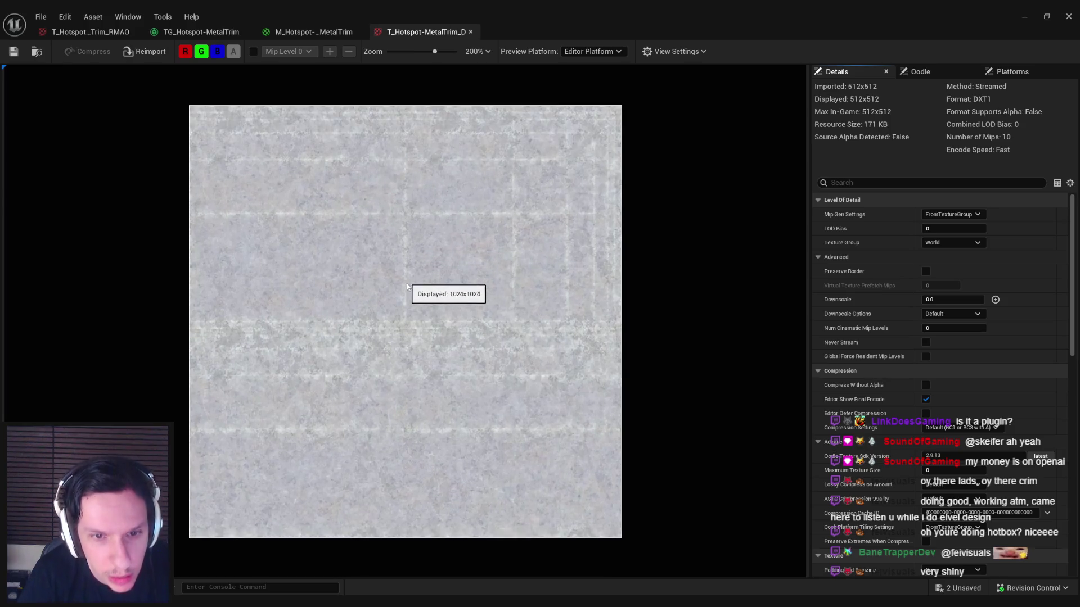
middle_click(420, 25)
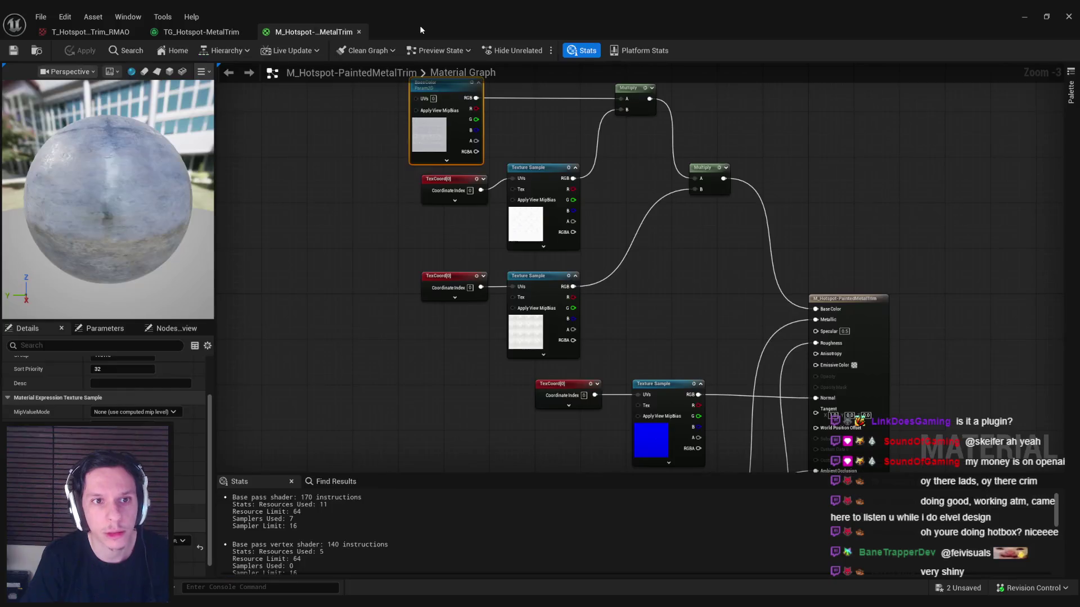
left_click_drag(381, 309, 336, 162)
double_click(500, 325)
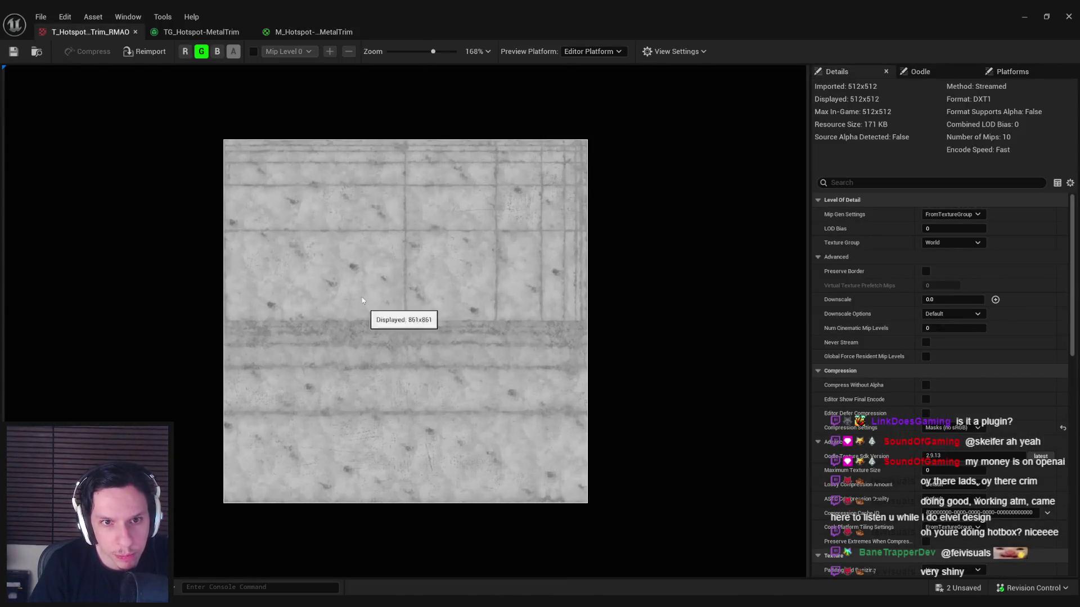
Step: Isolate the RMAO blue channel, then green, and return to the texture graph
left_click(185, 51)
left_click(217, 54)
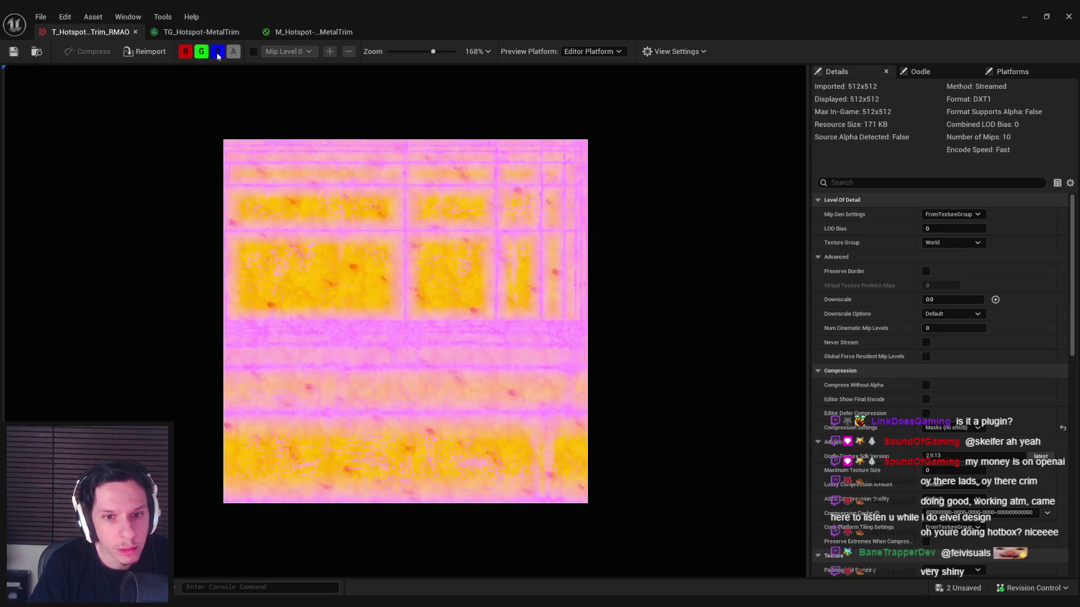
left_click(217, 53)
left_click(217, 53)
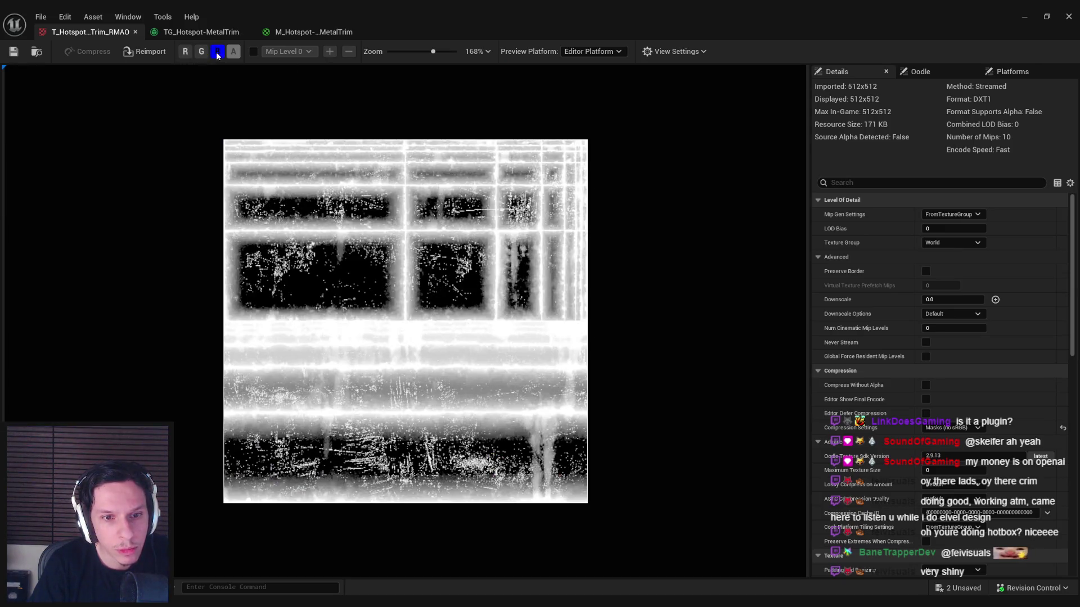
left_click(217, 53)
left_click(201, 51)
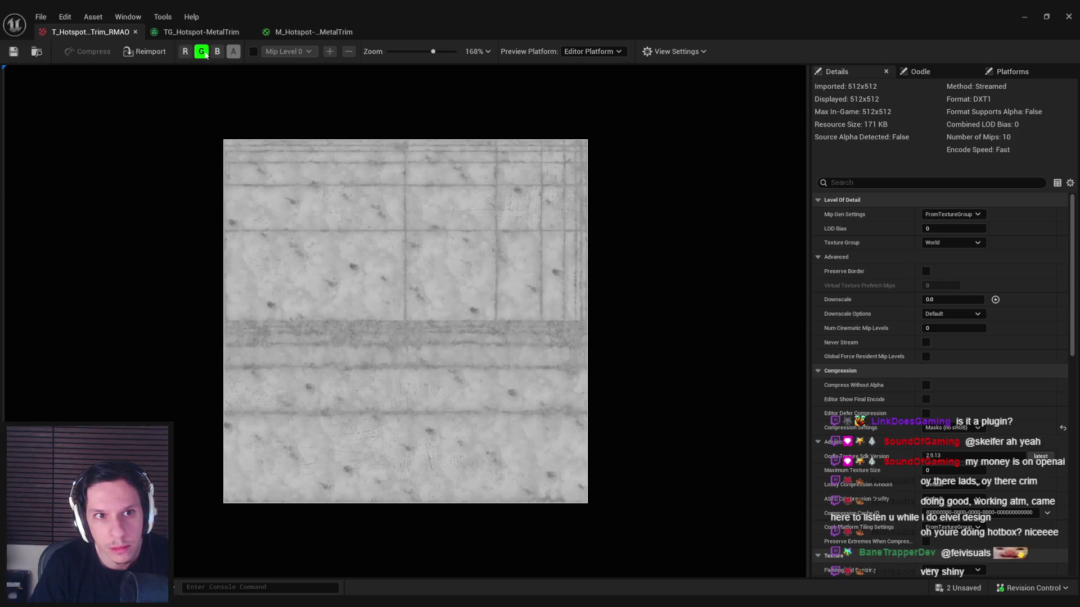
left_click(205, 33)
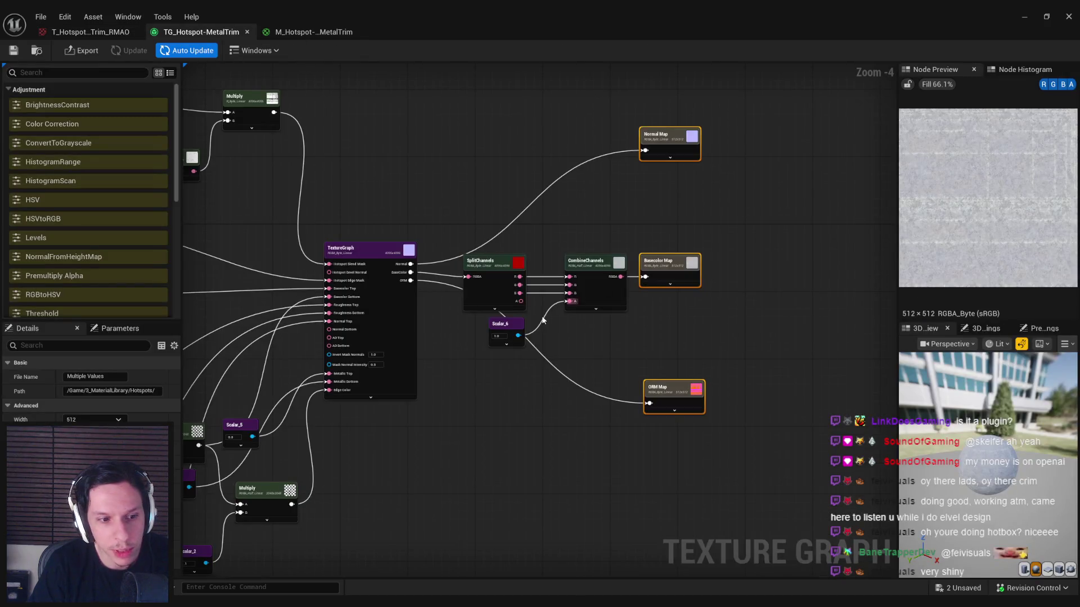
Step: Select the Basecolor, Normal and ORM output nodes and set their Width to 1024
left_click(672, 393)
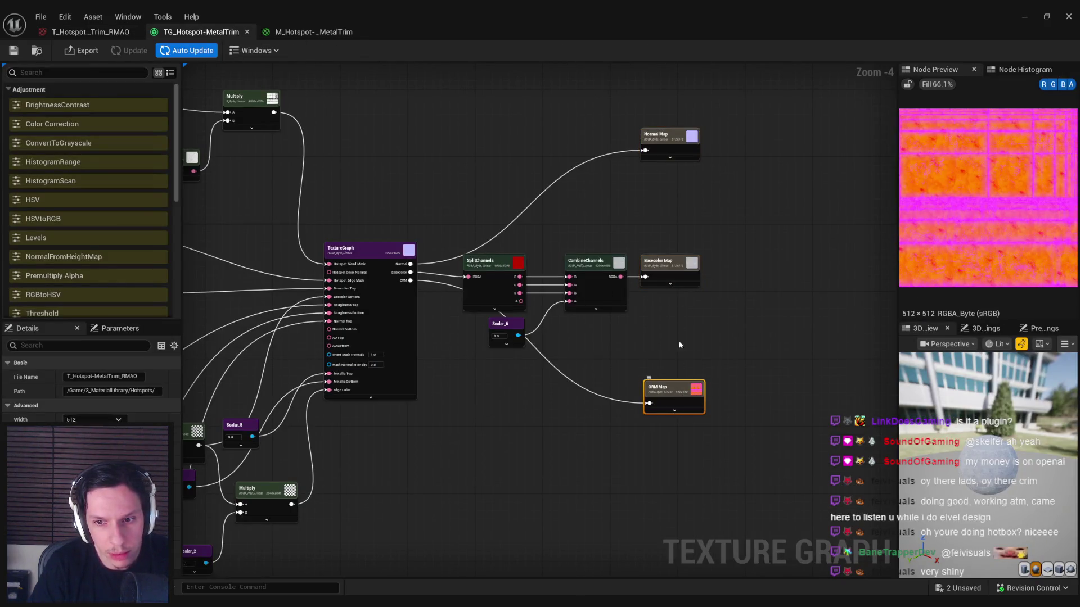
left_click(669, 147)
left_click_drag(720, 469, 673, 104)
left_click(84, 436)
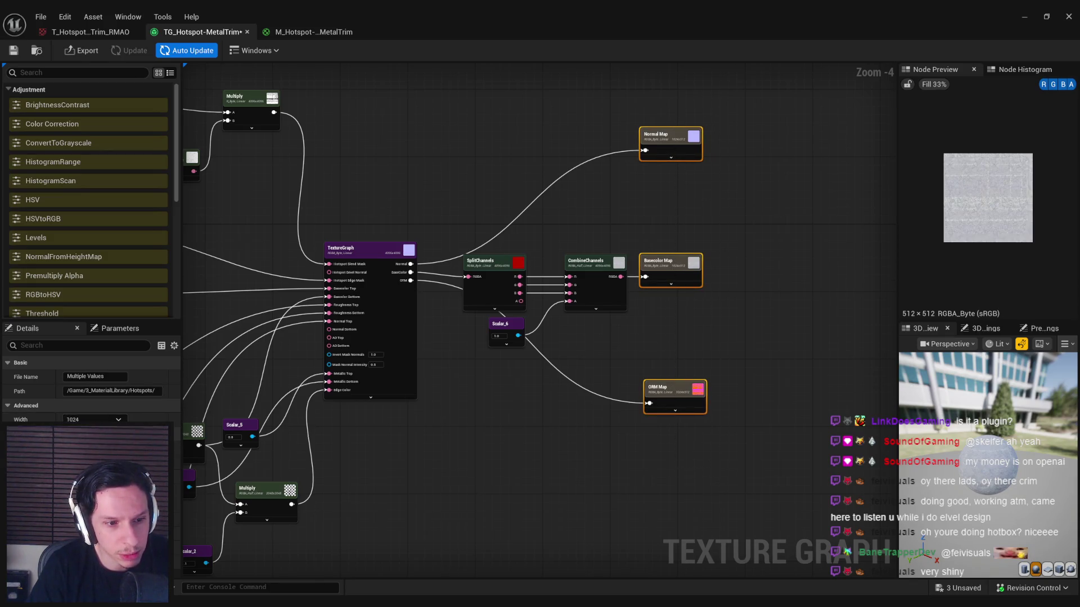
left_click_drag(497, 410, 467, 416)
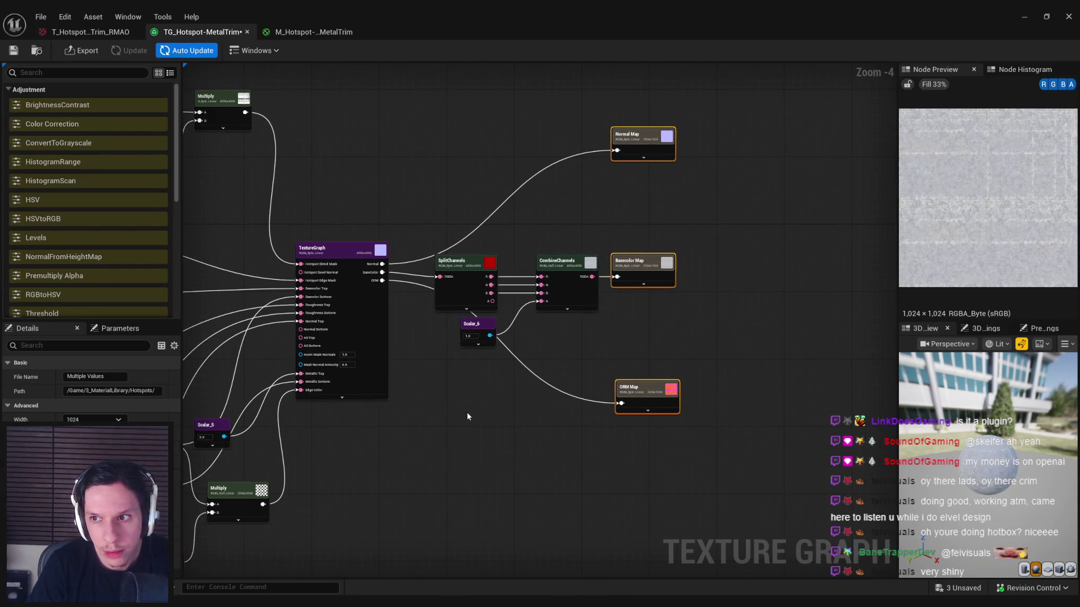
Step: Save the texture graph, export the three maps, and switch to M_Hotspot-PaintedMetalTrim
key("ctrl+s")
left_click(70, 54)
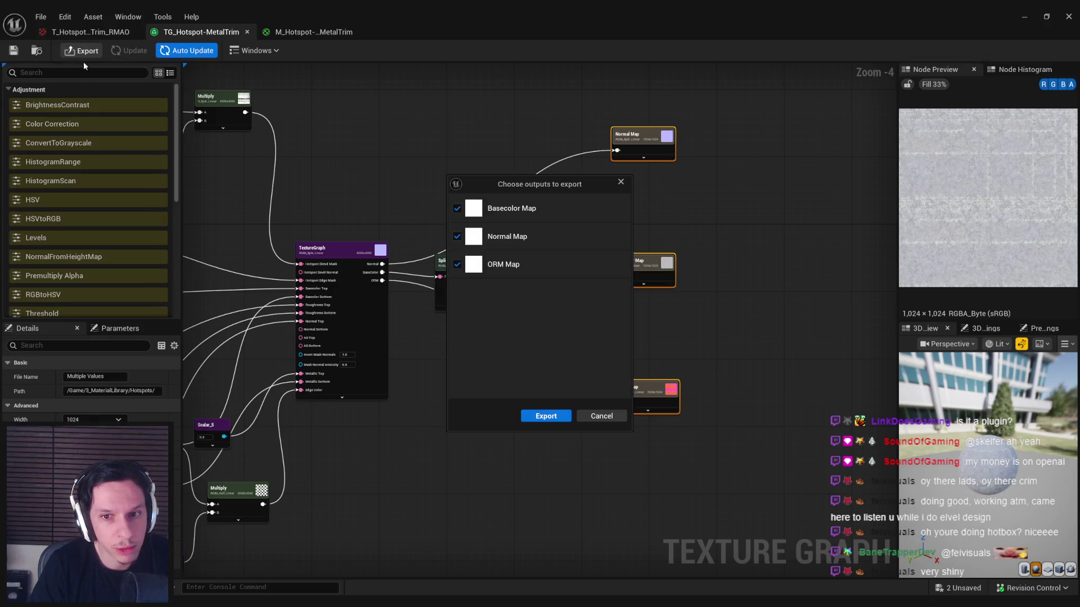
left_click(545, 417)
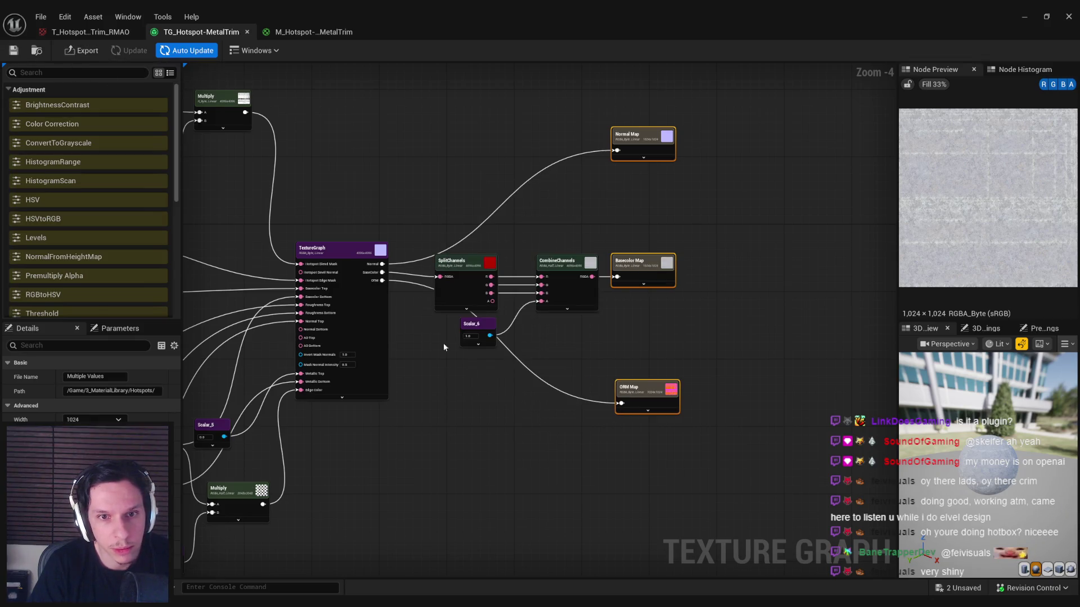
left_click(301, 33)
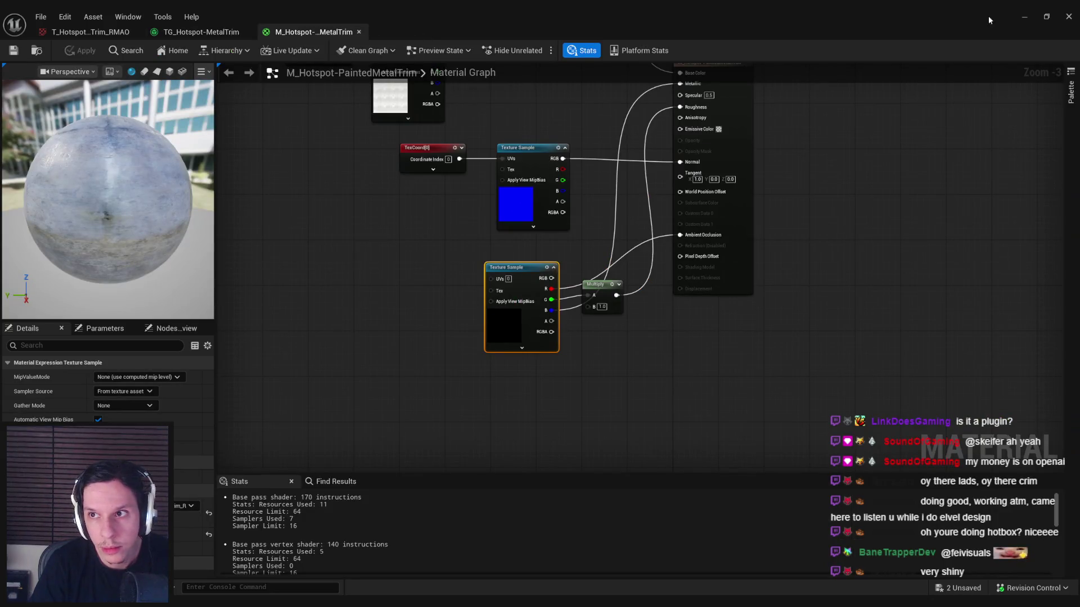
Step: Switch the level viewport to Lit view and hide editor icons to inspect the wall grate
left_click(1024, 17)
left_click_drag(605, 259, 506, 301)
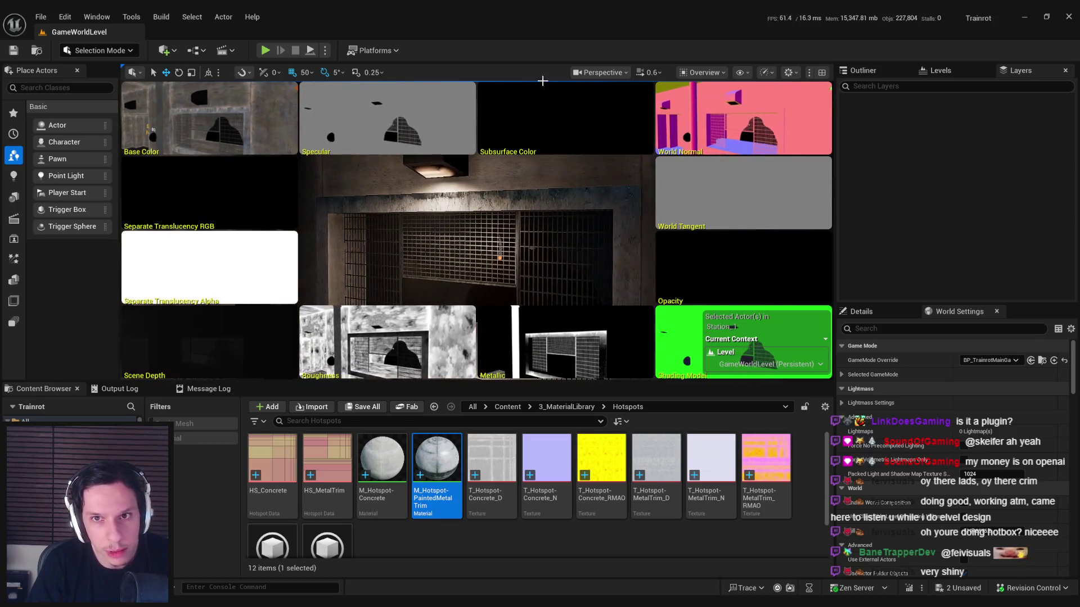
left_click(703, 72)
left_click(711, 114)
mouse_move(668, 137)
left_mouse_down()
mouse_move(613, 163)
mouse_move(614, 152)
left_mouse_up()
key("g")
mouse_move(551, 249)
left_mouse_down()
mouse_move(540, 202)
mouse_move(480, 214)
mouse_move(557, 206)
mouse_move(563, 213)
mouse_move(540, 225)
left_mouse_up()
Step: Reopen the painted metal trim material and bring the TG_Hotspot-MetalTrim texture graph back to the front
double_click(419, 481)
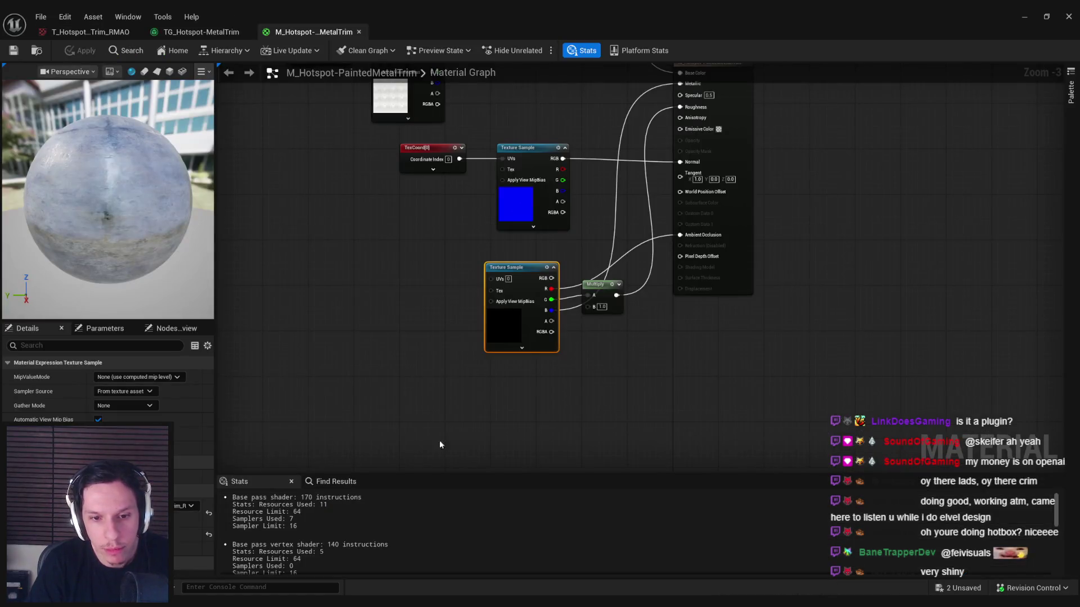
left_click(499, 268)
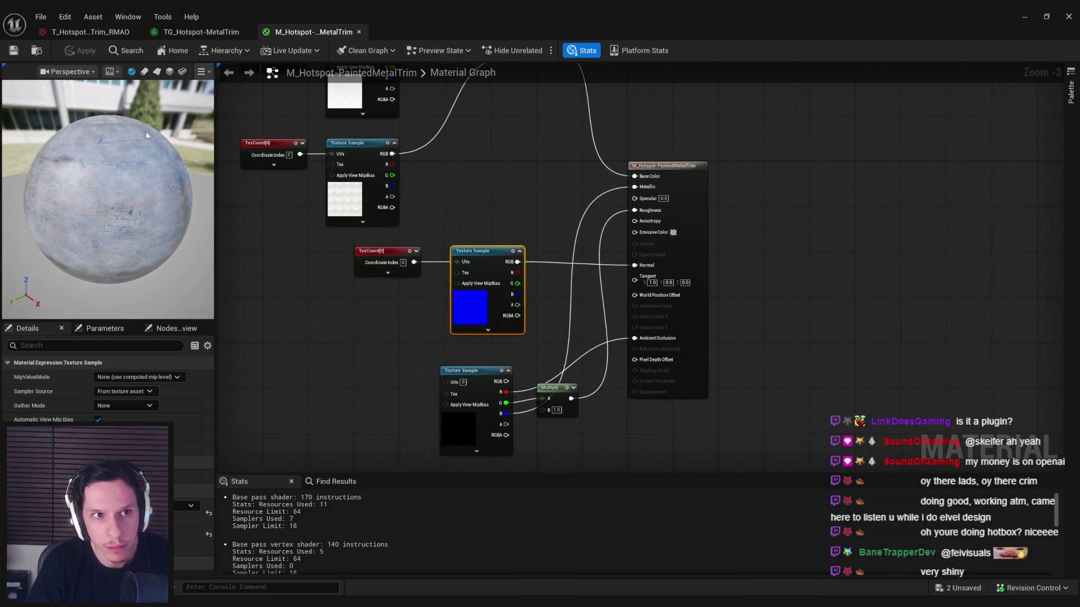
left_click(186, 33)
scroll(641, 160, "up", 4)
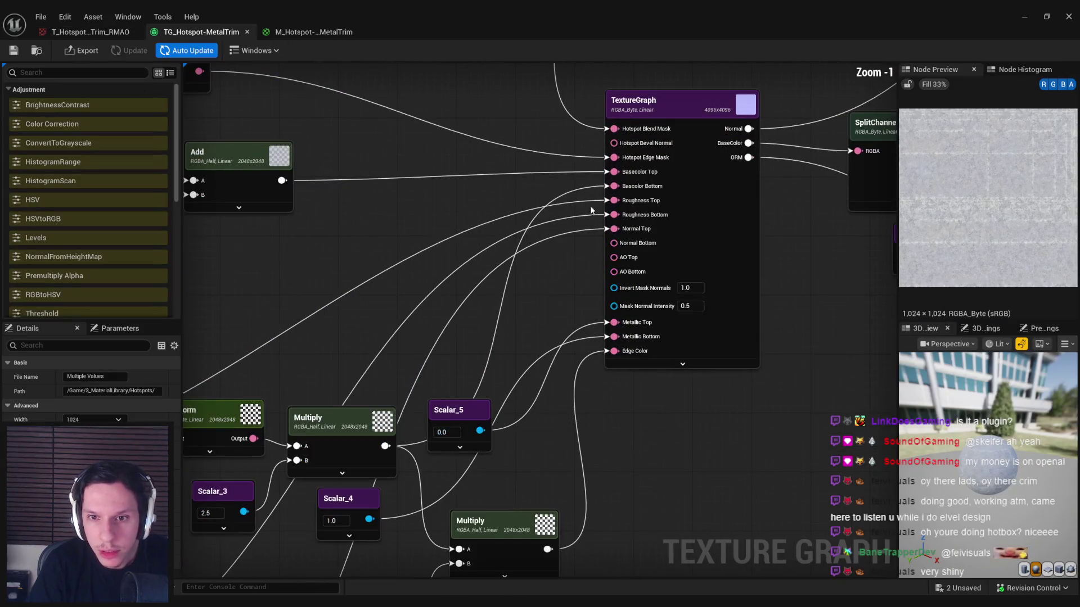
Step: Raise the Scalar value from 2.0 to 3.0 in the metal trim texture graph
scroll(457, 284, "down", 1)
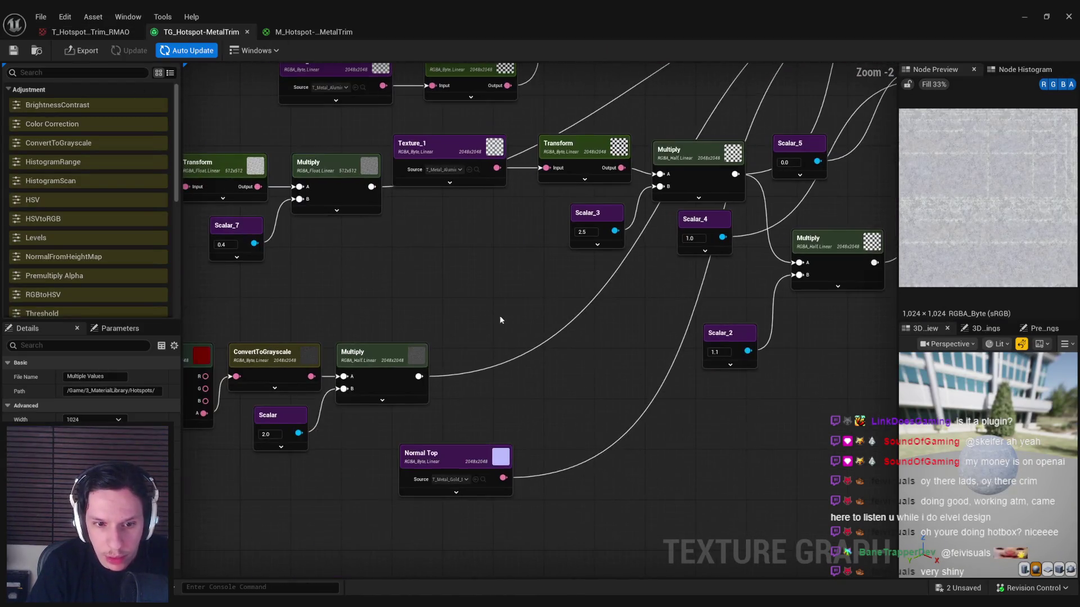
left_click_drag(267, 434, 281, 434)
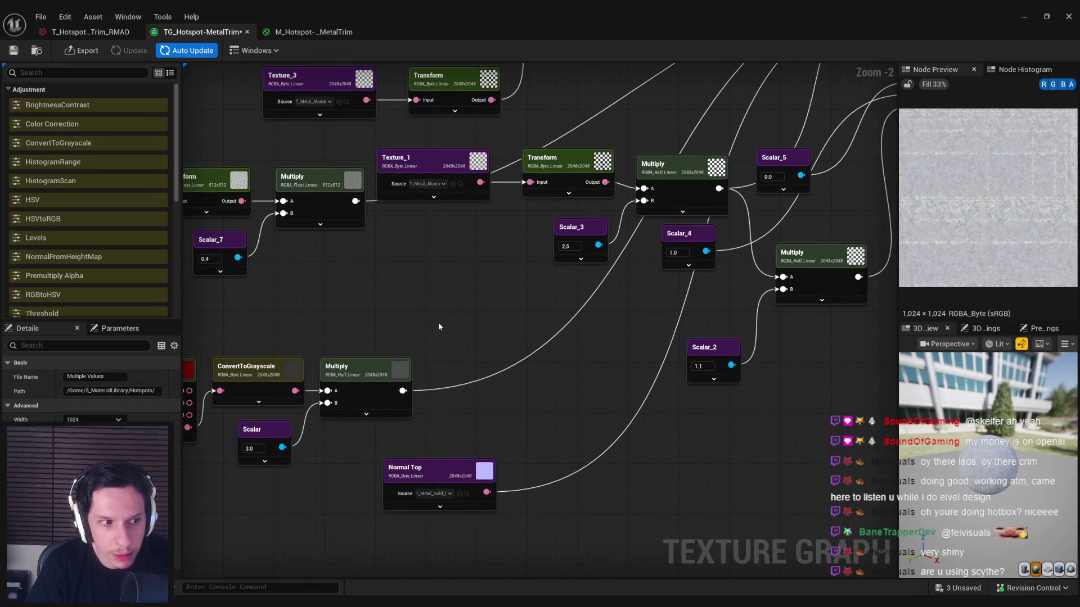
left_click(440, 319)
scroll(440, 320, "down", 2)
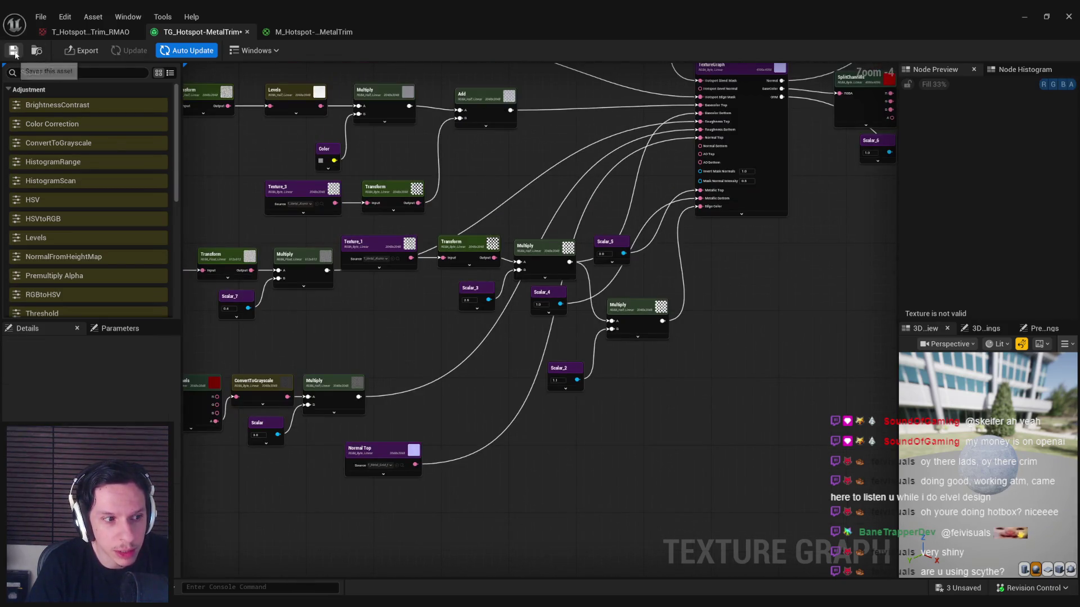
scroll(457, 392, "up", 3)
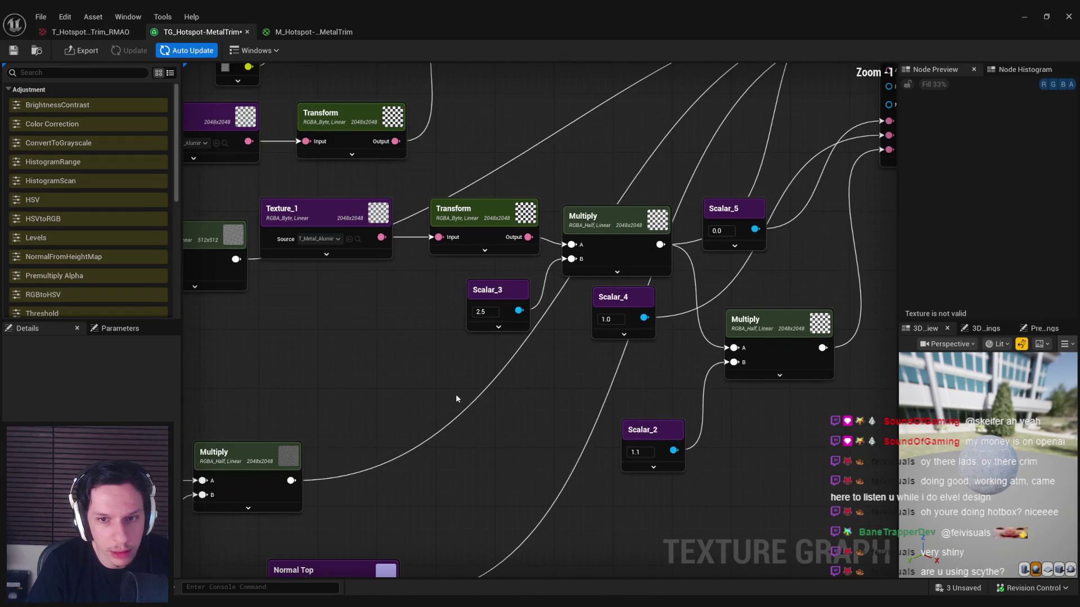
scroll(429, 329, "down", 1)
left_click_drag(430, 329, 350, 382)
scroll(520, 264, "up", 1)
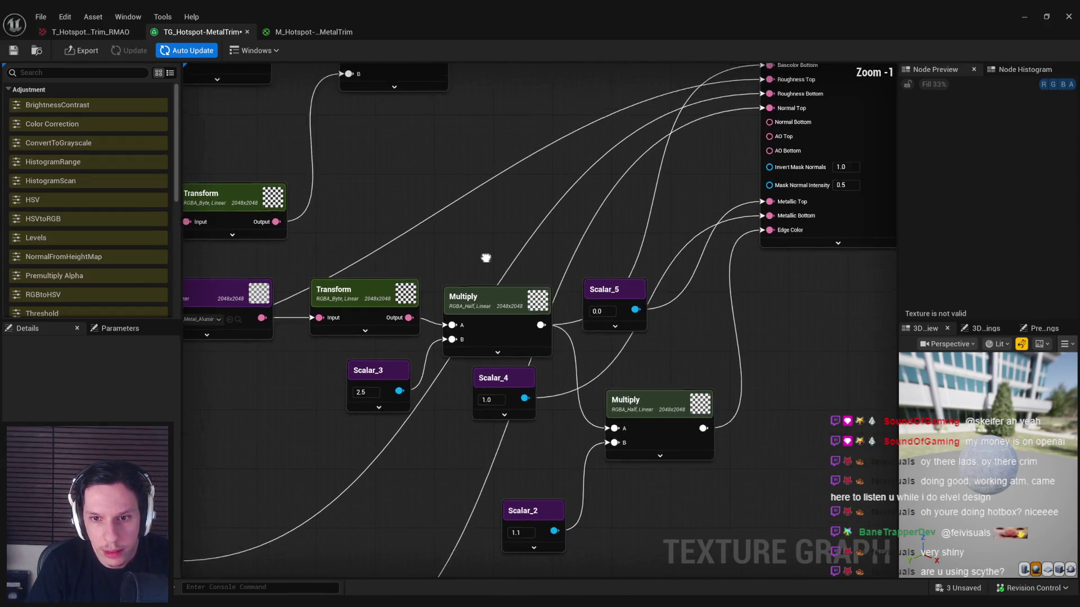
scroll(484, 258, "down", 1)
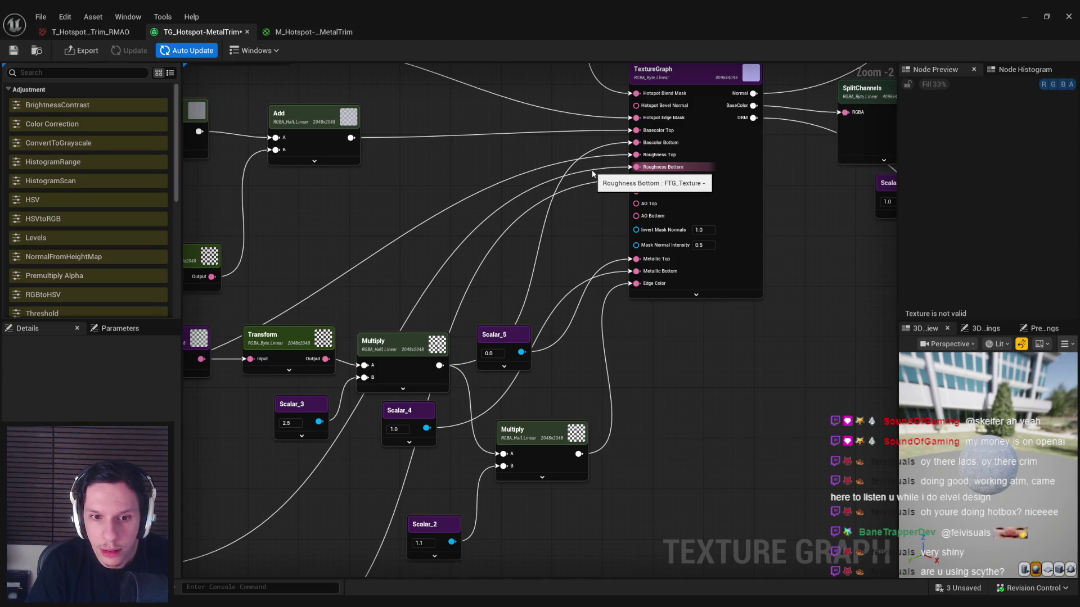
left_click_drag(313, 272, 622, 262)
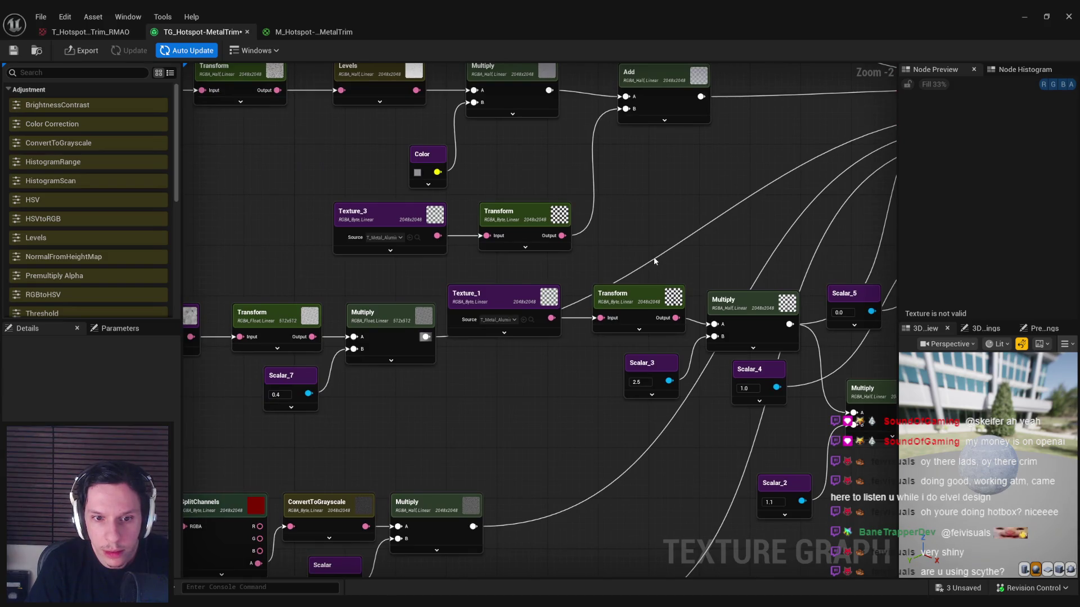
Step: Move the Texture_2, Transform, Multiply and Scalar_7 node group down and right, with Scalar_7 at 0.2
mouse_move(412, 383)
left_mouse_down()
mouse_move(528, 369)
mouse_move(236, 298)
left_mouse_up()
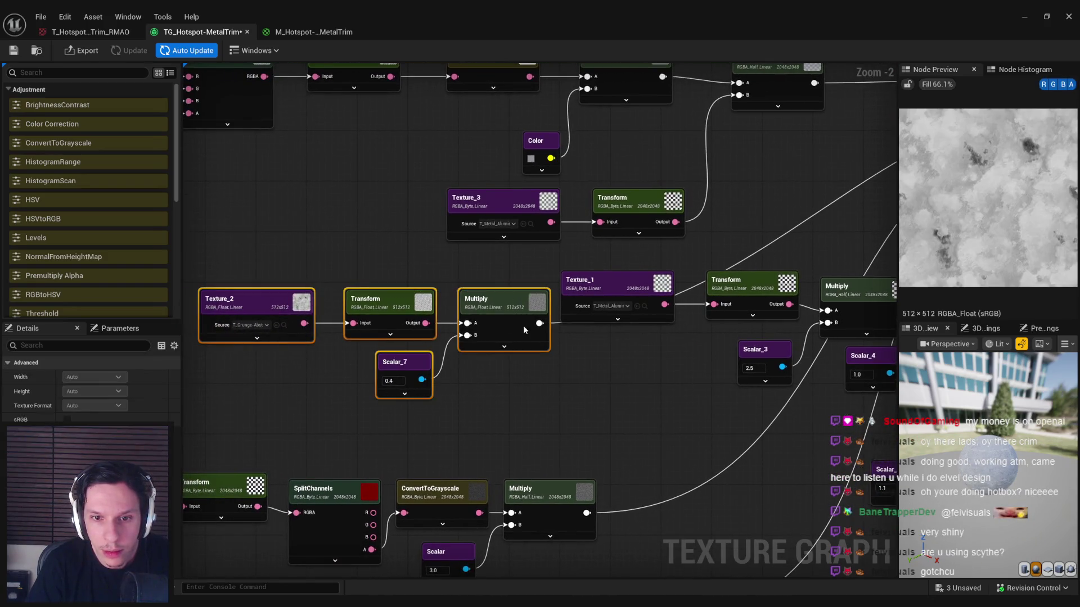
left_click_drag(523, 325, 605, 369)
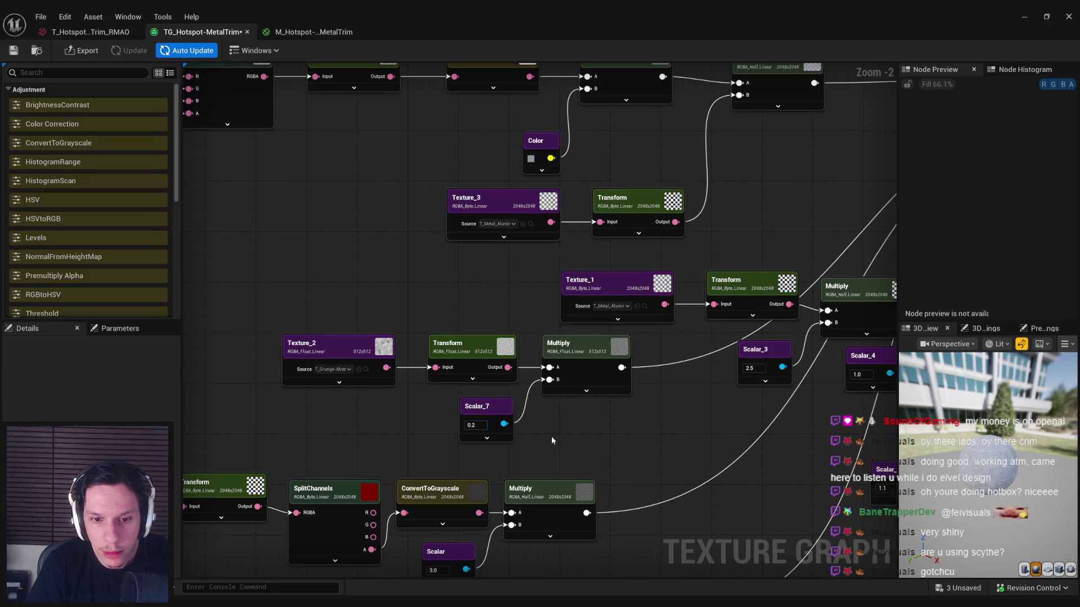
left_click_drag(552, 437, 438, 450)
scroll(503, 405, "down", 2)
left_click_drag(501, 292, 426, 295)
left_click_drag(609, 282, 480, 308)
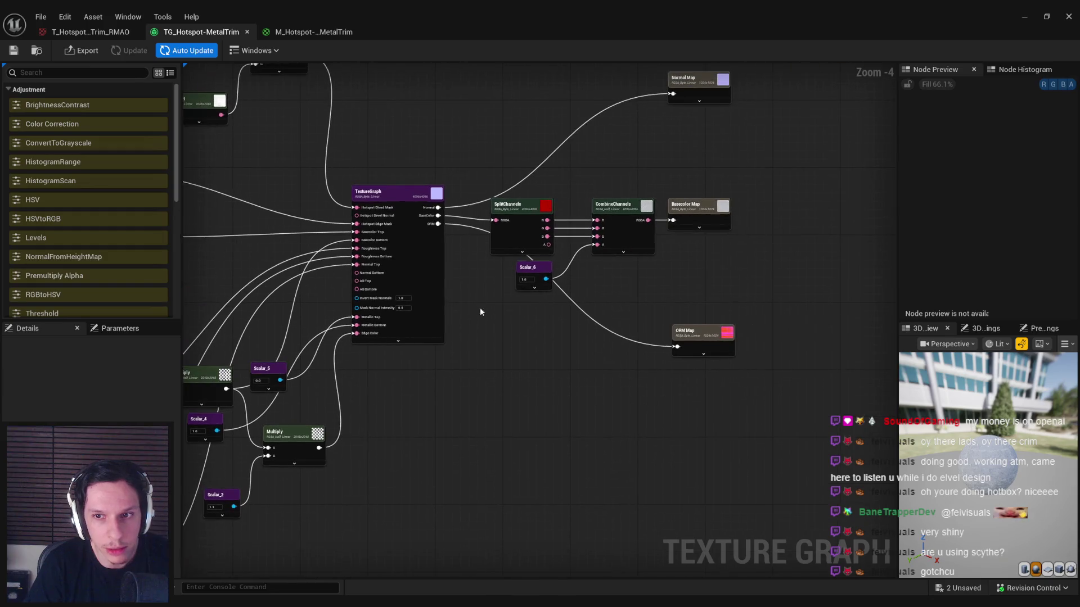
Step: Export the three updated metal trim map outputs and view the PaintedMetalTrim material
left_click_drag(668, 363, 744, 70)
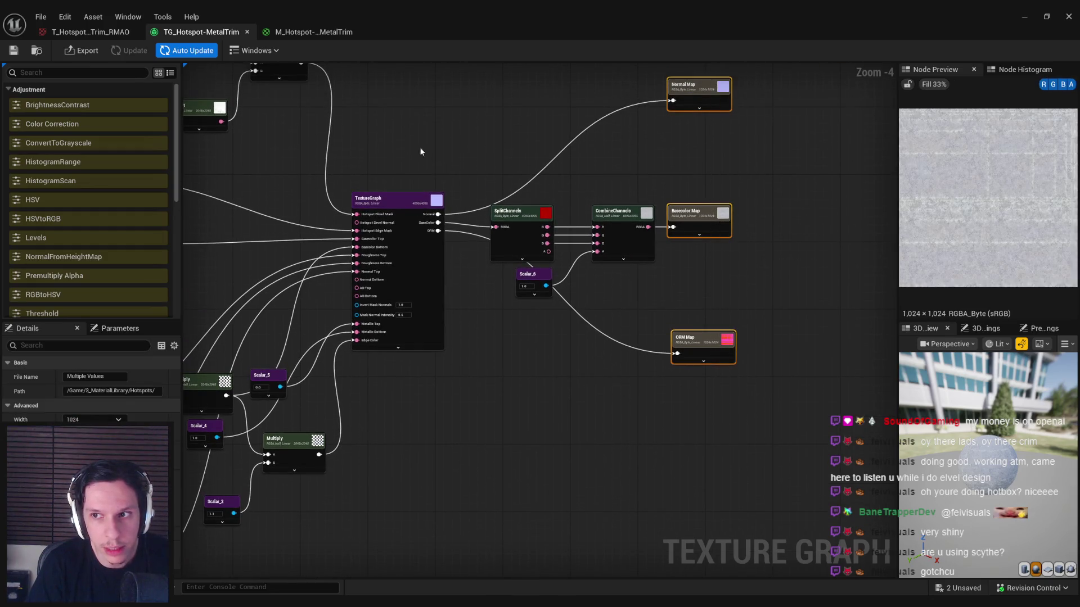
left_click(74, 50)
left_click(544, 415)
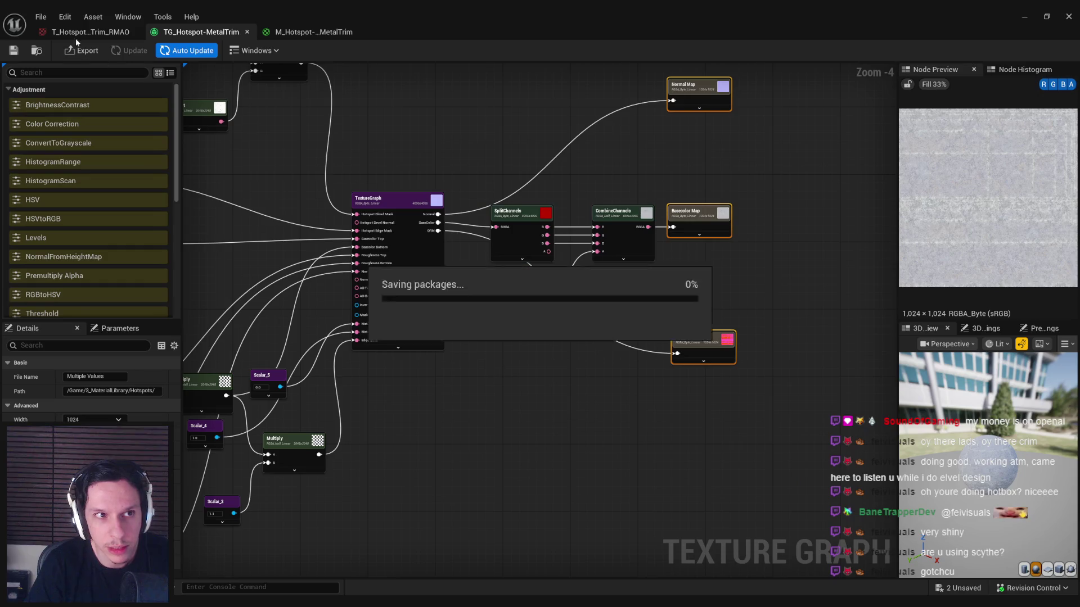
left_click(308, 33)
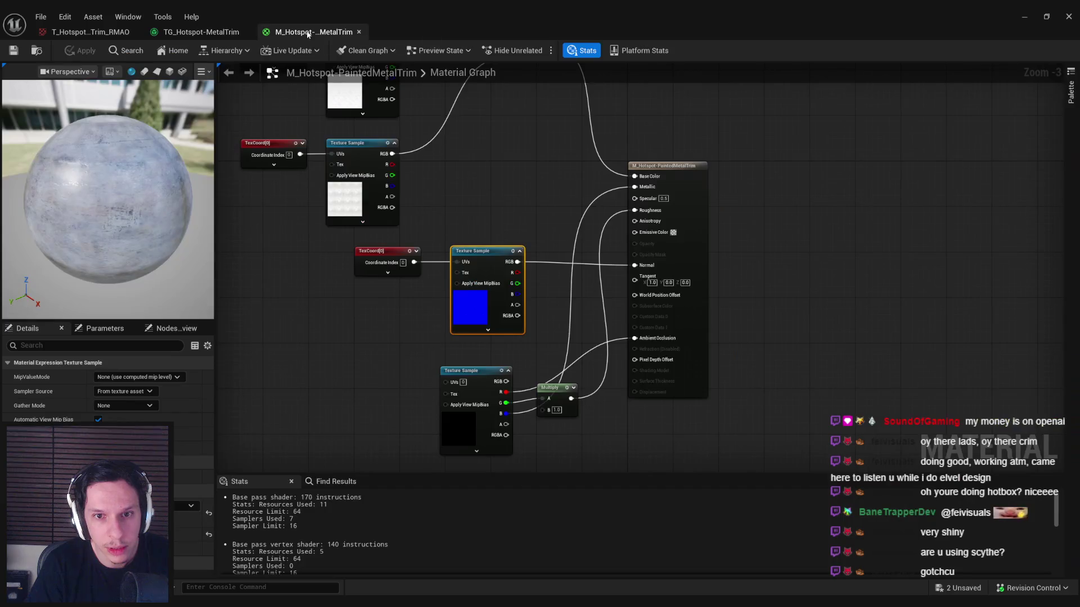
Step: Check the station wall in the level, reopen the painted metal trim material, and save all assets
left_click_drag(169, 186, 169, 151)
left_click(1022, 16)
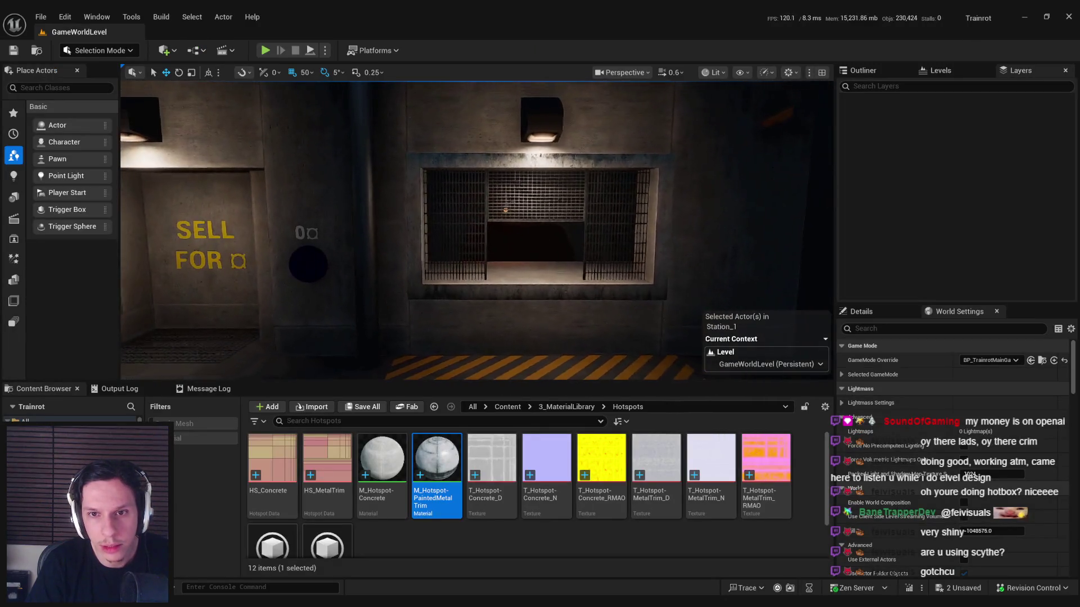
left_click(464, 304)
scroll(464, 303, "up", 3)
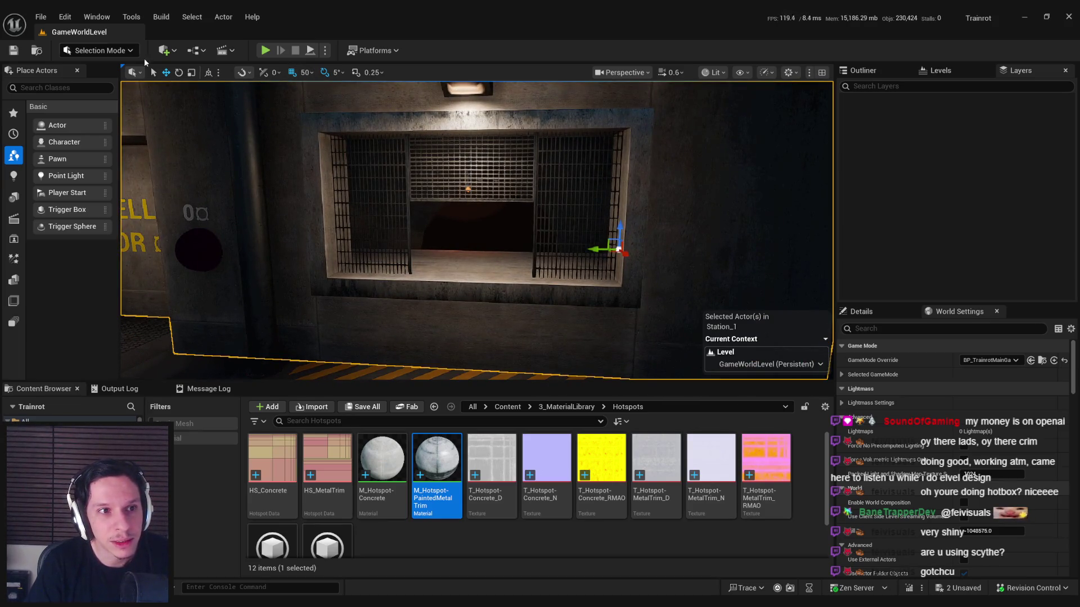
left_click(129, 51)
double_click(414, 444)
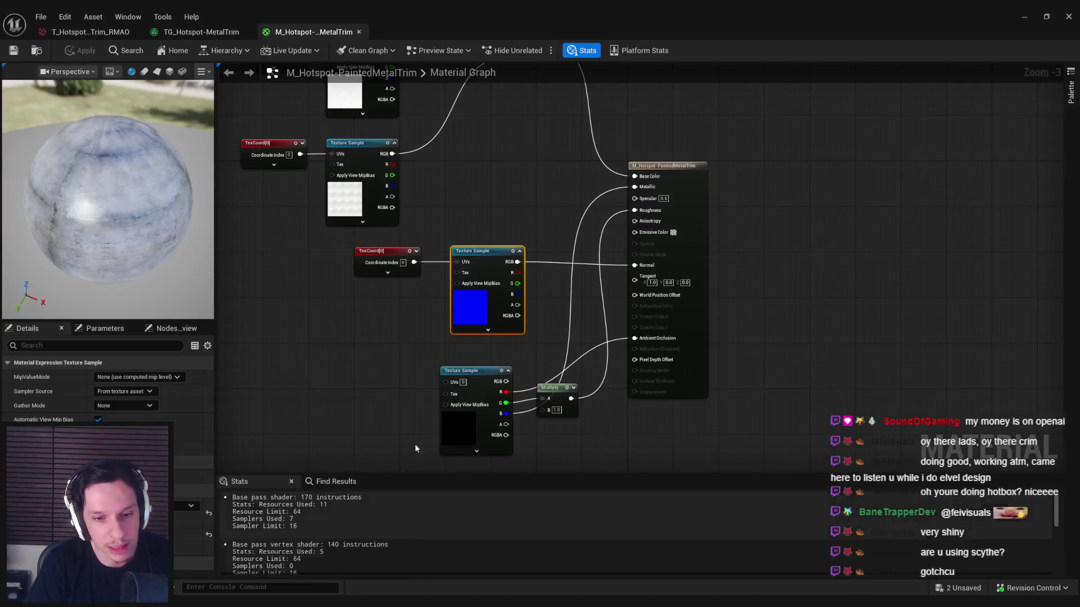
key("ctrl+s")
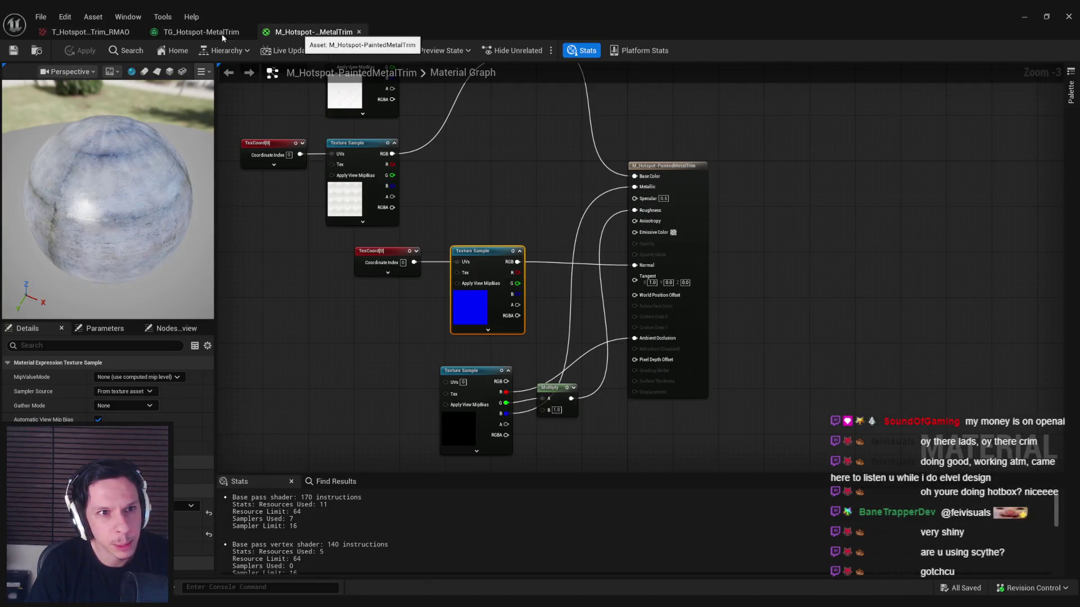
Step: View the RMAO texture from the metal trim graph, then return to the level in Scythe Mode
left_click(221, 34)
left_click(96, 34)
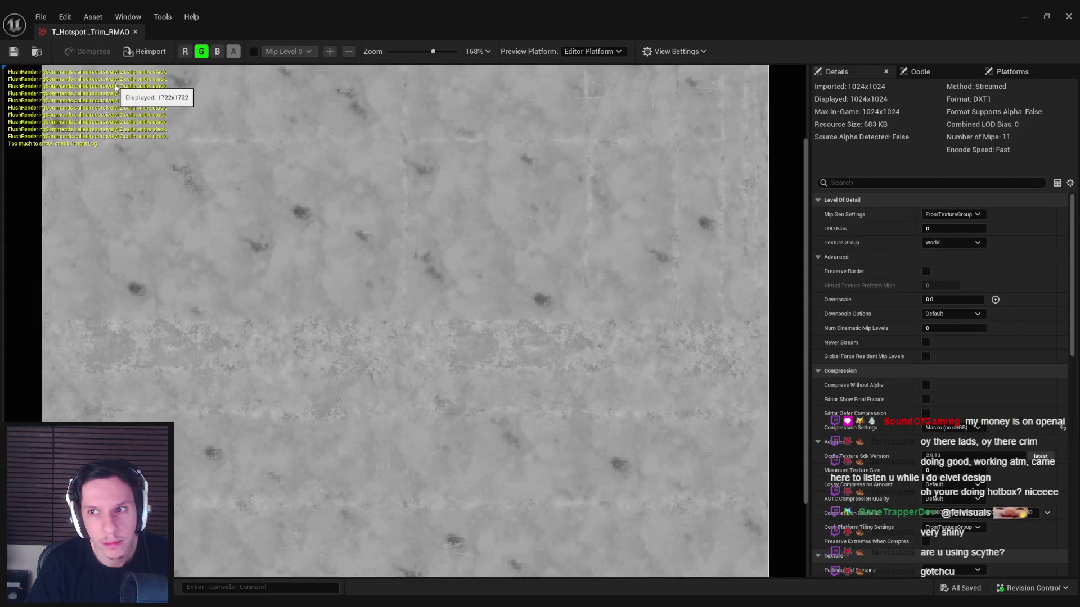
key("alt+Tab")
scroll(350, 145, "up", 3)
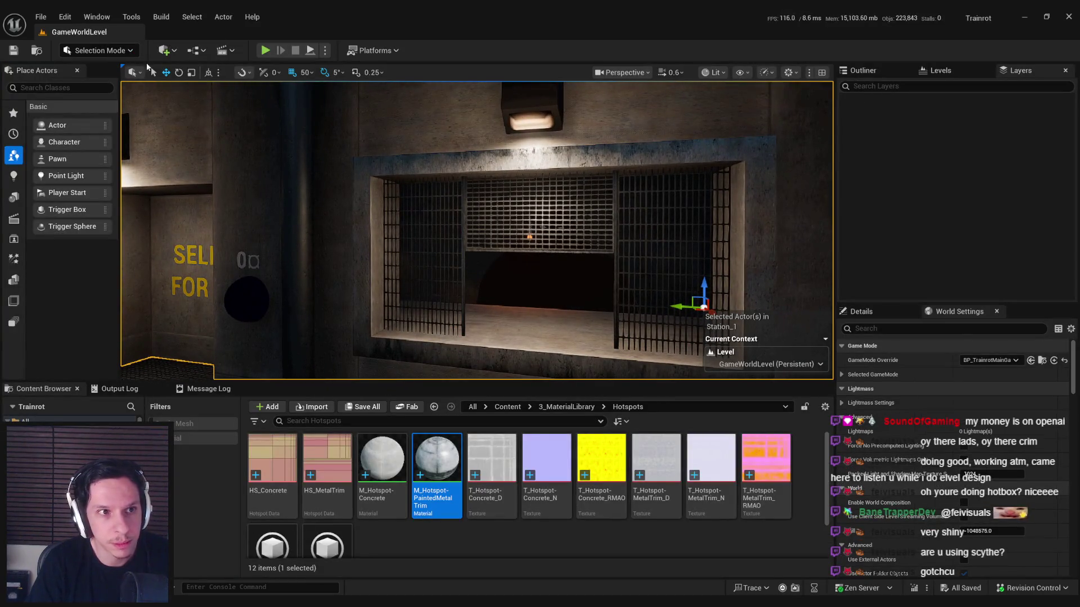
left_click(98, 50)
left_click(93, 126)
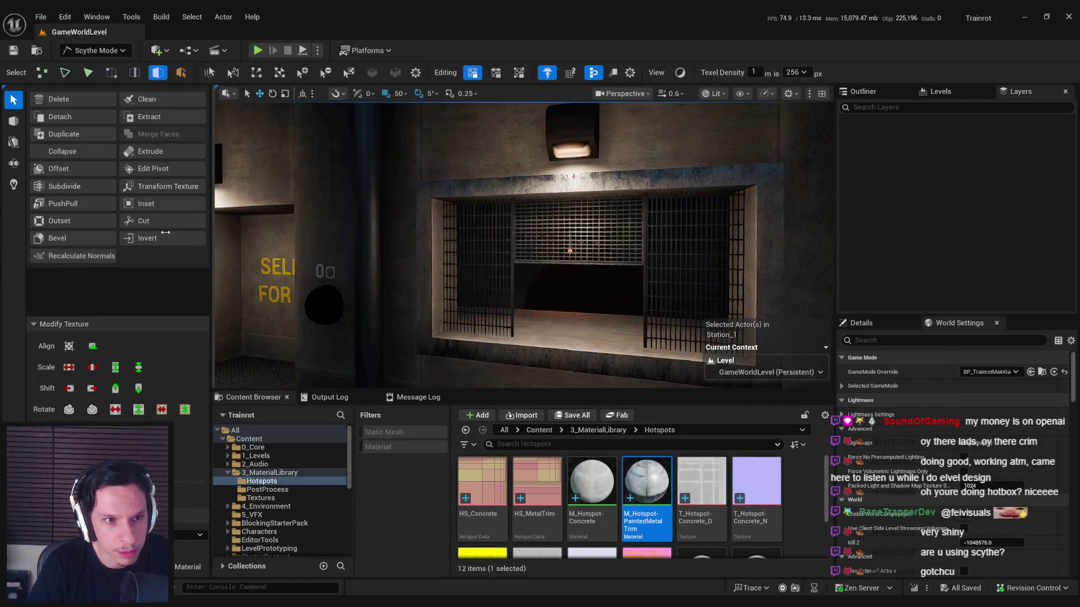
Step: Select and focus on the window frame's top, left, right, bottom and lower-left pieces
left_click(445, 188)
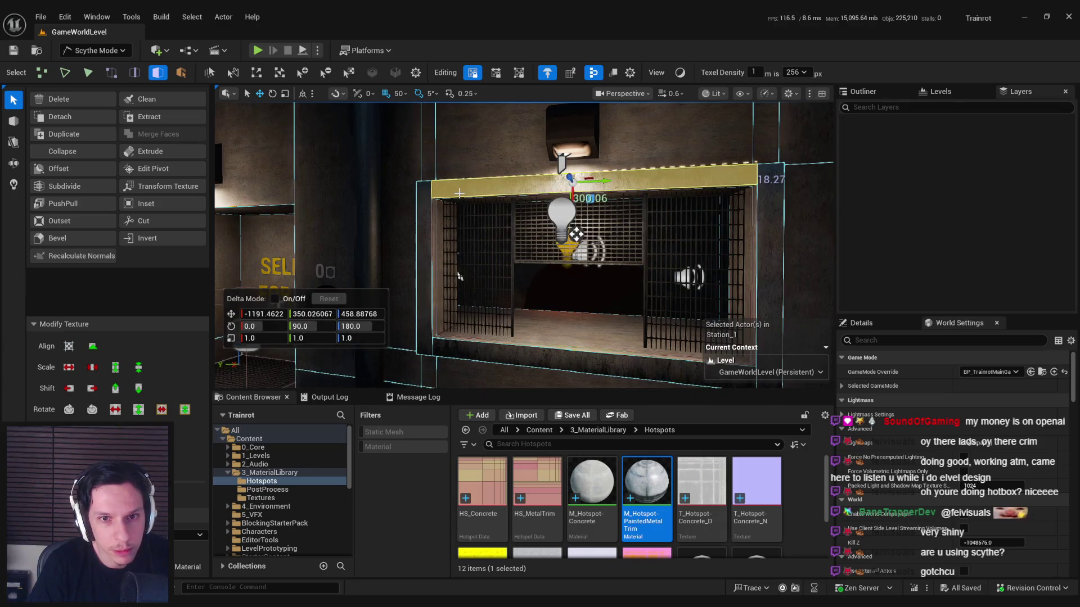
left_click(417, 252)
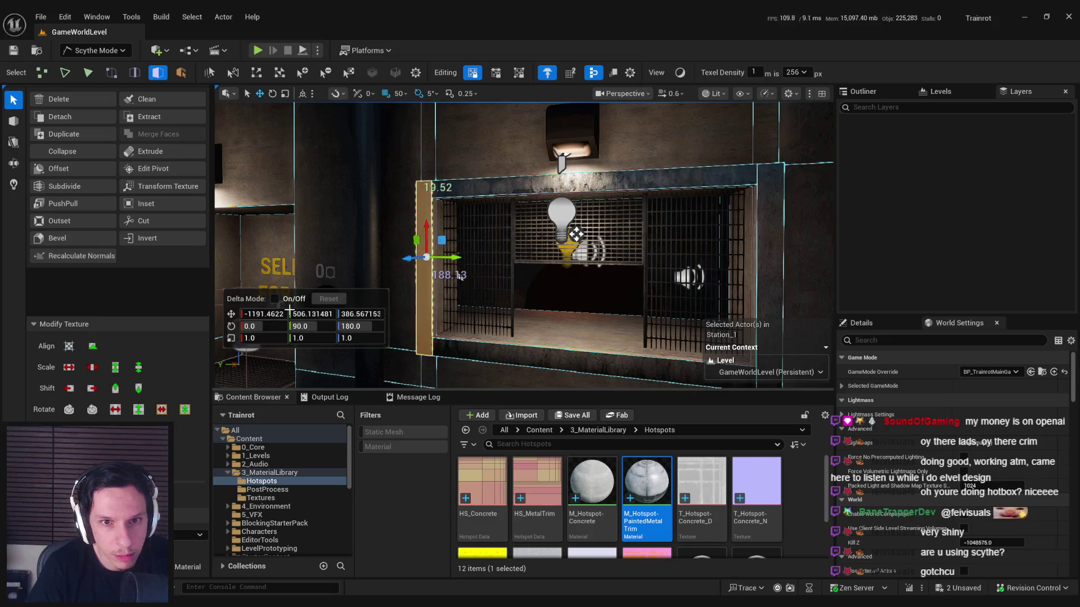
left_click(755, 221)
left_click(596, 368)
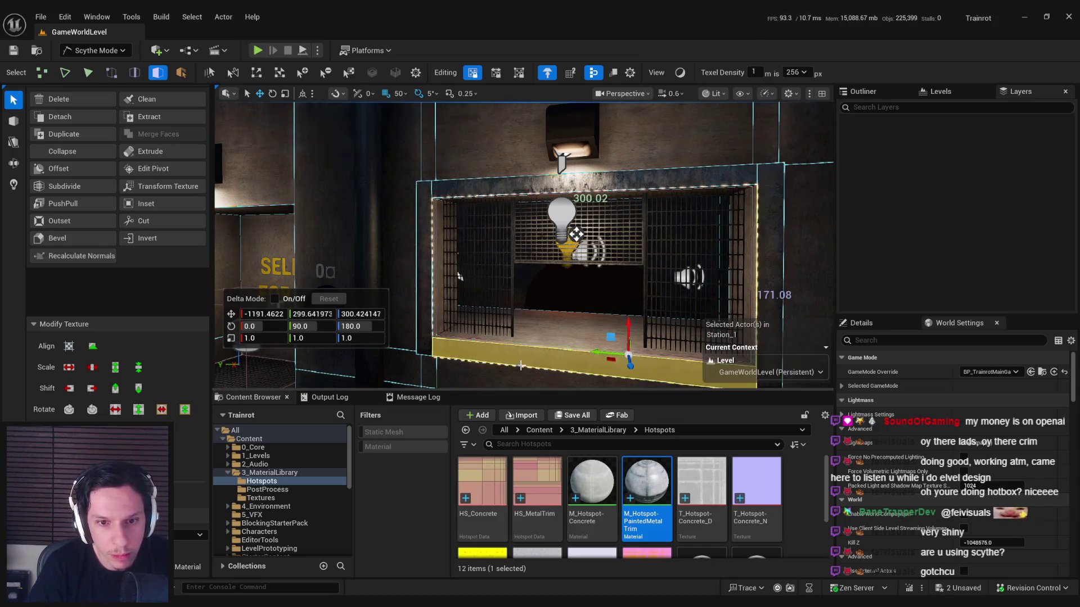
key("f")
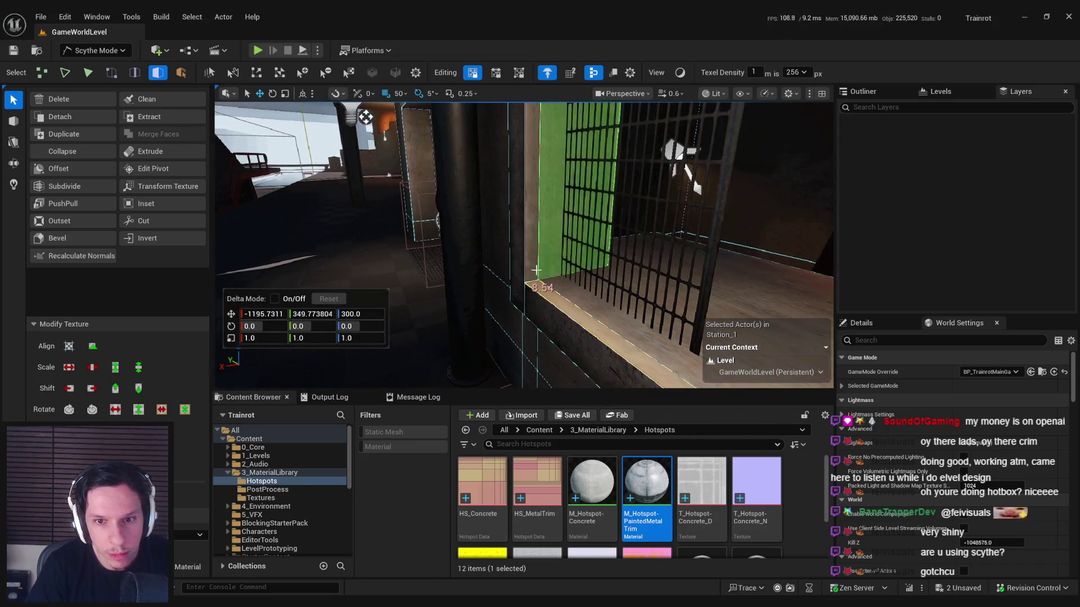
left_click(568, 185)
key("f")
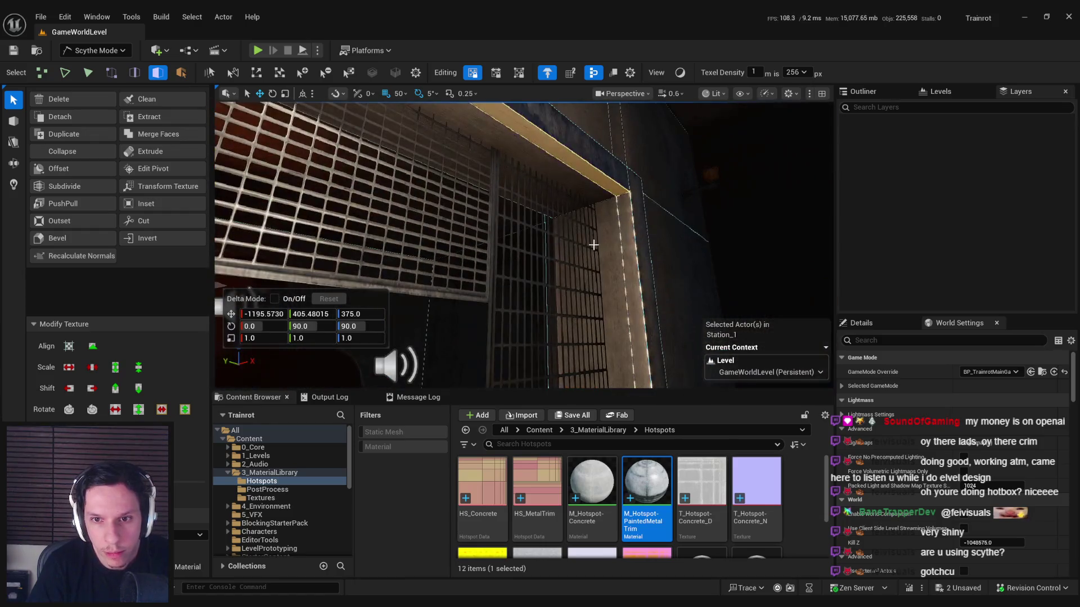
left_click(264, 288)
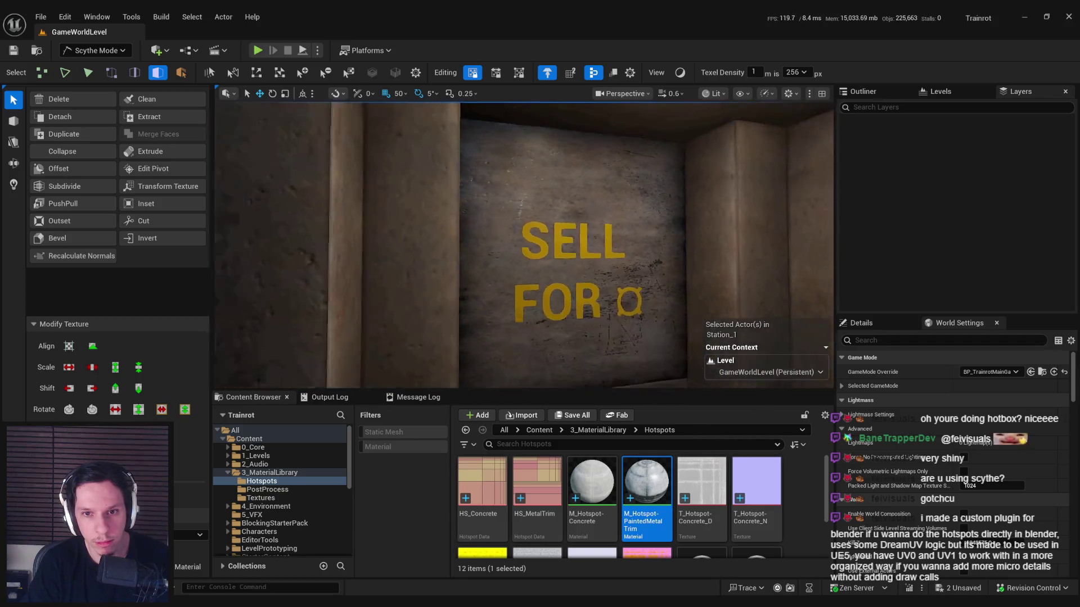
Step: Undo the face hotspot application, review the doorway's left pillar, and switch back to Selection Mode
key("ctrl+z")
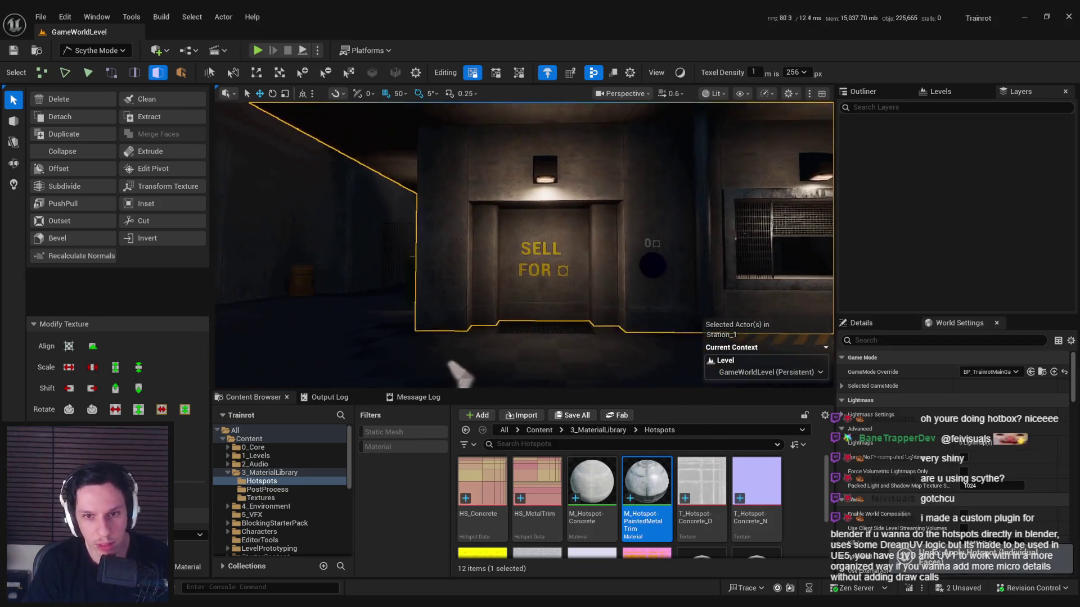
scroll(459, 344, "up", 2)
left_click(457, 306)
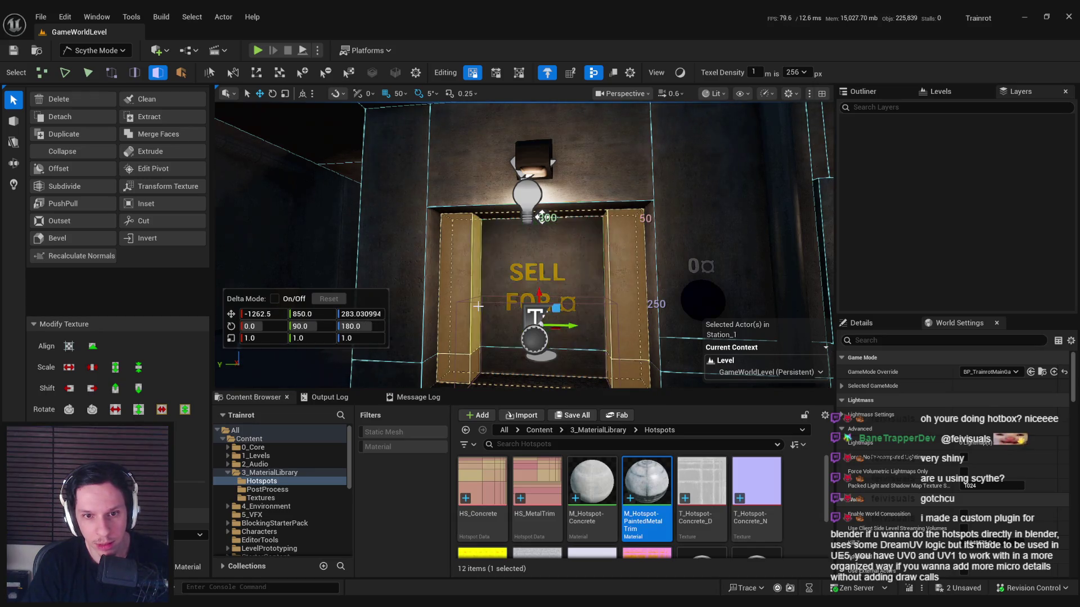
key("s")
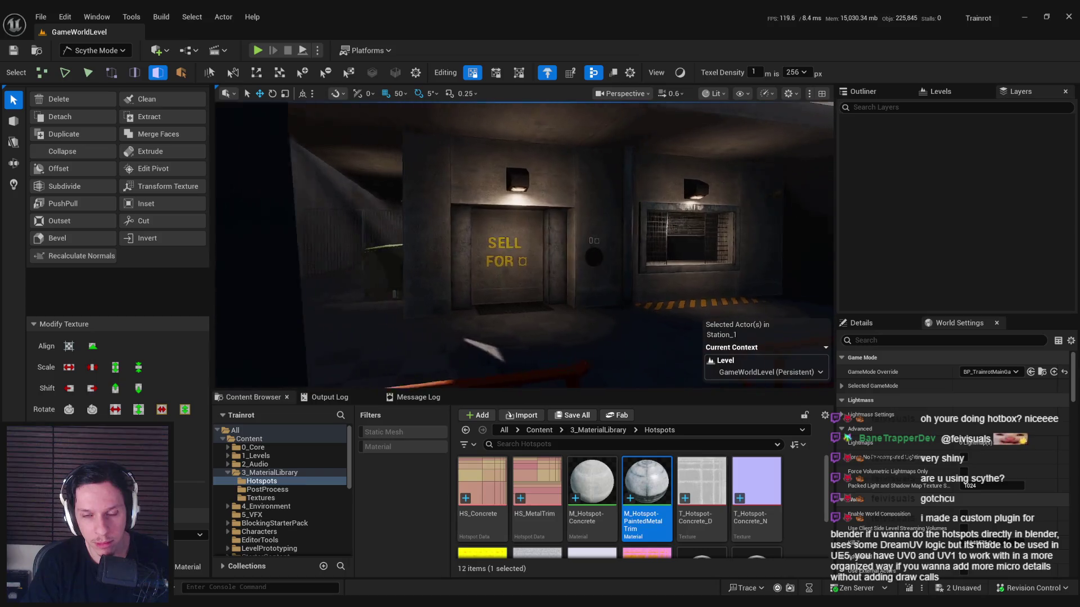
mouse_move(509, 263)
left_mouse_down()
mouse_move(494, 264)
mouse_move(517, 298)
left_mouse_up()
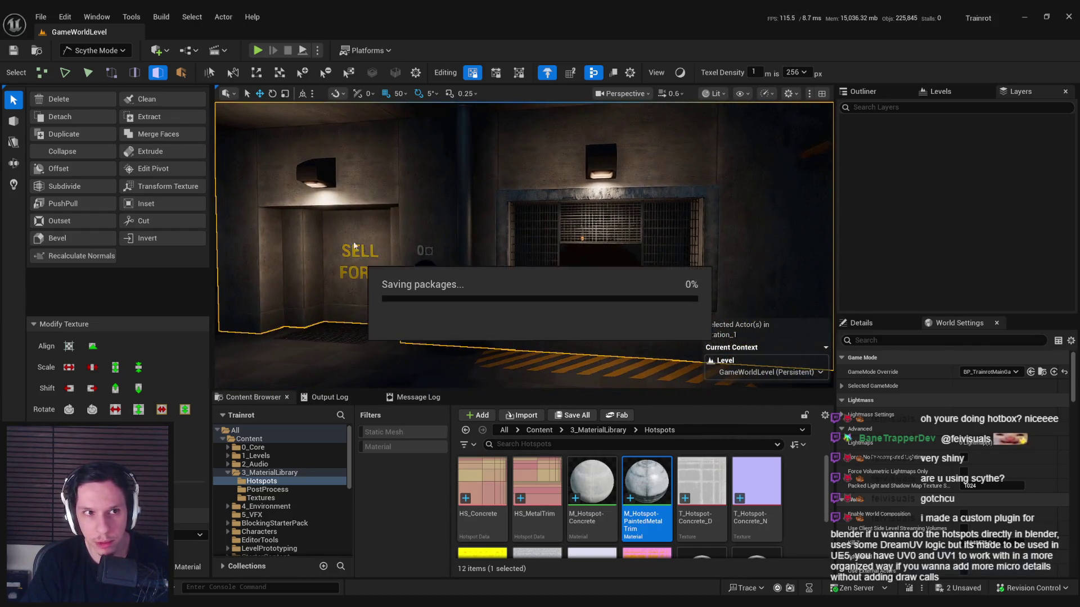
left_click(96, 50)
left_click(84, 64)
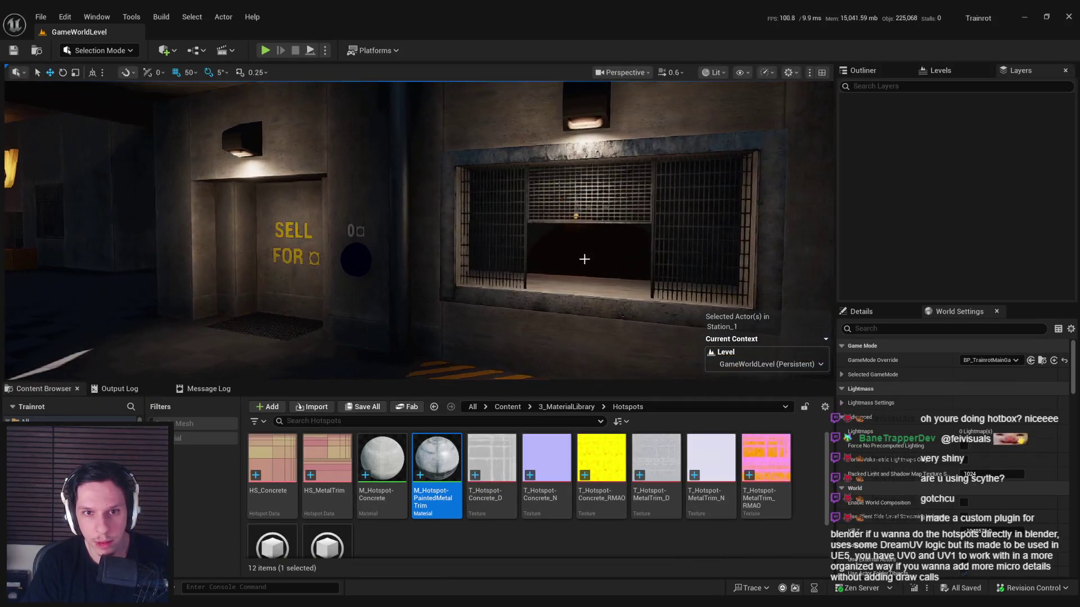
key("F11")
left_click_drag(584, 302, 583, 253)
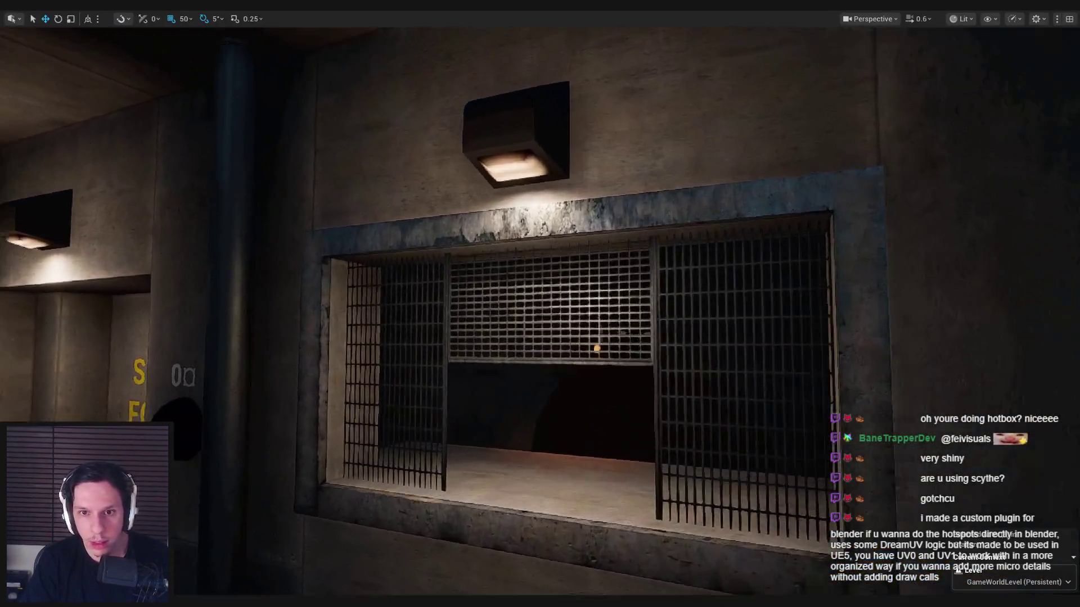
scroll(540, 304, "down", 3)
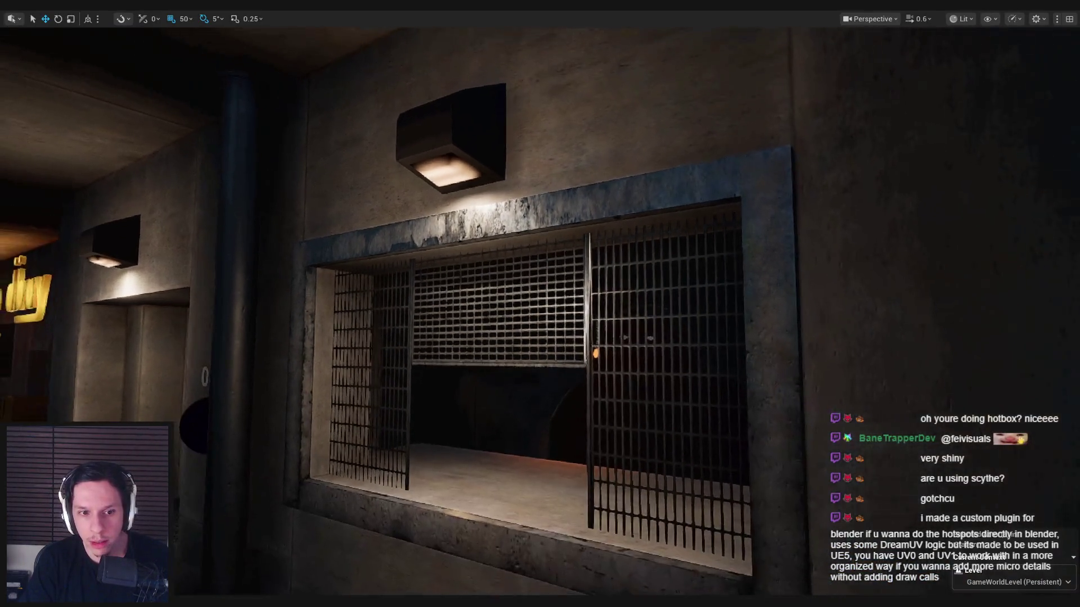
scroll(539, 304, "down", 5)
scroll(540, 303, "up", 8)
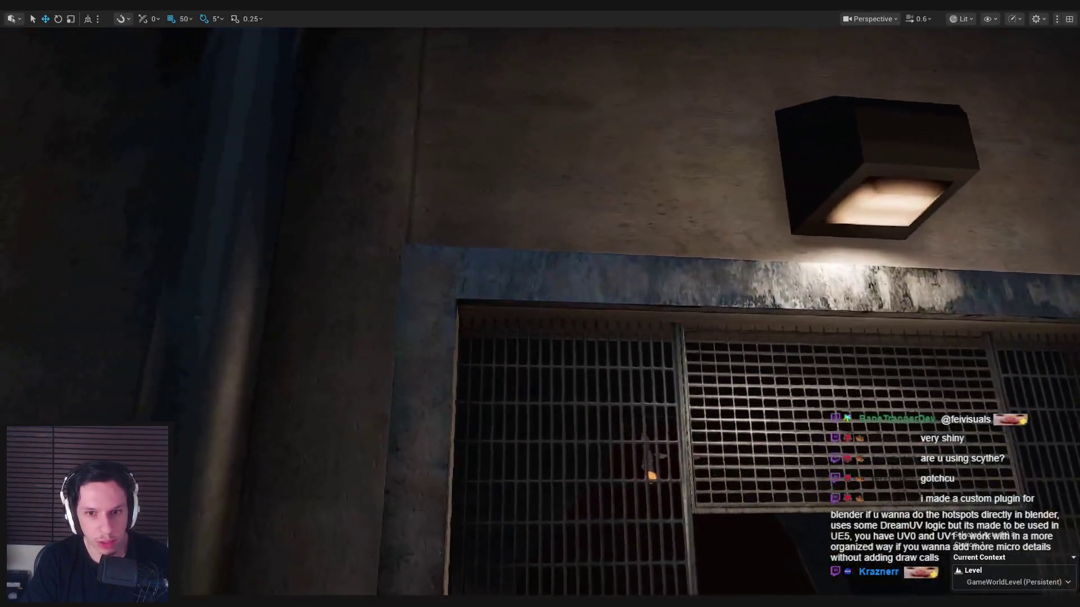
scroll(540, 303, "down", 6)
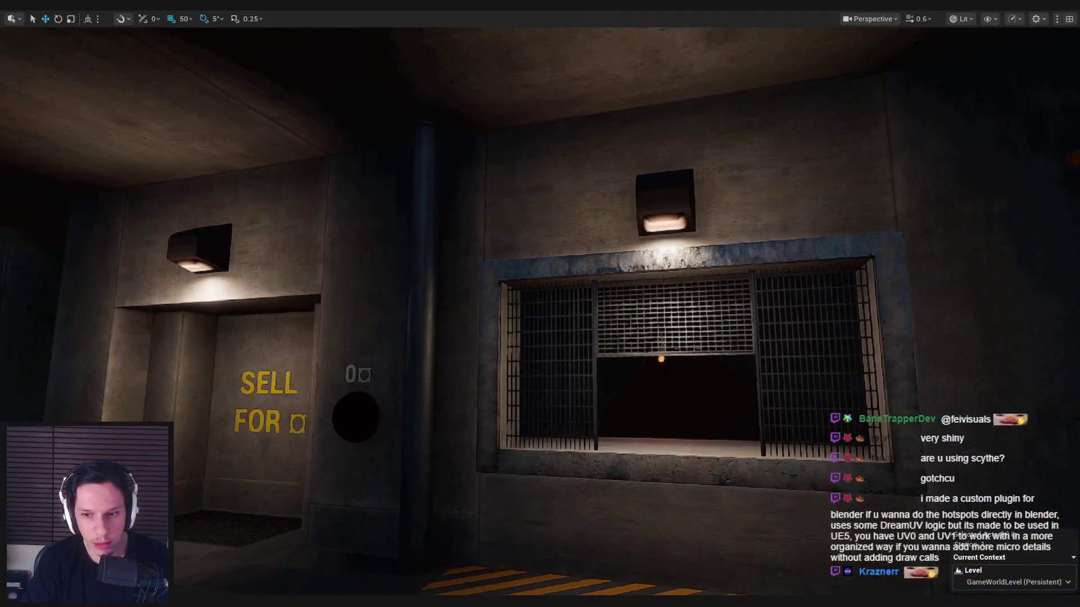
key("d")
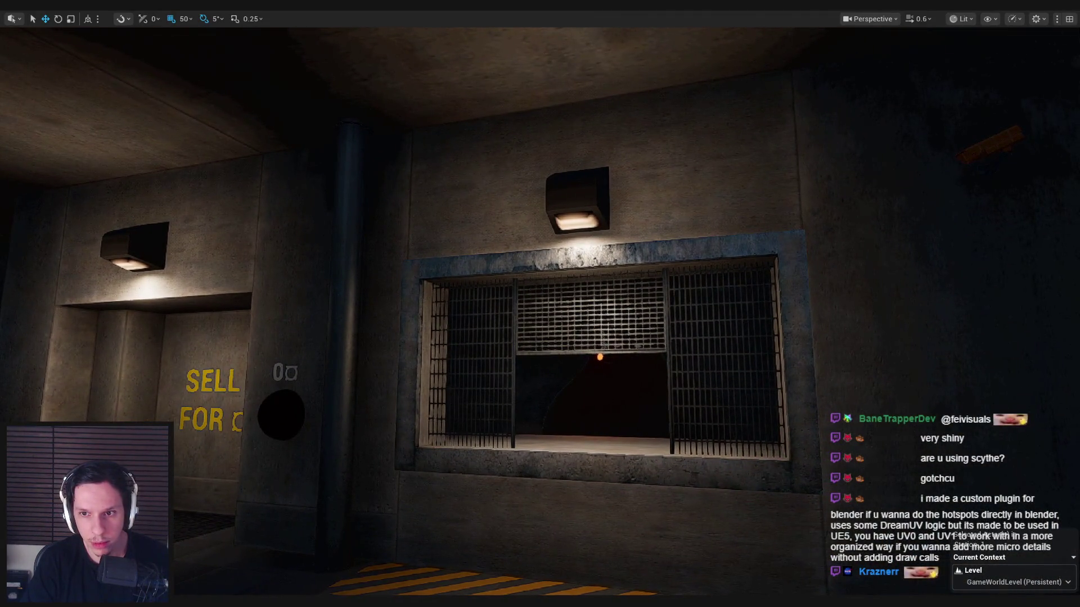
scroll(540, 304, "up", 6)
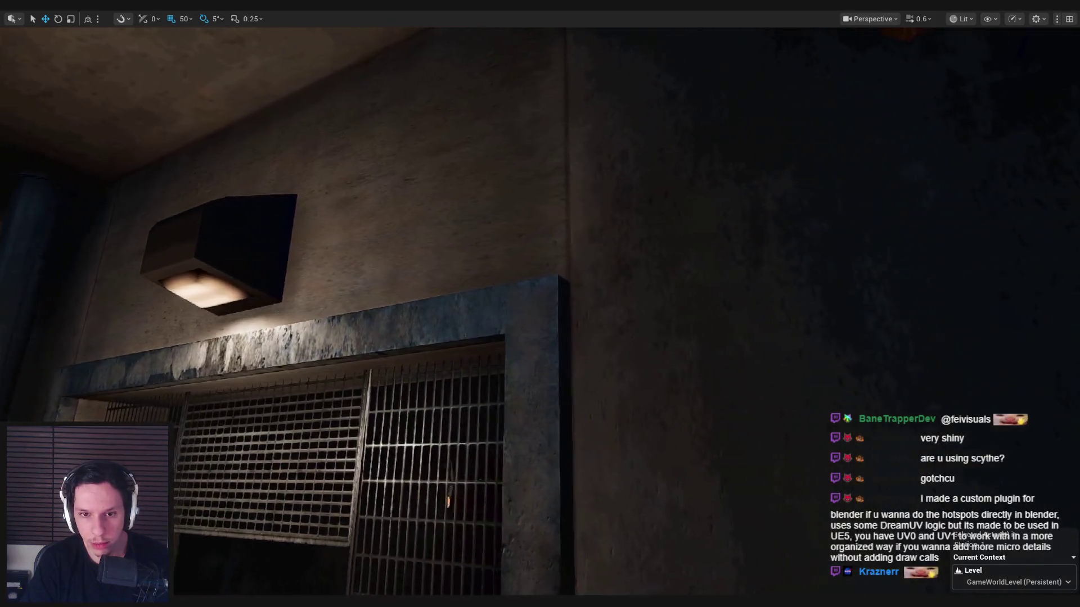
scroll(540, 304, "down", 6)
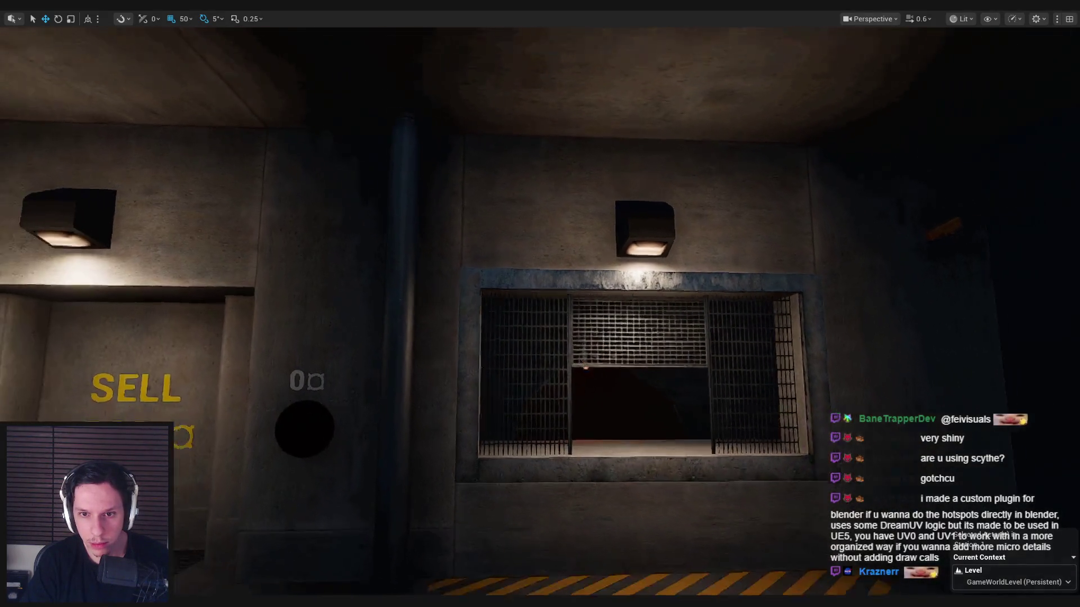
key("s")
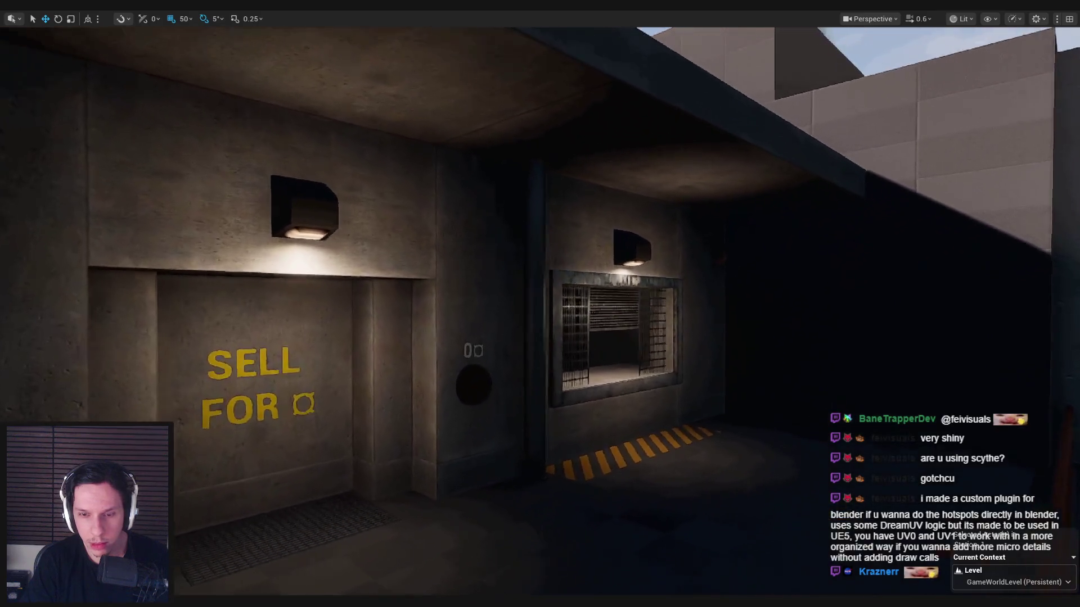
key("w")
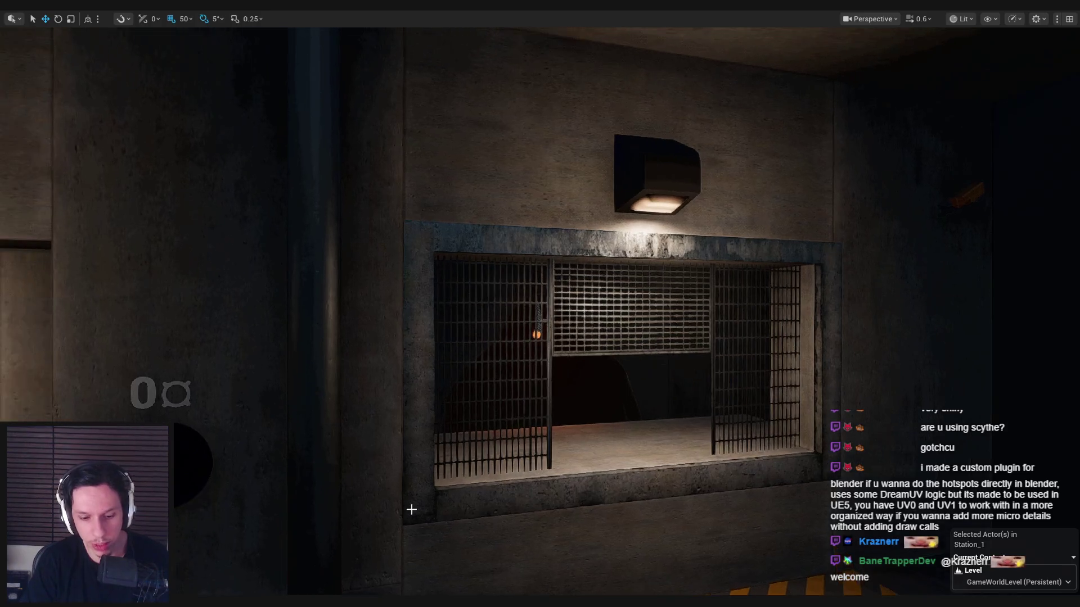
key("F11")
double_click(437, 475)
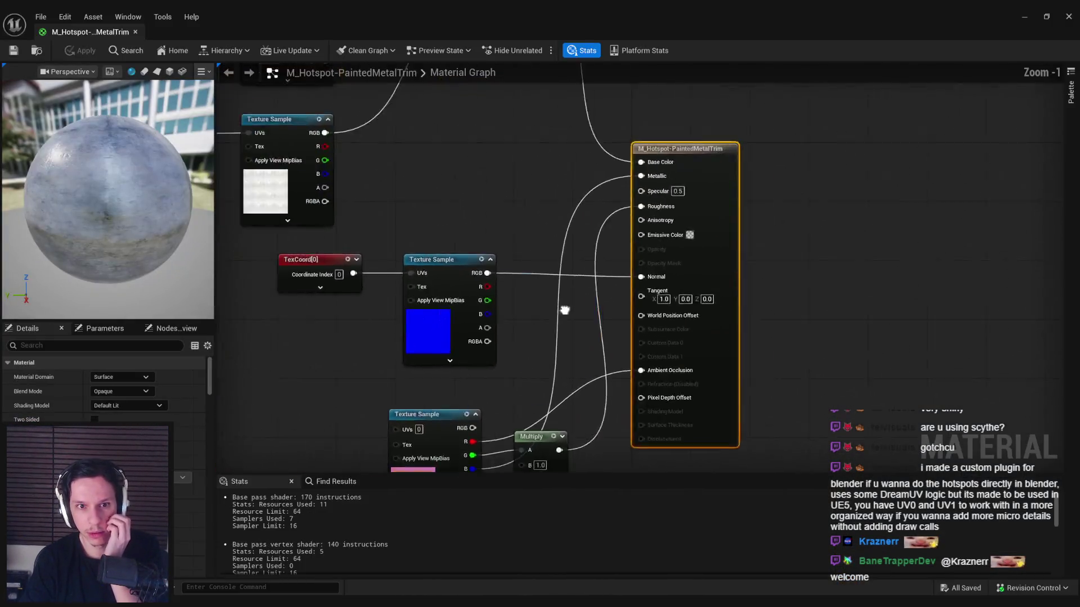
Step: Move the seven upstream base colour nodes up and to the left
scroll(565, 310, "down", 2)
left_click_drag(715, 367, 427, 129)
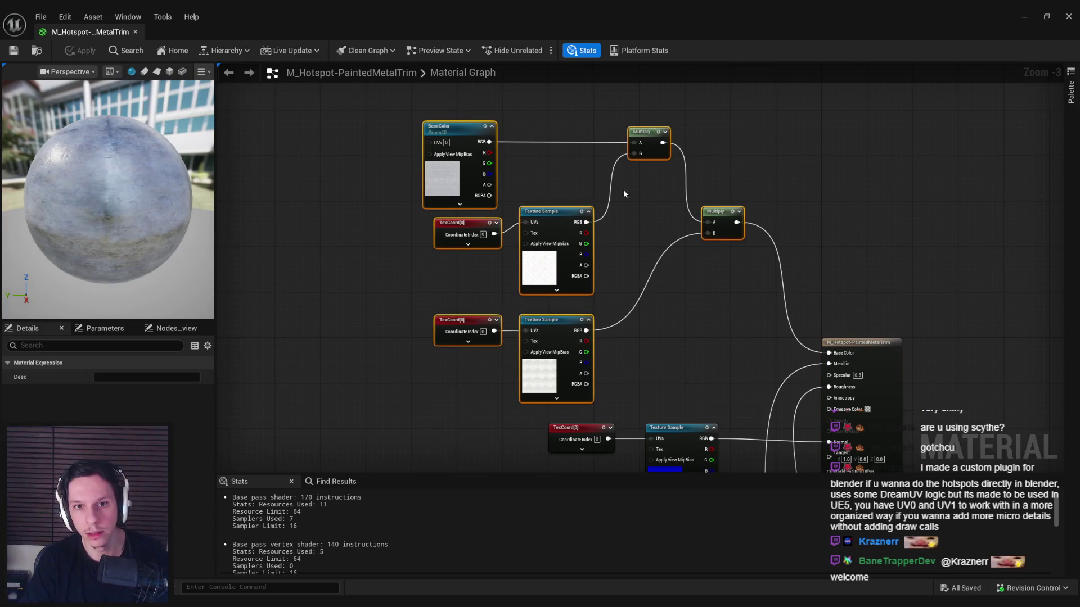
mouse_move(713, 229)
left_mouse_down()
mouse_move(628, 206)
mouse_move(675, 203)
mouse_move(829, 353)
left_mouse_up()
left_click(647, 248)
Step: Add a Multiply after the first Multiply, tinted by a light blue Constant3Vector in B
type("mult")
left_click(712, 290)
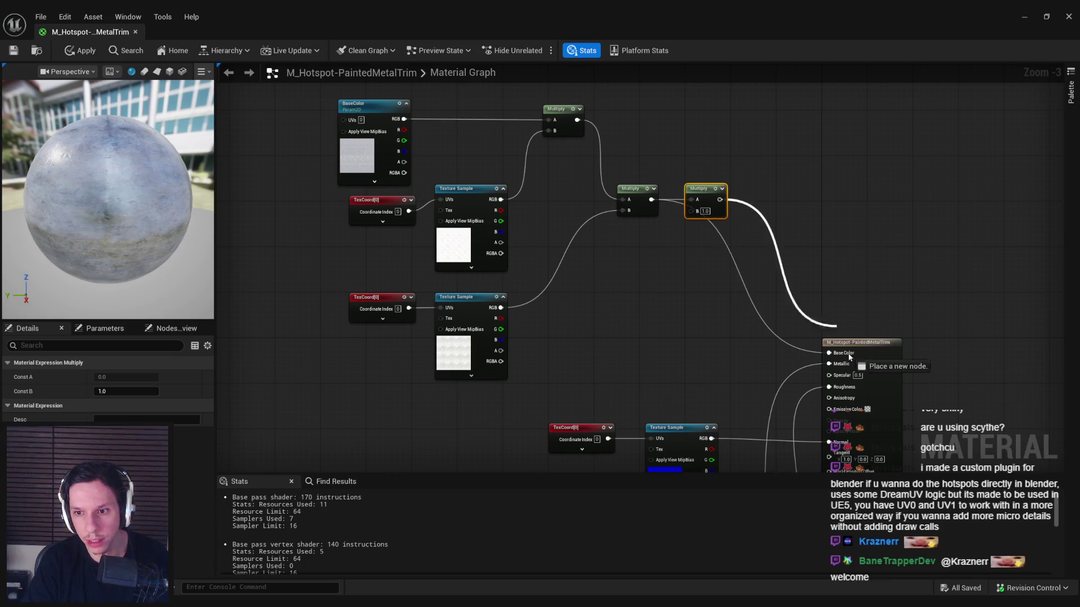
left_click_drag(691, 210, 629, 270)
type("constant3")
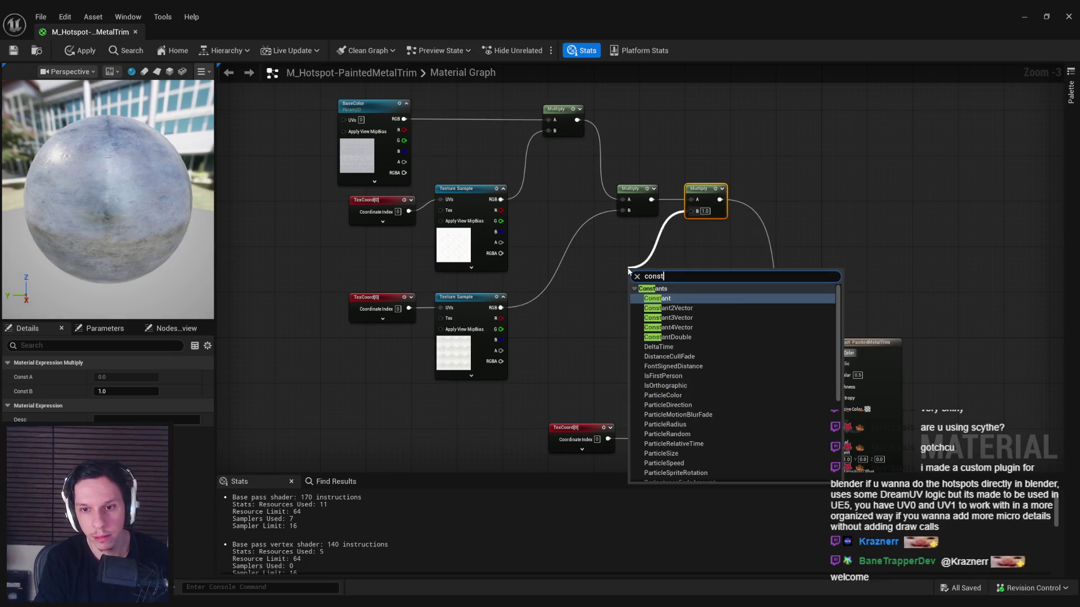
key("Return")
left_click(130, 378)
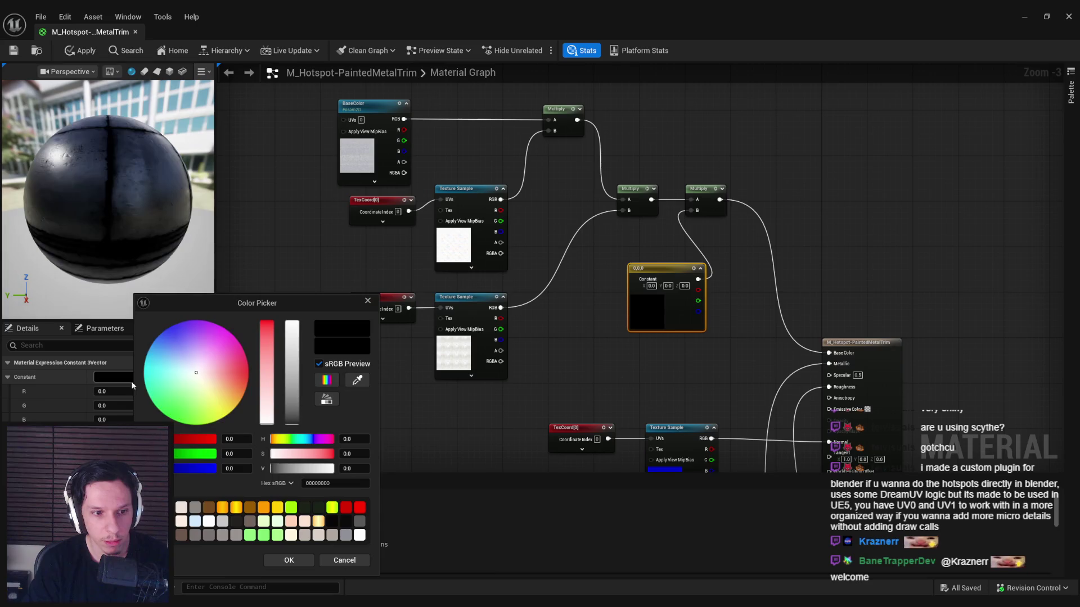
left_click(267, 377)
left_click_drag(292, 419, 292, 316)
left_click_drag(304, 443, 309, 440)
left_click(293, 559)
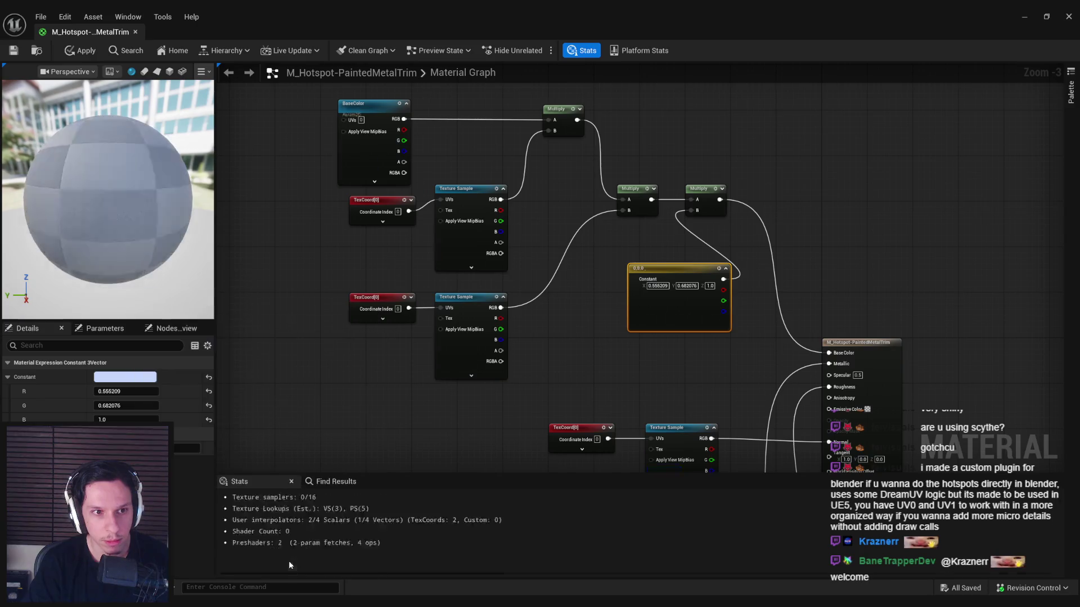
left_click_drag(92, 102, 163, 106)
left_click(639, 365)
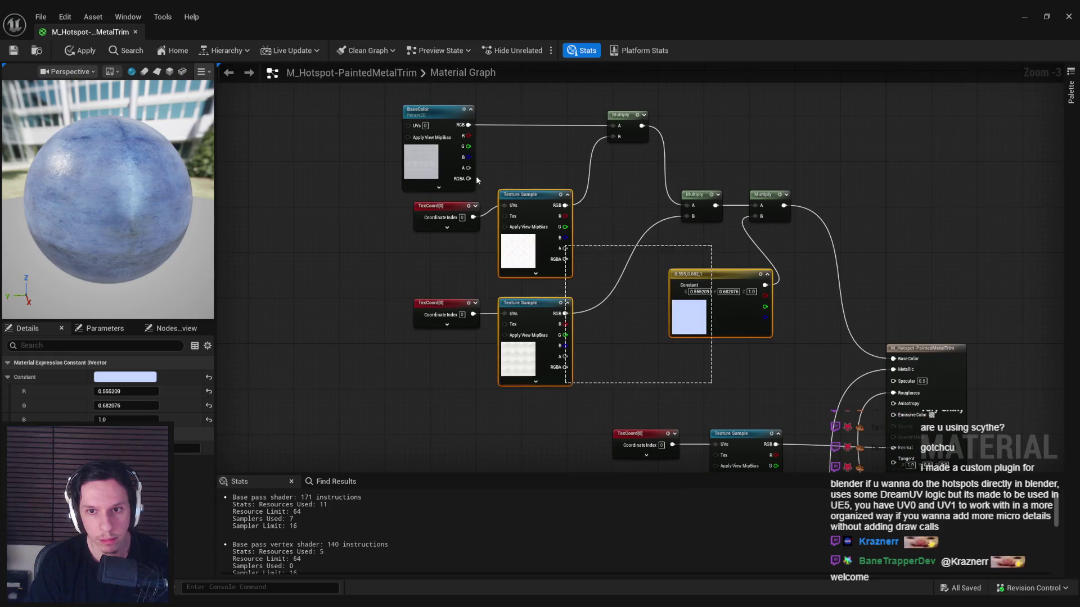
Step: Add a Lerp after the new Multiply and feed a mask into its Alpha input
left_click_drag(792, 207, 811, 224)
type("lerp")
left_click(852, 277)
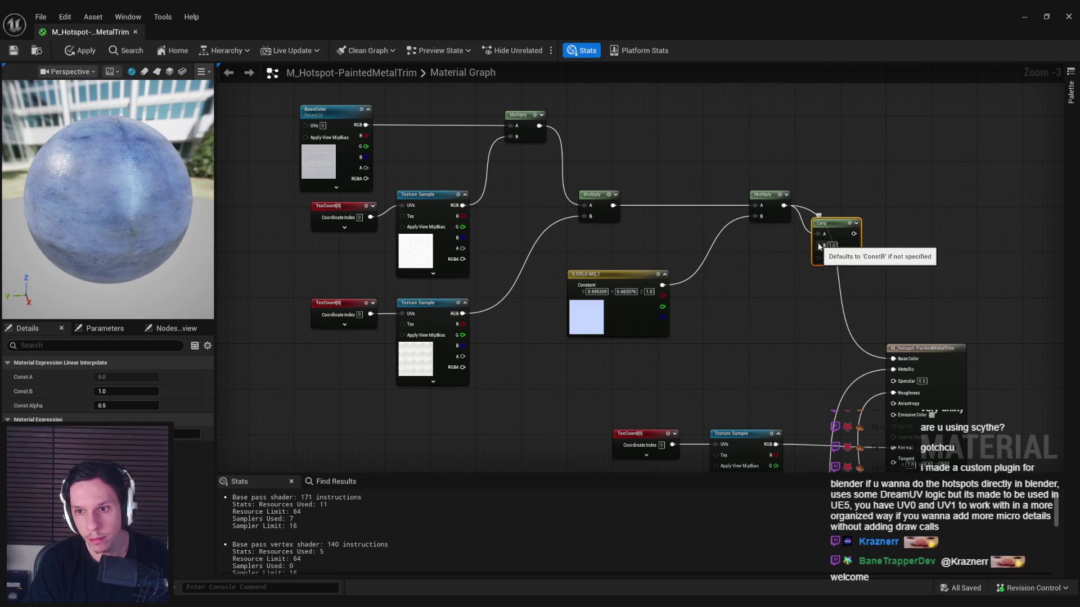
left_click_drag(827, 224, 855, 240)
mouse_move(836, 295)
left_mouse_down()
mouse_move(730, 152)
mouse_move(612, 229)
left_mouse_up()
left_click_drag(599, 442, 682, 121)
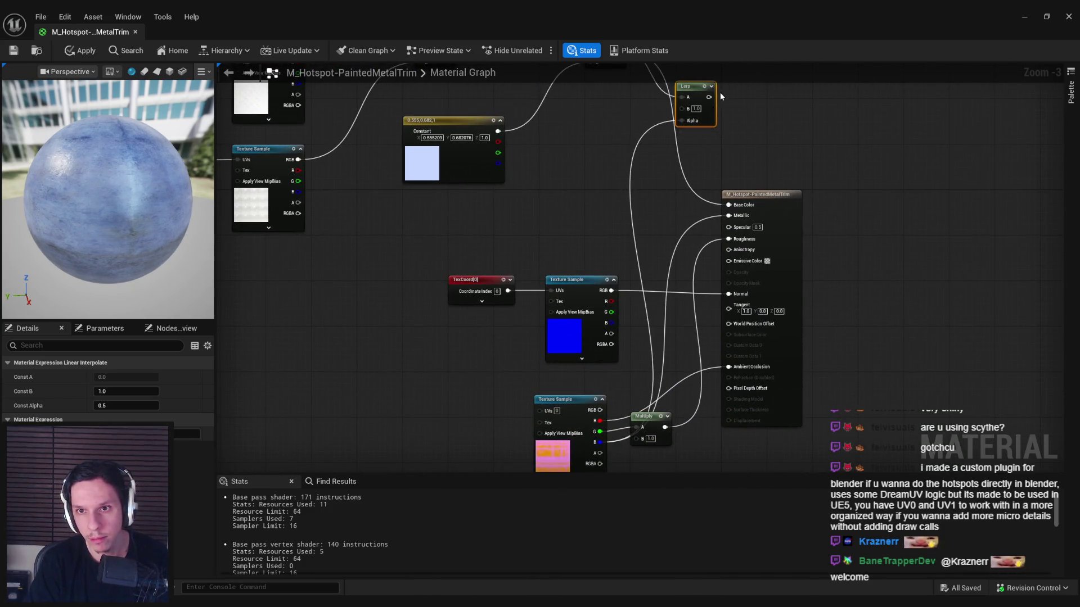
left_click_drag(612, 107, 601, 207)
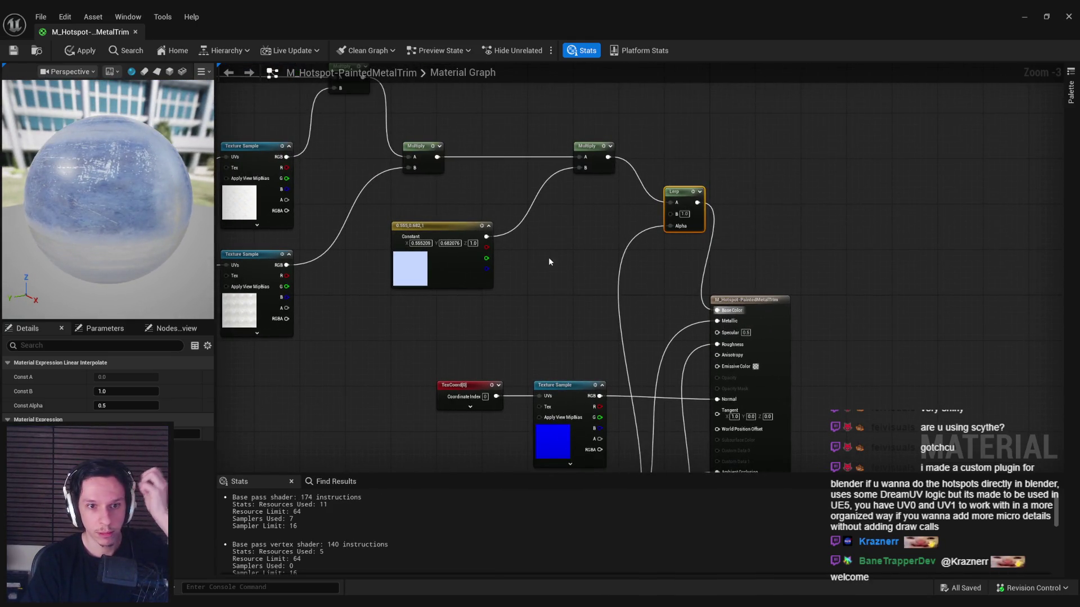
Step: Wire the first Multiply into the Lerp's B, briefly preview the Lerp, and apply the material
mouse_move(437, 157)
left_mouse_down()
mouse_move(520, 192)
mouse_move(671, 213)
left_mouse_up()
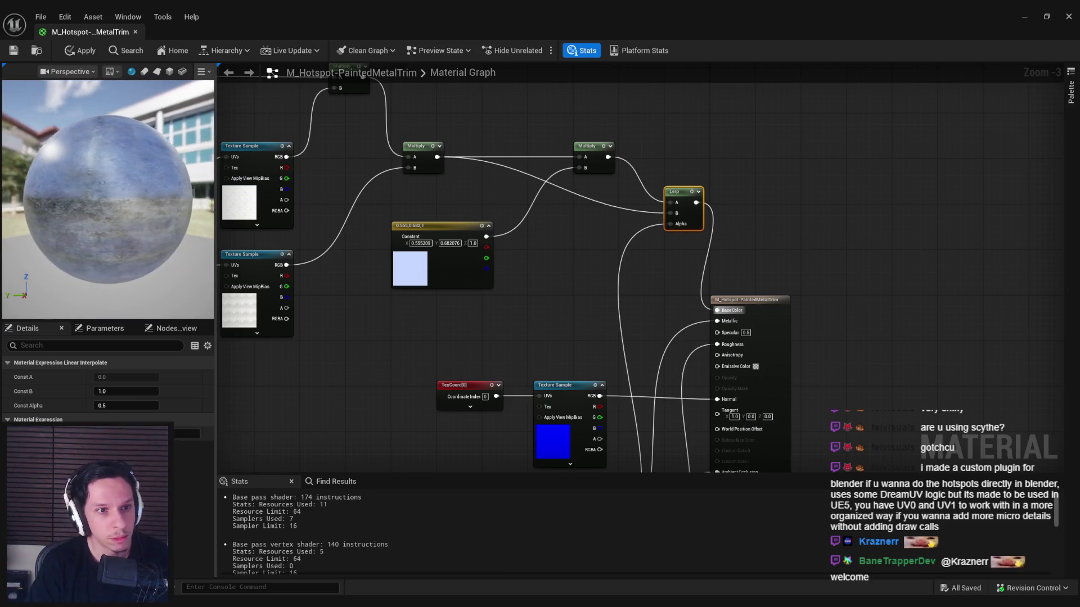
right_click(699, 227)
left_click(721, 262)
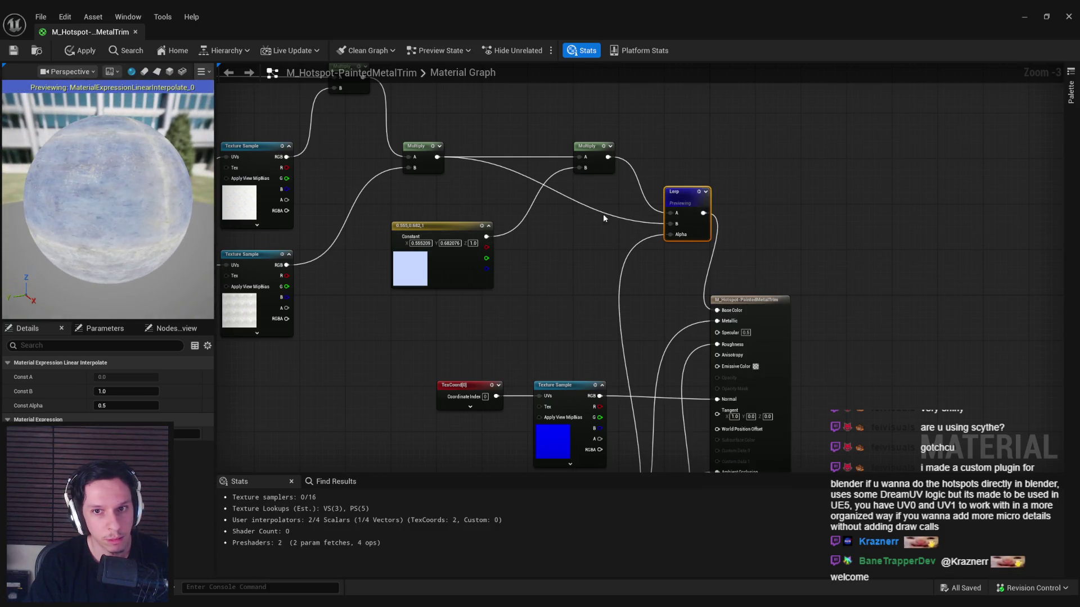
right_click(685, 202)
left_click(709, 237)
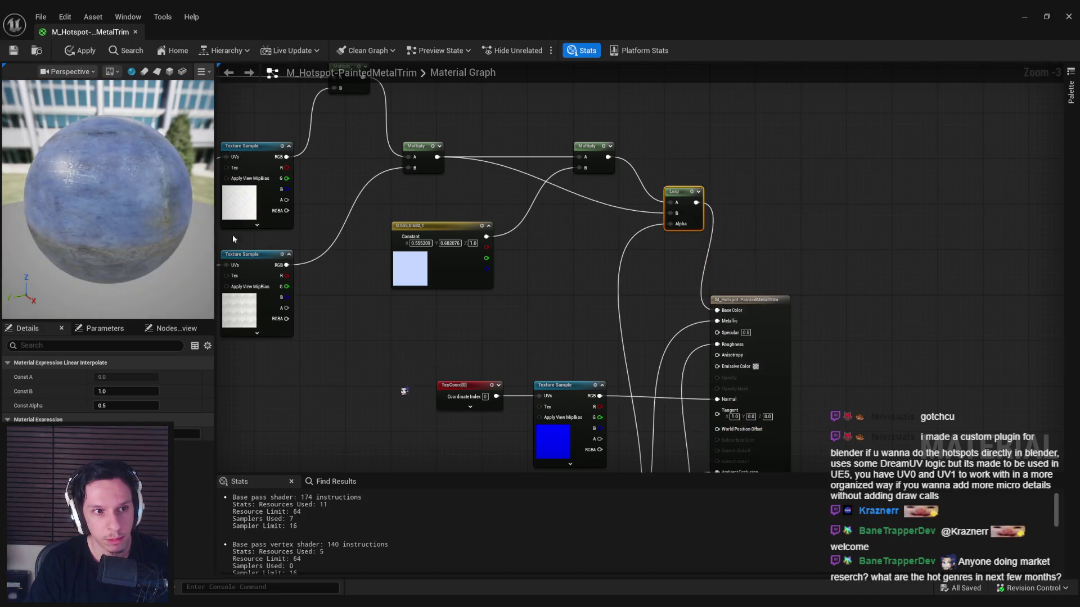
left_click(408, 280)
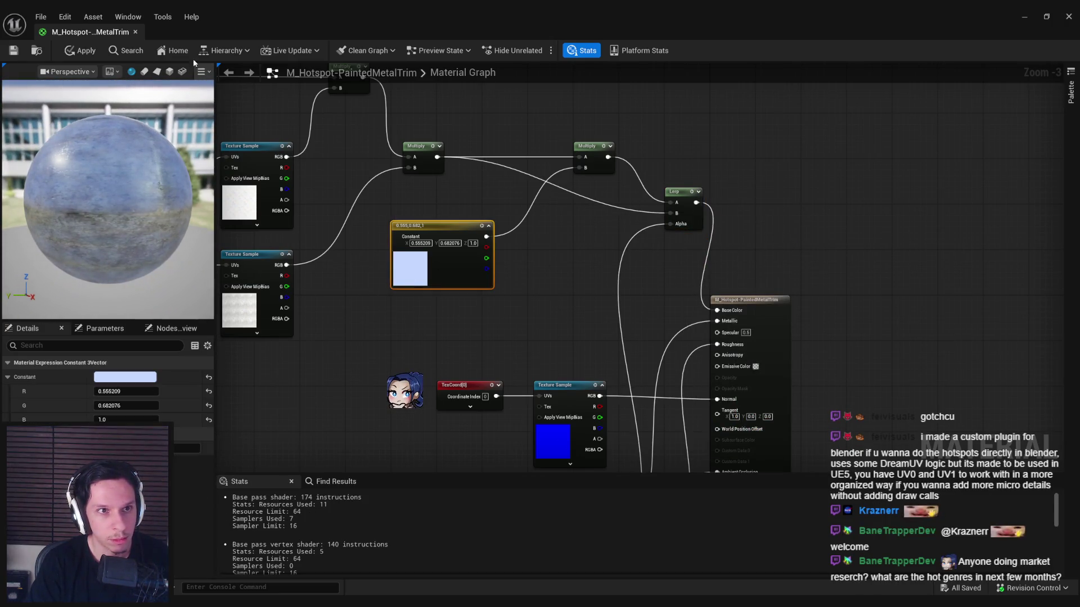
key("ctrl+s")
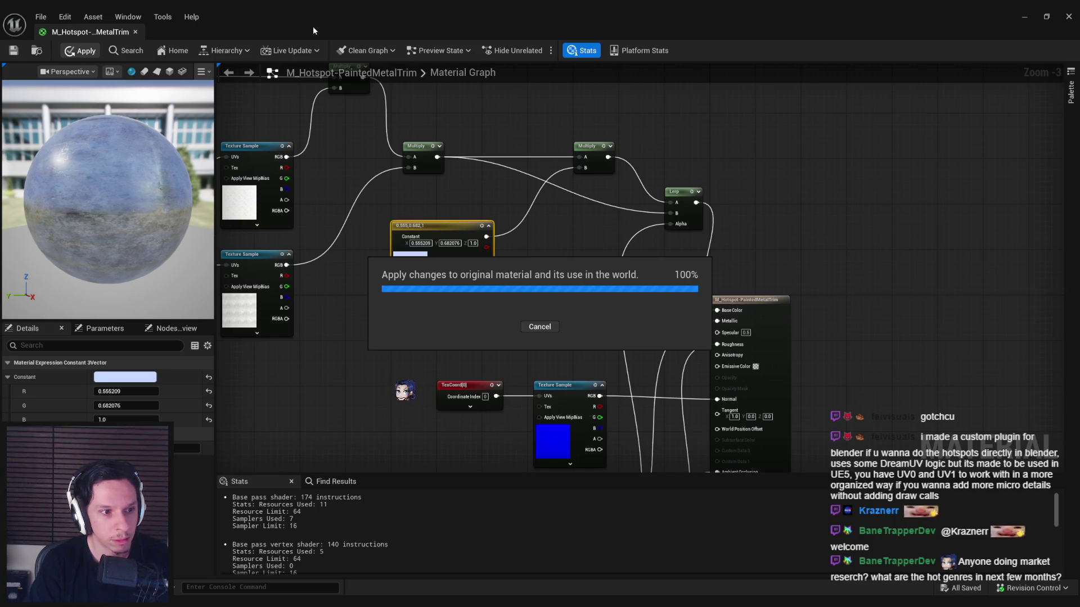
left_click_drag(320, 25, 473, 341)
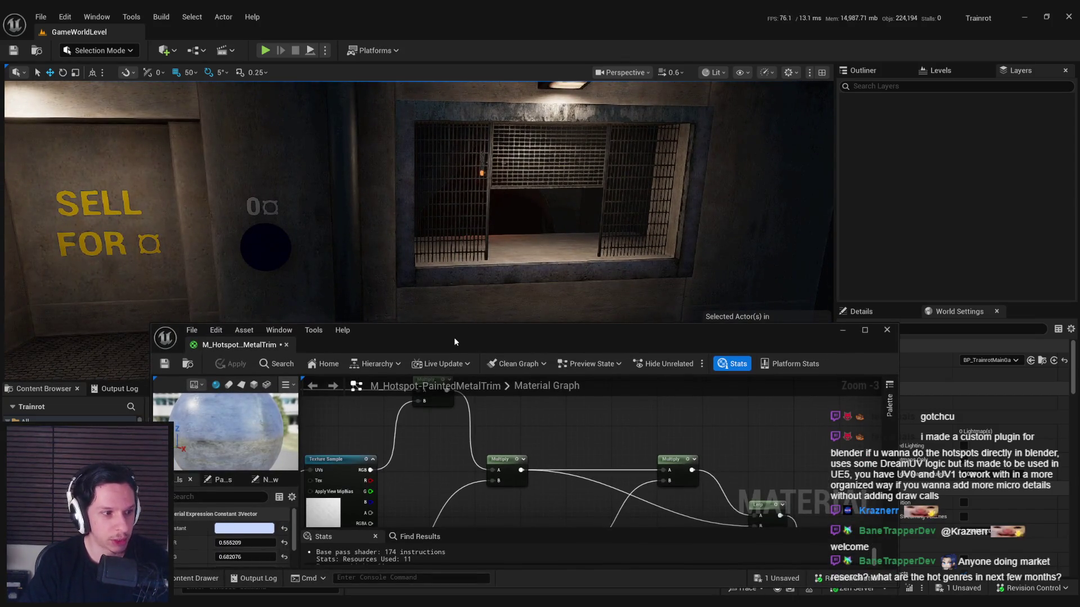
mouse_move(450, 292)
left_mouse_down()
mouse_move(422, 317)
mouse_move(464, 335)
mouse_move(526, 284)
mouse_move(492, 293)
mouse_move(514, 329)
left_mouse_up()
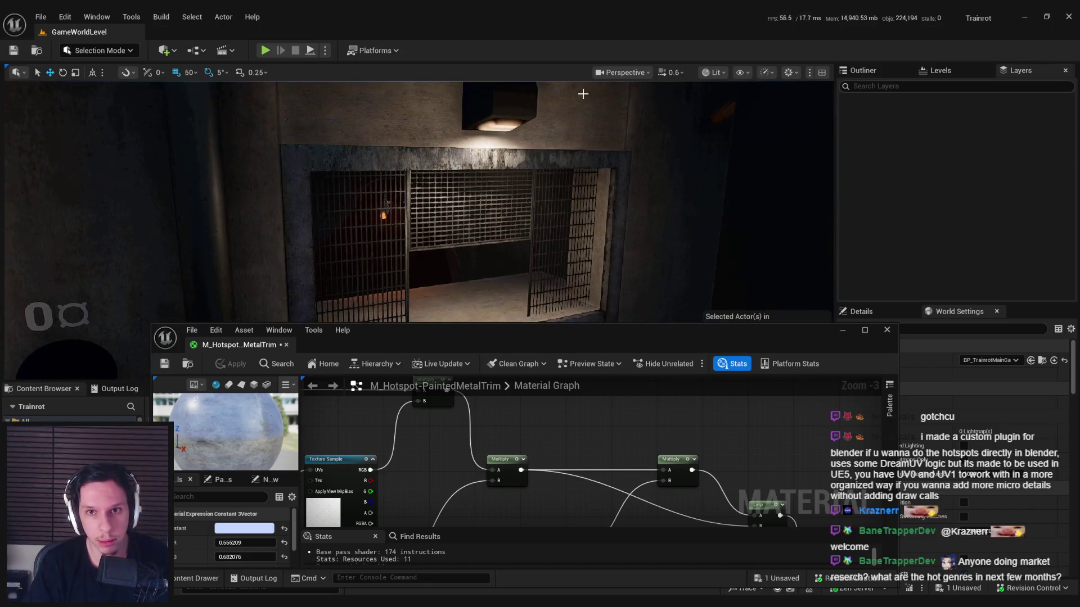
left_click(714, 72)
left_click(727, 126)
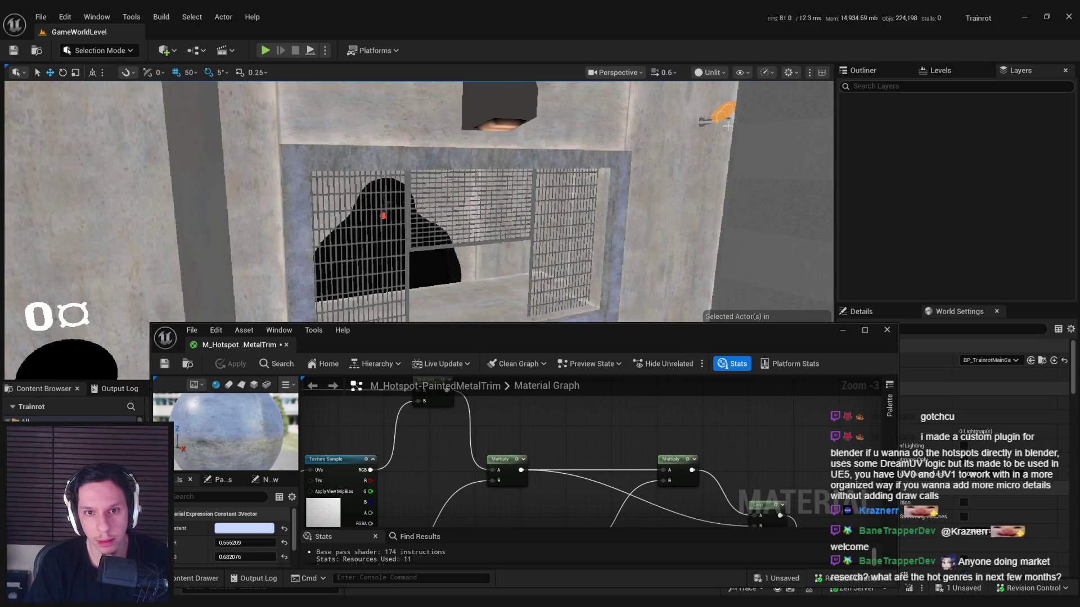
left_click(710, 72)
left_click(726, 115)
double_click(499, 332)
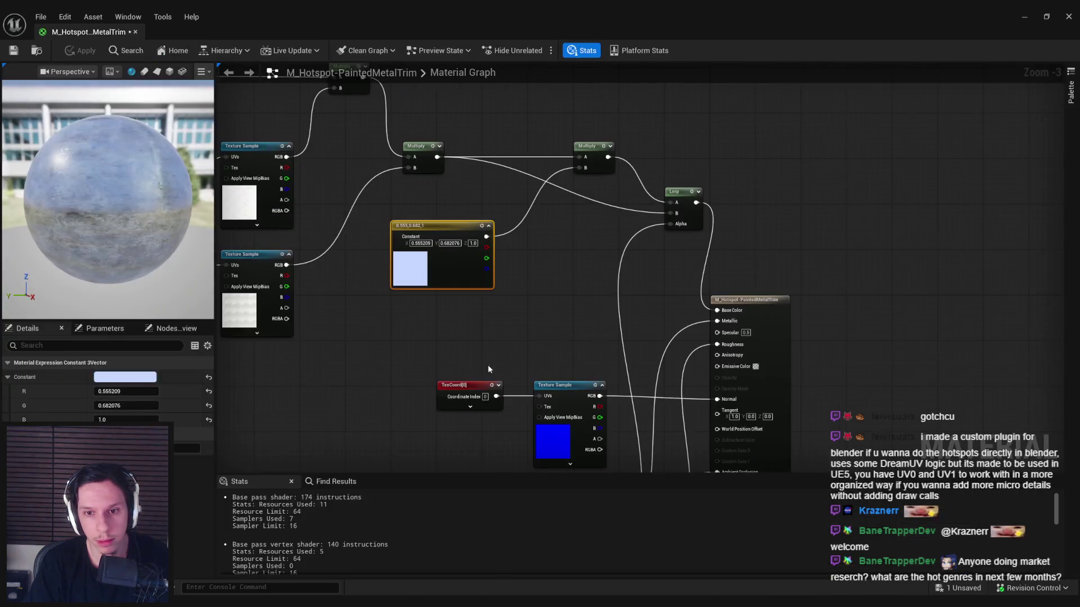
Step: Tidy the graph by shifting the lower Texture Sample and Multiply nodes apart
mouse_move(610, 246)
left_mouse_down()
mouse_move(684, 251)
mouse_move(685, 280)
mouse_move(708, 282)
left_mouse_up()
left_click_drag(748, 315, 467, 135)
left_click_drag(302, 133, 799, 473)
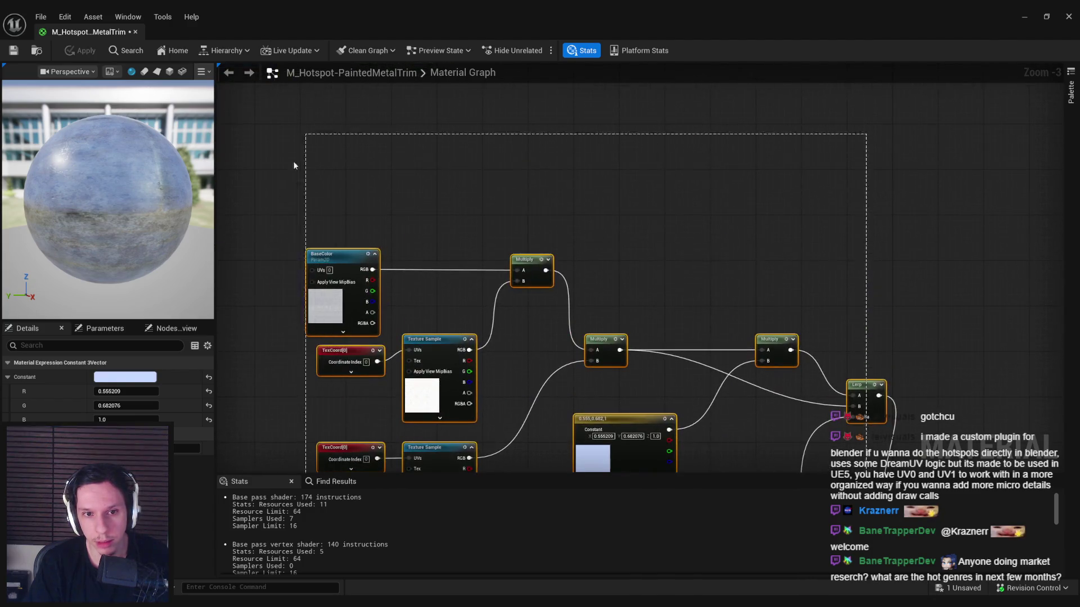
mouse_move(604, 301)
left_mouse_down()
mouse_move(580, 245)
mouse_move(576, 175)
left_mouse_up()
left_click_drag(697, 437, 560, 344)
left_click_drag(604, 417, 360, 355)
left_click(500, 400)
left_click_drag(457, 334, 484, 363)
left_click_drag(430, 291, 411, 369)
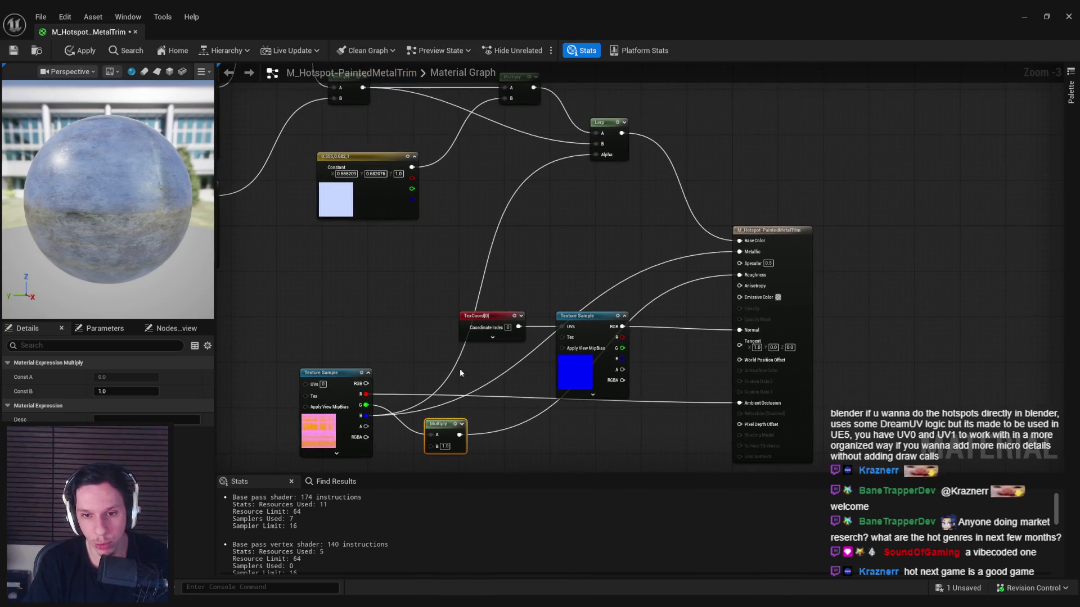
mouse_move(566, 376)
left_mouse_down()
mouse_move(511, 269)
mouse_move(509, 434)
mouse_move(488, 450)
left_mouse_up()
mouse_move(446, 351)
left_mouse_down()
mouse_move(254, 265)
mouse_move(351, 213)
mouse_move(402, 247)
mouse_move(393, 242)
left_mouse_up()
mouse_move(339, 280)
left_mouse_down()
mouse_move(347, 325)
mouse_move(418, 256)
mouse_move(411, 321)
mouse_move(453, 402)
left_mouse_up()
Step: Add a 1.5 Multiply after the Lerp into Base Color, apply, and frame the station opening
mouse_move(652, 224)
left_mouse_down()
mouse_move(642, 260)
mouse_move(817, 256)
left_mouse_up()
type("multi")
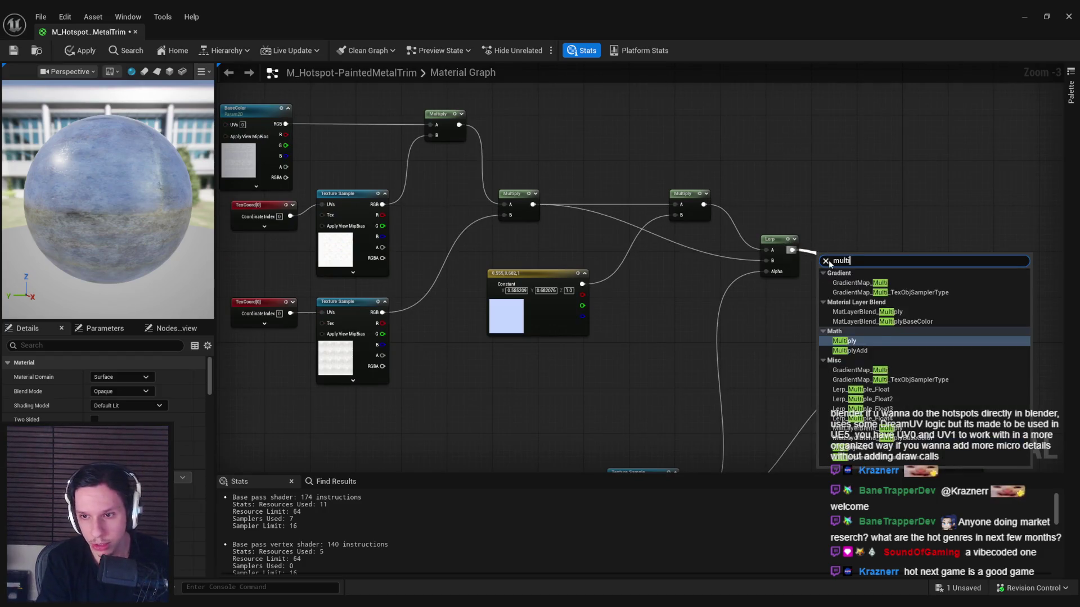
left_click(844, 326)
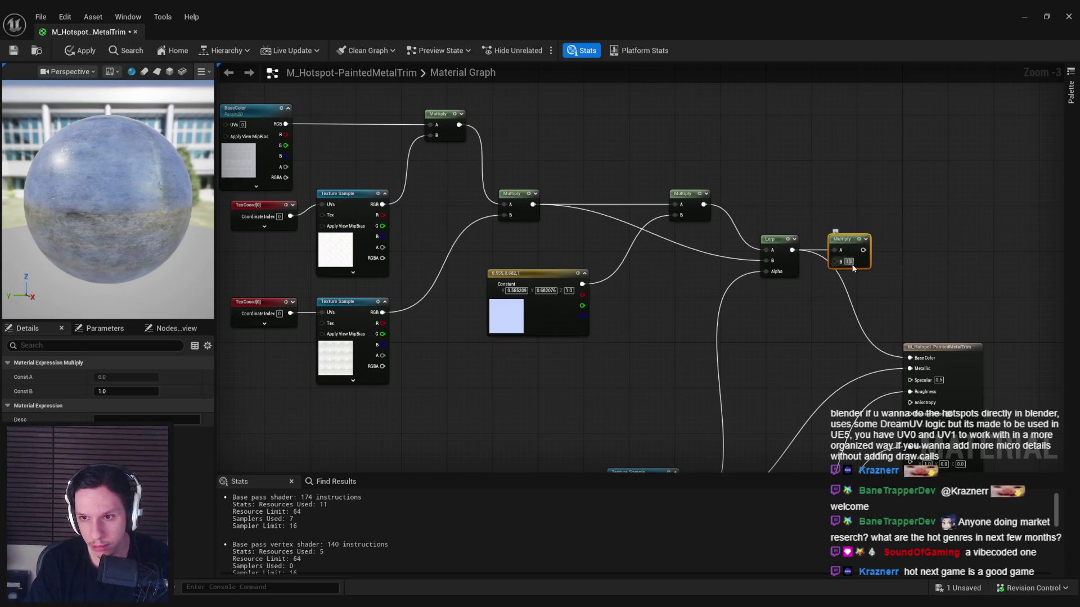
type("1.5")
left_click_drag(863, 249, 910, 358)
left_click(94, 51)
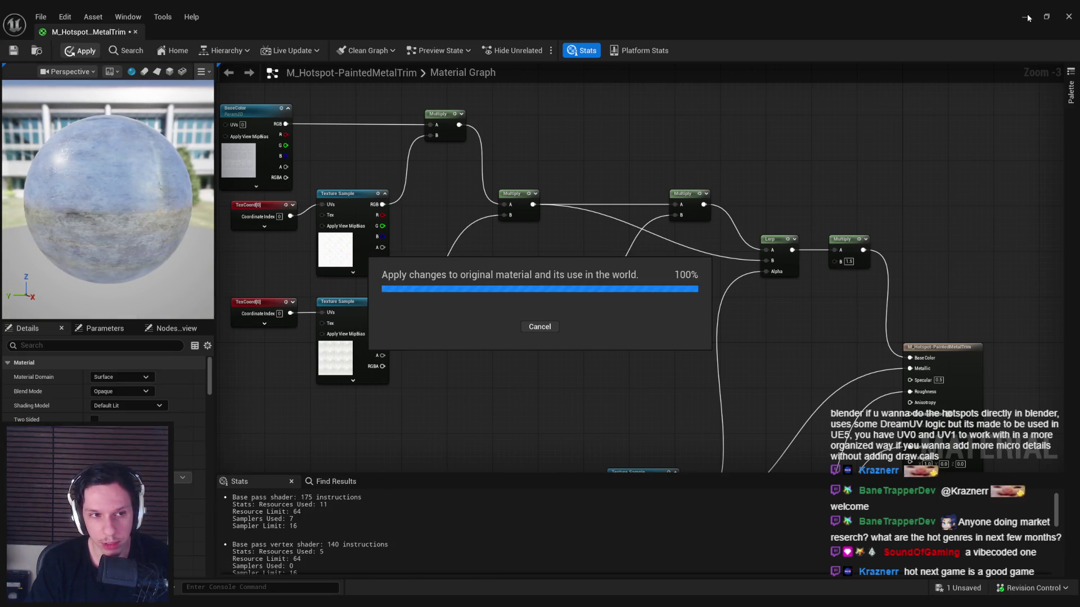
left_click(1027, 17)
key("f")
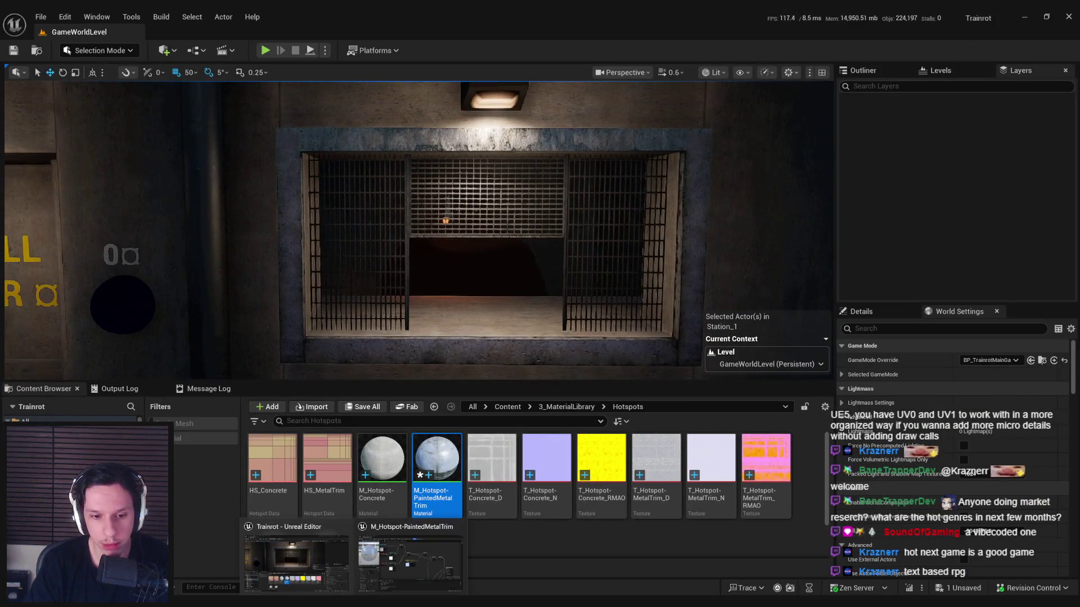
Step: Darken the tint constant to value 0.62, apply the material, and check the barred window
double_click(437, 467)
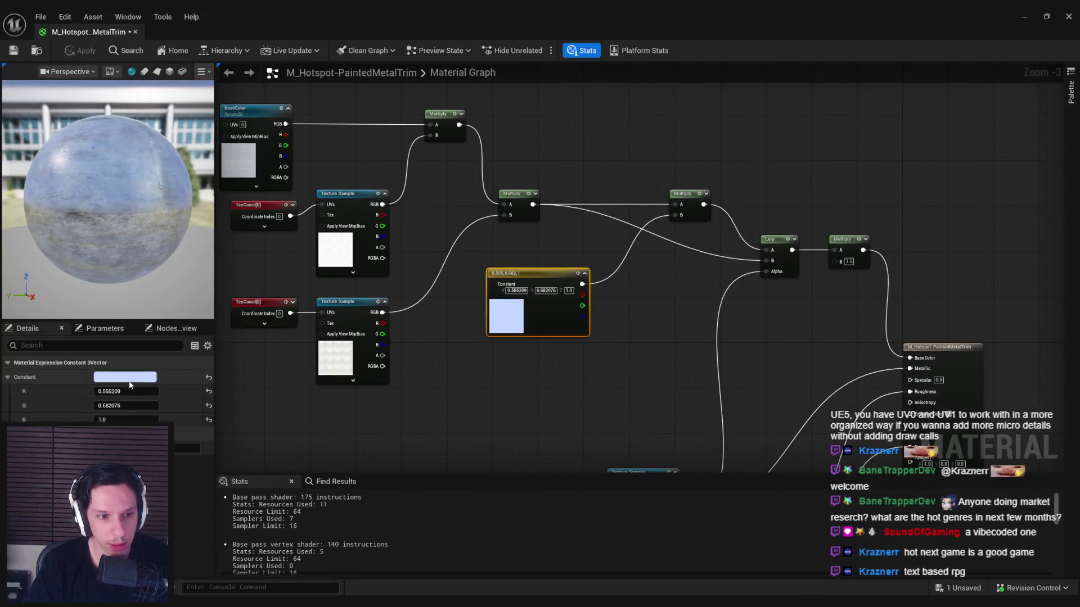
left_click(124, 377)
left_click_drag(283, 352, 280, 369)
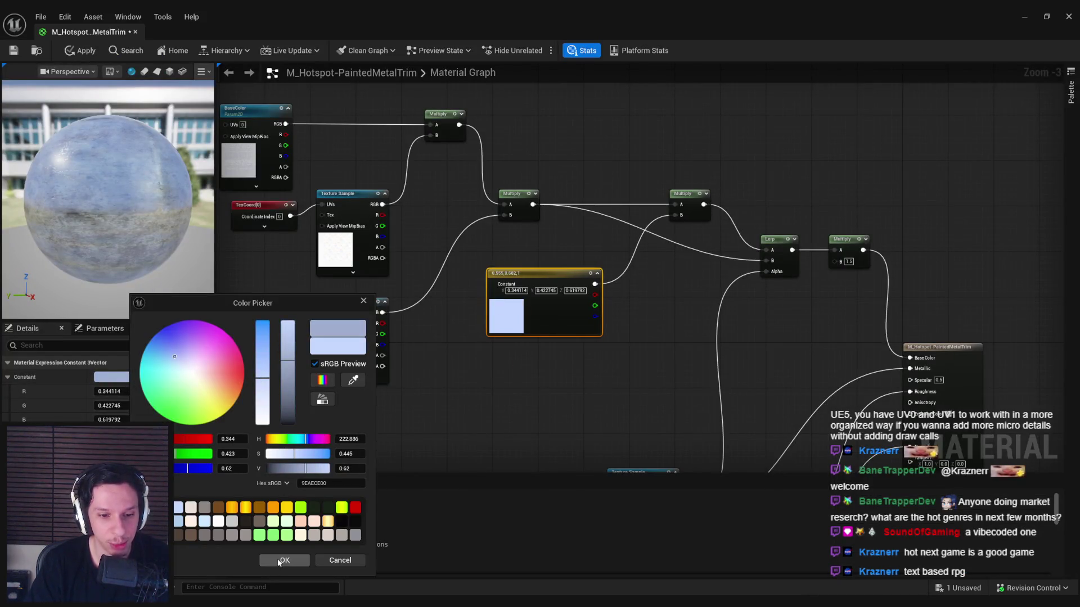
left_click(283, 560)
left_click(80, 50)
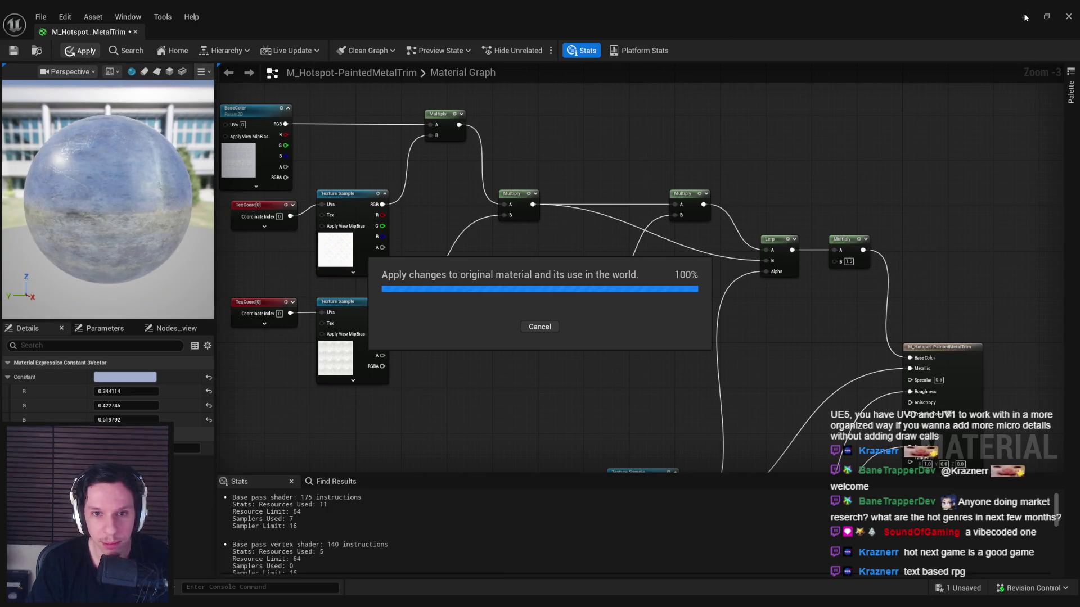
left_click(1024, 17)
left_click_drag(556, 196, 555, 196)
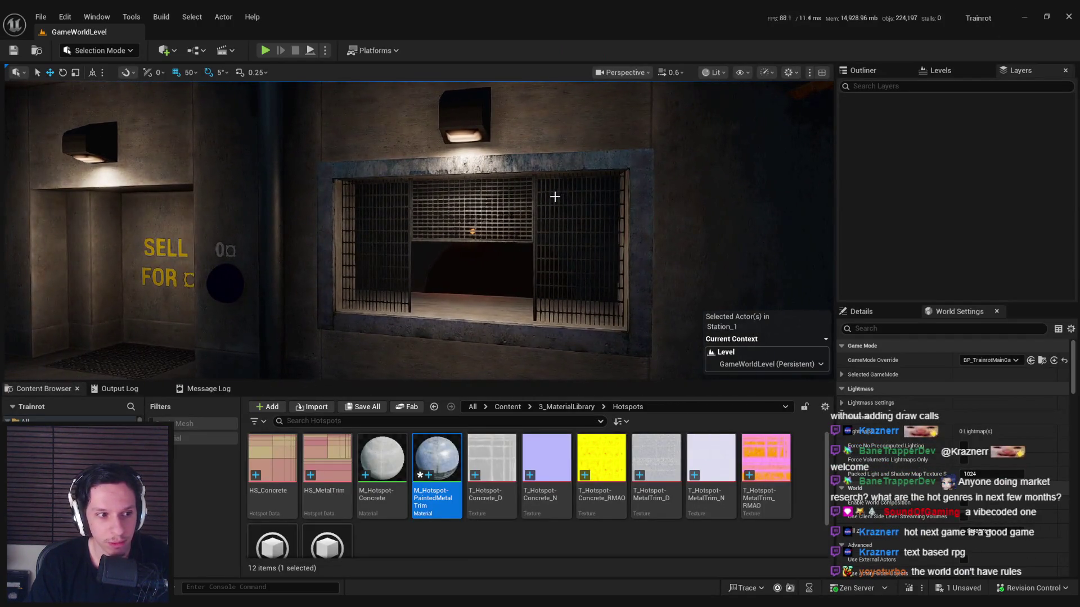
Step: Change the tint to pink 0.62/0.344/0.344, apply it, and move the editor off the level
double_click(437, 459)
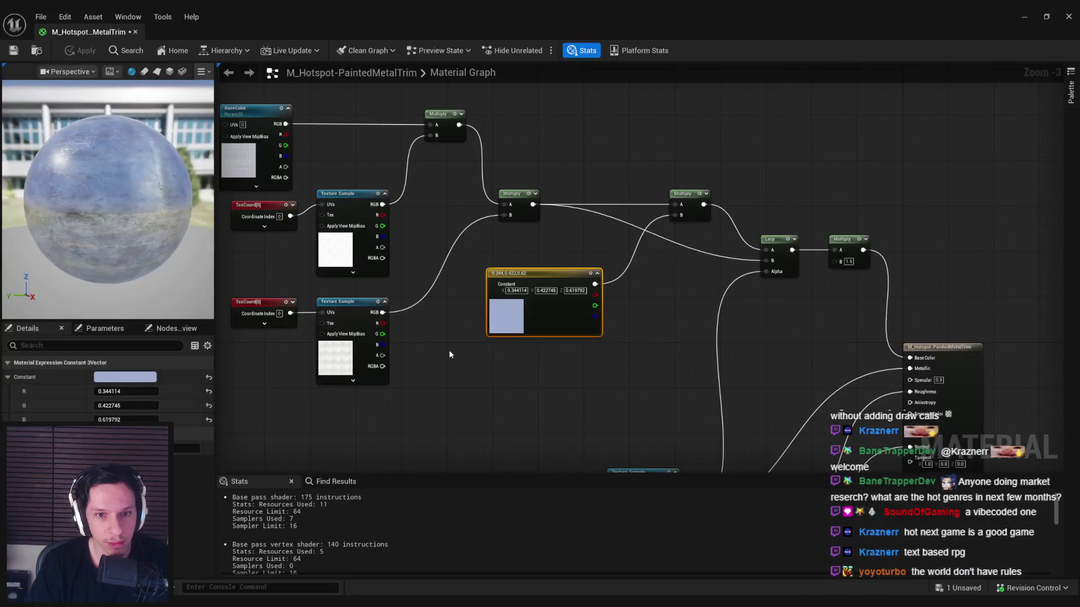
left_click(130, 380)
left_click_drag(256, 440, 256, 439)
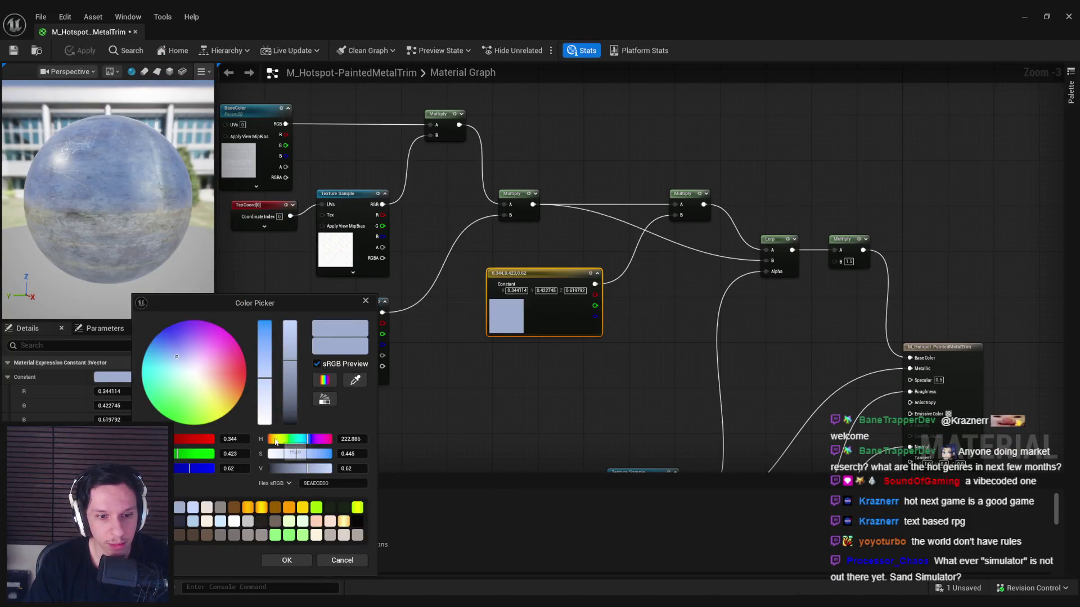
left_click(286, 561)
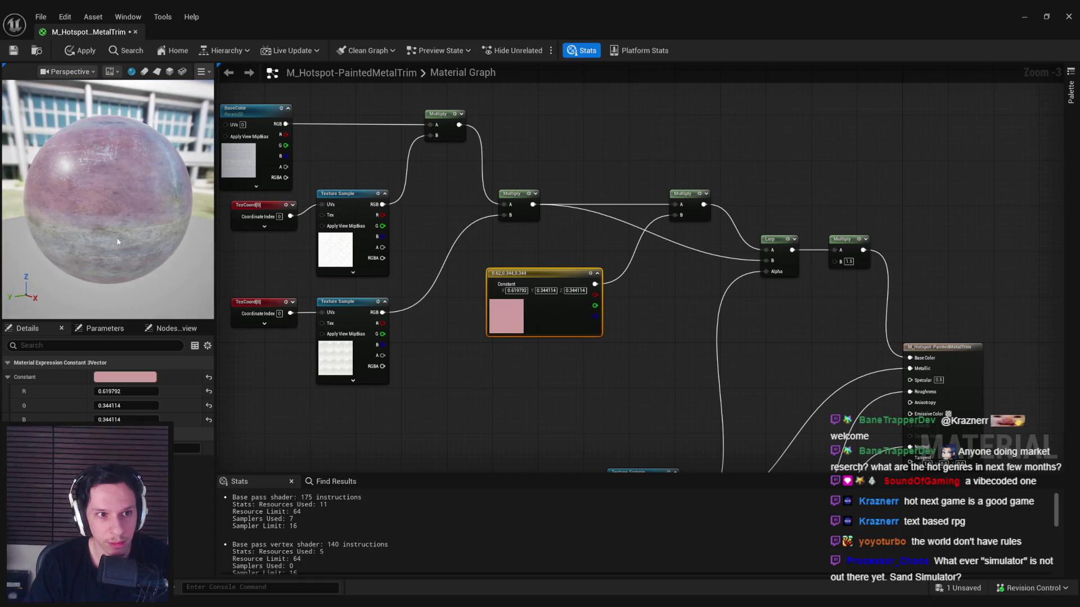
left_click(87, 52)
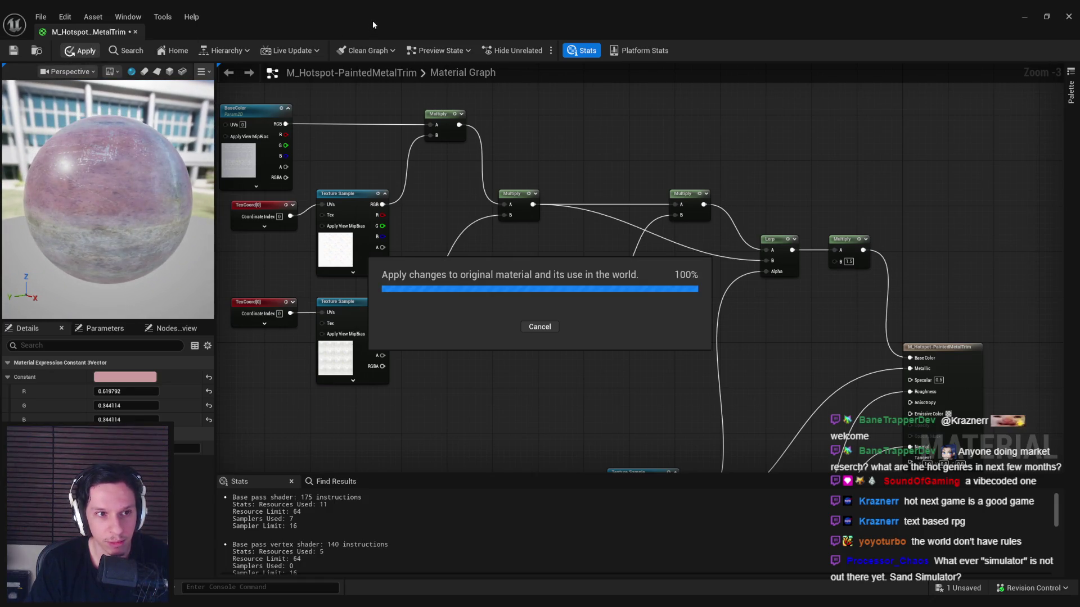
left_click_drag(372, 21, 394, 327)
scroll(457, 279, "down", 5)
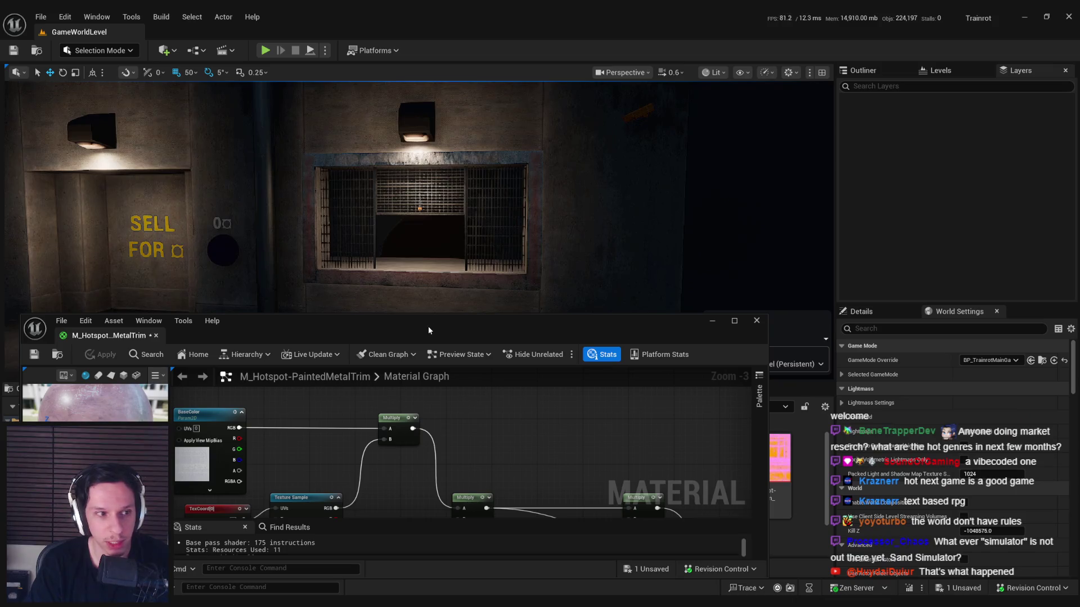
mouse_move(429, 330)
left_mouse_down()
mouse_move(632, 322)
mouse_move(633, 309)
left_mouse_up()
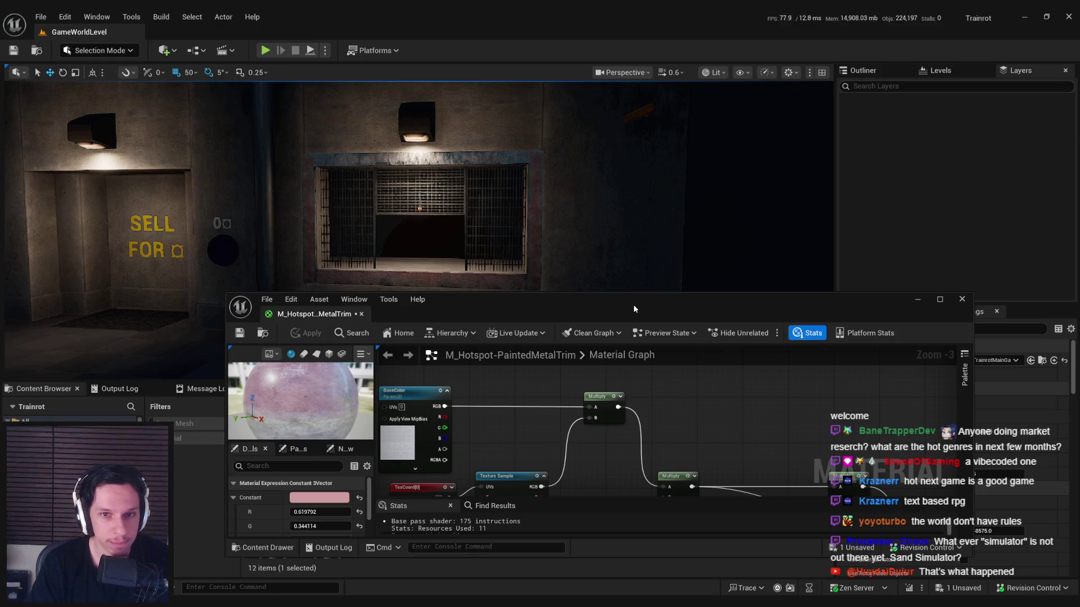
scroll(563, 275, "up", 5)
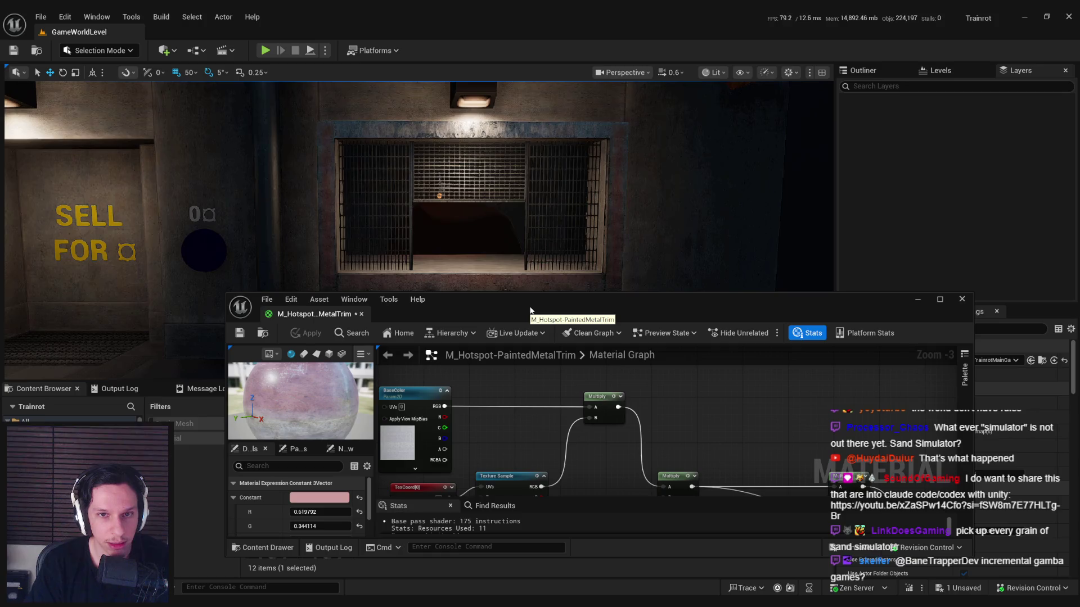
Step: Shift the trim's tint constant to green and apply it to the material
double_click(530, 310)
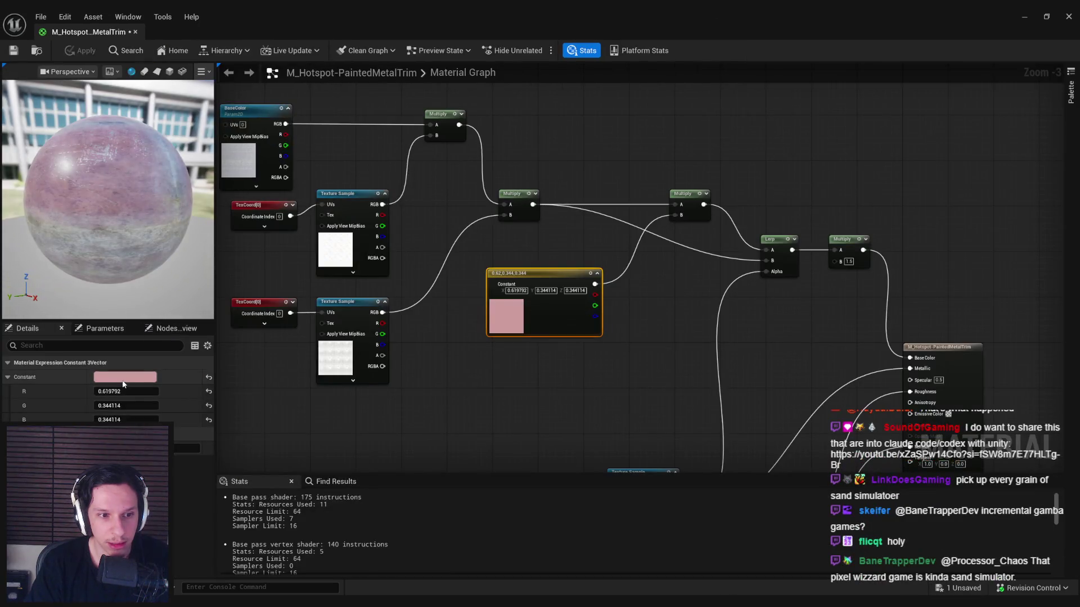
left_click(108, 377)
left_click_drag(265, 440, 277, 442)
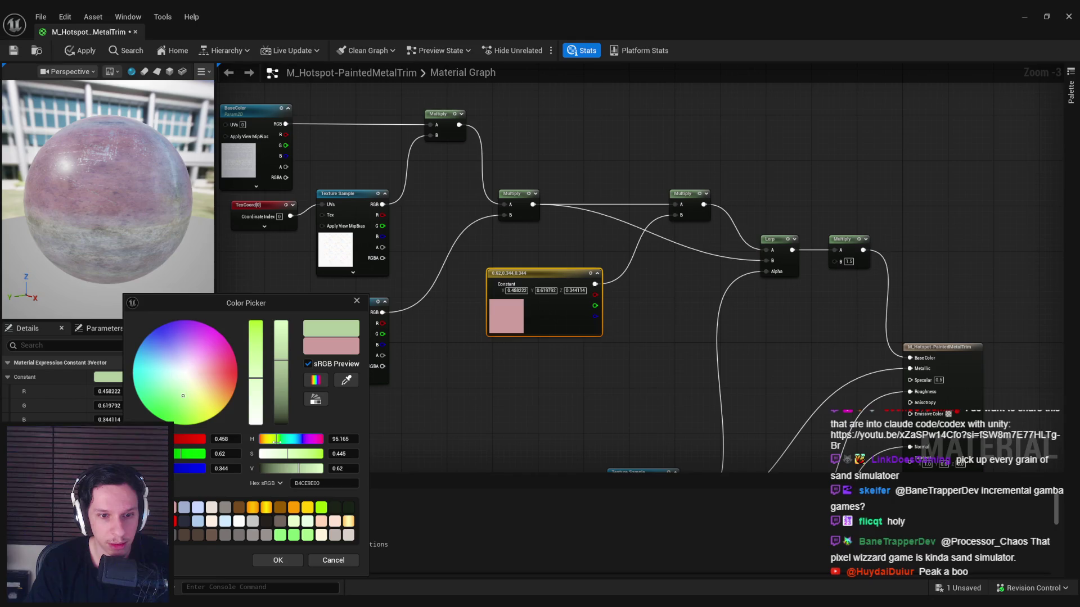
left_click(272, 564)
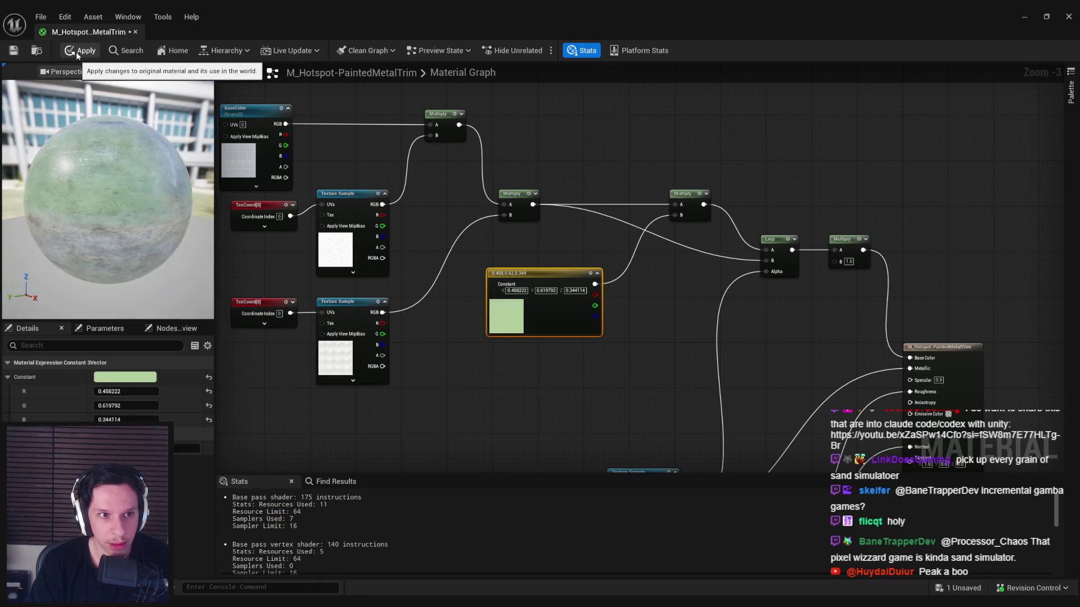
left_click(76, 52)
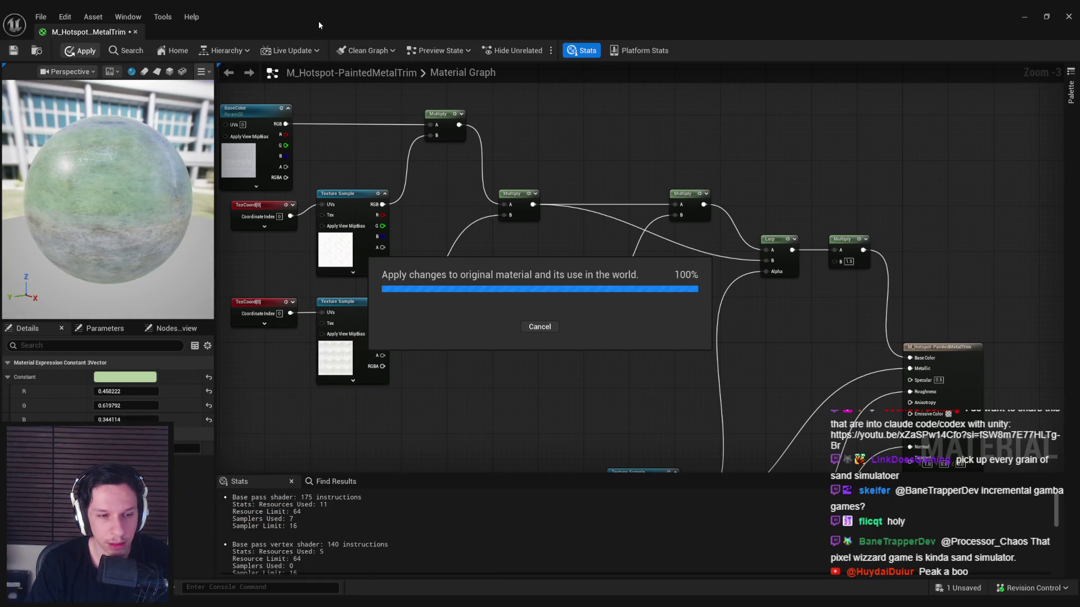
Step: Change the tint to pale pinkish white (1.0, 0.8, 0.747), hue about 10, saturation 0.25, and apply
left_click_drag(319, 22, 365, 322)
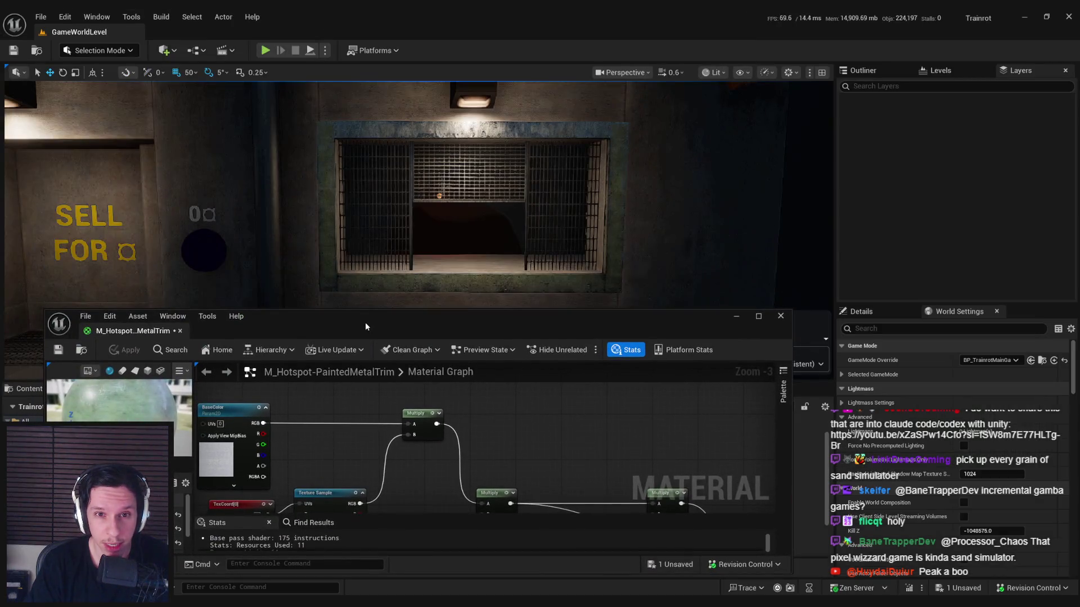
double_click(366, 322)
left_click(116, 377)
left_click_drag(281, 440, 277, 439)
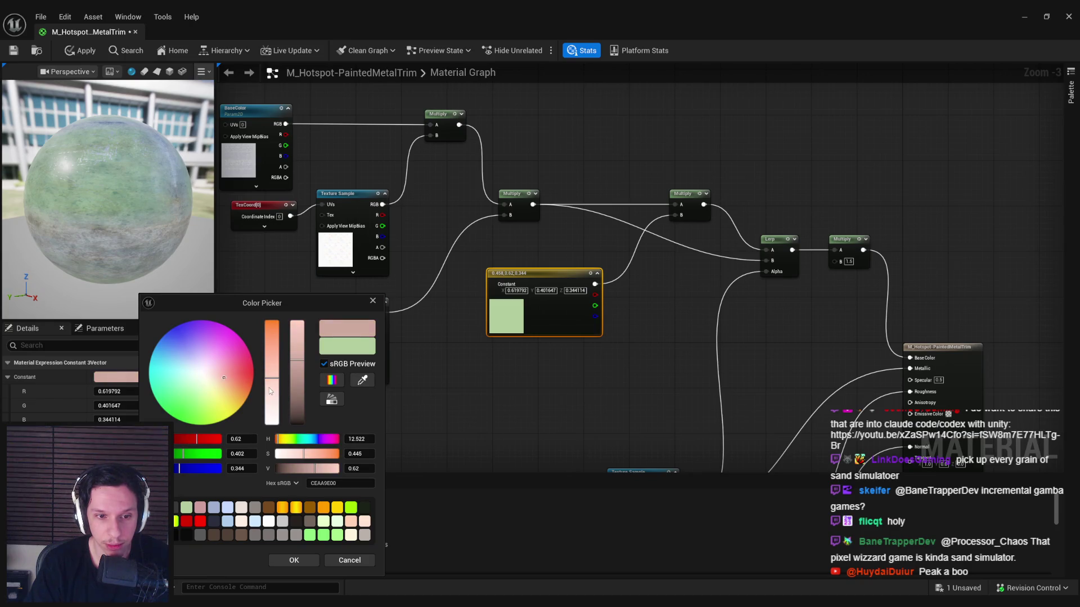
left_click_drag(270, 392, 271, 399)
left_click(293, 559)
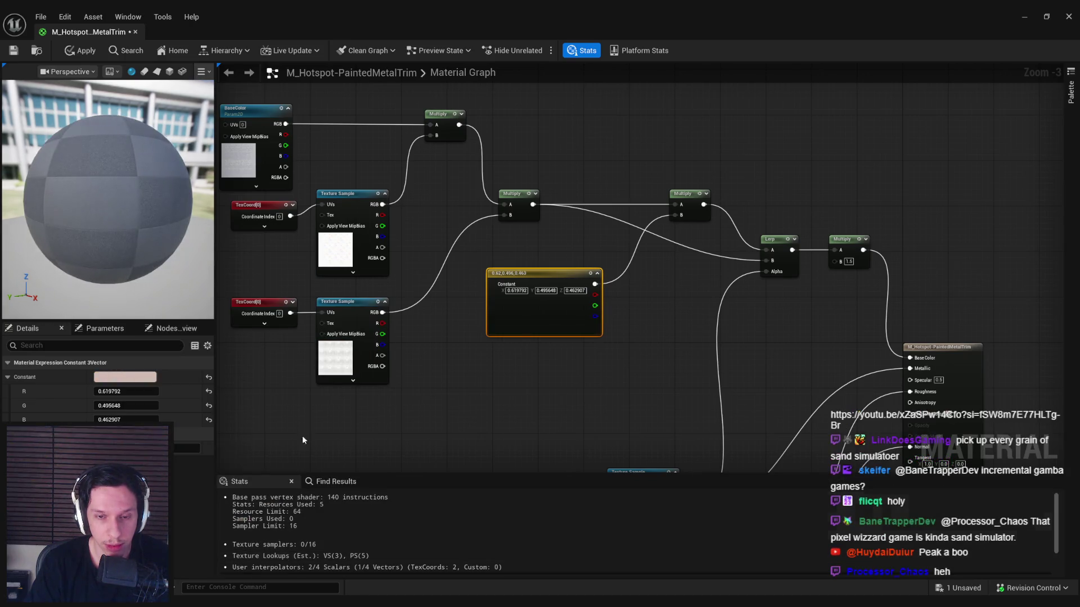
left_click(136, 377)
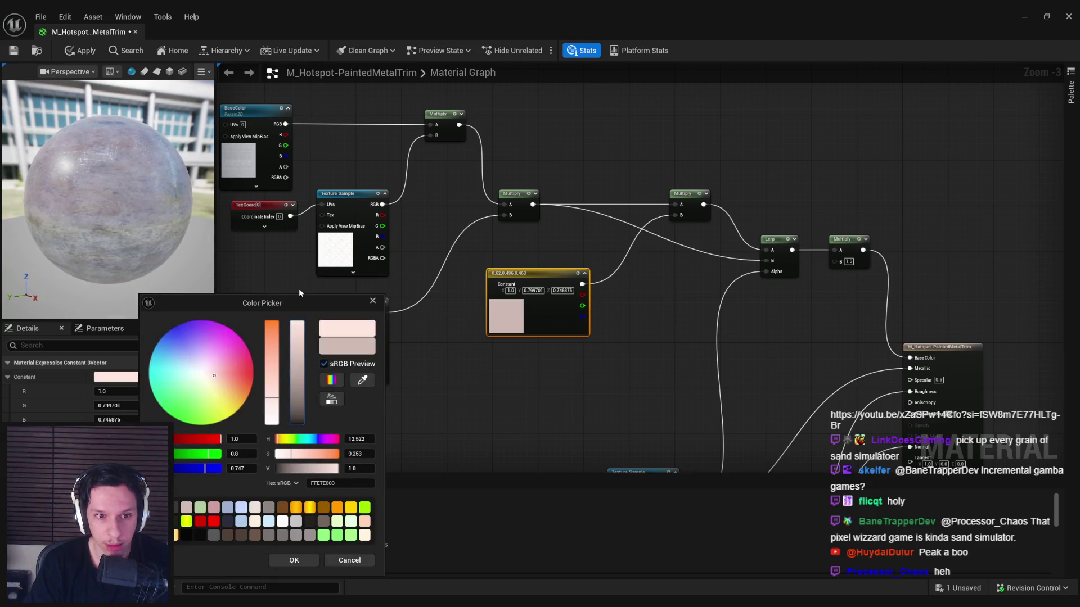
left_click(286, 561)
left_click(76, 55)
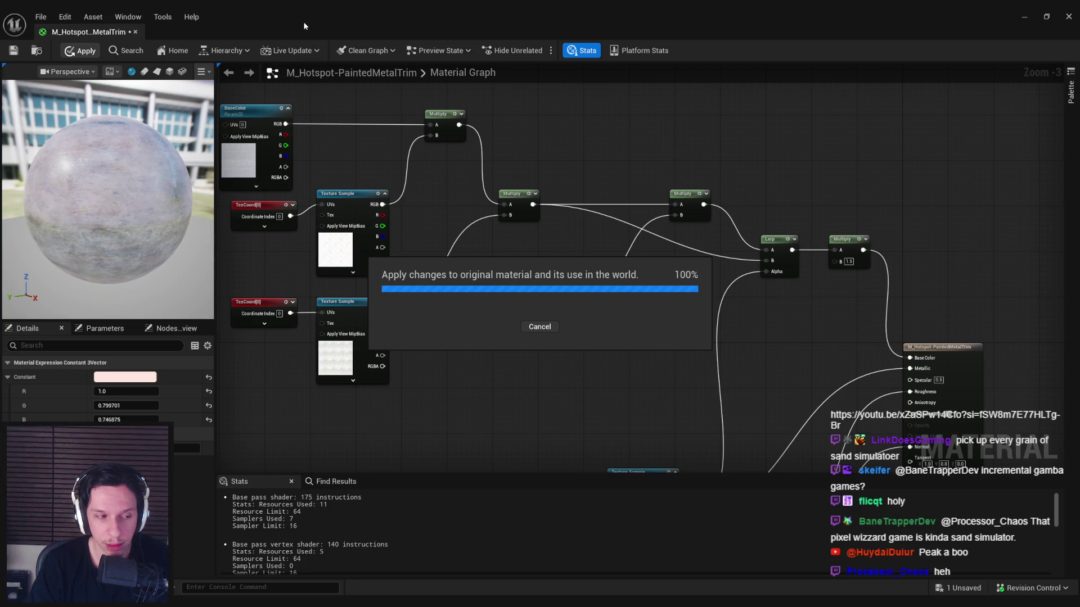
Step: Resize the material editor window and switch back to the level
left_click_drag(302, 22, 298, 286)
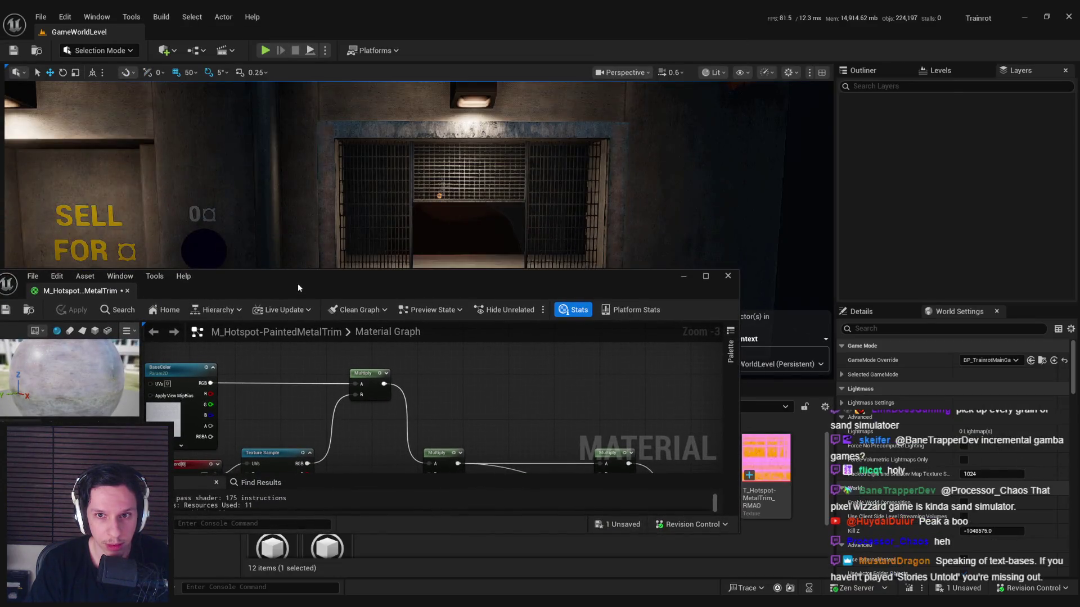
double_click(316, 278)
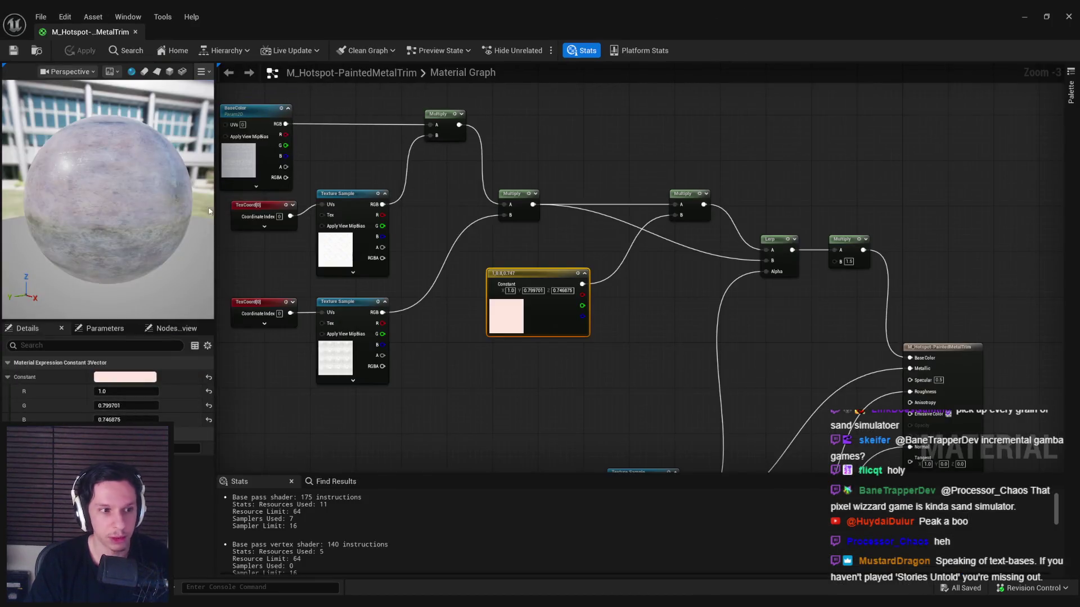
key("alt+Tab")
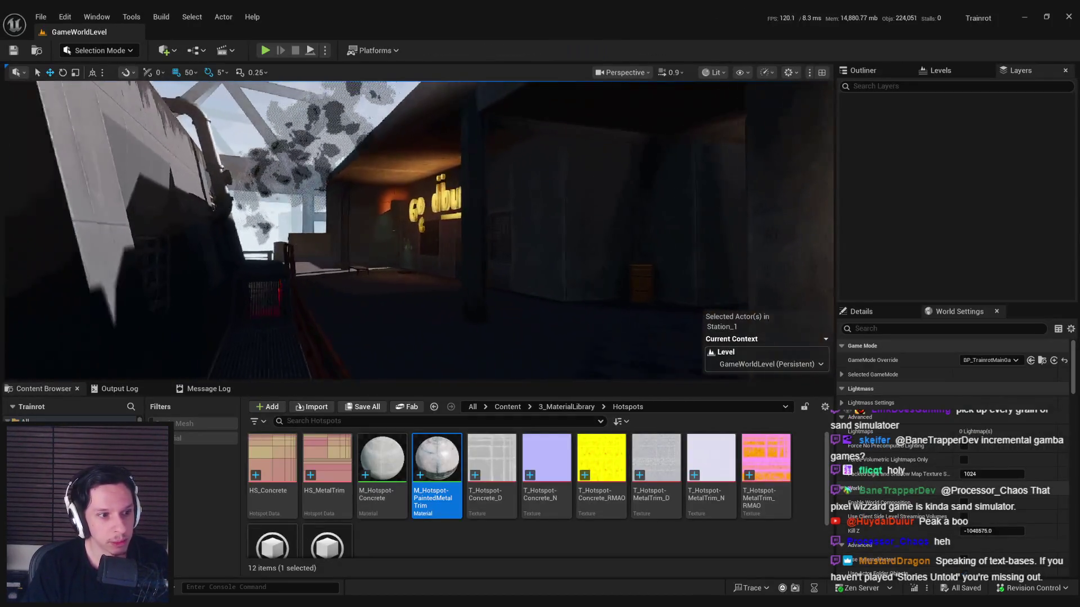
Step: Fly past the PAY HERE wall, barred-window room and dumpster area to face the SELL FOR wall
key("w")
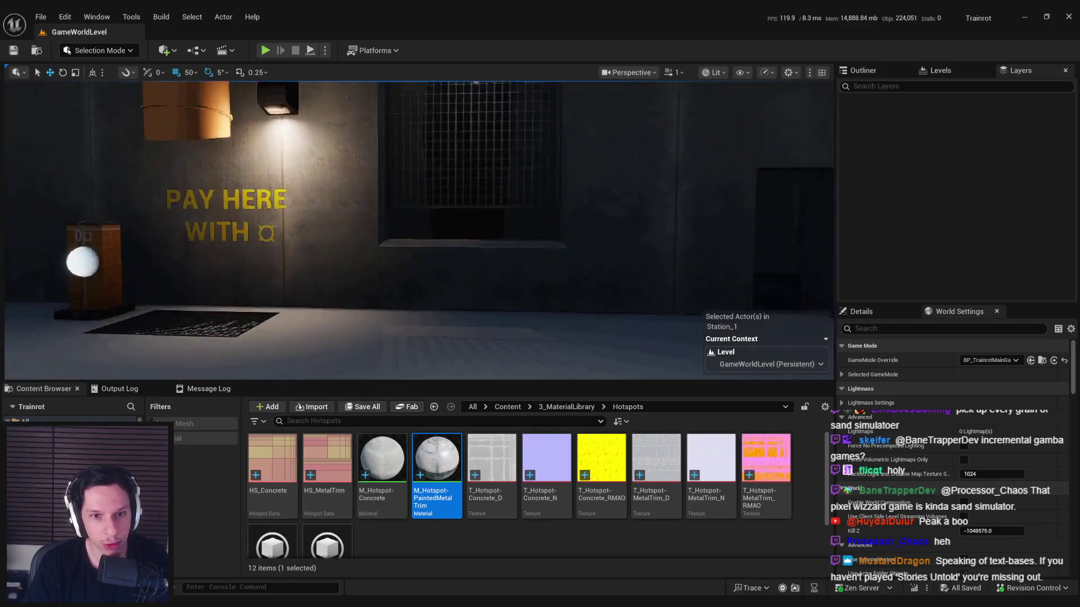
key("s")
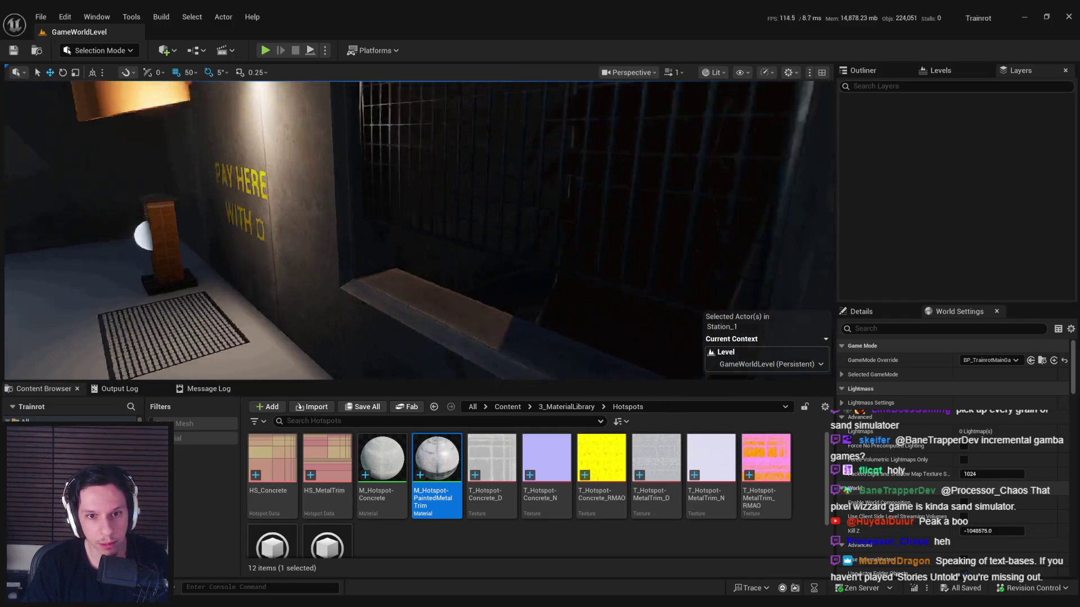
key("a")
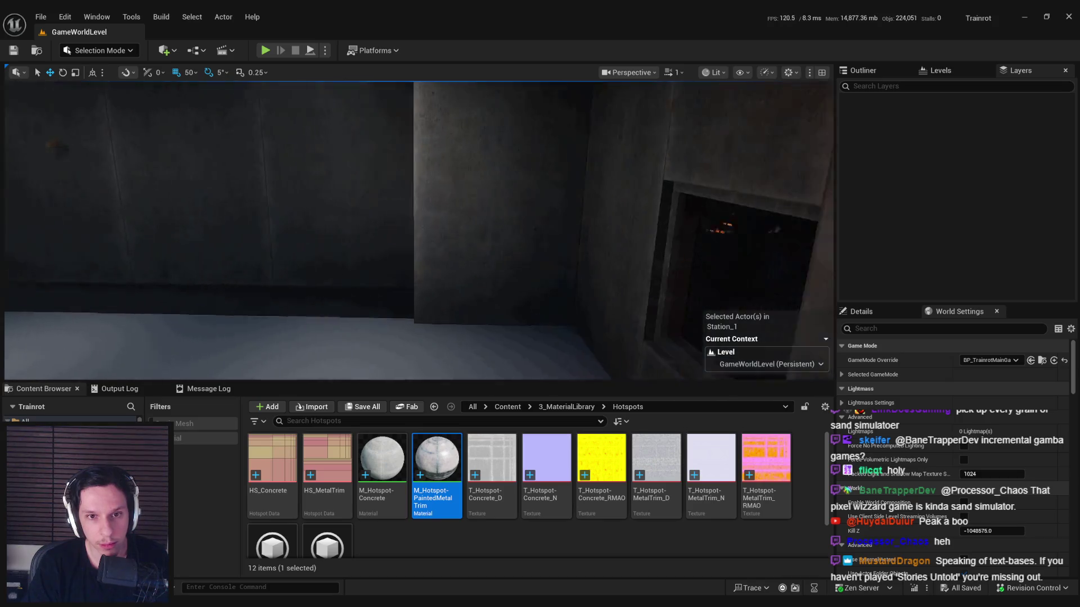
key("s")
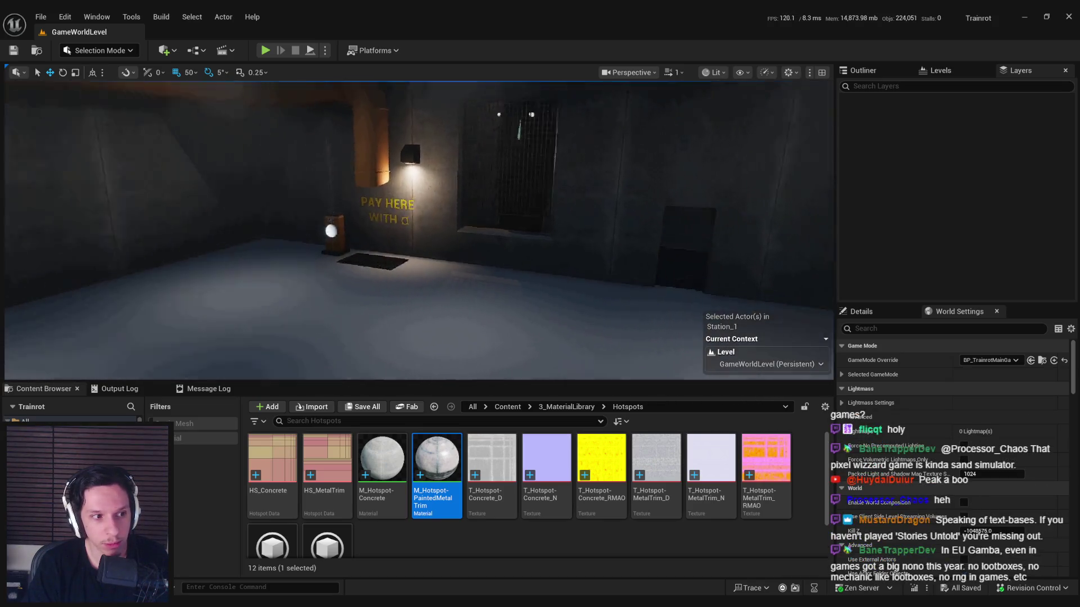
key("w")
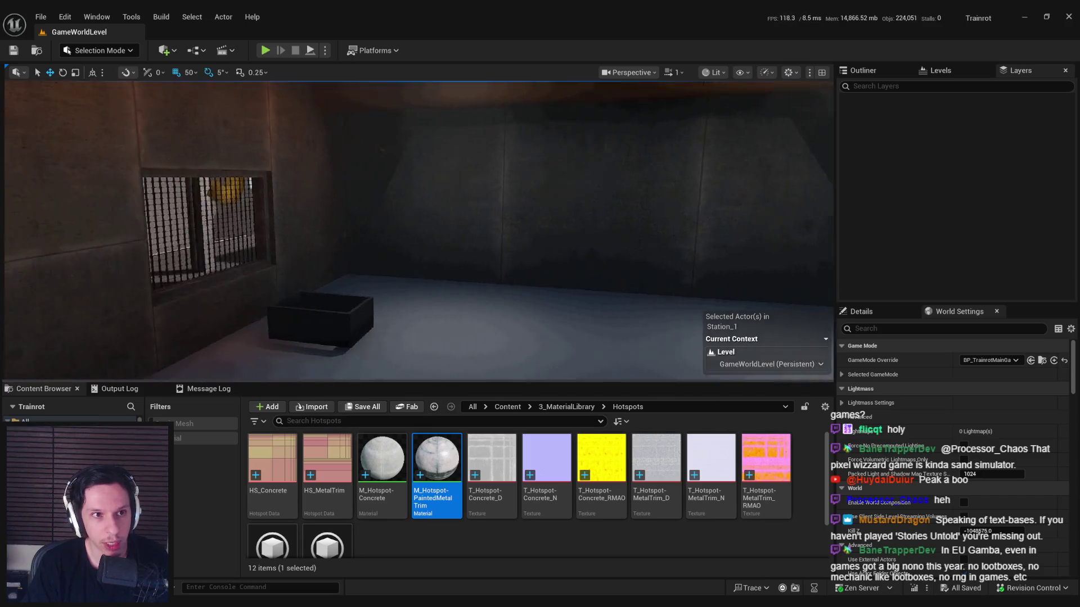
key("w")
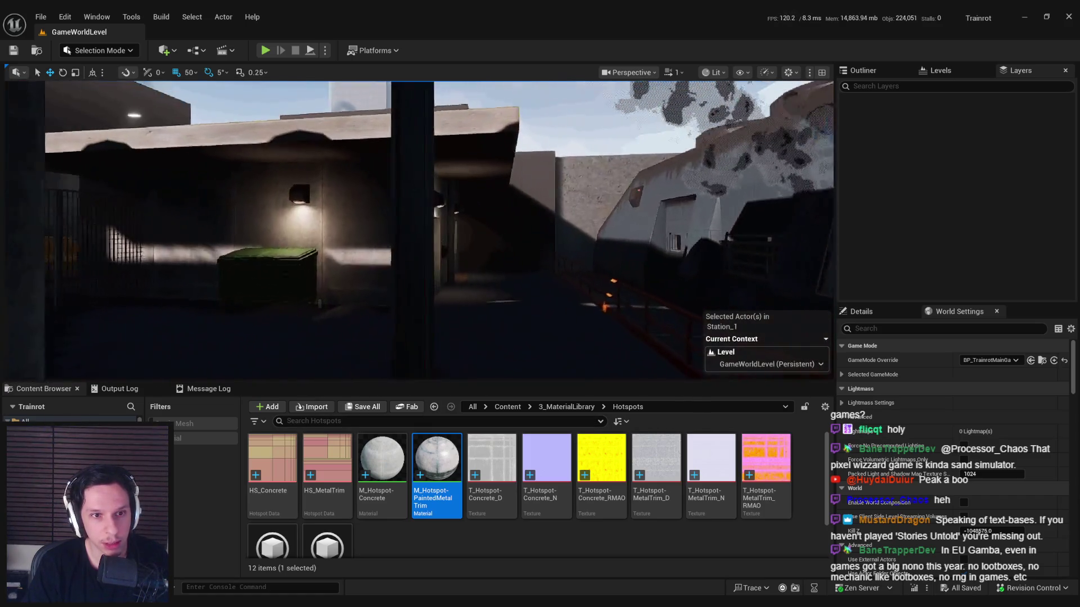
key("s")
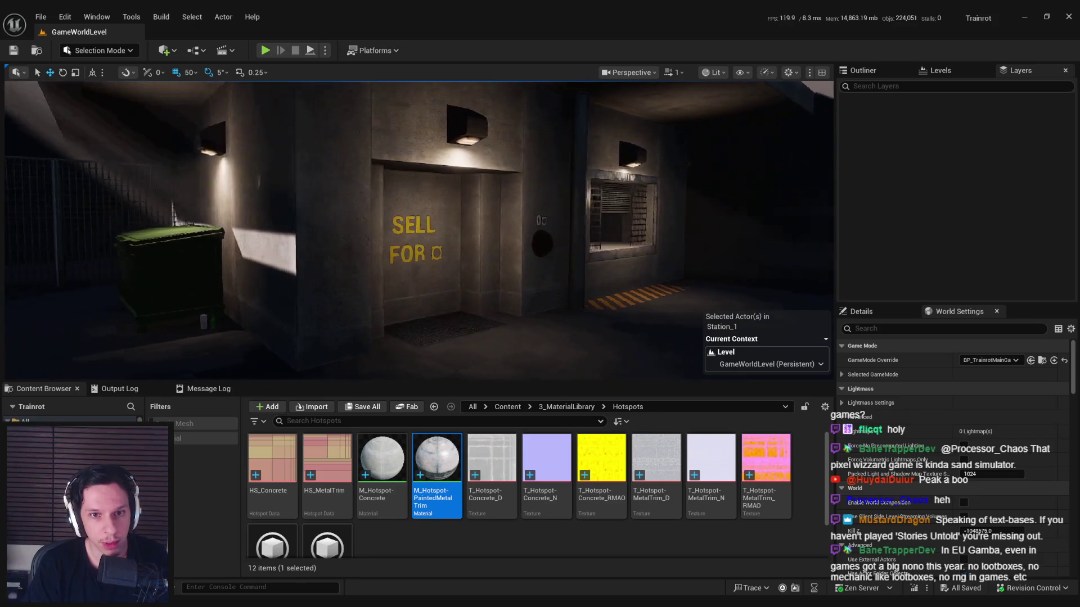
key("d")
left_click(100, 50)
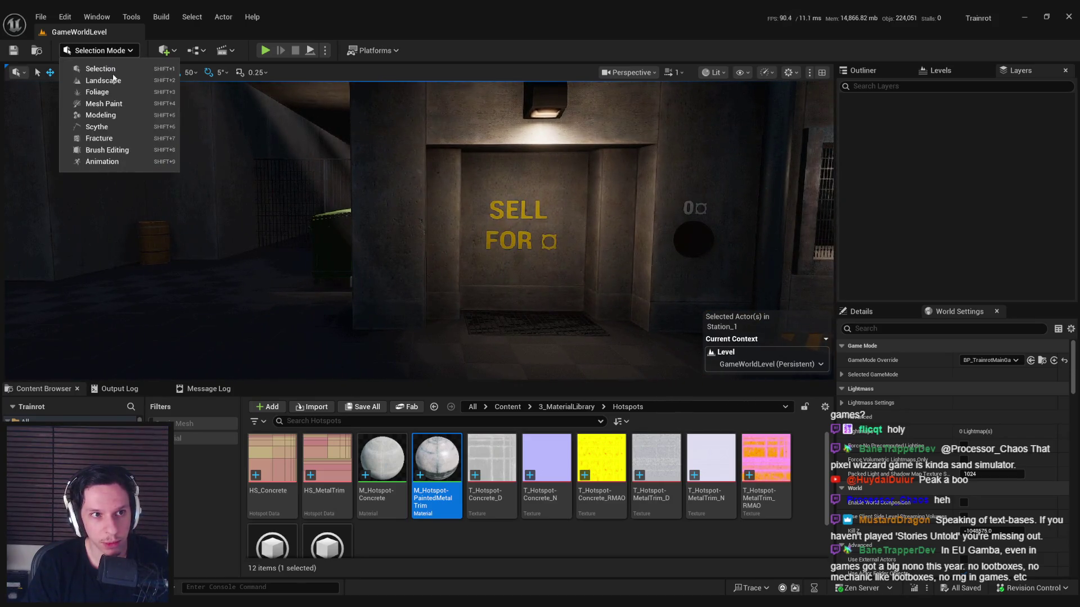
Step: Switch to Scythe mode and fly into the dark room facing a blank wall
left_click(96, 126)
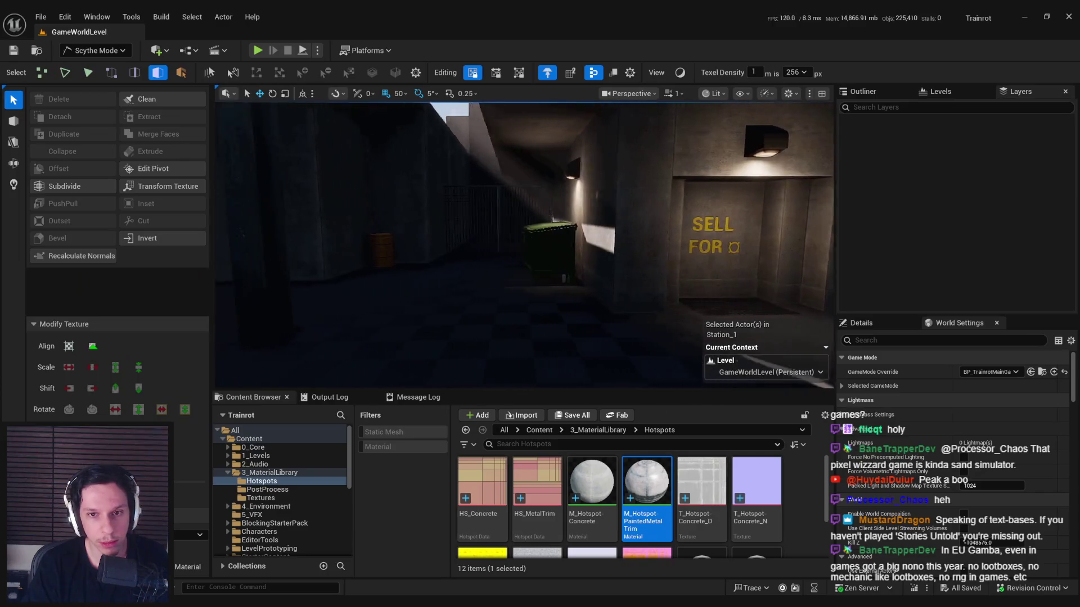
key("a")
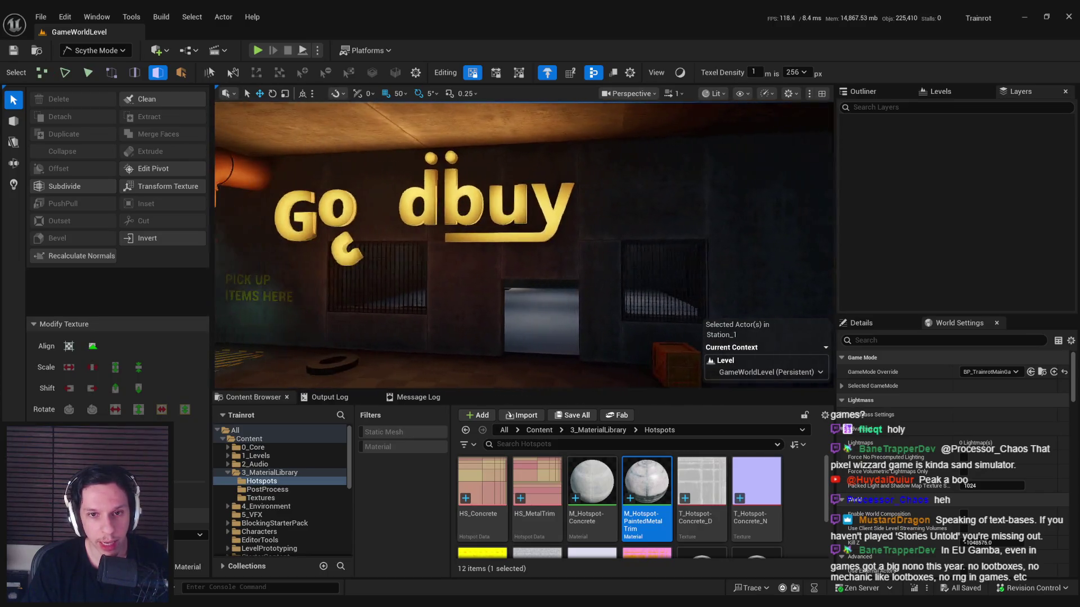
key("w")
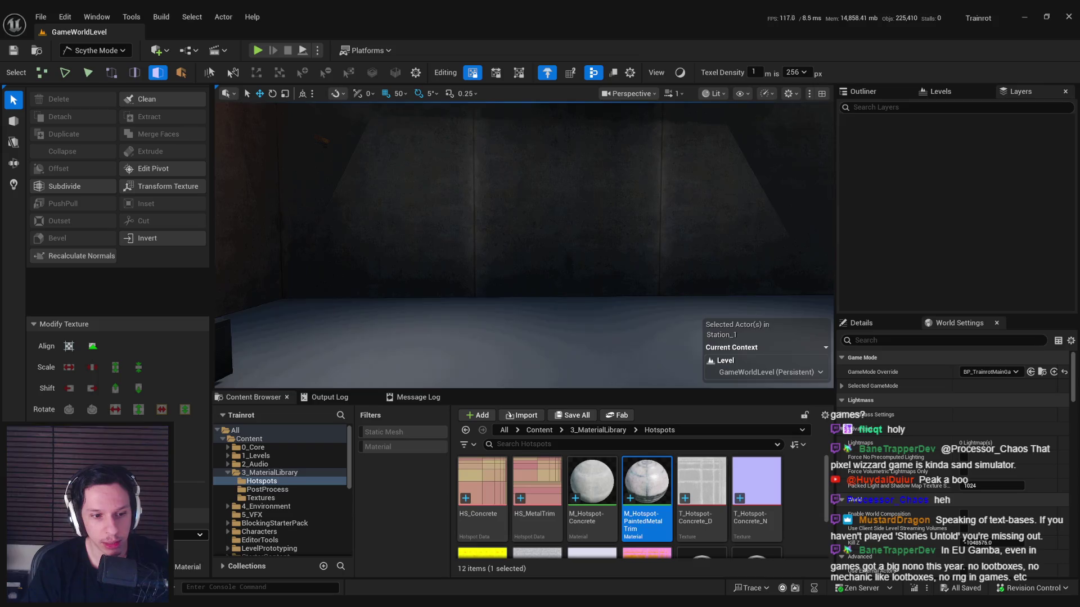
Step: Draw a static mesh block near the room's wall, then cancel the block creation
left_click(14, 122)
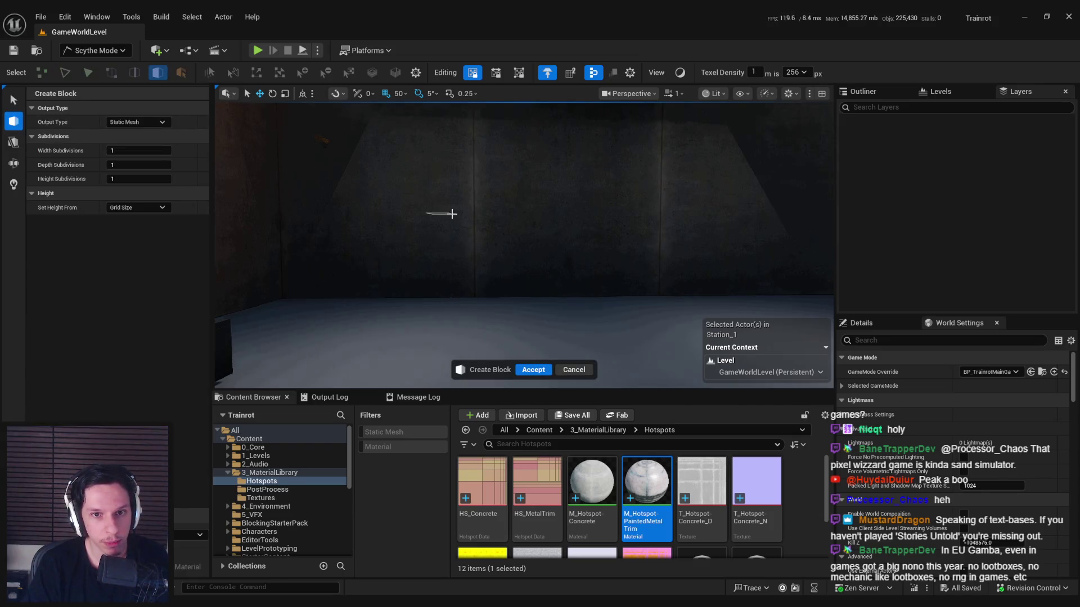
right_click(515, 284)
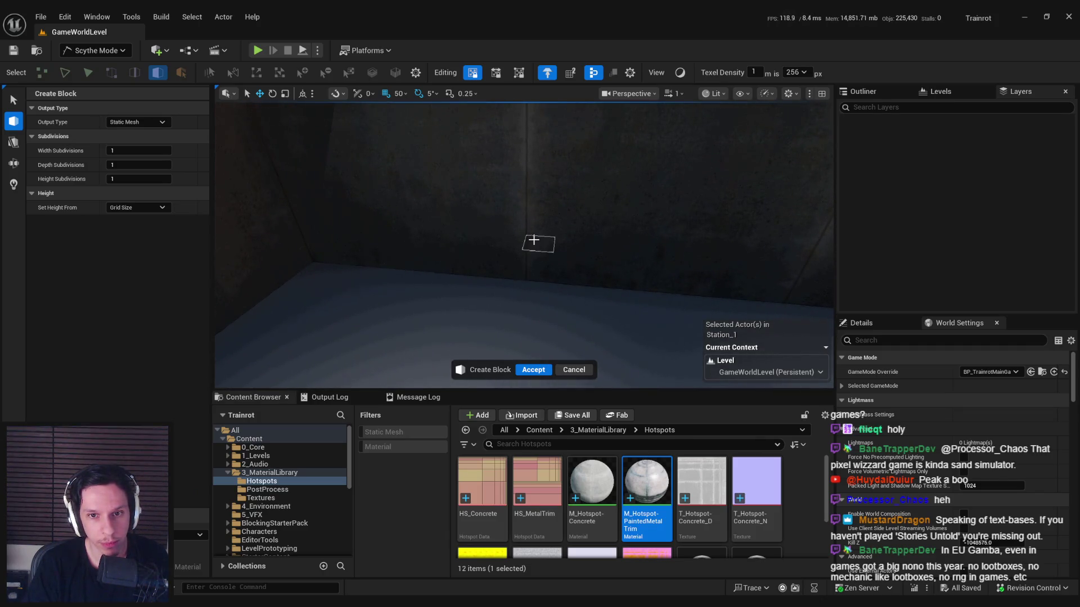
right_click(539, 215)
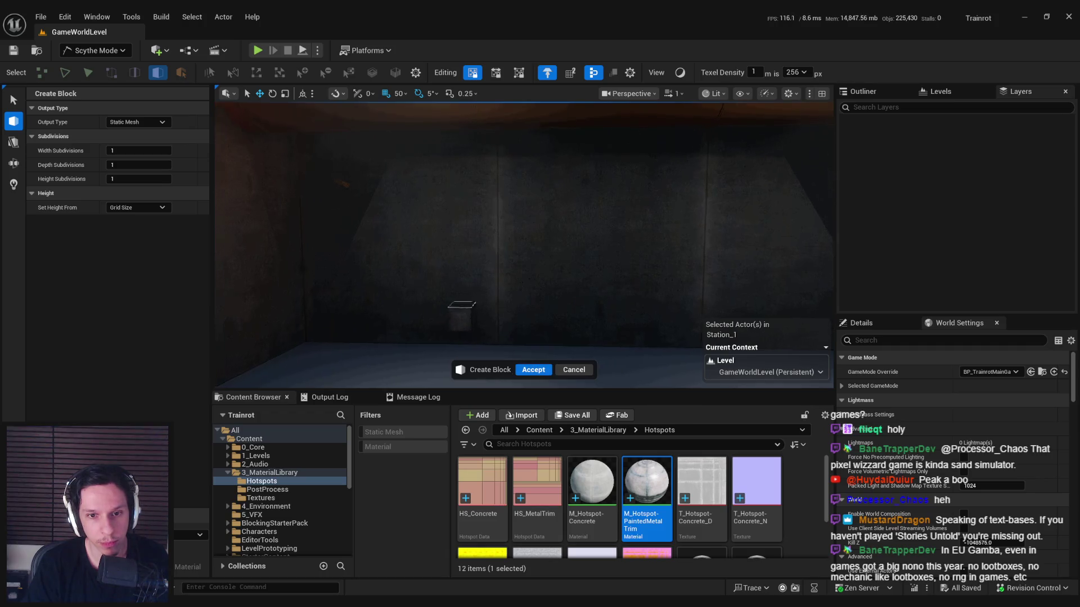
right_click(451, 312)
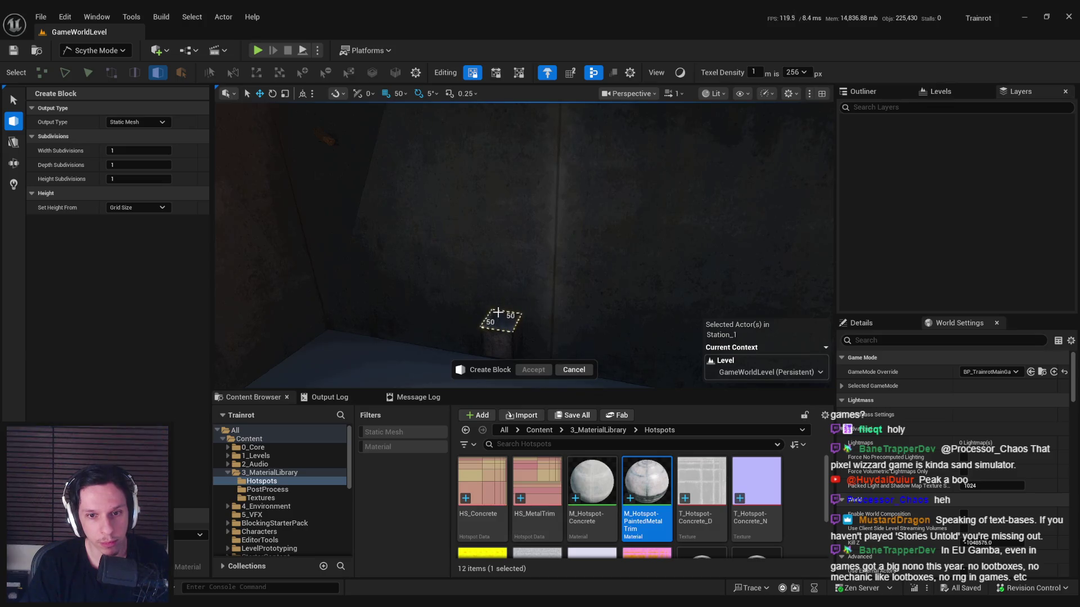
left_click_drag(495, 314, 486, 282)
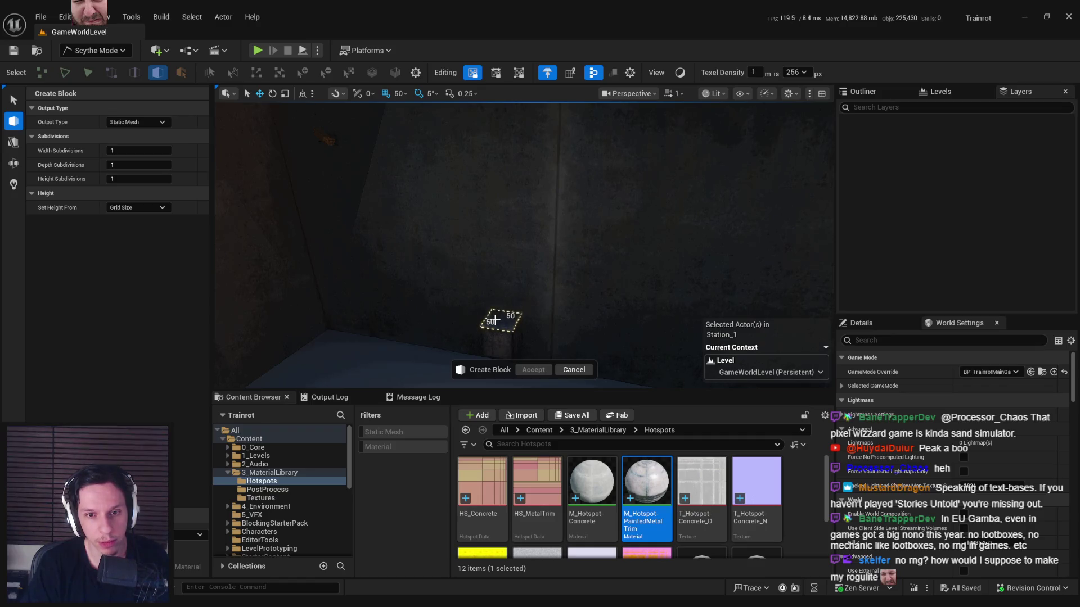
left_click(494, 319)
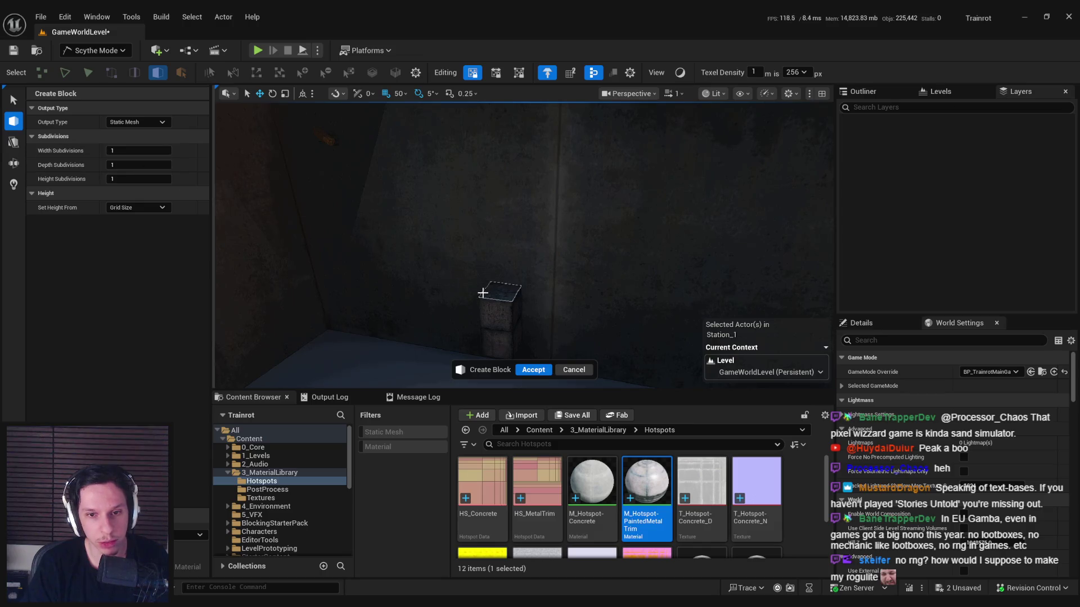
left_click(152, 122)
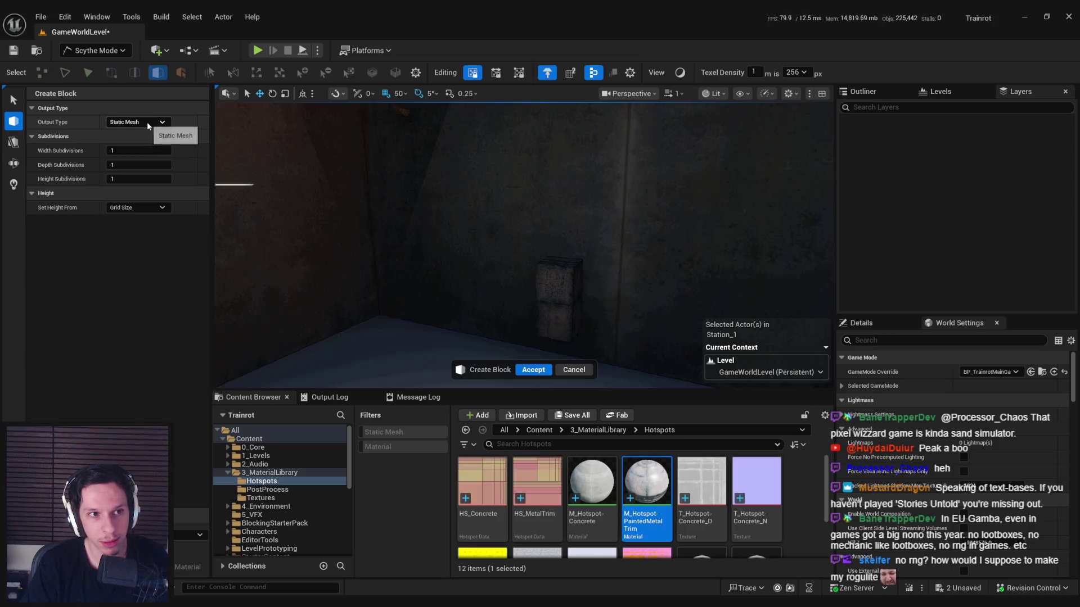
left_click(124, 133)
left_click(568, 371)
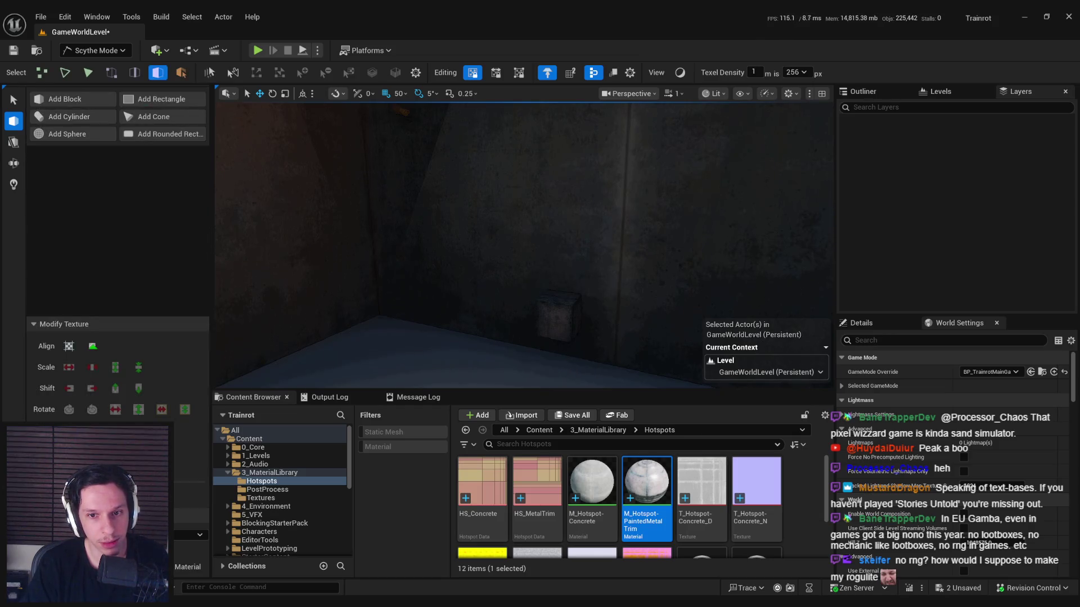
Step: Start a flat rectangle, cancel it, and switch to the crash reporter
left_click(163, 100)
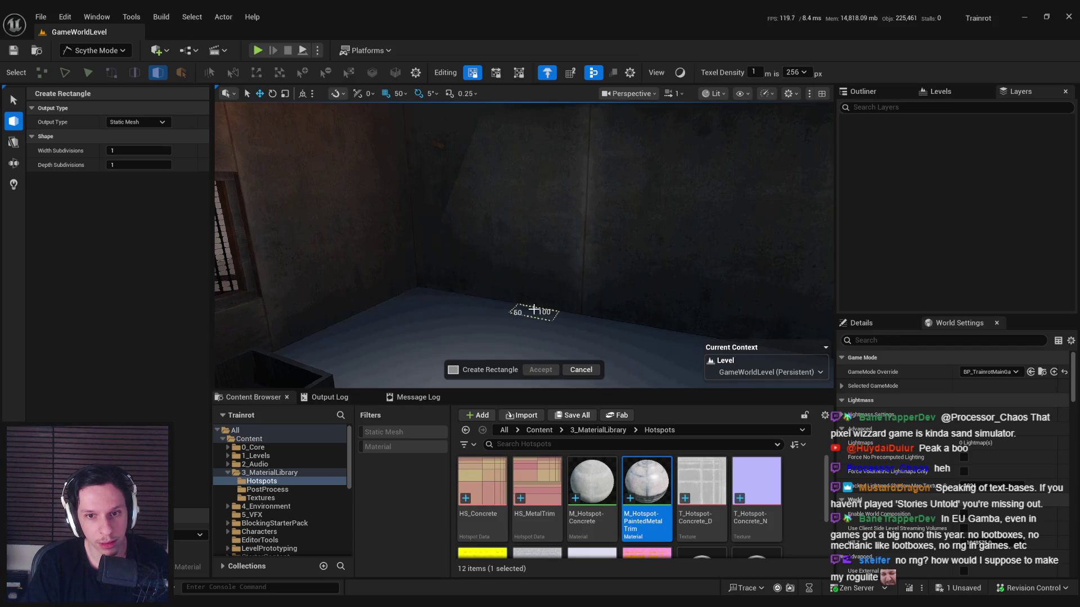
left_click(581, 370)
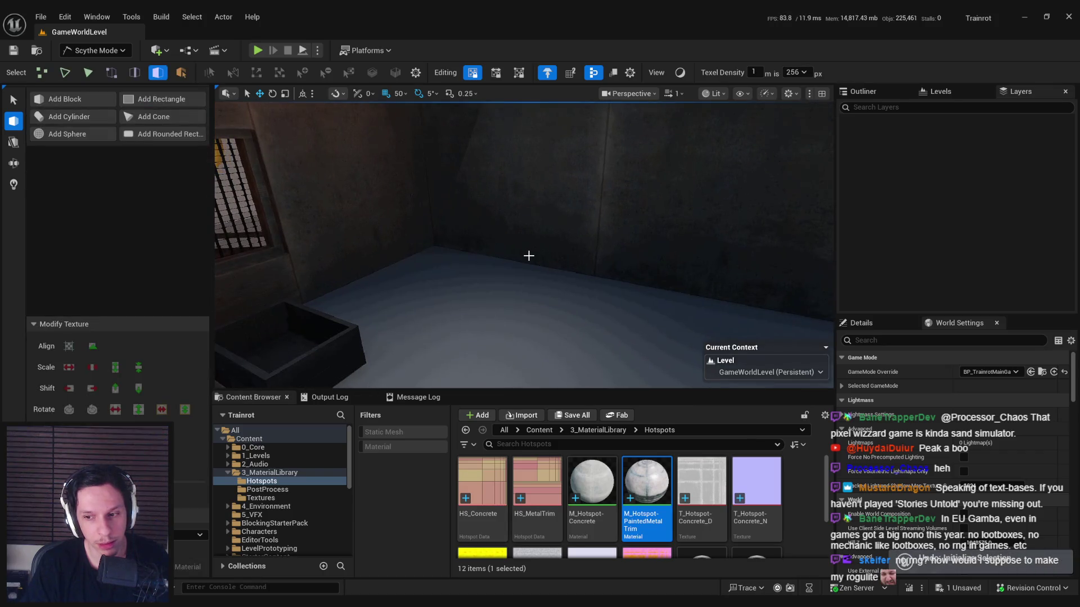
key("alt+Tab")
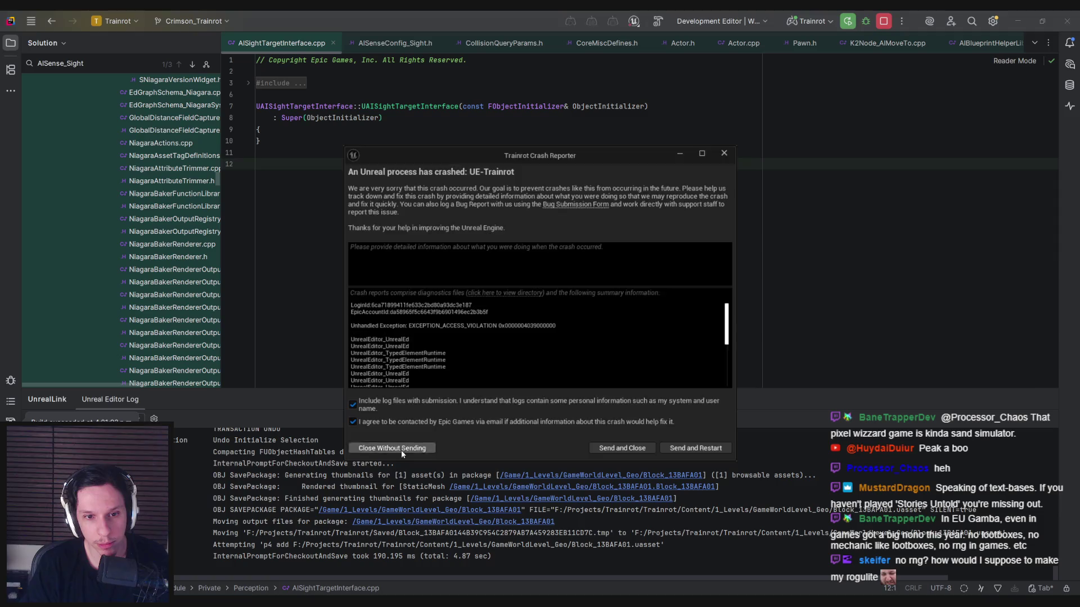
Step: Close the crash report without sending and relaunch Trainrot from Rider
left_click(392, 448)
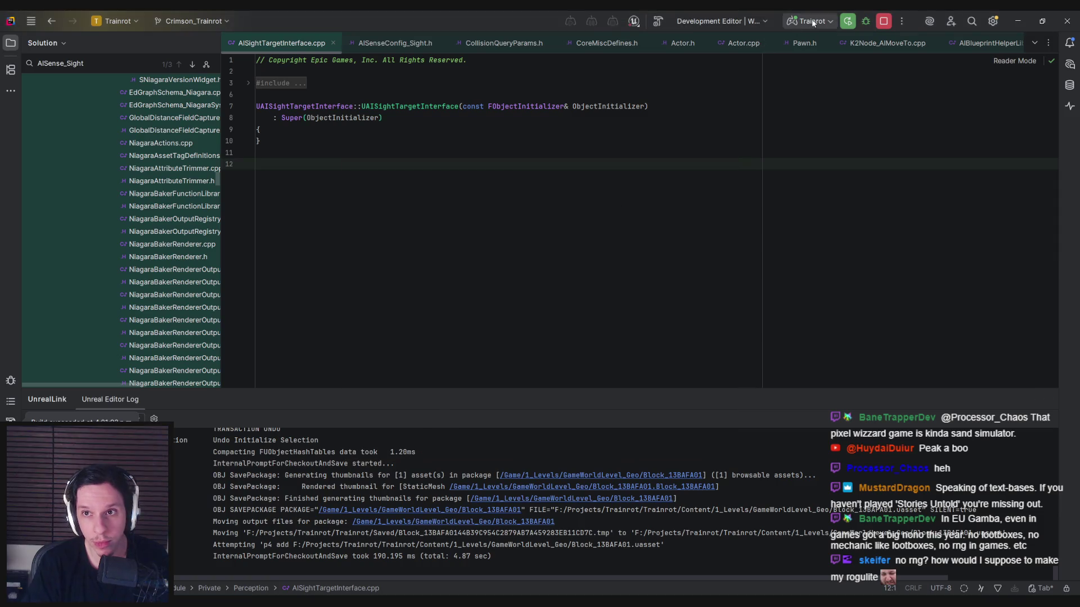
left_click(848, 22)
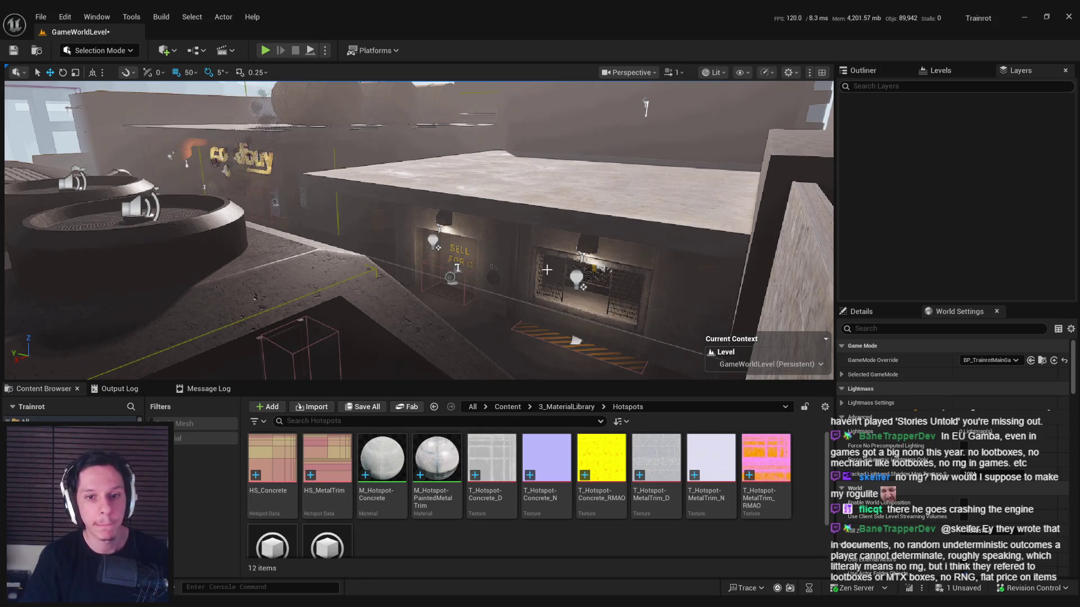
Step: Save all changed packages and orbit to a new view of the station
scroll(546, 270, "up", 10)
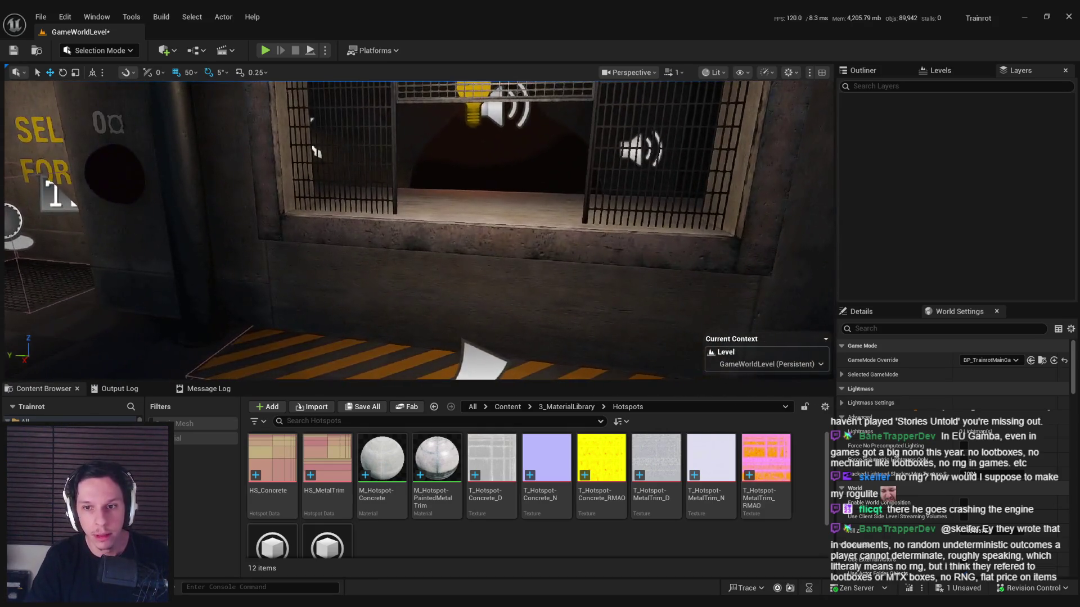
scroll(546, 280, "down", 8)
key("ctrl+s")
mouse_move(546, 280)
left_mouse_down()
mouse_move(489, 281)
mouse_move(373, 216)
left_mouse_up()
Step: Switch the editor to Scythe mode and show the Block Tools
left_click(100, 50)
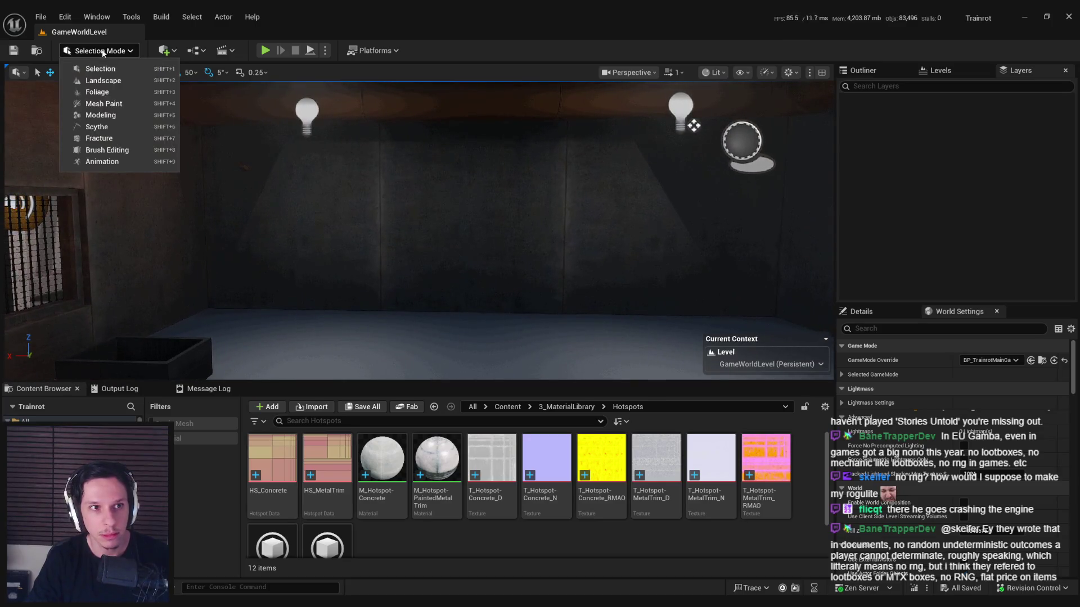
left_click(101, 115)
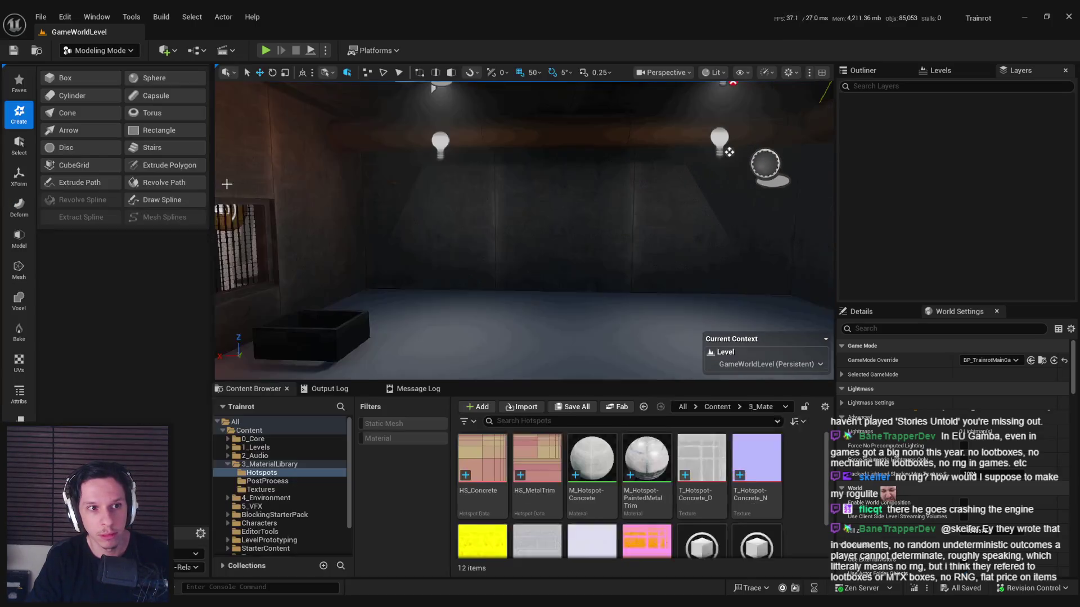
left_click(95, 50)
left_click(96, 125)
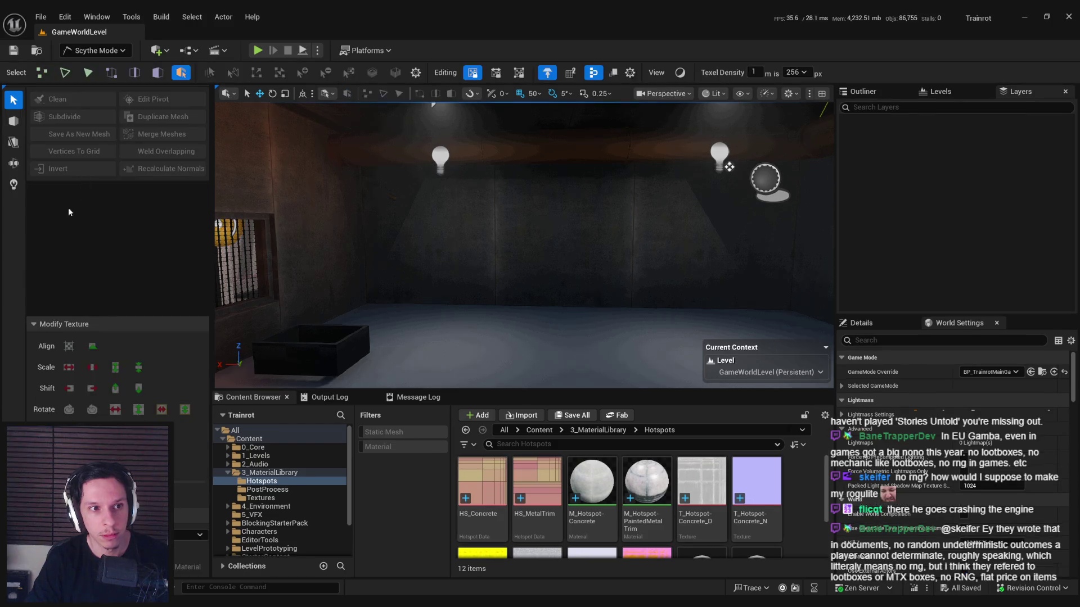
left_click(14, 122)
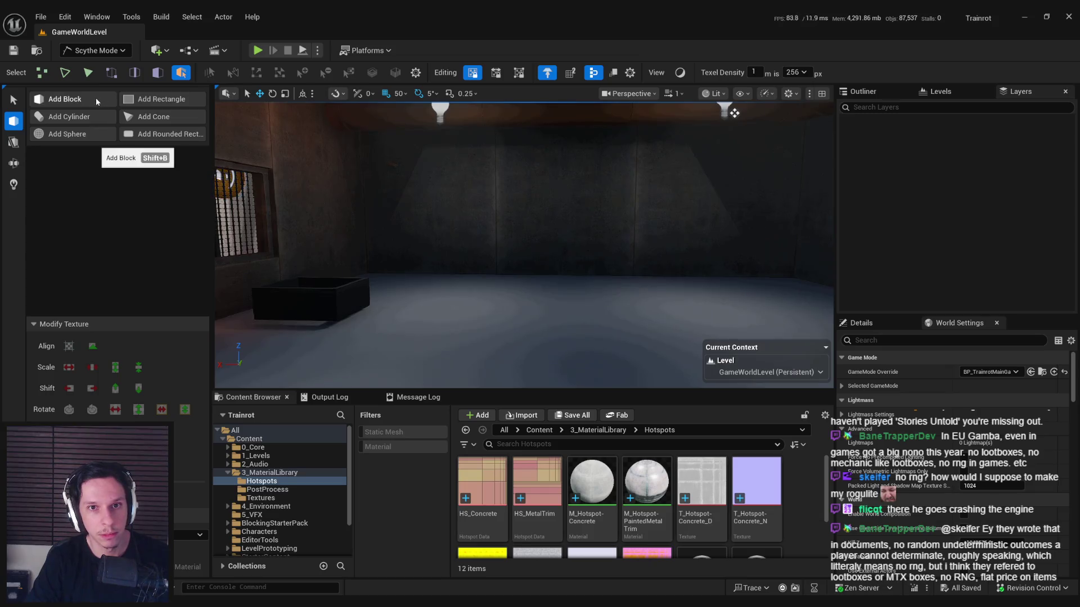
Step: Place a 50 × 50 × 50 static mesh block by the back wall, height from grid size, and select it
left_click(83, 99)
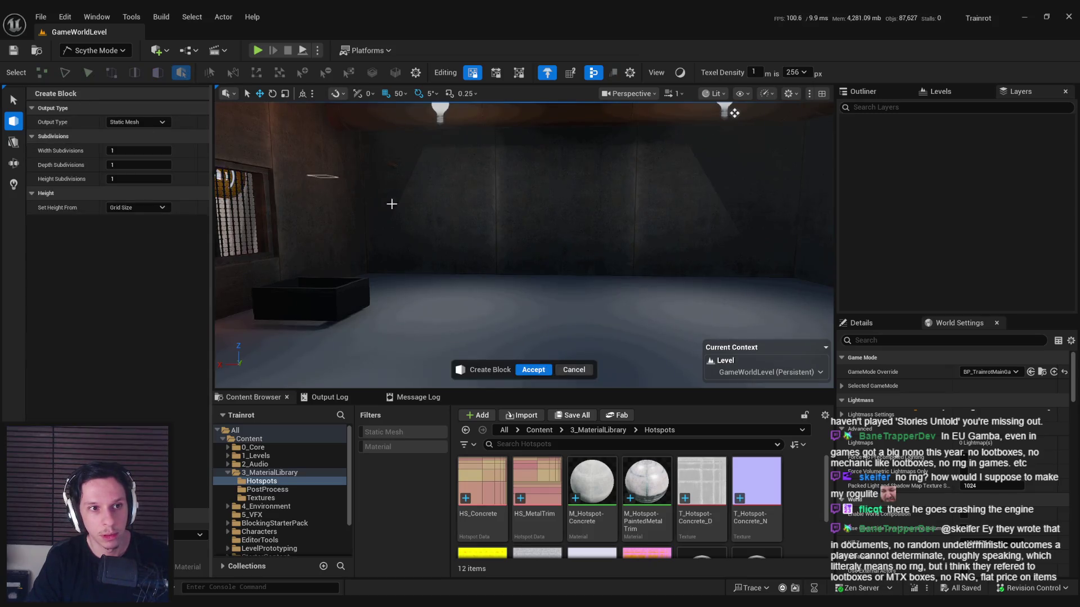
left_click_drag(392, 203, 474, 234)
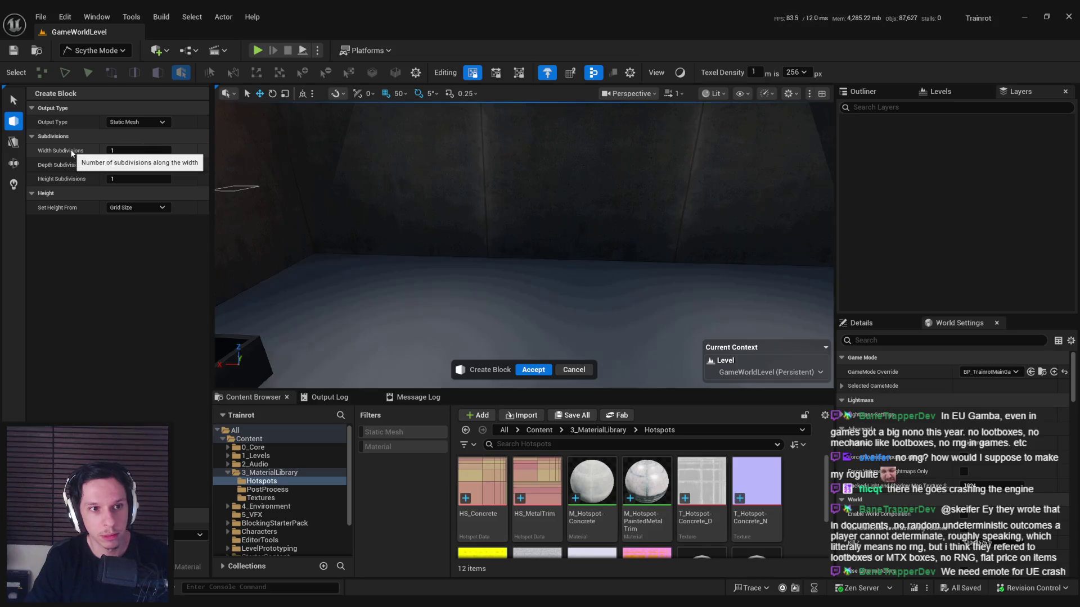
left_click_drag(113, 151, 140, 150)
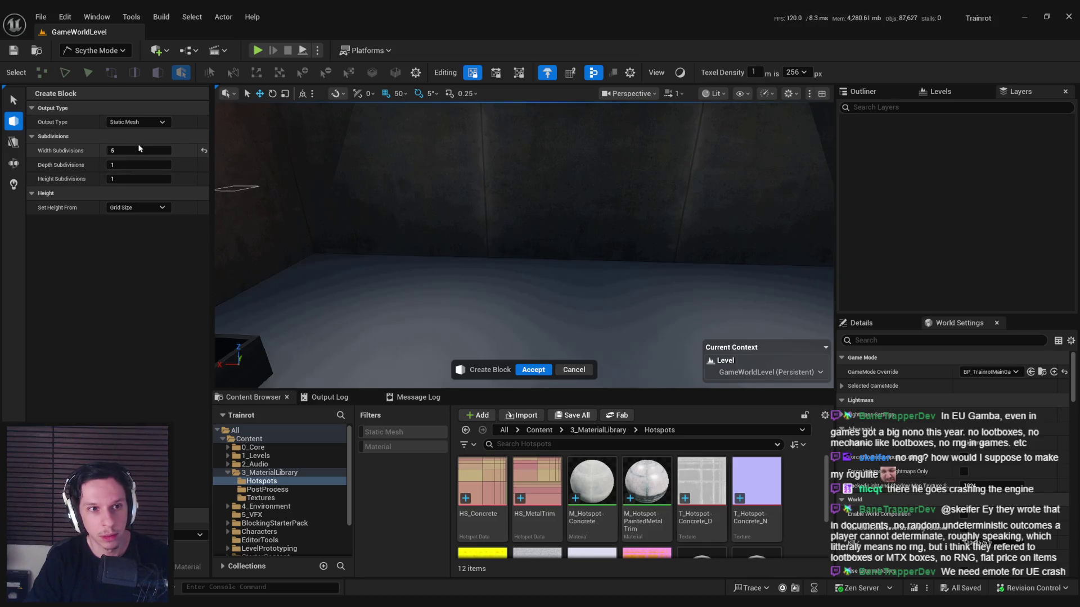
left_click(120, 207)
left_click(123, 217)
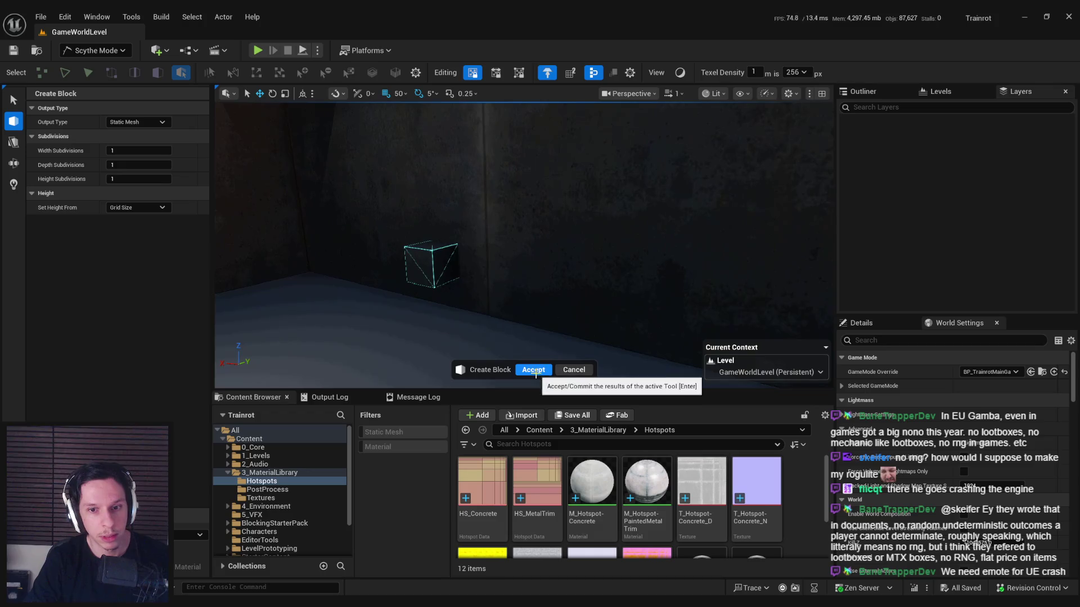
scroll(365, 245, "up", 2)
key("q")
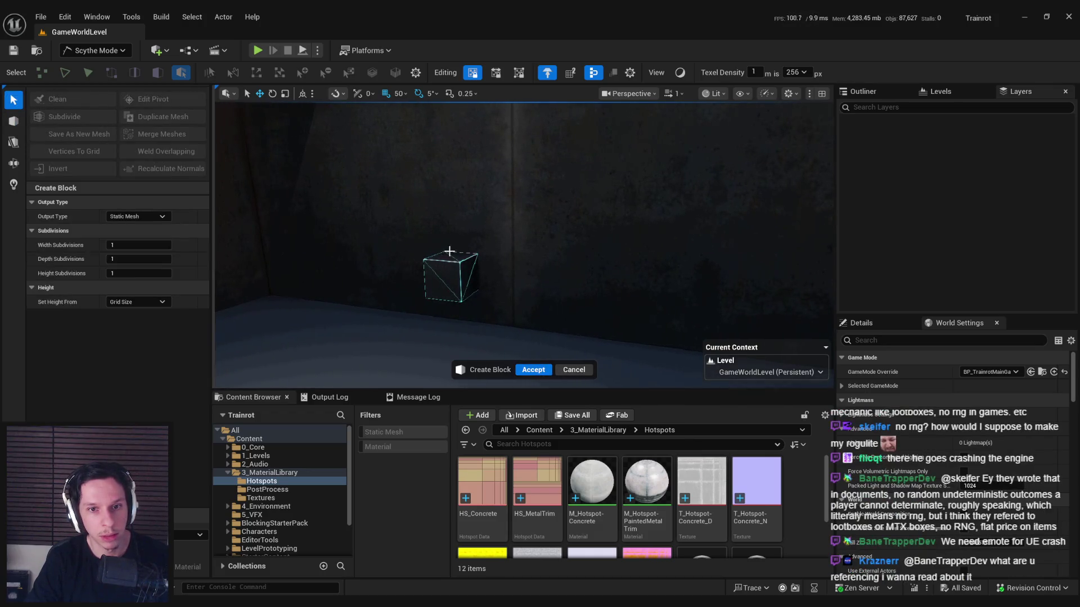
scroll(449, 251, "down", 1)
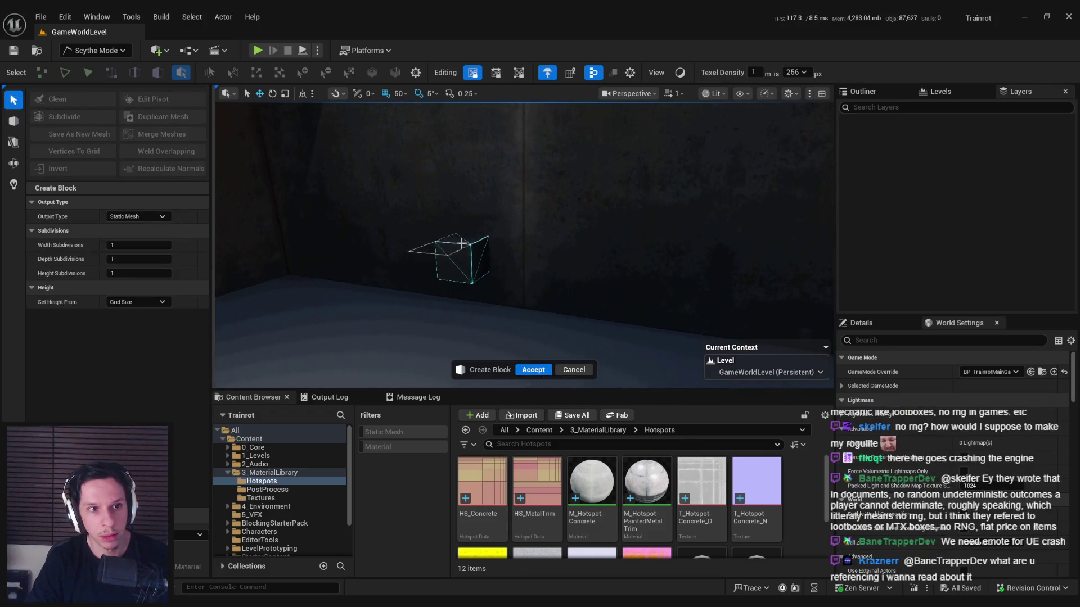
left_click(546, 369)
left_click(461, 249)
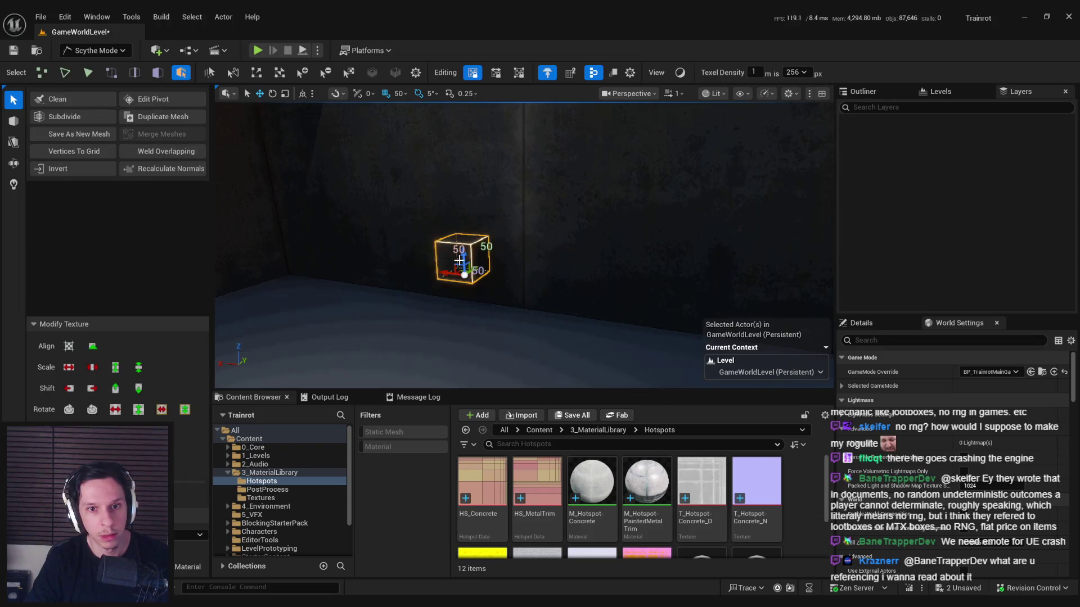
Step: Raise the block's top face into a tall pillar and undo the trial rotation and height changes
key("3")
left_click(460, 242)
left_click_drag(461, 233, 462, 169)
mouse_move(464, 207)
left_mouse_down()
mouse_move(506, 233)
mouse_move(535, 224)
mouse_move(537, 117)
left_mouse_up()
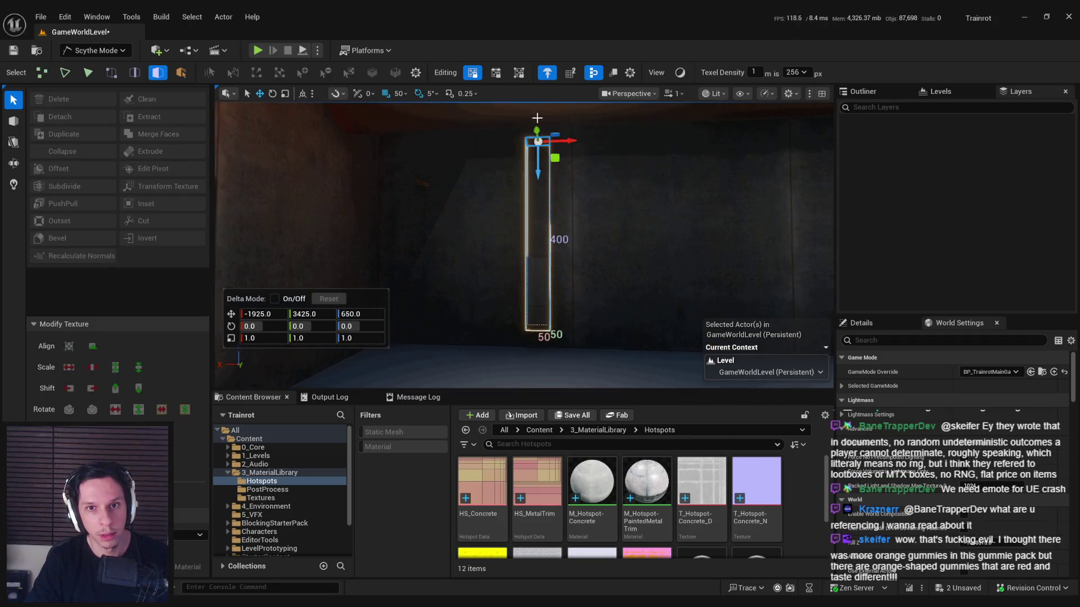
right_click(522, 180)
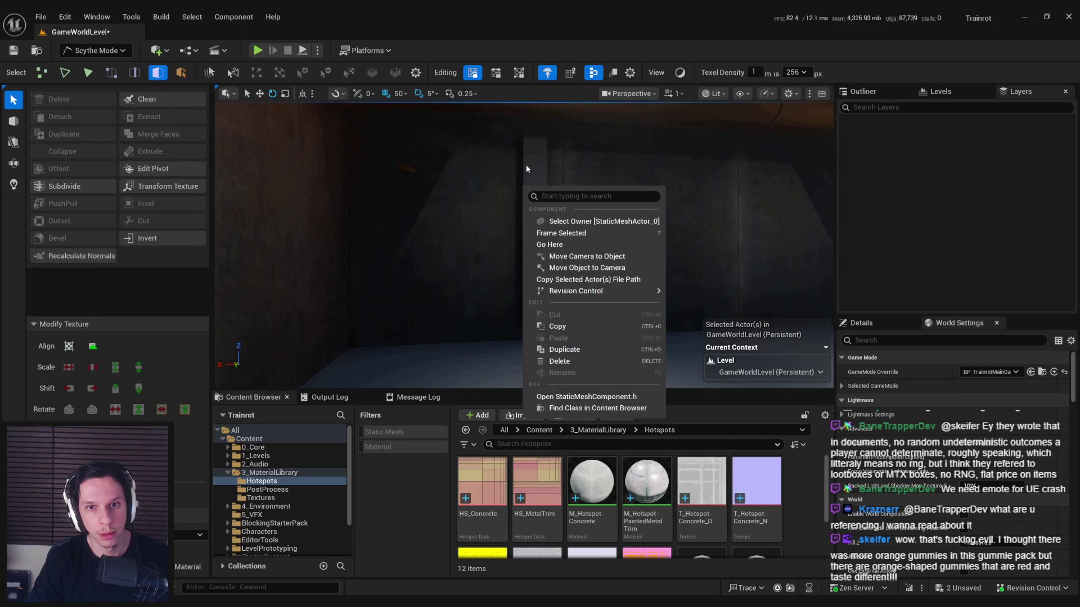
left_click(561, 233)
mouse_move(532, 203)
left_mouse_down()
mouse_move(561, 267)
mouse_move(547, 171)
mouse_move(528, 252)
left_mouse_up()
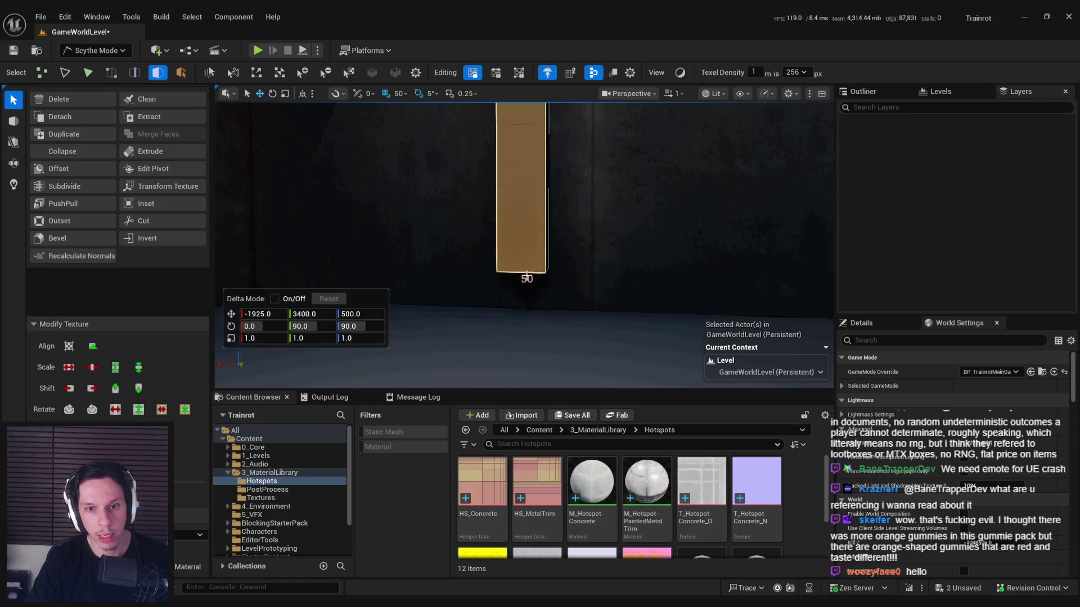
key("ctrl+z")
key("ctrl+z")
key("ctrl+z")
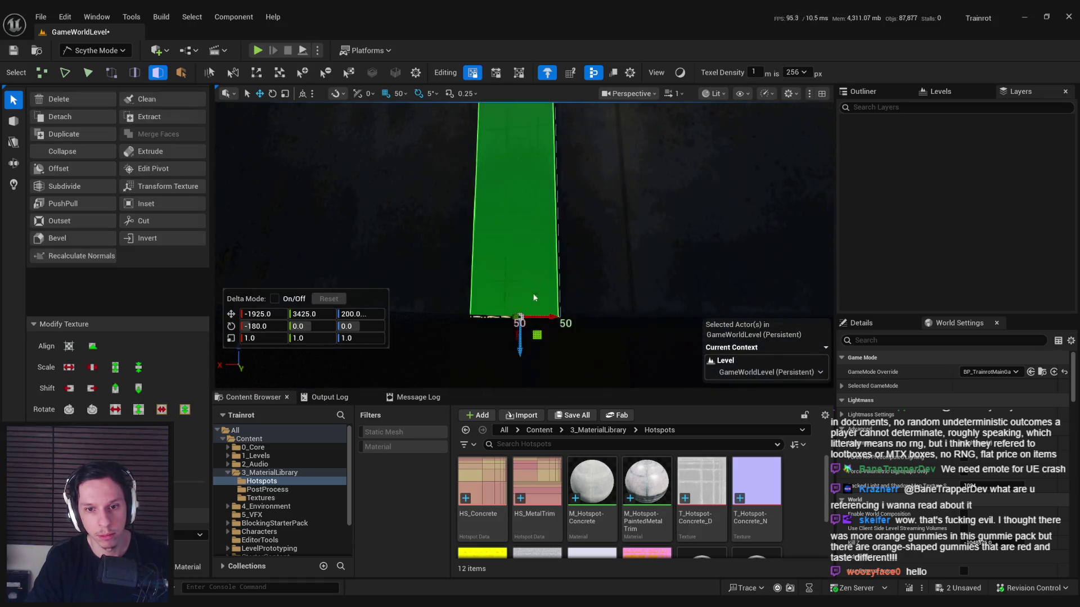
key("ctrl+z")
Step: Slide the pillar against the wall and select its long front face
left_click_drag(534, 298, 535, 297)
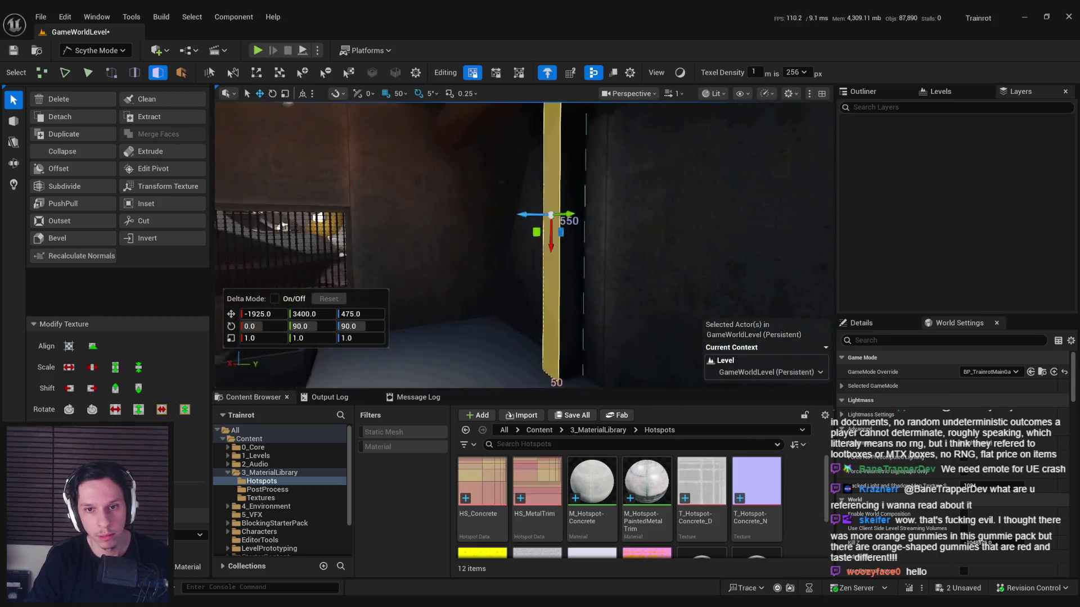
left_click_drag(479, 206, 479, 207)
left_click(479, 206)
left_click(473, 210)
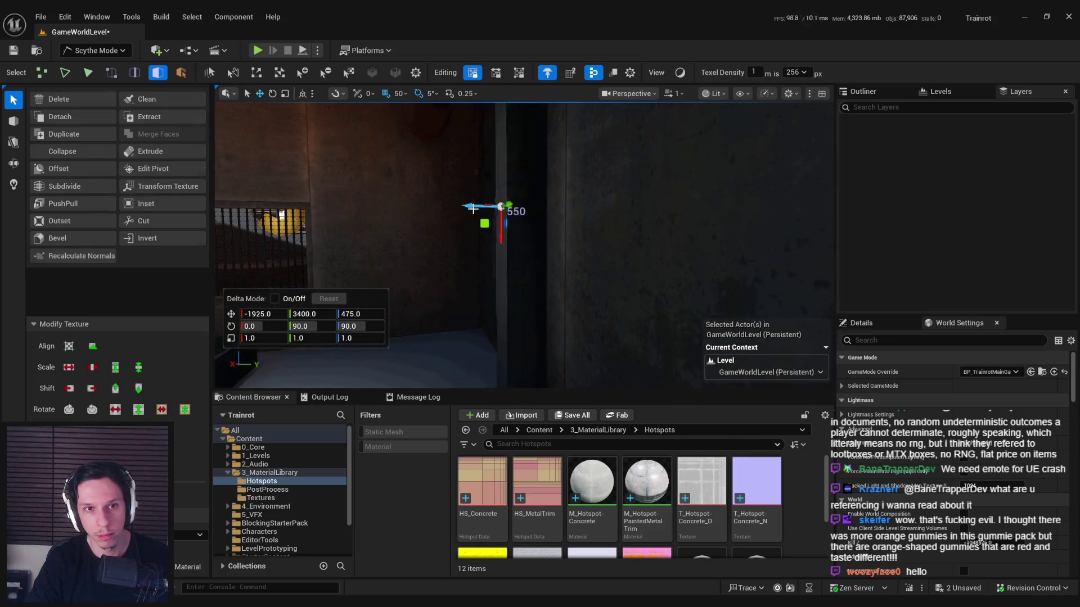
left_click_drag(456, 190, 514, 218)
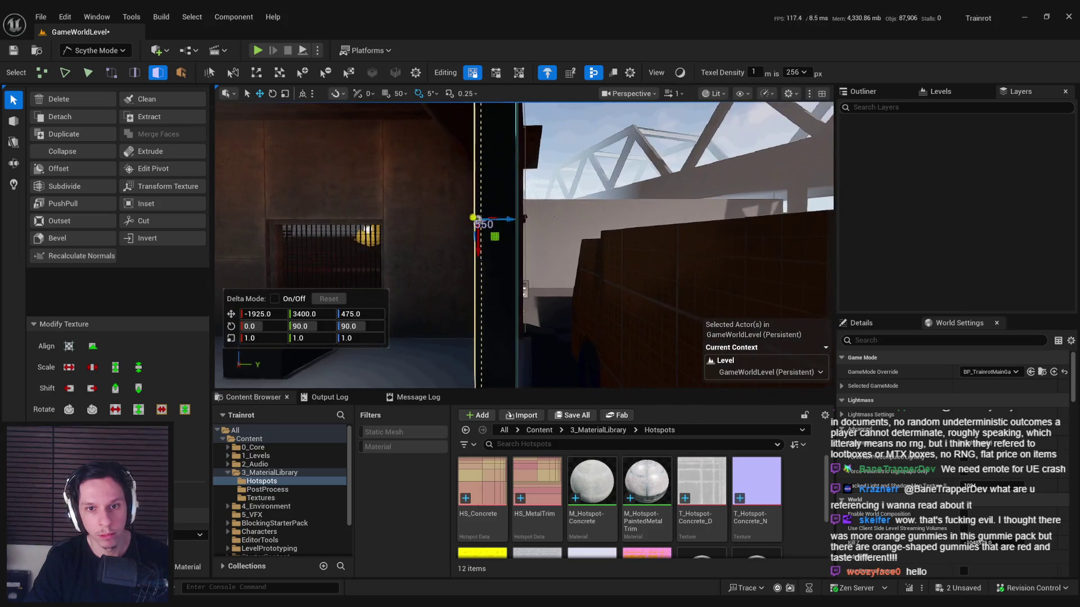
left_click(513, 218)
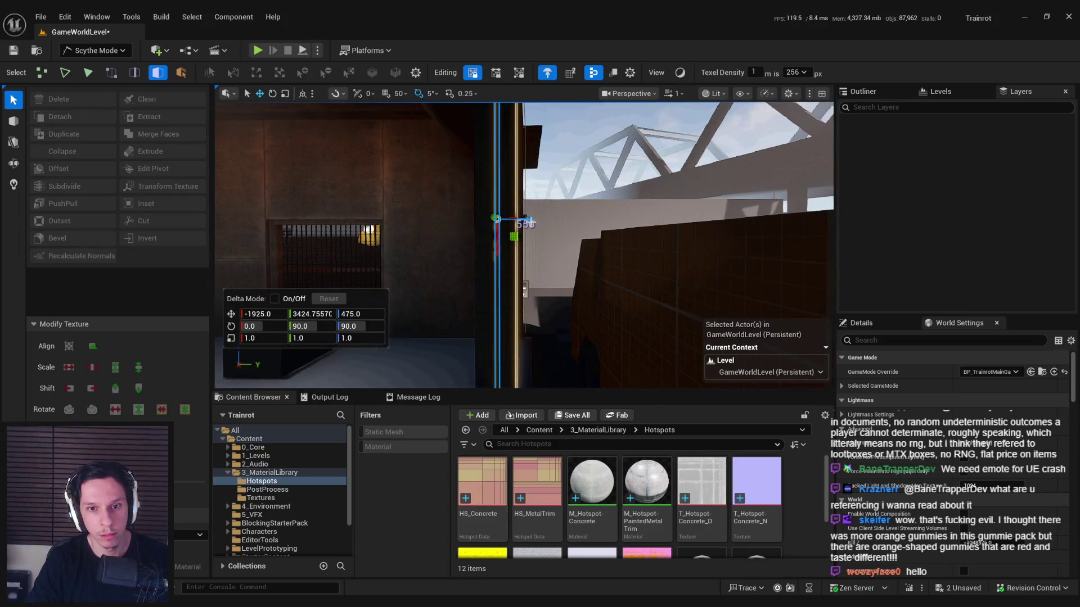
left_click(526, 224)
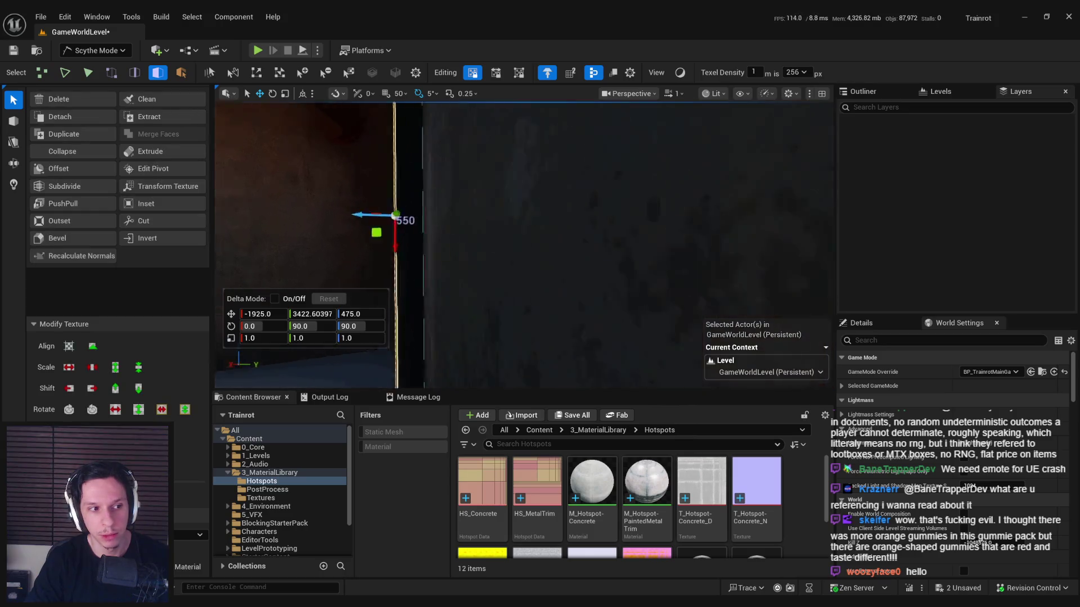
left_click_drag(237, 225, 194, 224)
left_click_drag(344, 197, 345, 198)
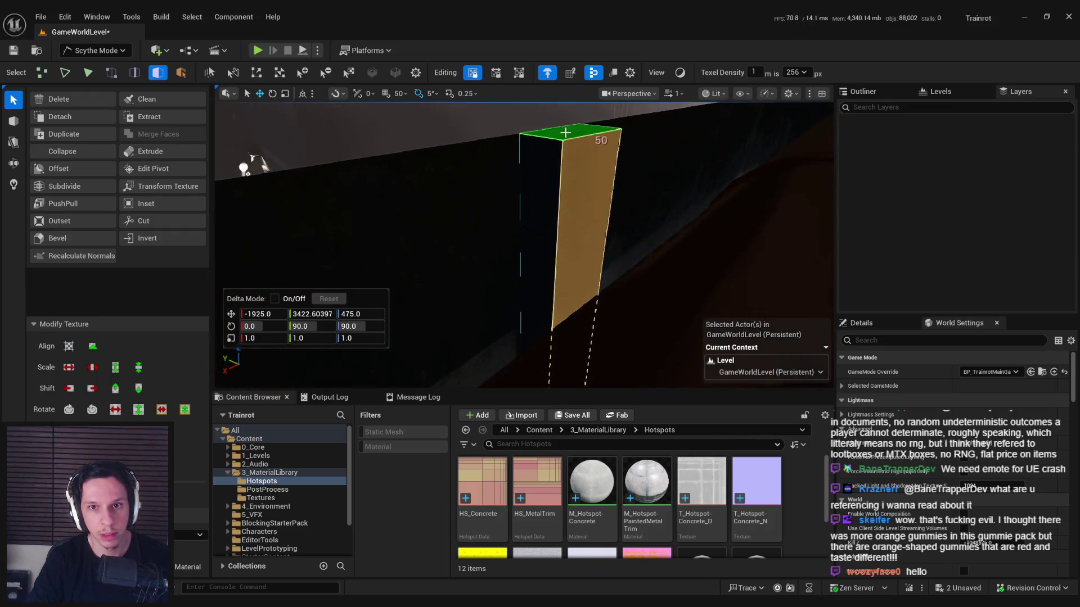
left_click(562, 173)
mouse_move(576, 128)
left_mouse_down()
mouse_move(393, 244)
mouse_move(545, 281)
mouse_move(518, 248)
left_mouse_up()
left_click_drag(511, 180, 540, 248)
left_click(574, 243)
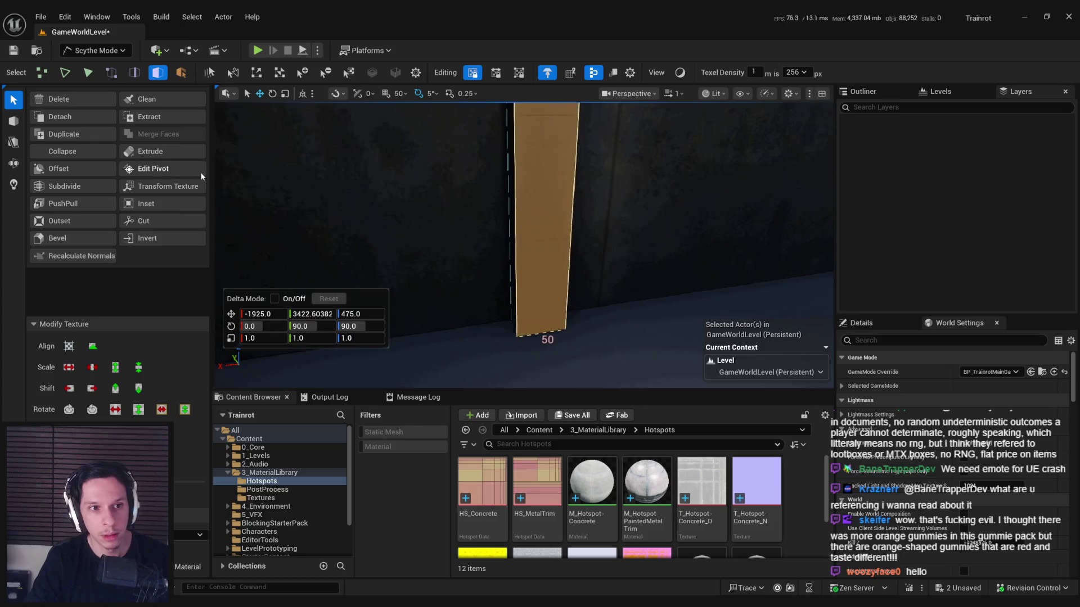
Step: Inset the pillar's front face with Boundary Only on, accept, and select the inner strip
left_click(173, 205)
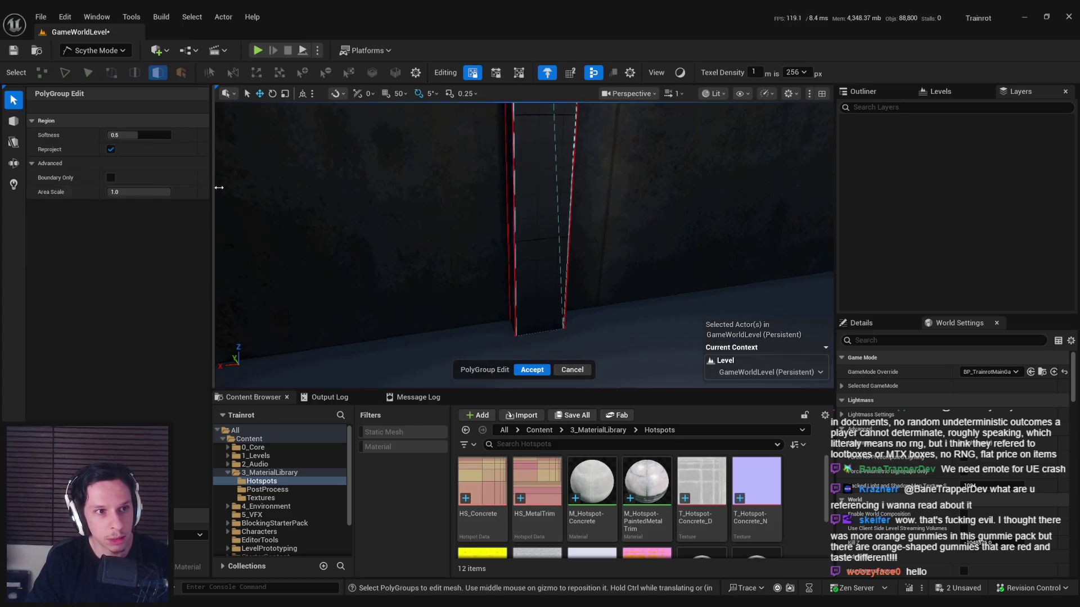
left_click(112, 178)
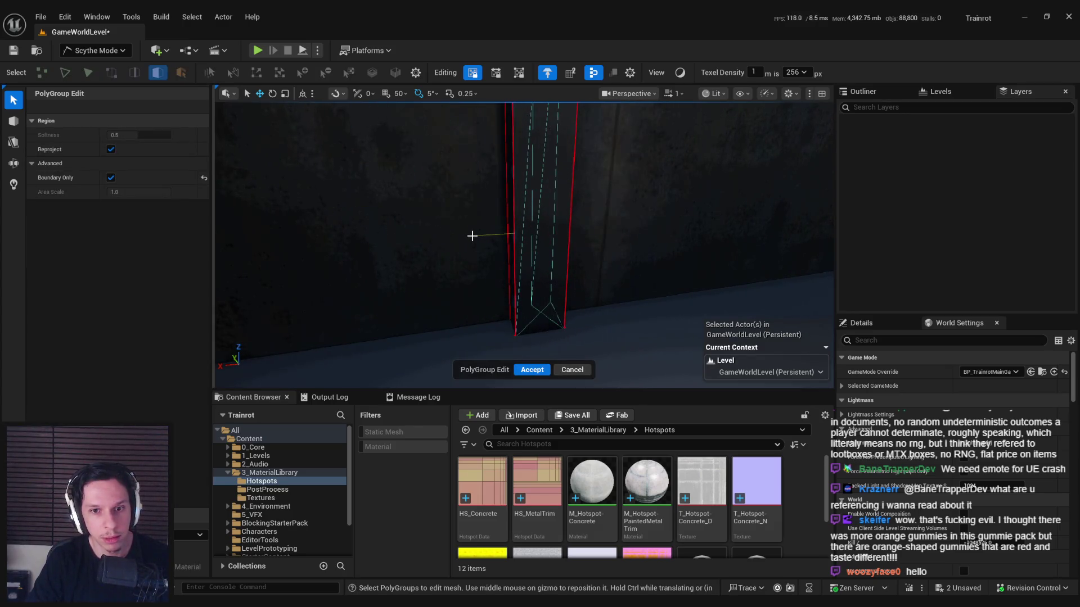
left_click(111, 178)
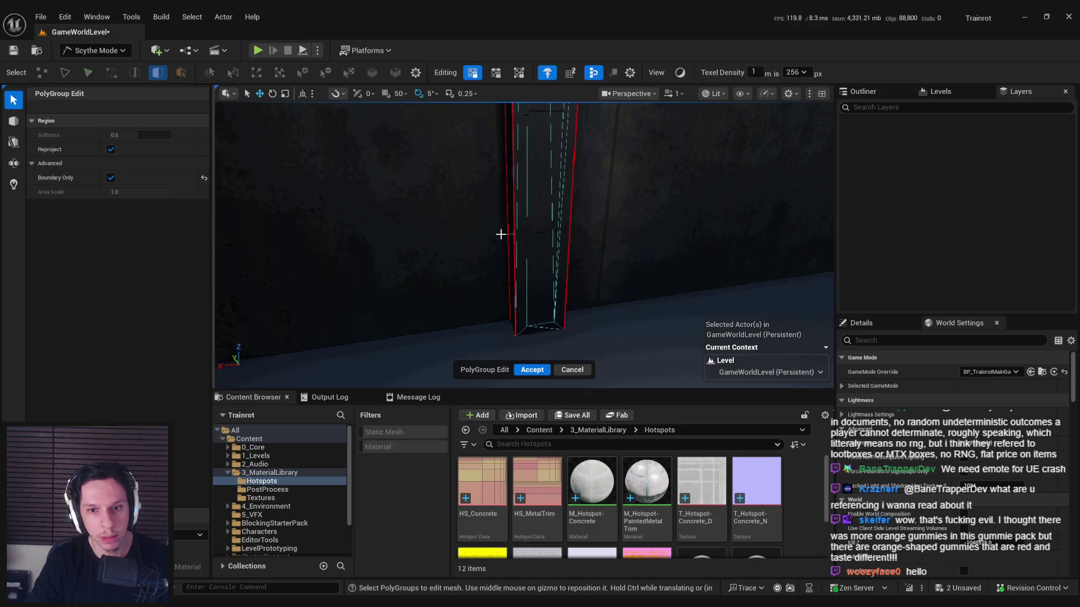
key("Return")
left_click(514, 150)
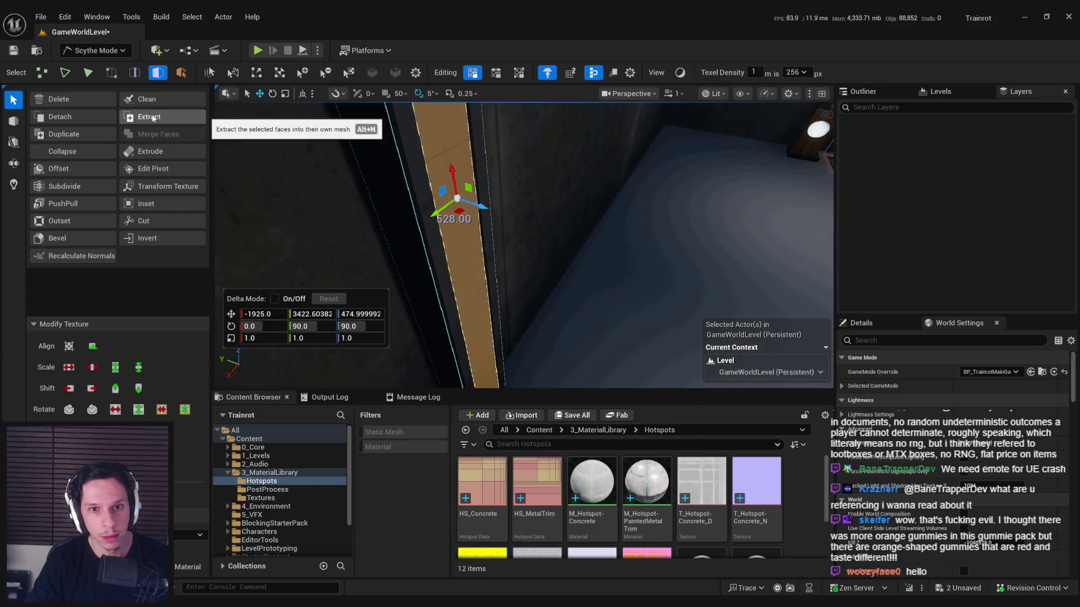
Step: Extract the inner strip as its own mesh, undo a trial move, and reselect its front face
left_click(177, 122)
left_click(450, 213)
left_click_drag(485, 212, 596, 236)
left_click(598, 237)
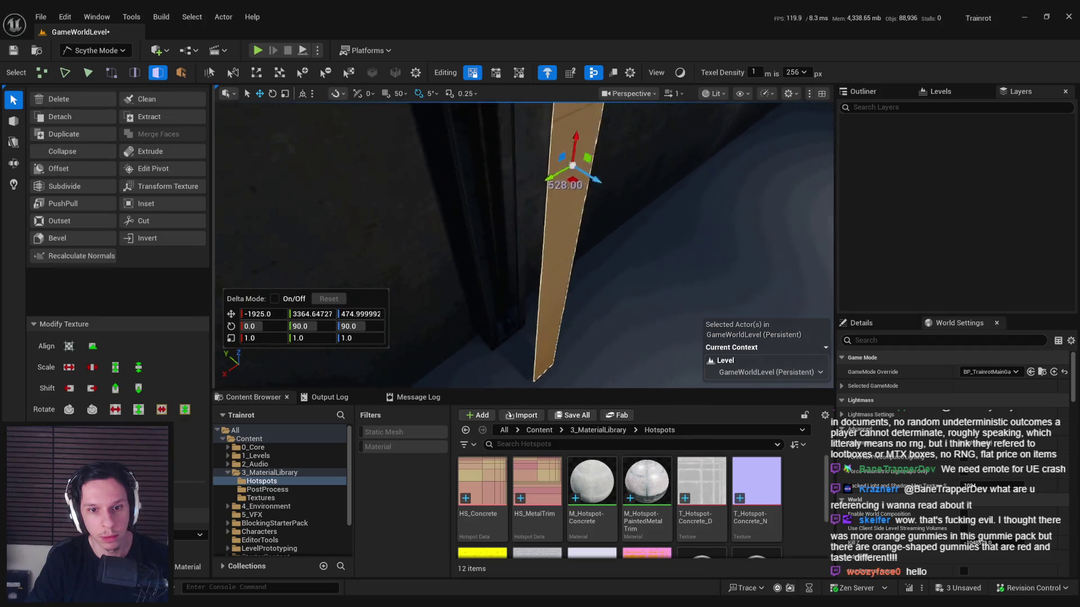
key("ctrl+z")
key("ctrl+z")
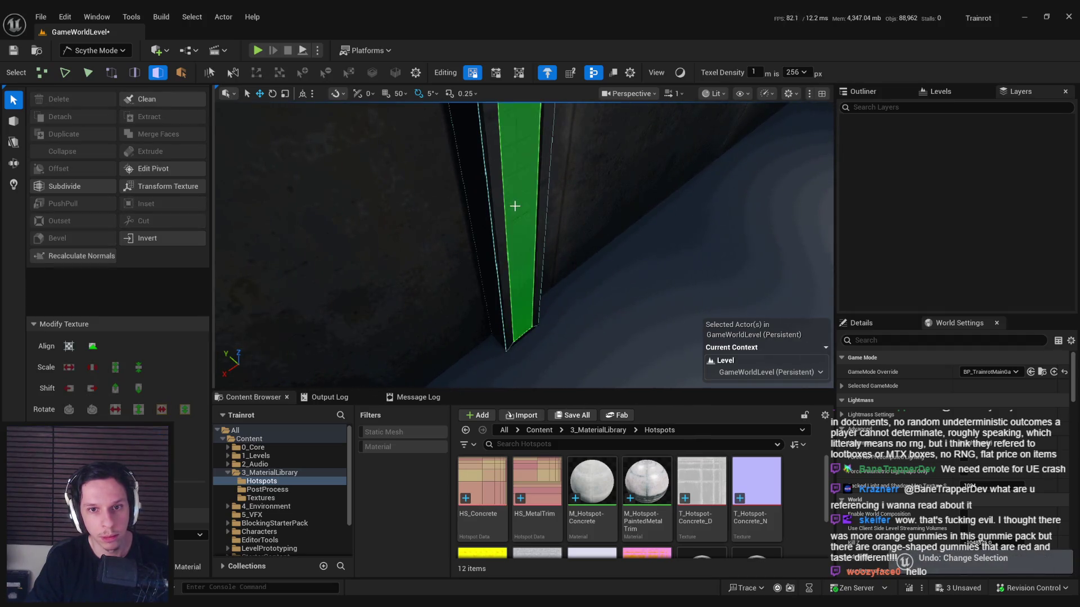
key("ctrl+z")
key("ctrl+y")
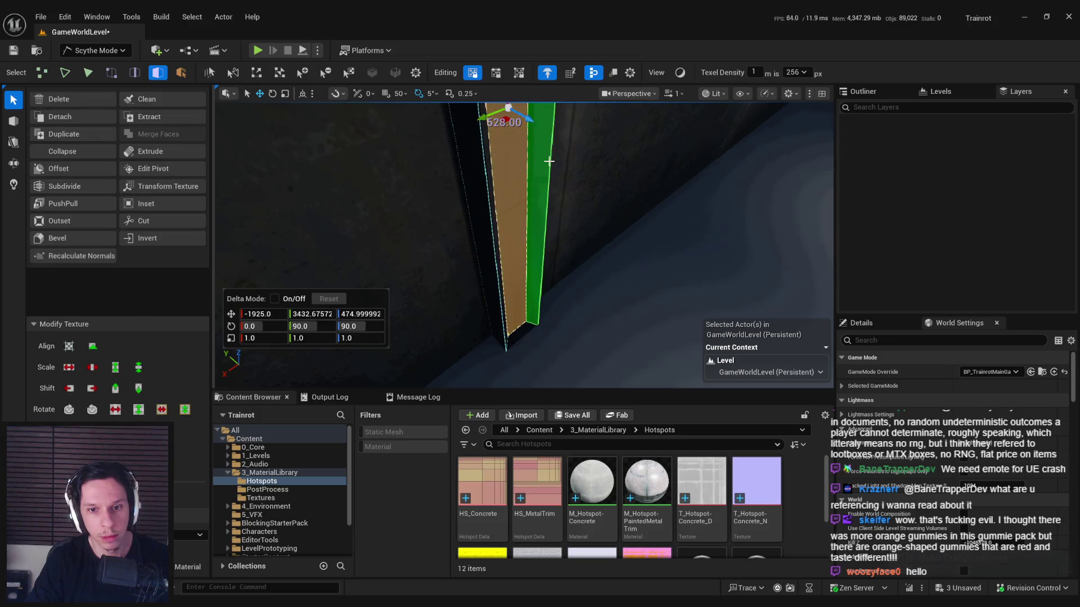
Step: Extrude the strip's face into a tall box and narrow it to about three-quarters width
left_click(144, 154)
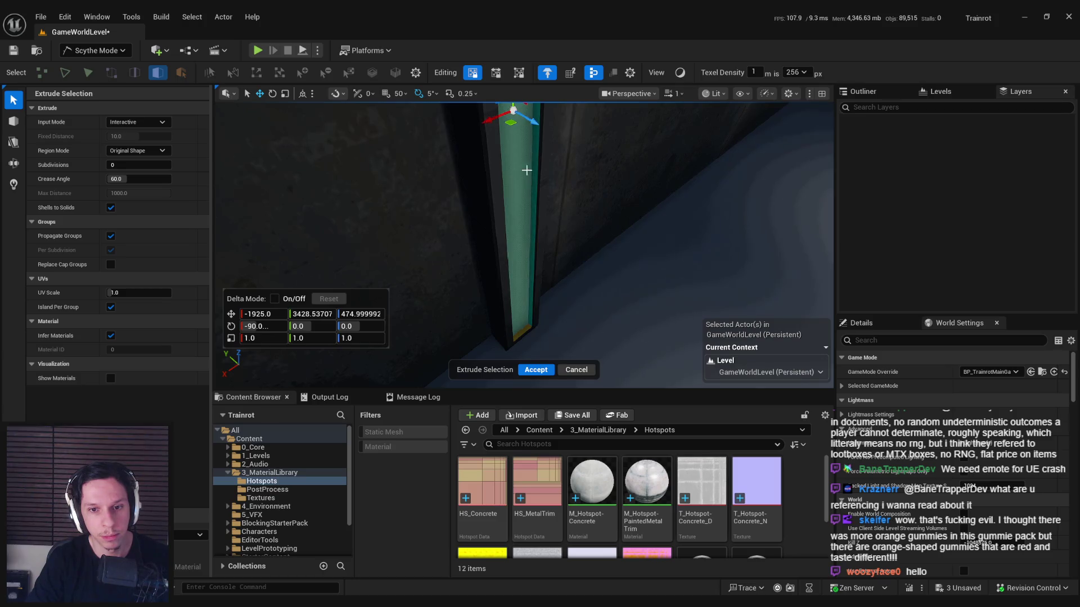
left_click(535, 369)
key("f")
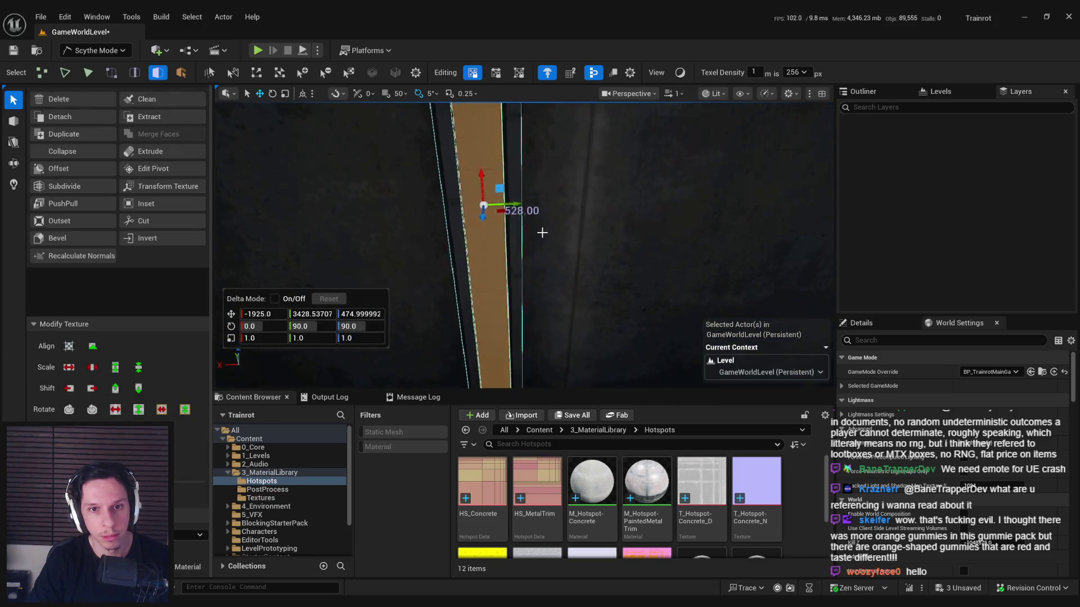
left_click_drag(507, 187, 501, 178)
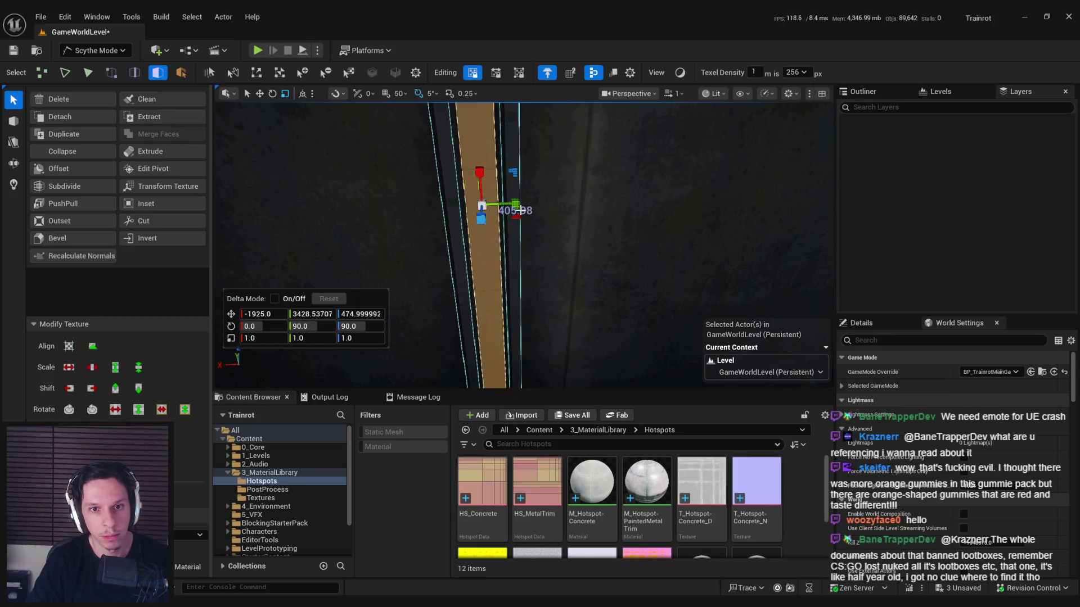
left_click(498, 208)
scroll(498, 209, "down", 5)
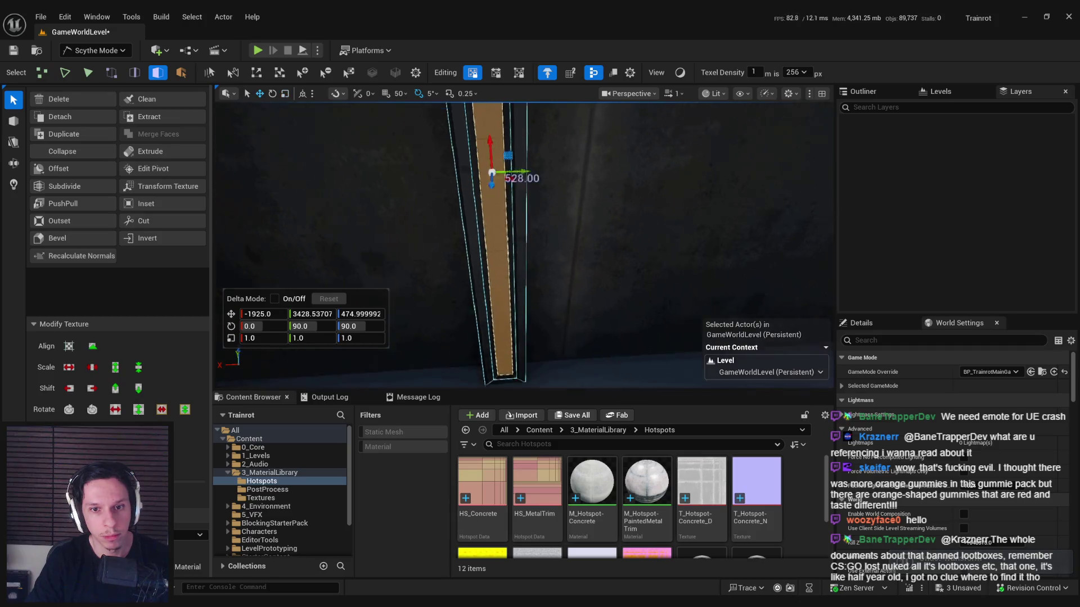
scroll(500, 207, "up", 5)
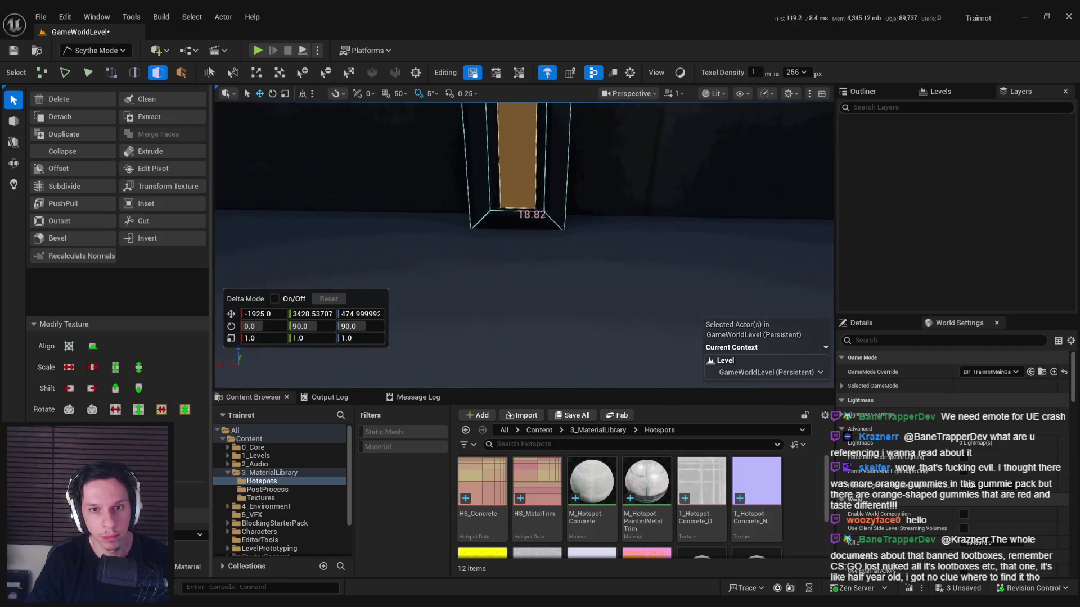
scroll(500, 208, "down", 5)
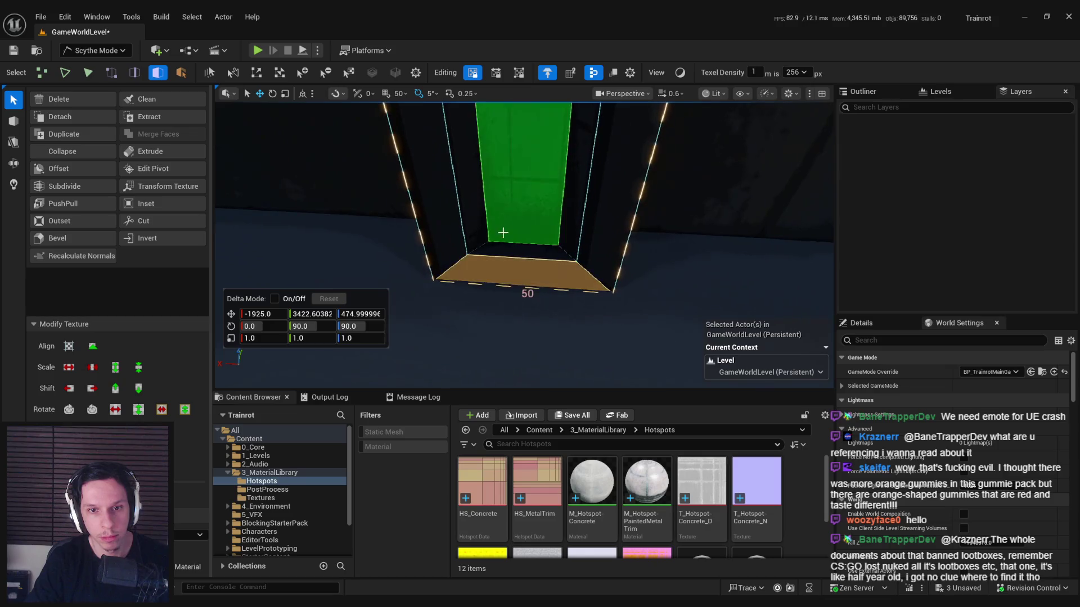
left_click_drag(511, 246, 512, 225)
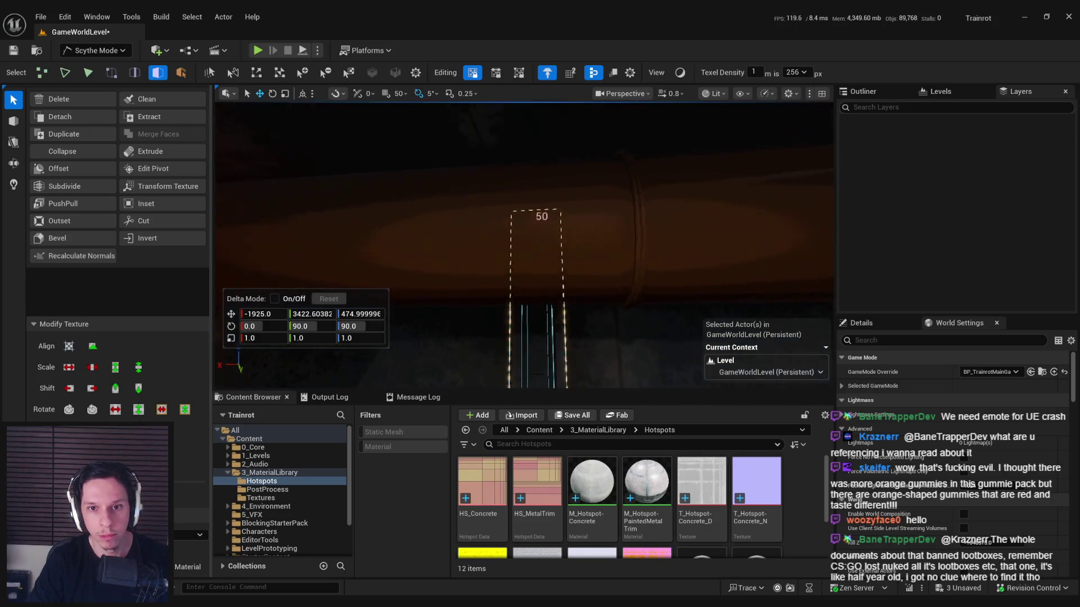
Step: Orbit around the pillar and select its bottom face
key("f")
mouse_move(540, 276)
left_mouse_down()
mouse_move(528, 264)
mouse_move(544, 313)
mouse_move(544, 218)
mouse_move(540, 236)
mouse_move(516, 215)
left_mouse_up()
mouse_move(544, 248)
left_mouse_down()
mouse_move(542, 223)
mouse_move(579, 224)
left_mouse_up()
left_click(584, 223)
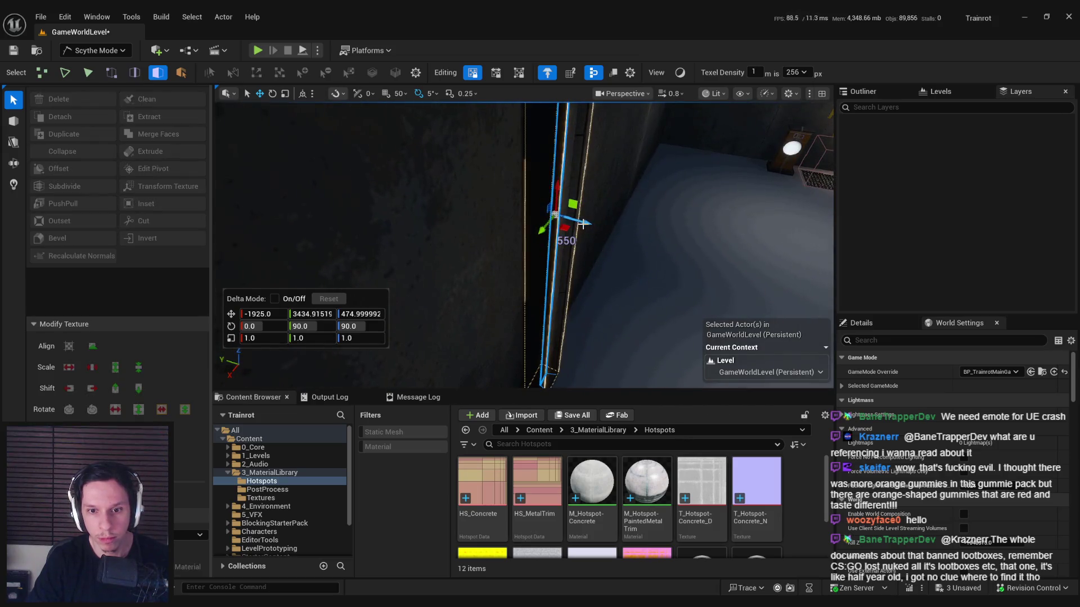
left_click(581, 270)
mouse_move(581, 270)
left_mouse_down()
mouse_move(587, 214)
mouse_move(569, 217)
mouse_move(562, 176)
mouse_move(571, 302)
mouse_move(585, 276)
left_mouse_up()
key("Escape")
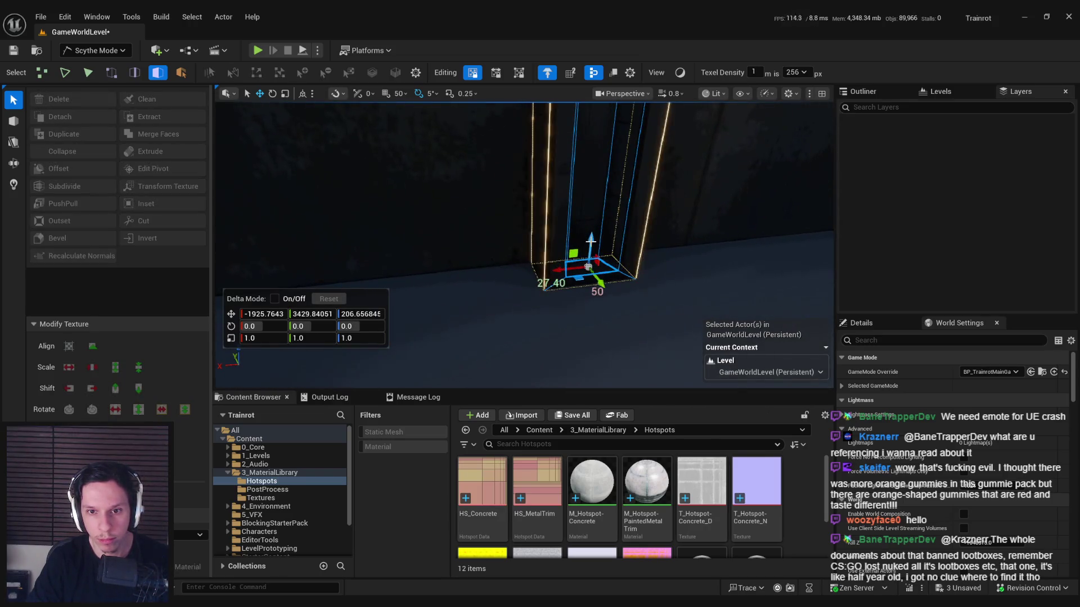
left_click(587, 266)
mouse_move(588, 306)
left_mouse_down()
mouse_move(548, 302)
mouse_move(516, 231)
left_mouse_up()
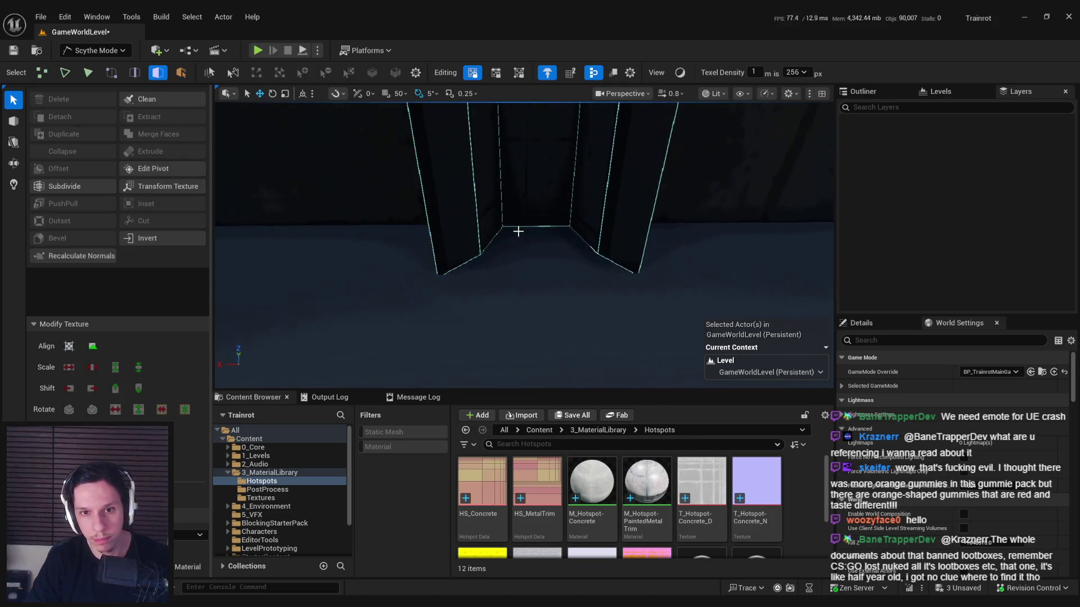
Step: Select both diagonal bottom edges and move them level to height 200
key("2")
left_click(514, 252)
left_click(495, 262, "shift")
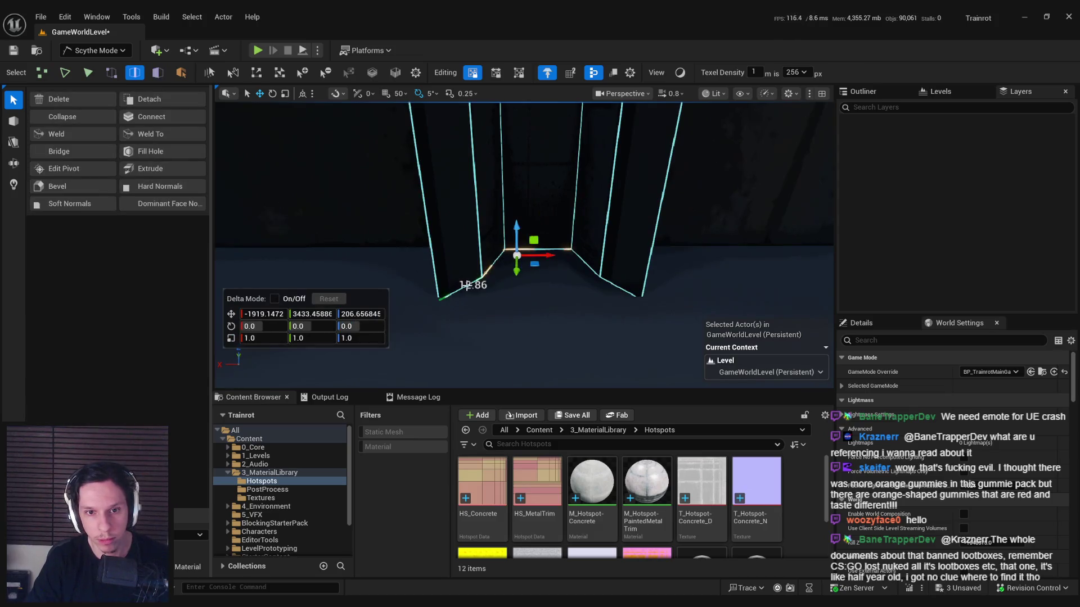
left_click(610, 284, "shift")
key("f")
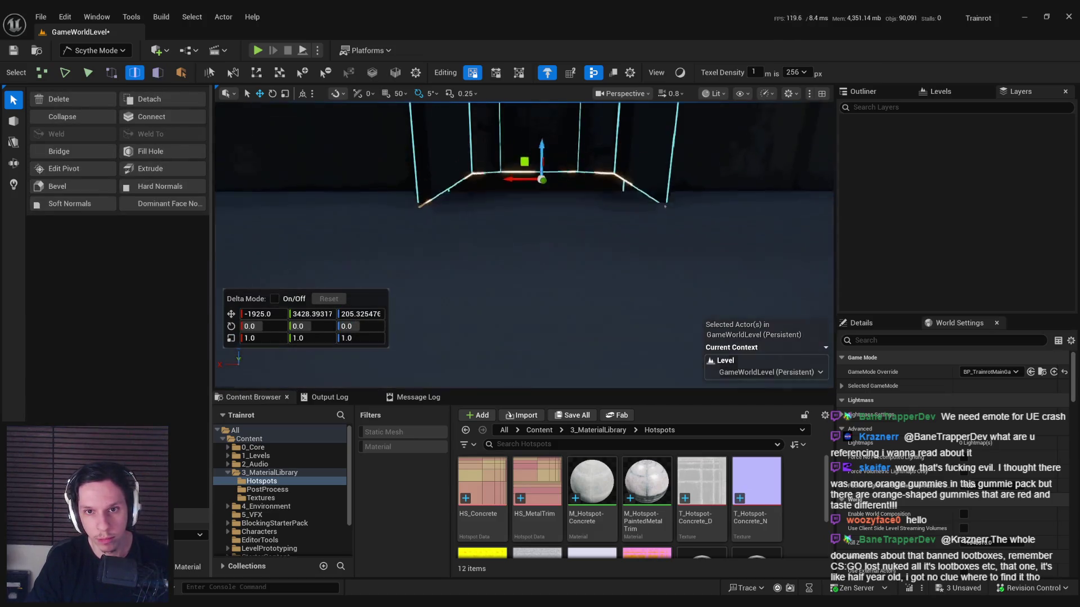
left_click_drag(539, 181, 538, 203)
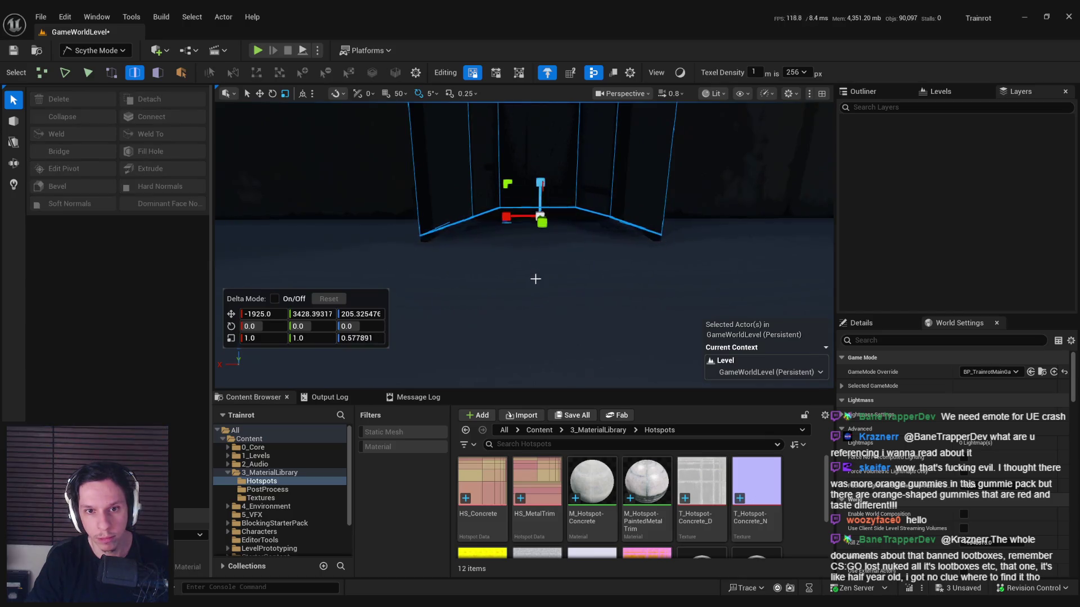
left_click_drag(536, 279, 534, 281)
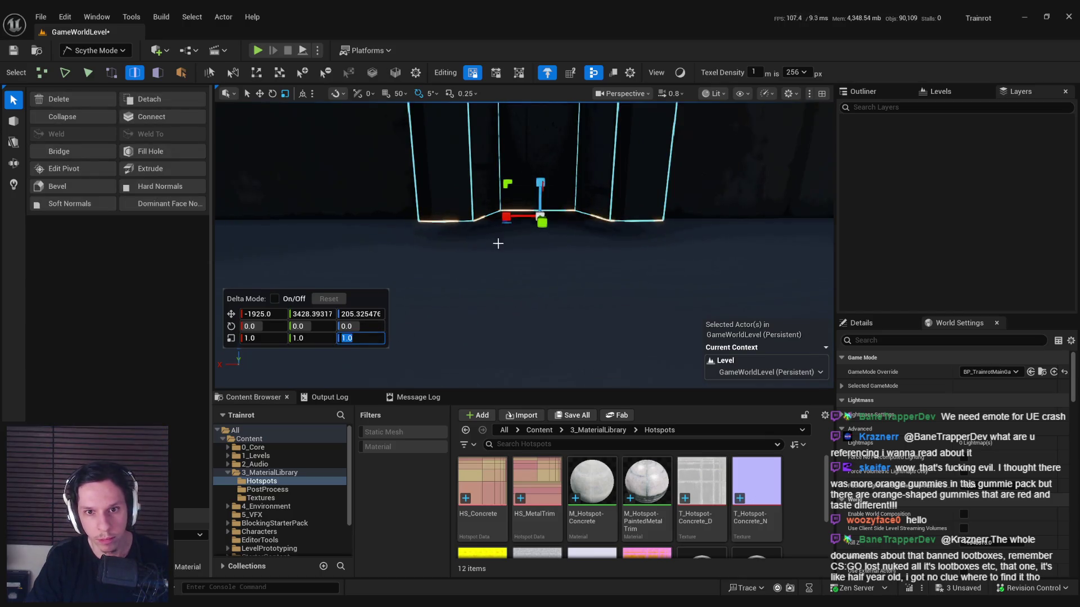
key("w")
left_click_drag(504, 200, 543, 209)
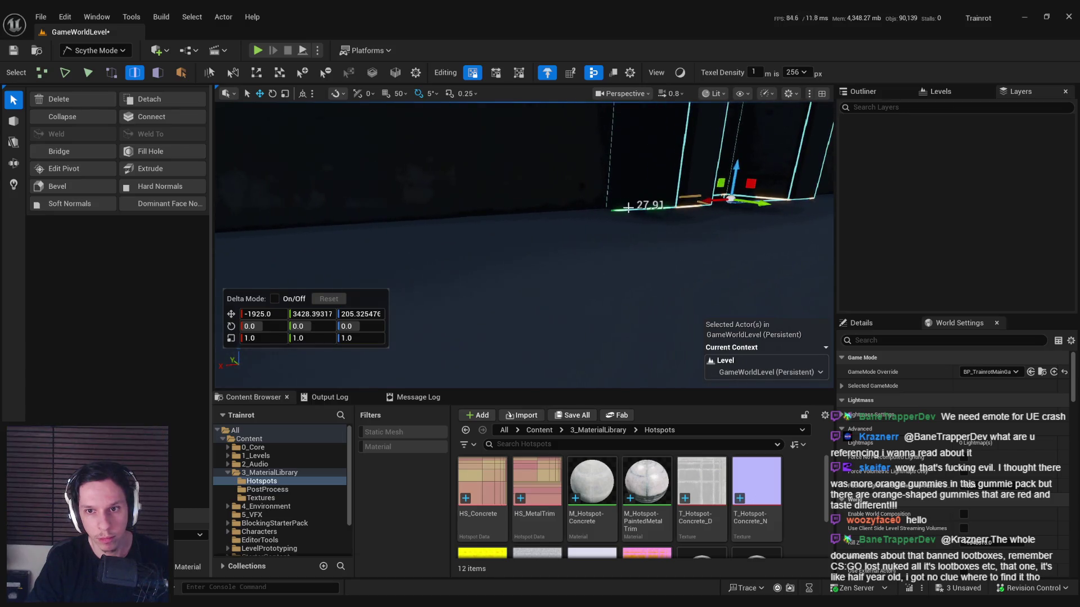
mouse_move(732, 175)
left_mouse_down()
mouse_move(721, 201)
mouse_move(729, 185)
left_mouse_up()
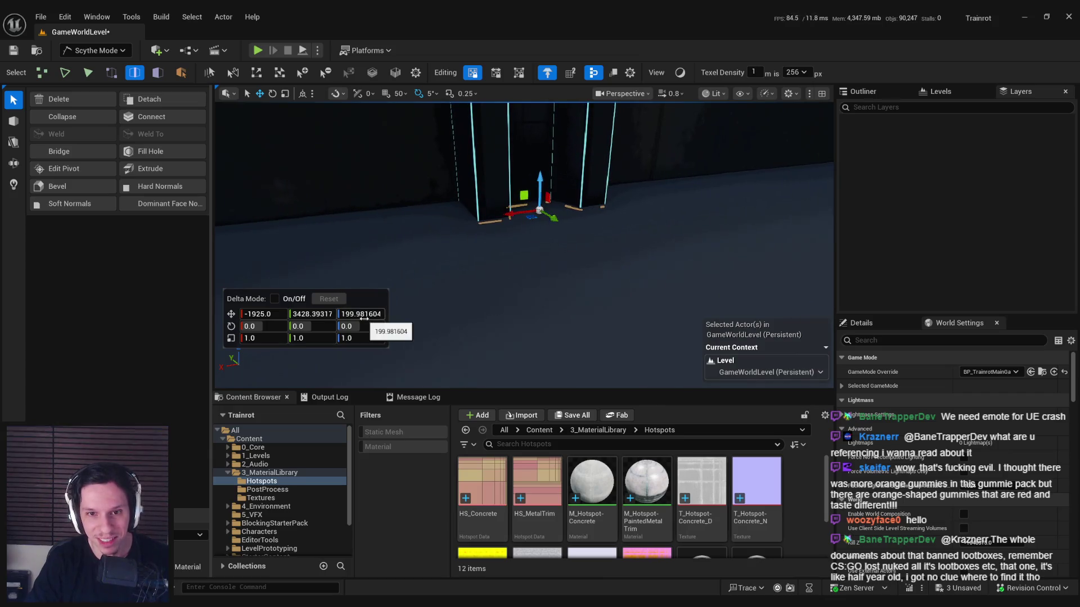
left_click_drag(565, 241, 565, 241)
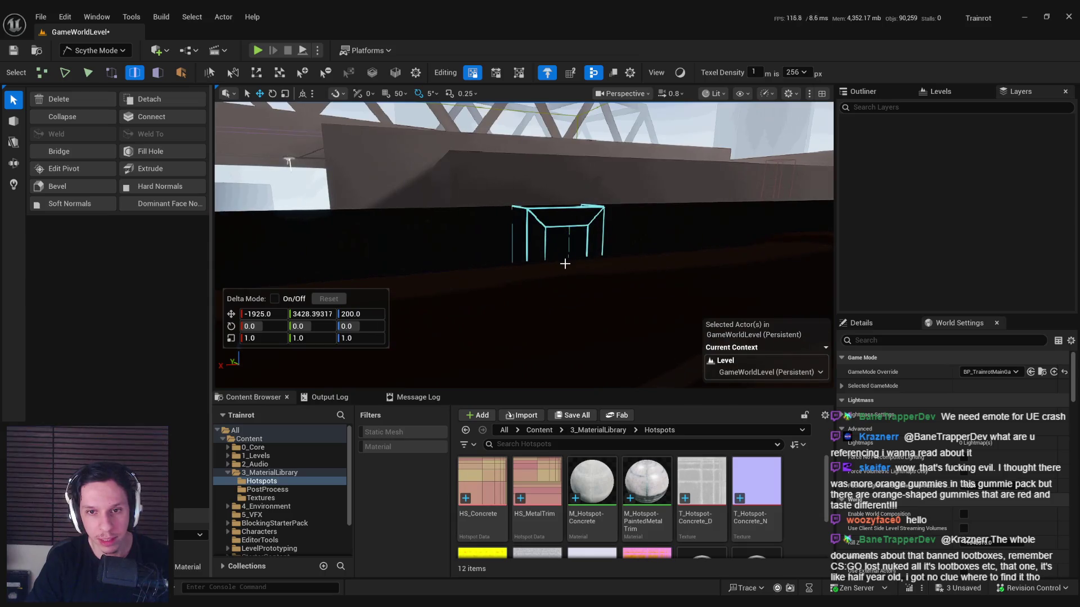
Step: Delete the box's top face to open its top
left_click(559, 210)
key("f")
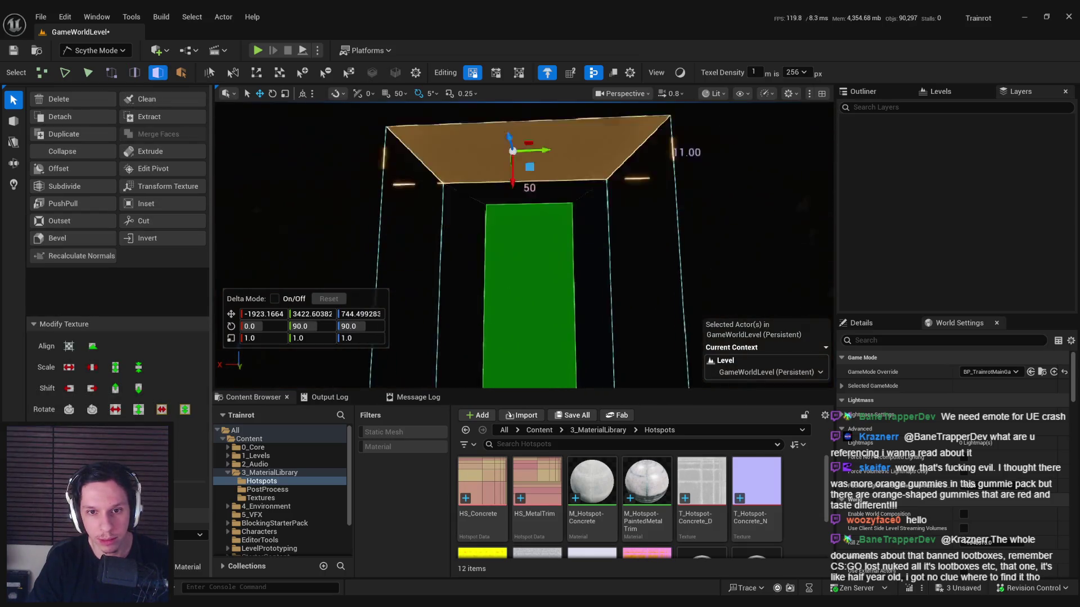
key("Delete")
Step: Select the two slanted top edges, flatten them with Z scale 0, and set height 750
left_click(135, 73)
left_click(477, 199)
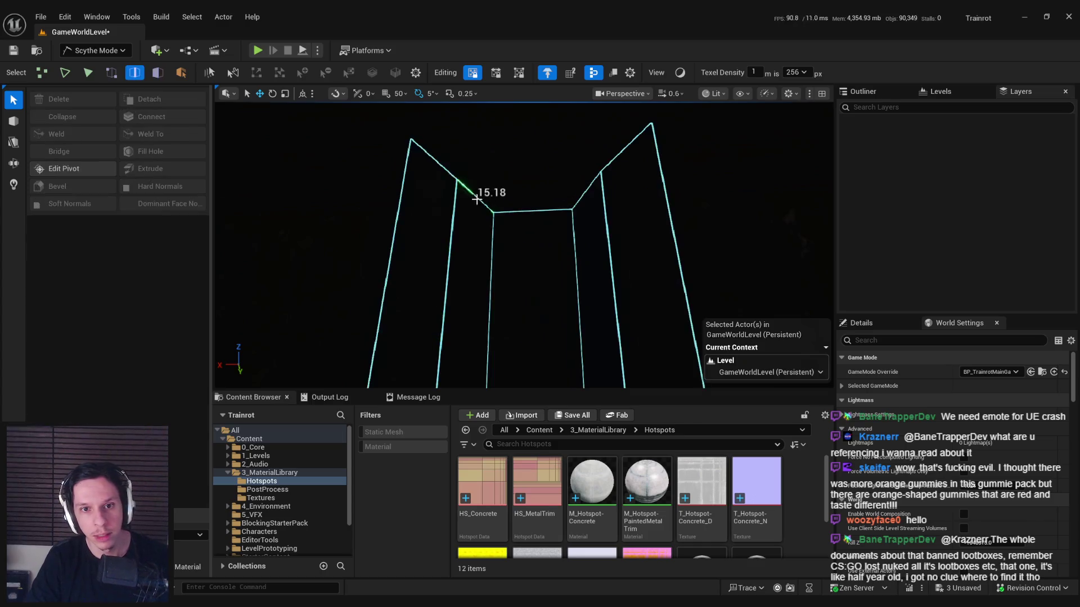
left_click(477, 199)
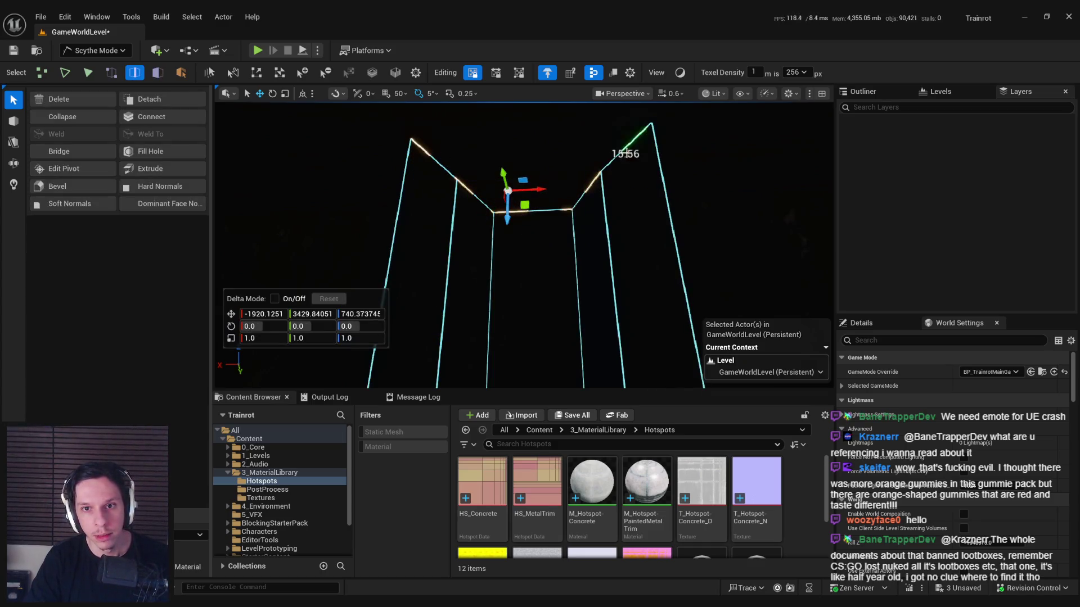
left_click_drag(626, 153, 636, 248)
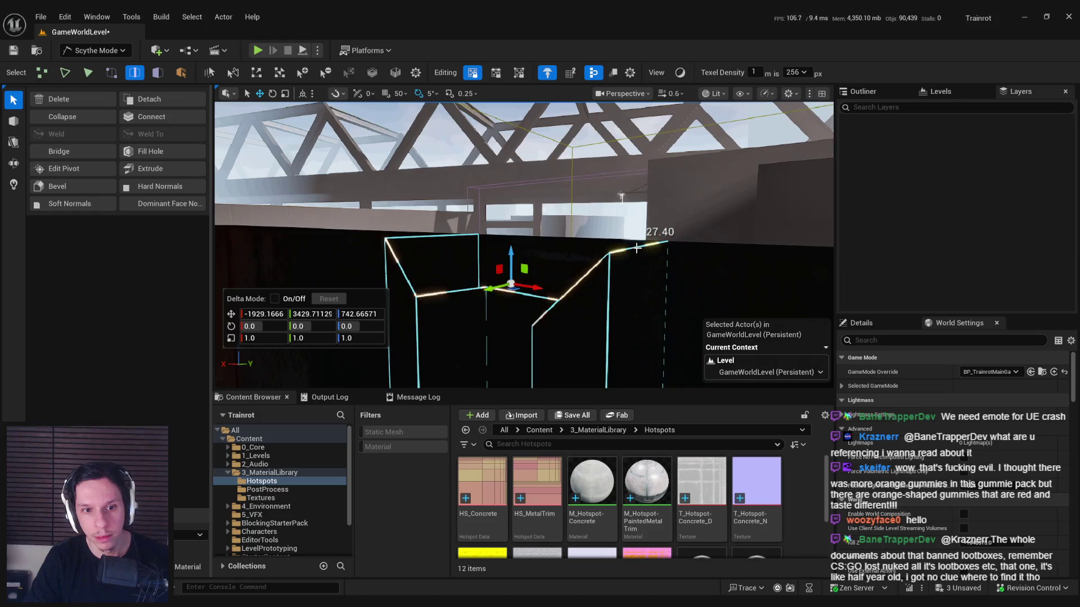
left_click(414, 237, "shift")
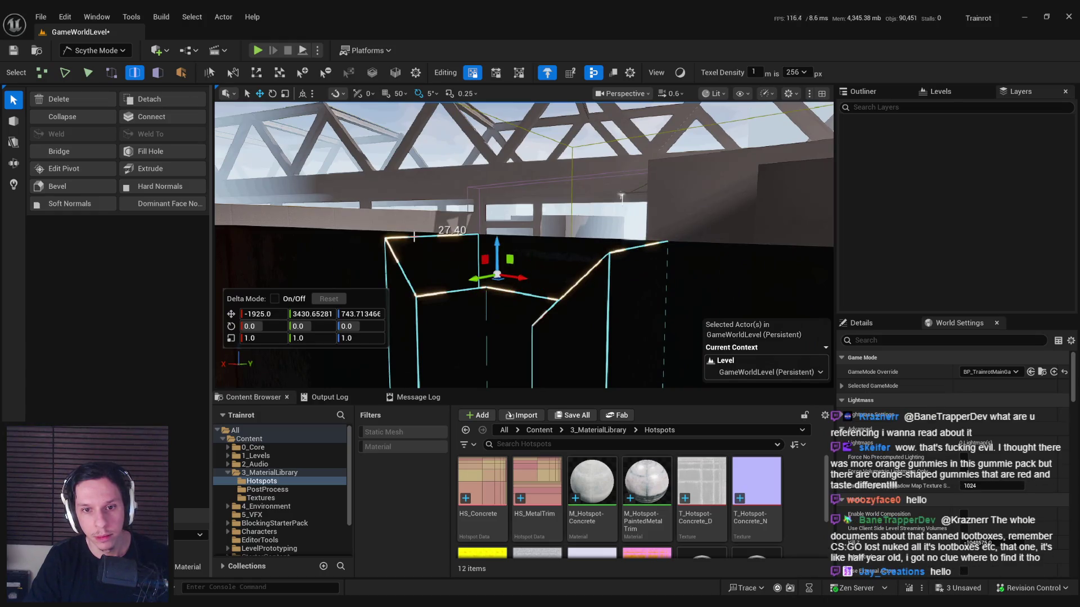
type("0")
key("Return")
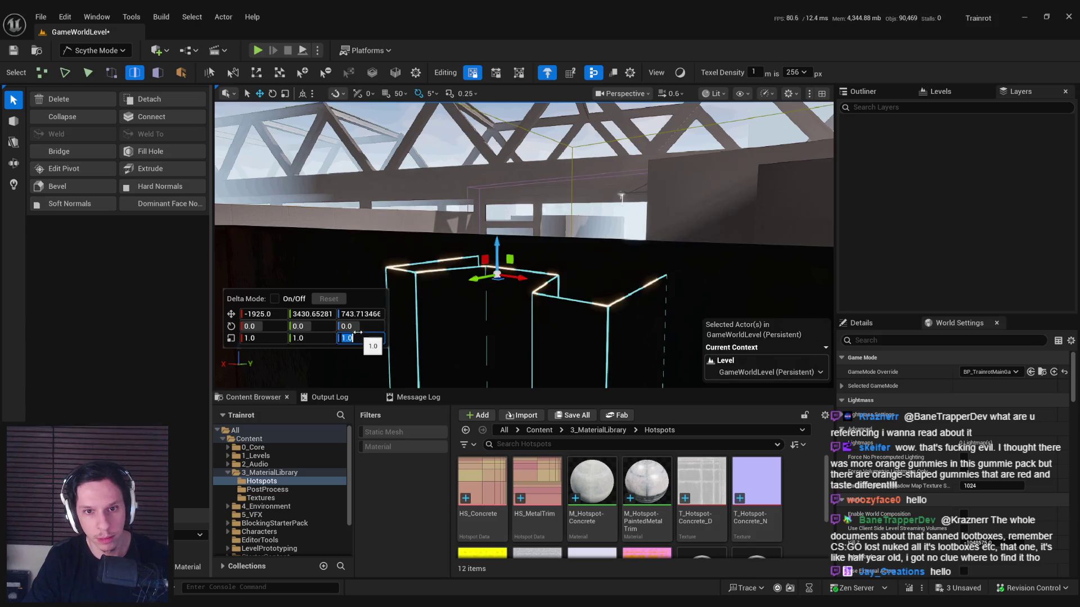
type("750")
key("Return")
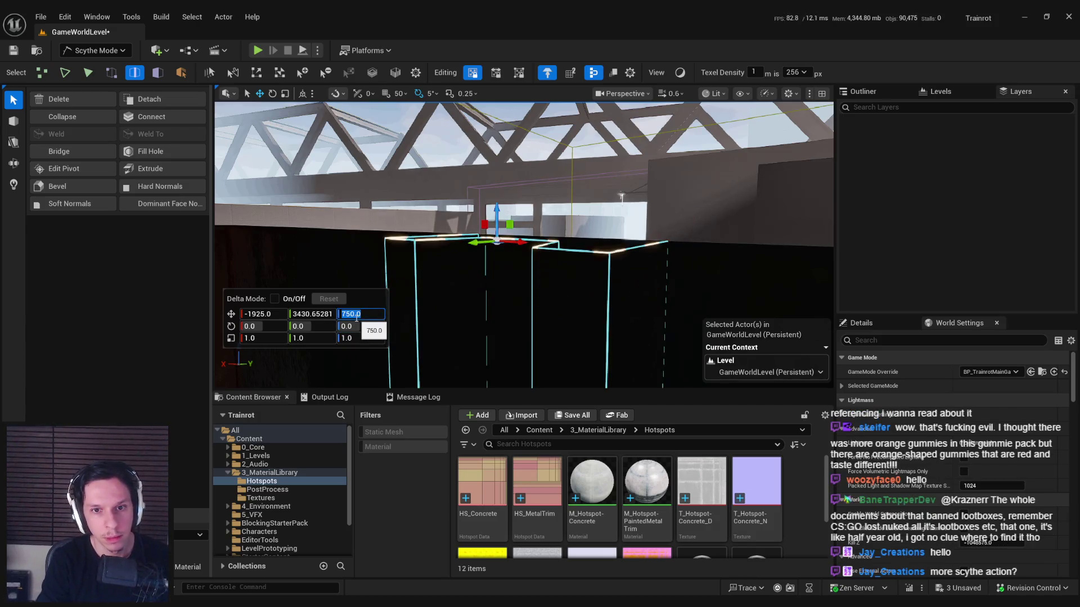
left_click_drag(595, 266, 572, 353)
left_click(561, 212)
mouse_move(561, 212)
left_mouse_down()
mouse_move(509, 145)
mouse_move(559, 308)
mouse_move(550, 320)
left_mouse_up()
Step: Pick the M_Hotspot-PaintedMetalTrim material and select the pillar's front face in face mode
left_click(647, 484)
left_click_drag(554, 270, 453, 234)
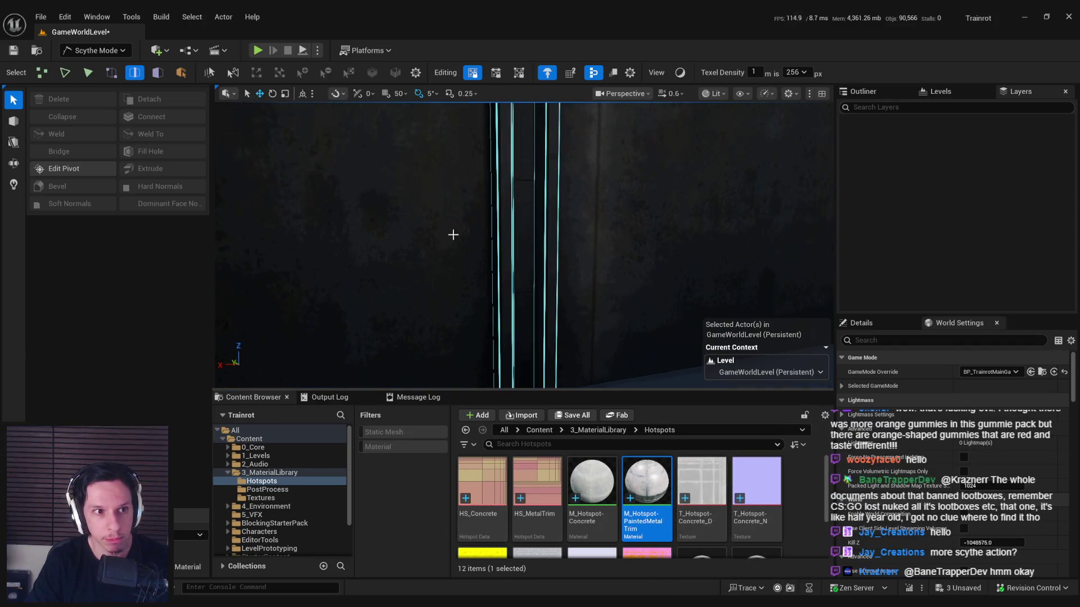
key("3")
left_click(513, 222)
left_click(515, 222)
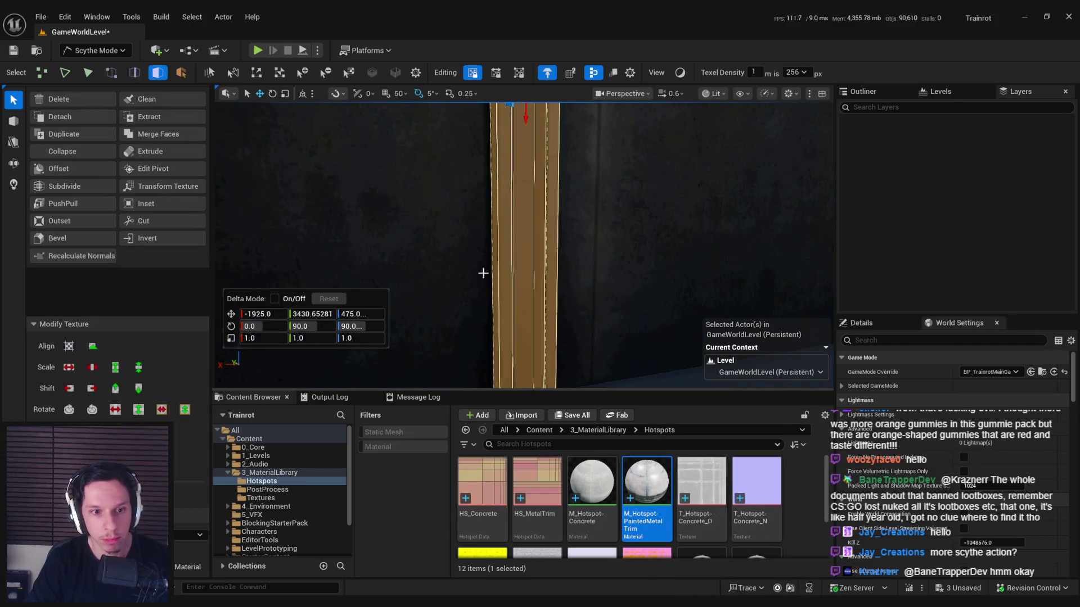
Step: Reselect the pillar face, switch to vertex selection, and frame the pillar's top corners
left_click(491, 321)
mouse_move(491, 321)
left_mouse_down()
mouse_move(501, 293)
mouse_move(498, 302)
mouse_move(523, 304)
mouse_move(550, 330)
mouse_move(517, 304)
mouse_move(473, 225)
mouse_move(410, 188)
mouse_move(466, 208)
left_mouse_up()
left_click(499, 303)
key("1")
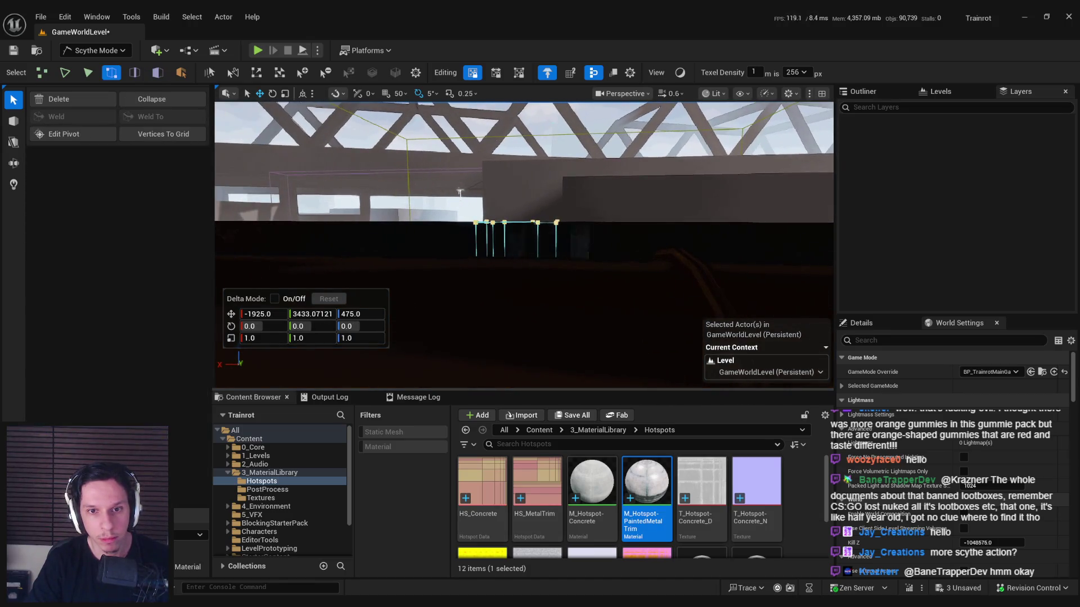
mouse_move(451, 199)
left_mouse_down()
mouse_move(498, 227)
mouse_move(497, 240)
mouse_move(485, 204)
mouse_move(427, 214)
mouse_move(534, 258)
mouse_move(473, 229)
mouse_move(506, 281)
mouse_move(540, 255)
left_mouse_up()
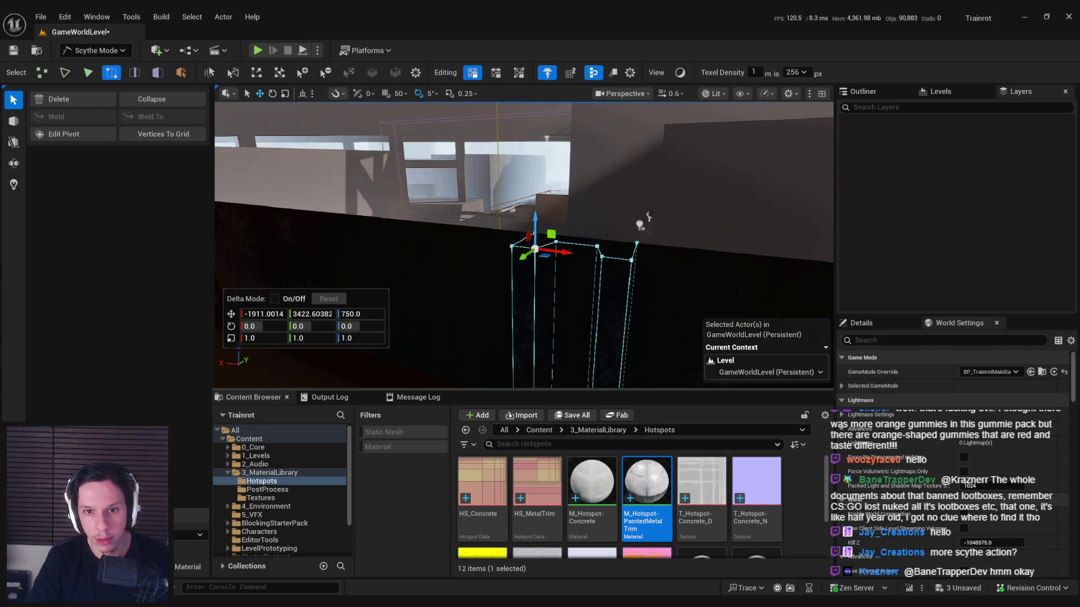
mouse_move(603, 296)
left_mouse_down()
mouse_move(596, 337)
mouse_move(582, 185)
left_mouse_up()
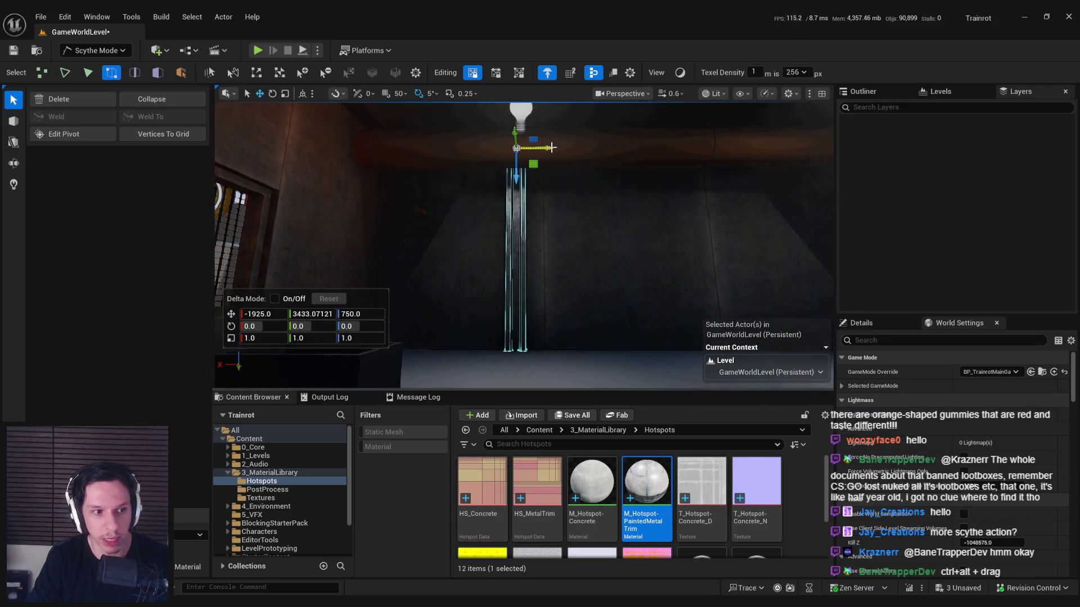
Step: Shift the pillar's top vertices sideways along X to slant it diagonally, then deselect
left_click_drag(551, 147, 568, 148)
left_click(668, 149)
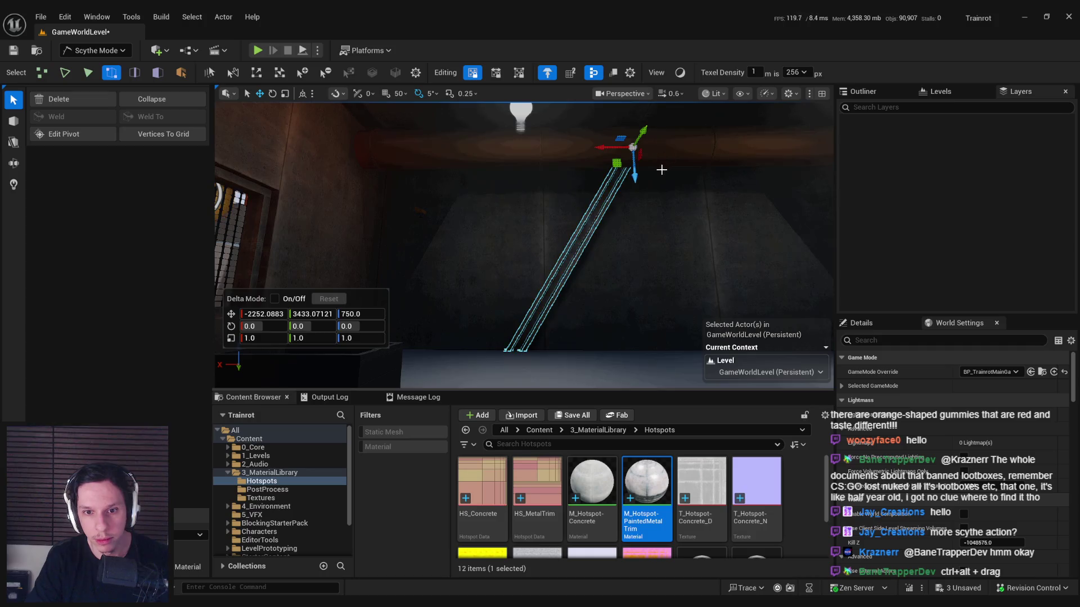
left_click(603, 146)
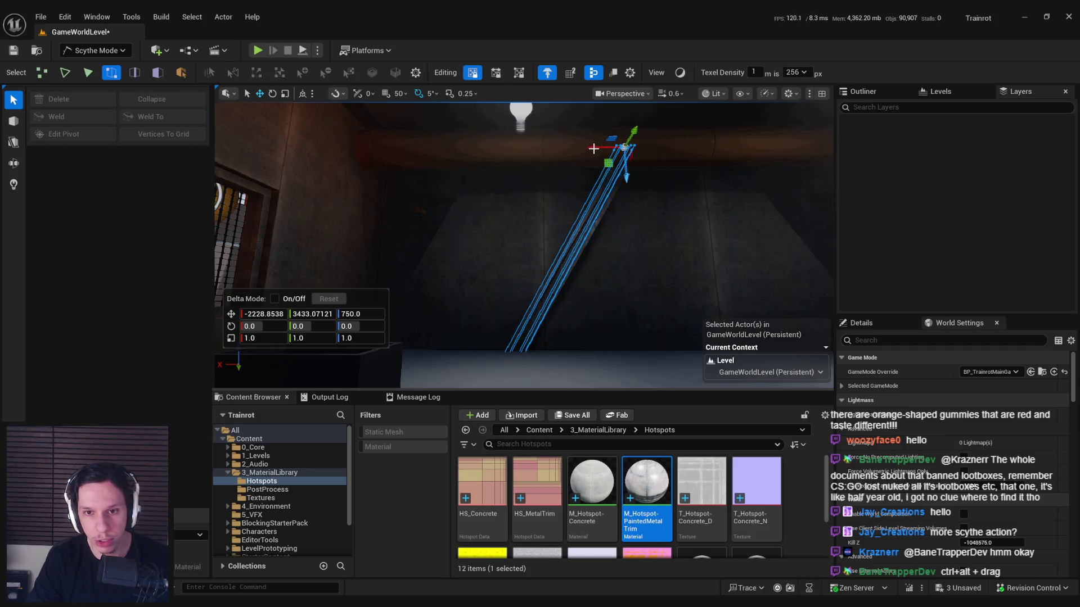
left_click(590, 337)
scroll(590, 338, "up", 5)
left_click_drag(585, 321, 586, 321)
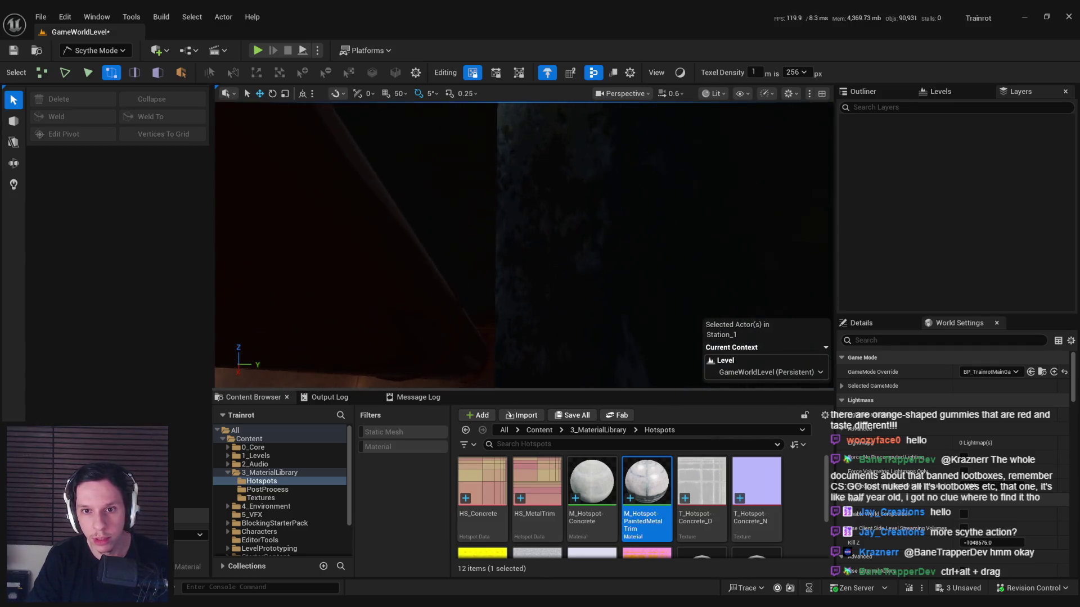
Step: Select a face of the slanted beam, orbit around it, and select the station room mesh
left_click(549, 280)
key("3")
left_click(523, 294)
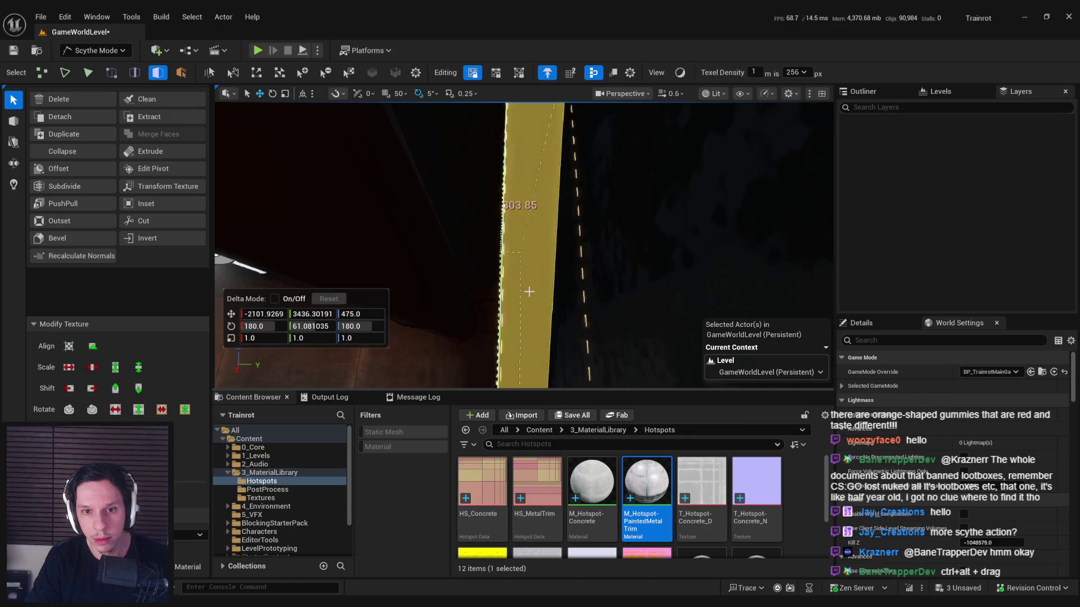
left_click_drag(523, 242, 364, 332)
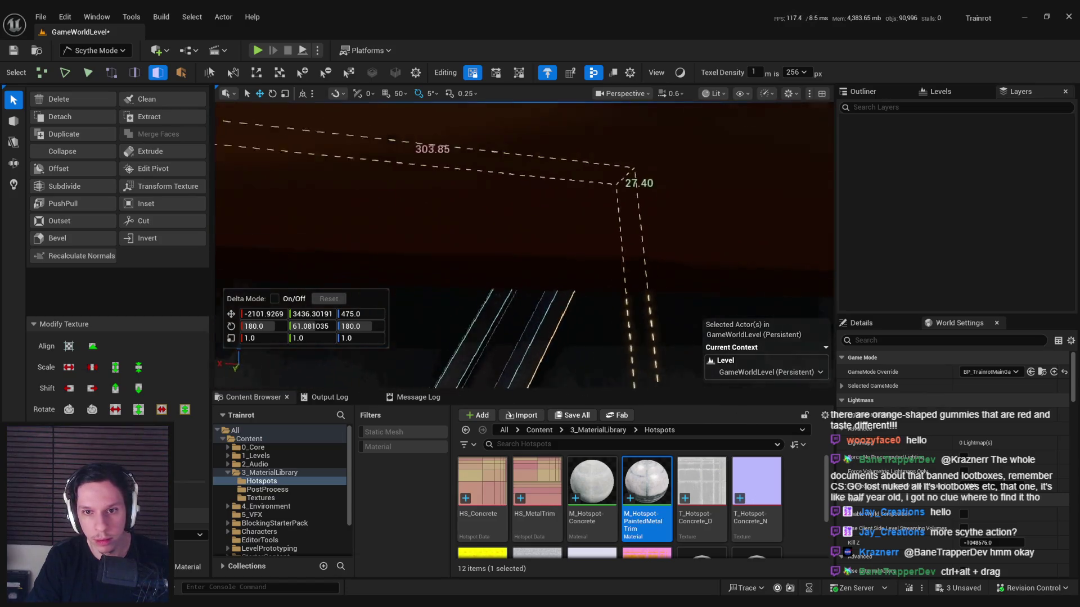
left_click_drag(571, 301, 564, 306)
left_click(518, 294)
left_click(95, 50)
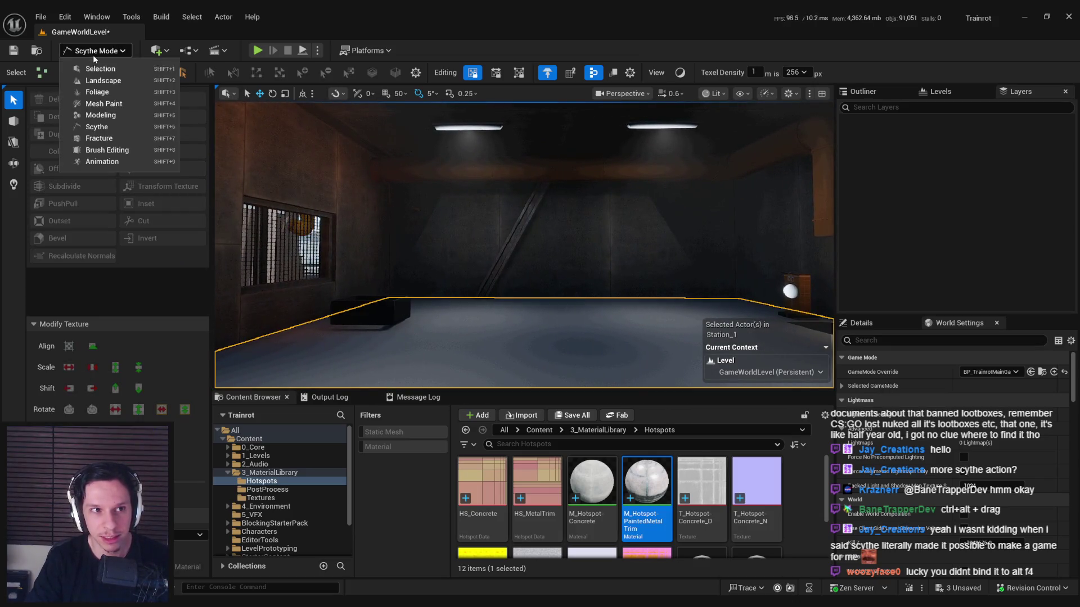
Step: In Selection Mode with the viewport maximized, Alt-drag a copy of the beam to the left
left_click(90, 66)
left_click(402, 222)
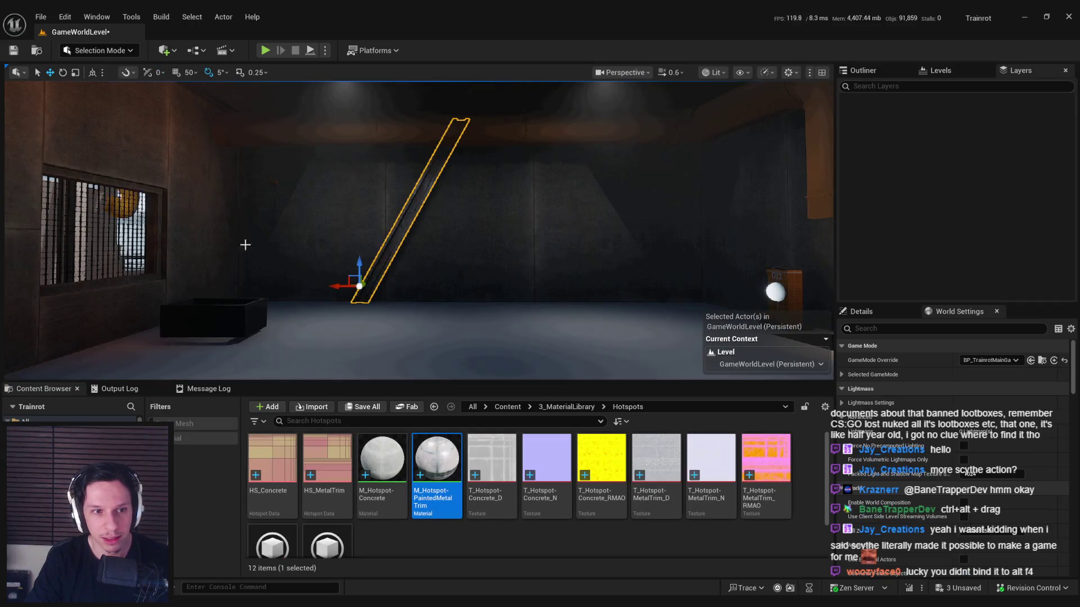
key("ctrl+shift+1")
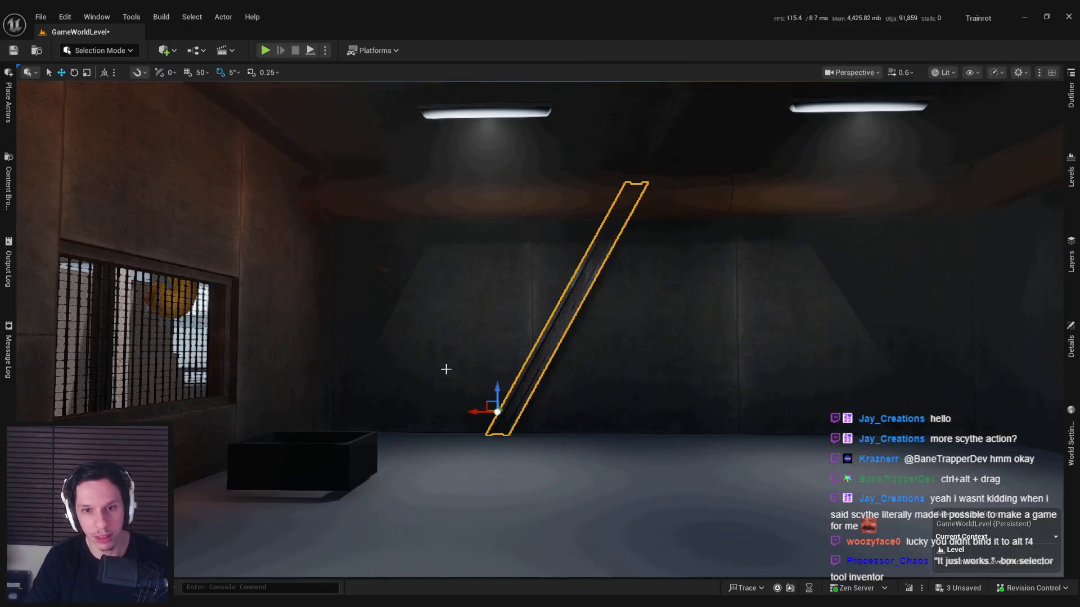
mouse_move(472, 412)
left_mouse_down()
mouse_move(343, 412)
mouse_move(589, 416)
left_mouse_up()
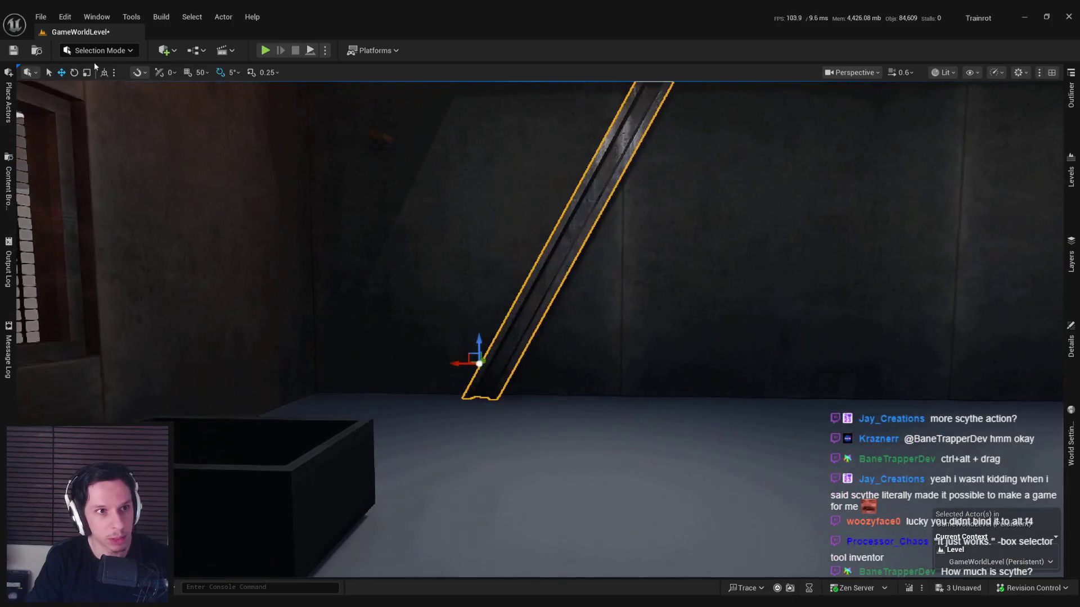
Step: Switch the editor back to Scythe mode, recovering from an accidental Fracture mode pick
left_click(94, 50)
left_click(95, 138)
left_click(113, 52)
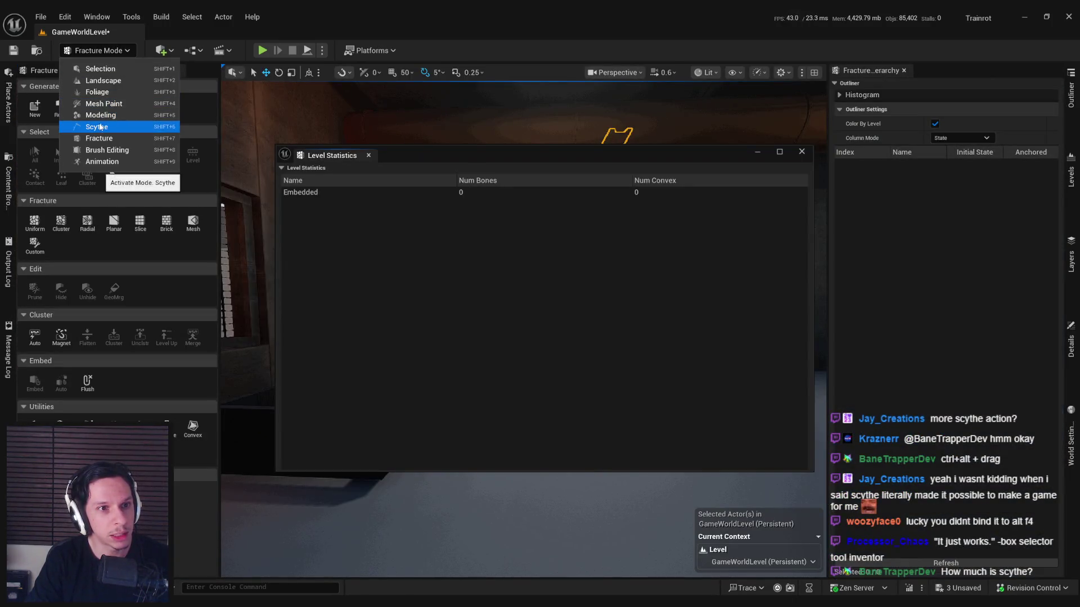
left_click(103, 128)
scroll(421, 225, "up", 3)
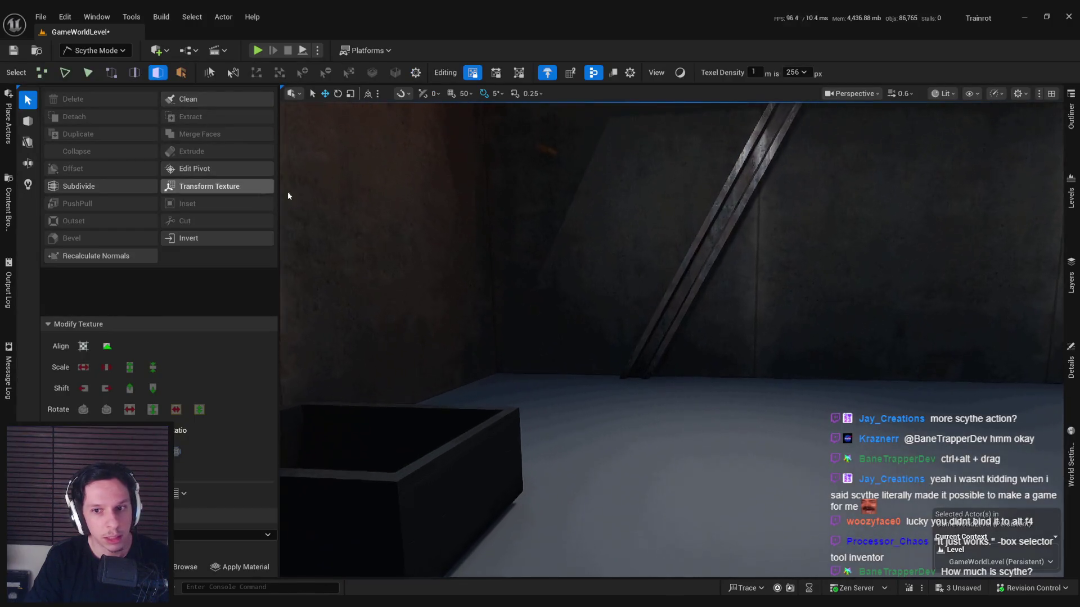
Step: Select the diagonal beam in object mode and start editing its pivot
left_click(696, 284)
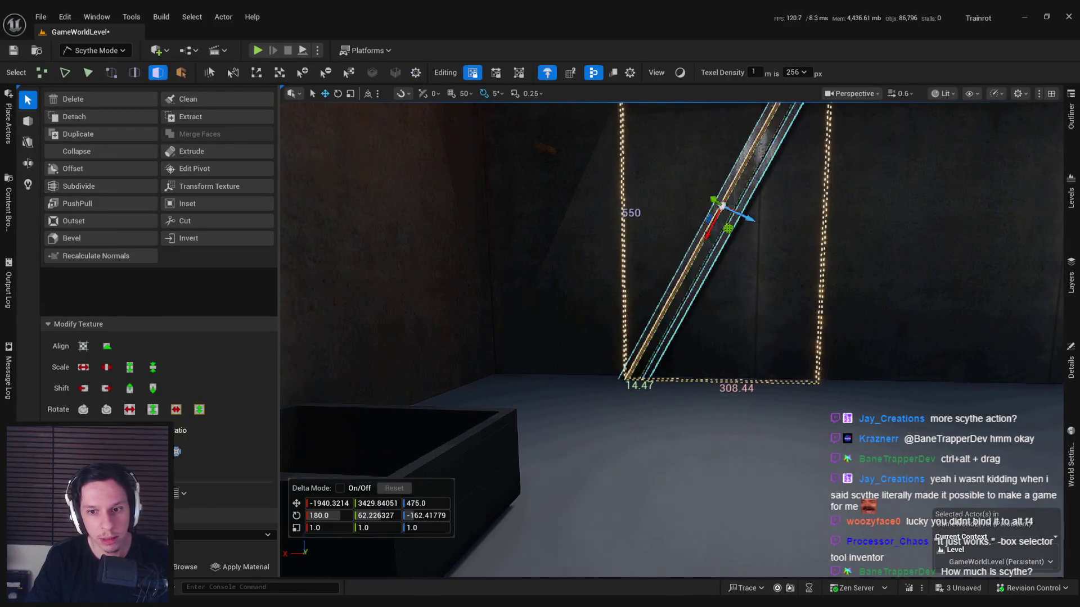
scroll(696, 285, "up", 2)
key("4")
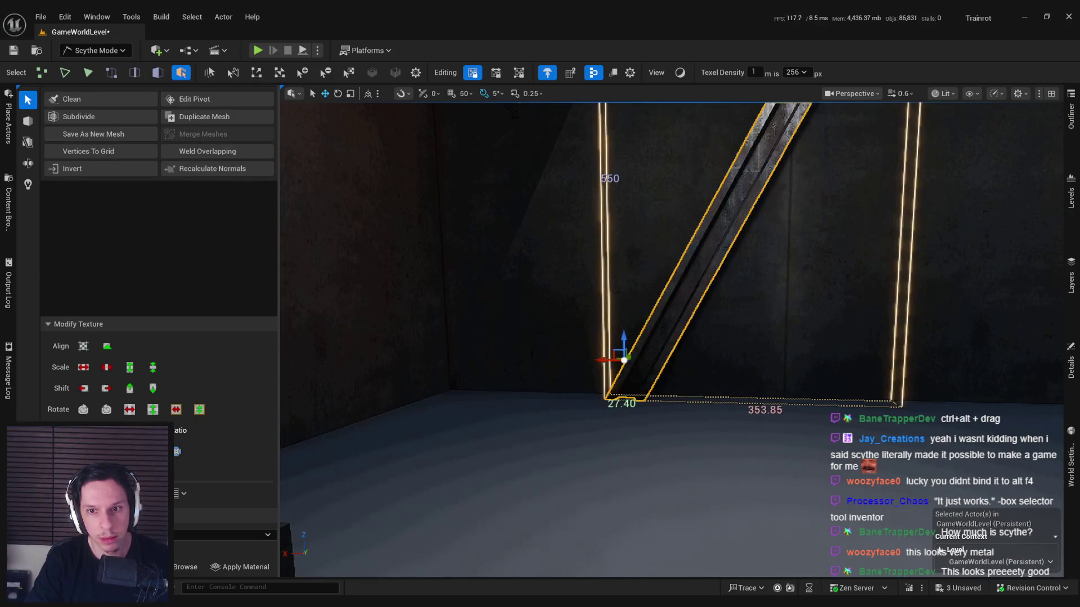
left_click(199, 107)
scroll(450, 201, "up", 3)
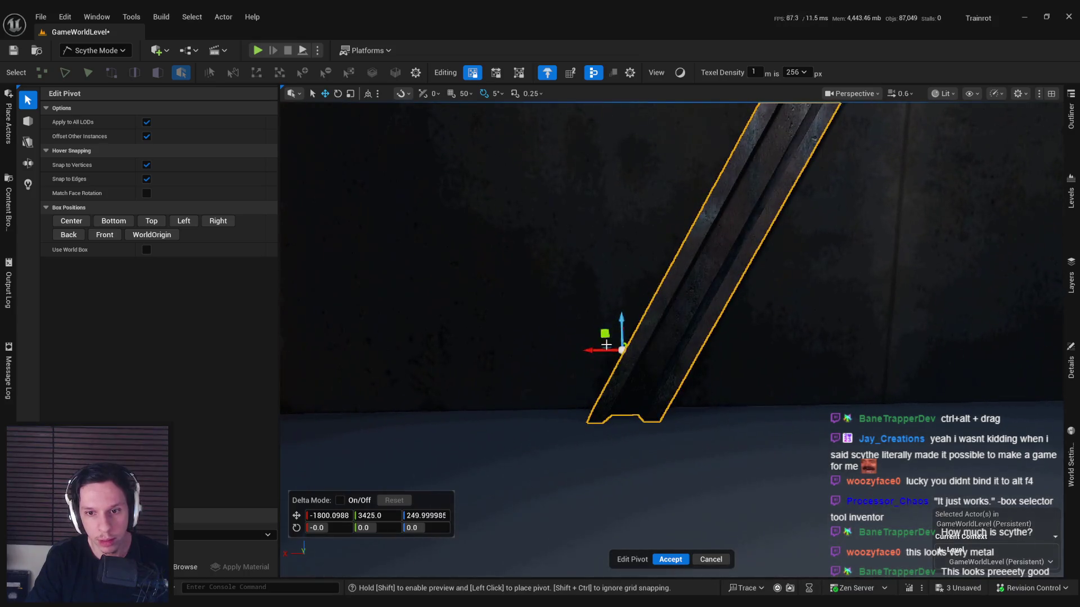
scroll(586, 409, "up", 4)
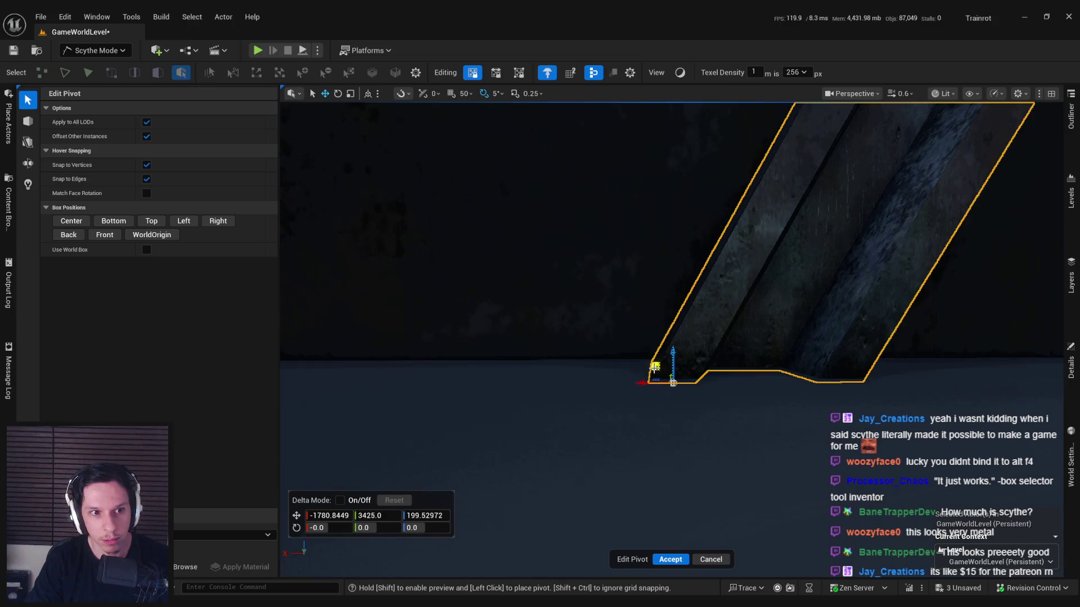
left_click(103, 225)
Step: Snap the pivot to the beam's bottom corner vertex at Z 200 and accept it
scroll(671, 338, "down", 5)
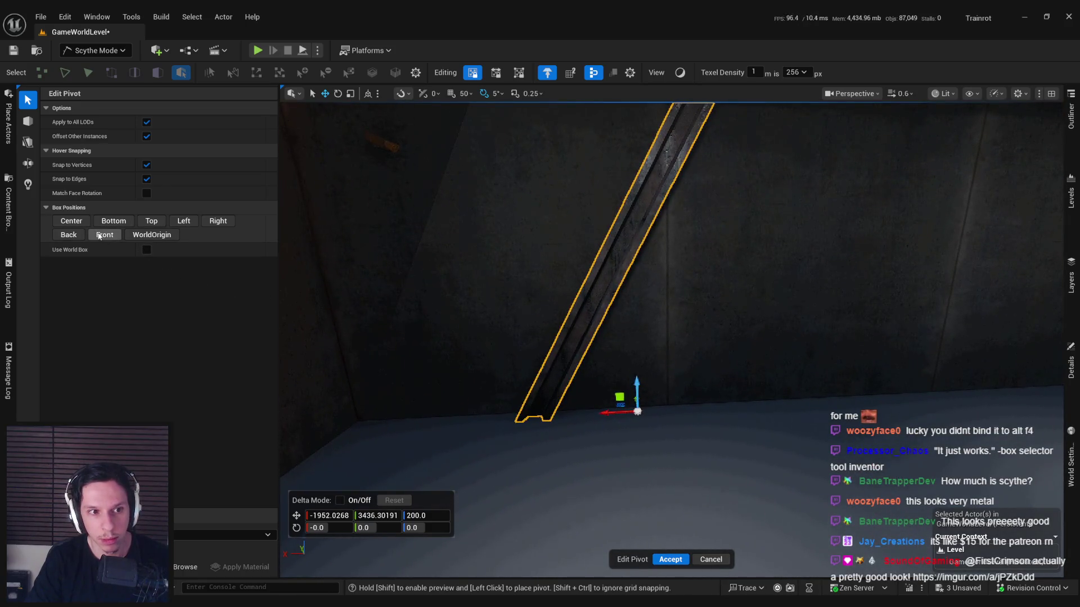
mouse_move(394, 281)
left_mouse_down()
mouse_move(394, 399)
mouse_move(394, 338)
left_mouse_up()
left_click(114, 222)
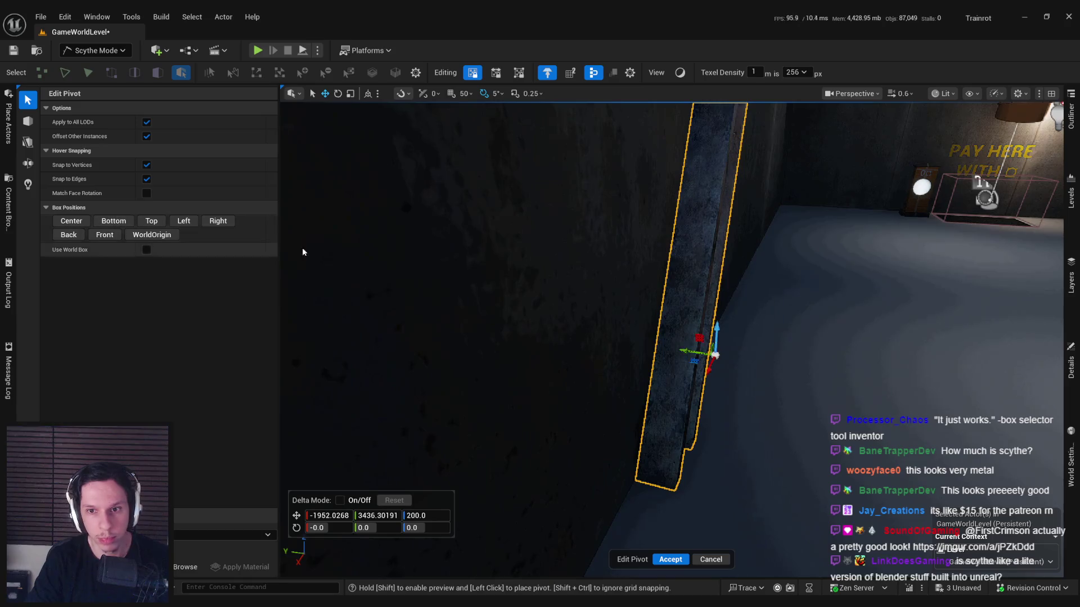
key("f")
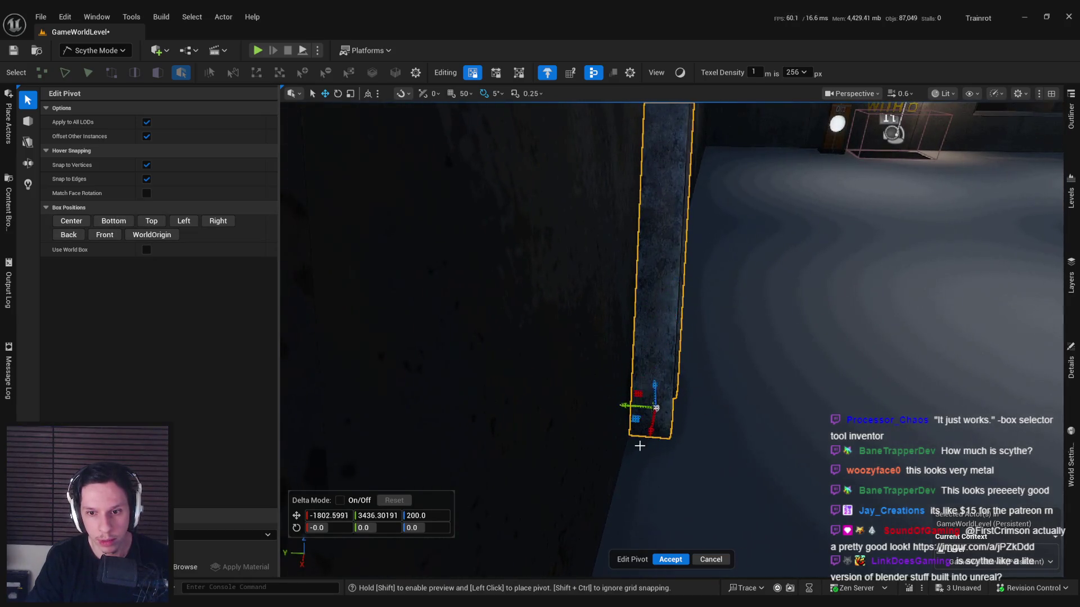
left_click(639, 446)
left_click_drag(639, 446, 650, 378)
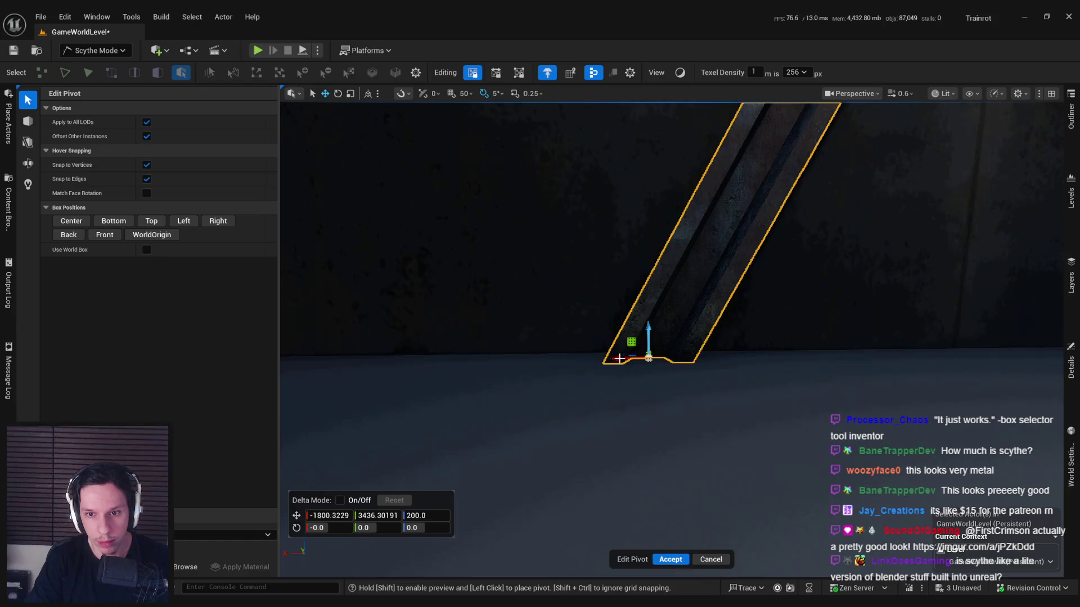
key("Return")
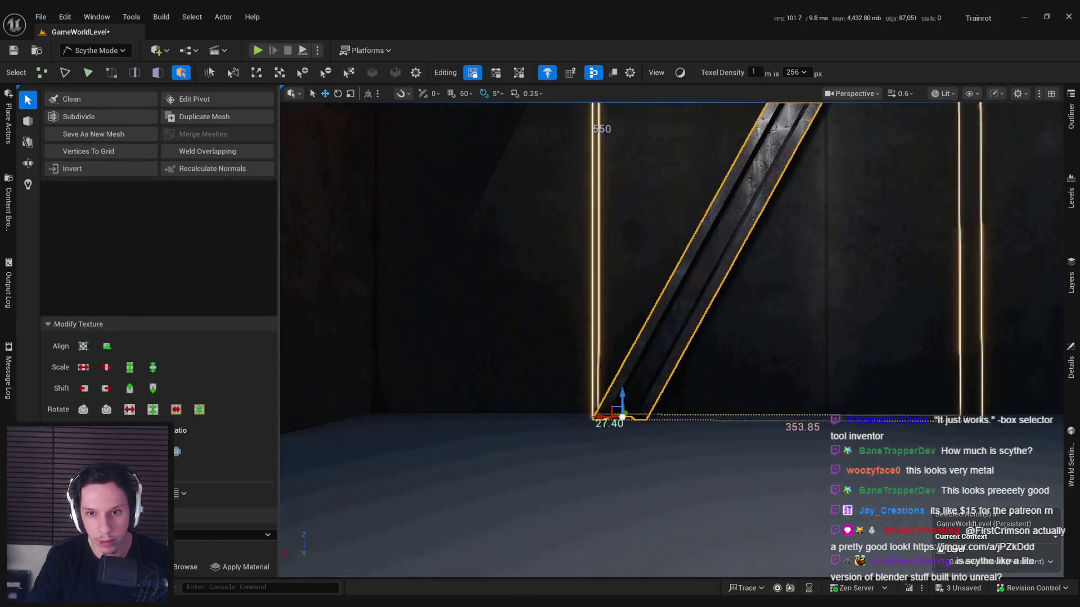
Step: Save the level and reselect the beam in standard Selection Mode
key("ctrl+s")
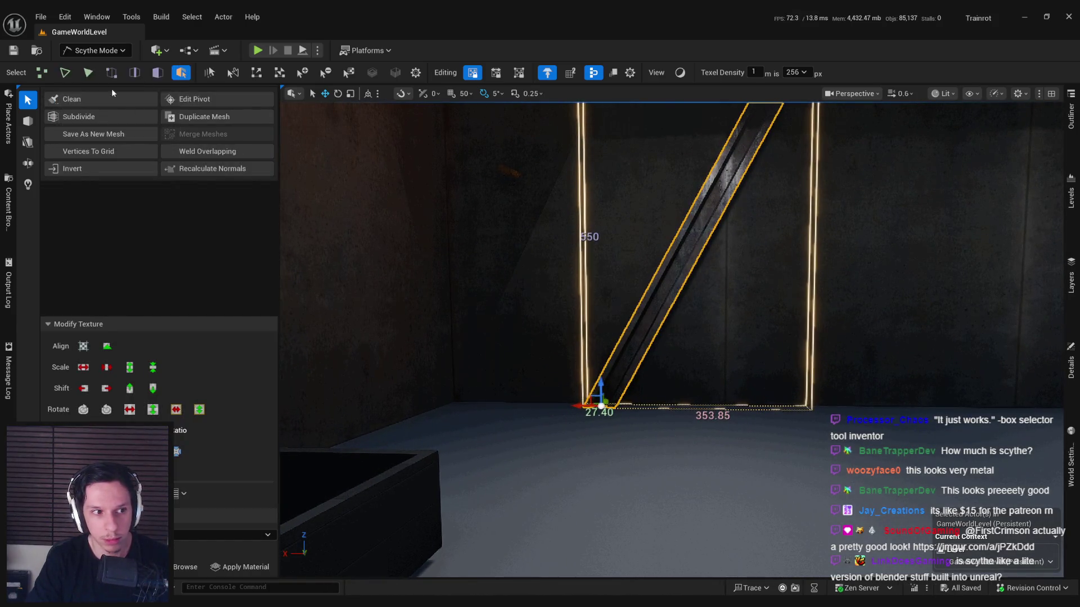
key("shift+1")
left_click(515, 422)
left_click(472, 363)
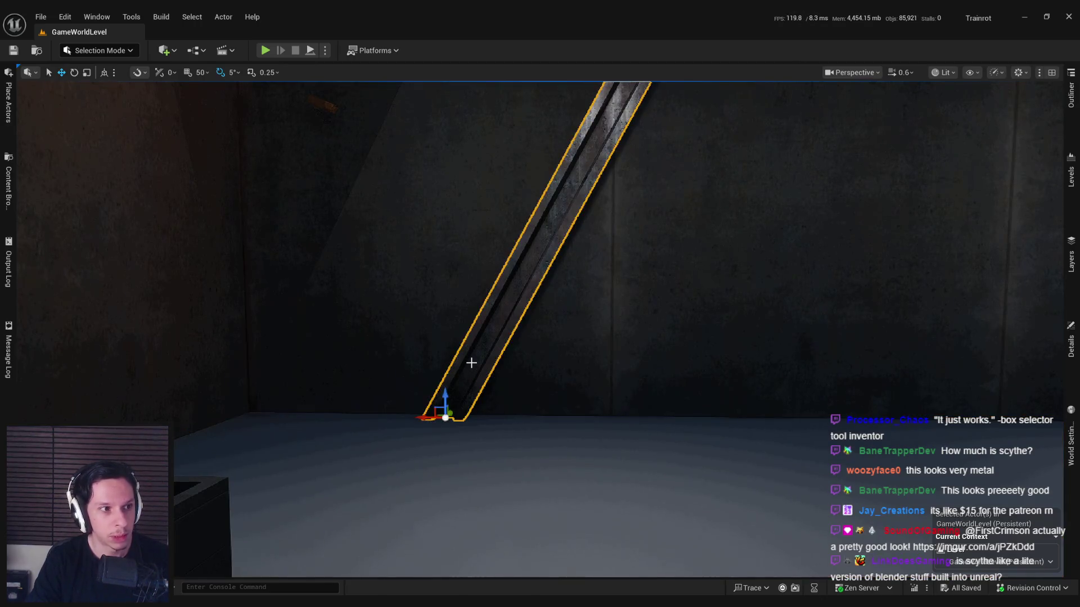
Step: Alt-drag a copy of the beam right and mirror it with Scale X set to -1
scroll(405, 426, "down", 5)
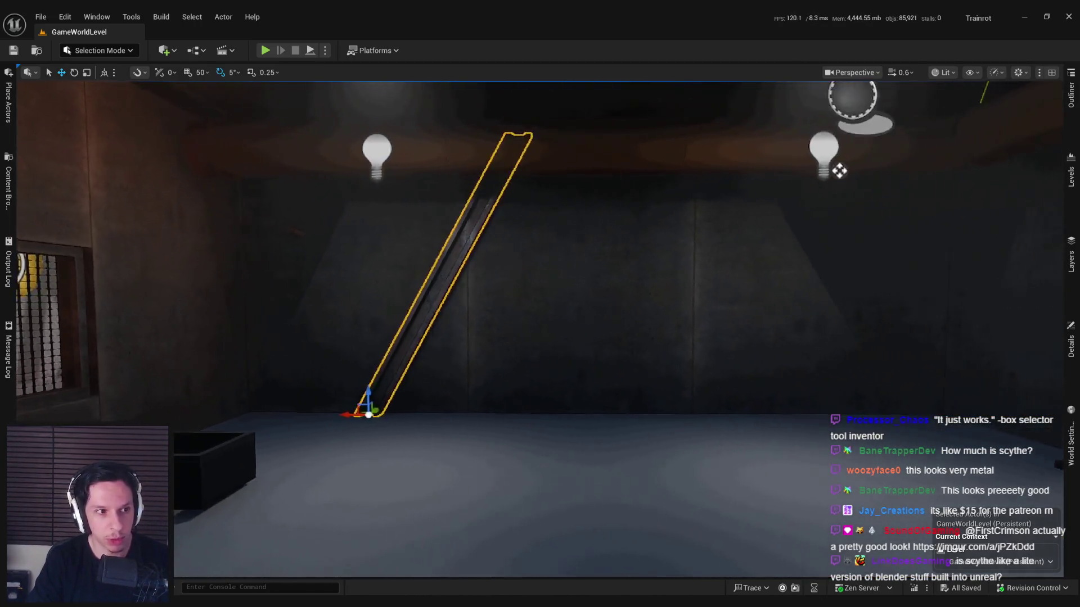
left_click_drag(344, 405, 602, 413)
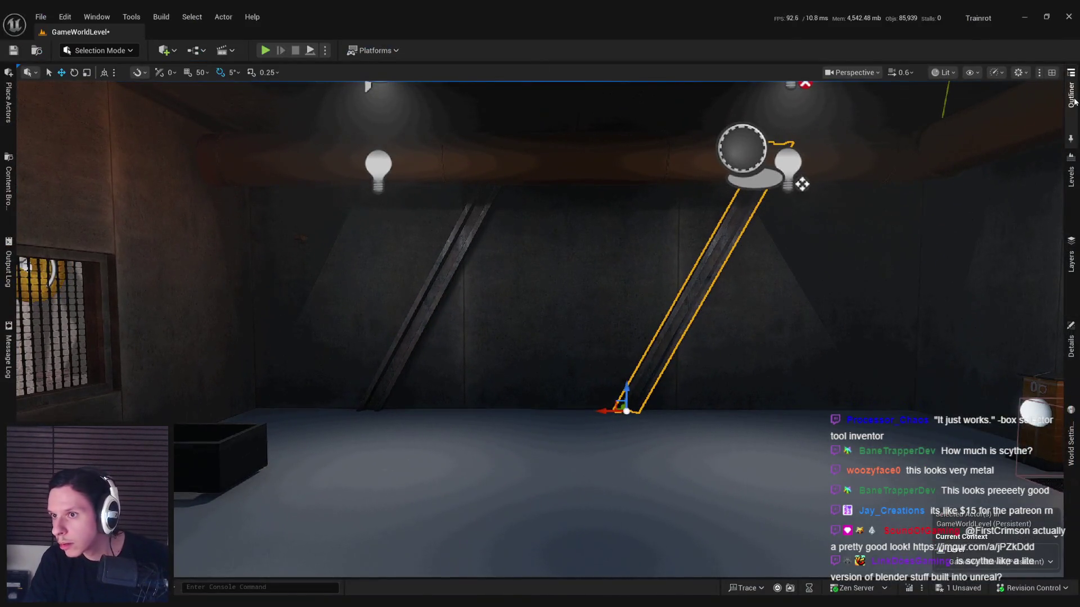
left_click(1074, 100)
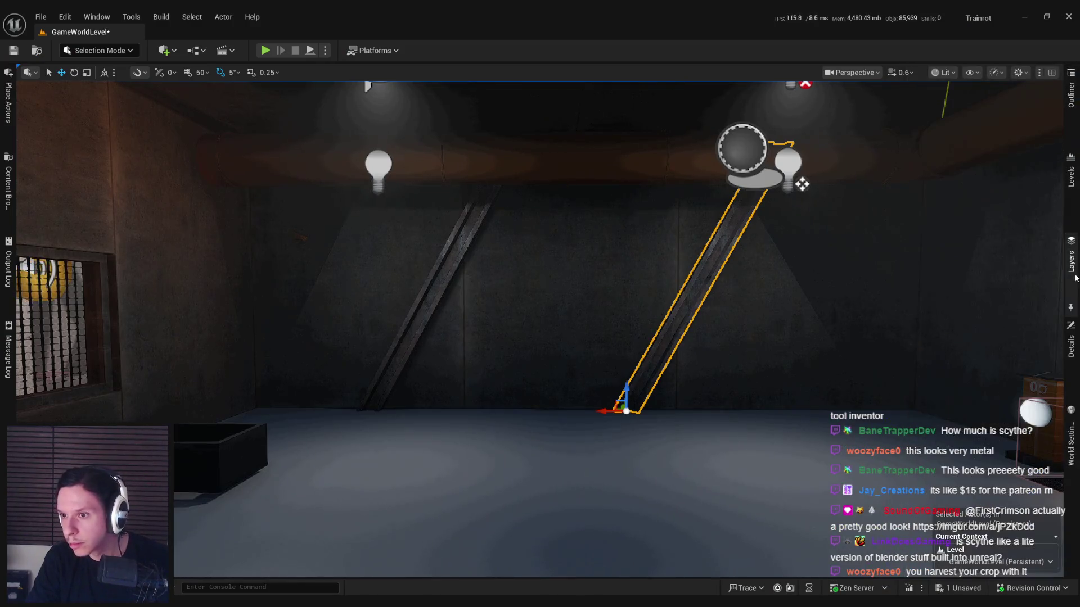
left_click(1072, 346)
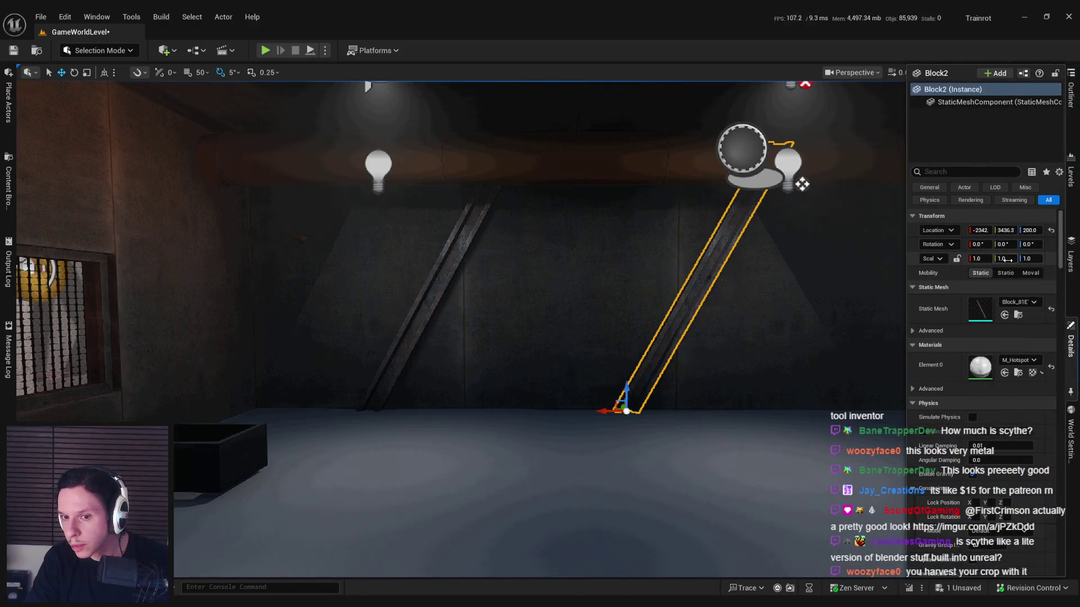
type("-1")
key("Return")
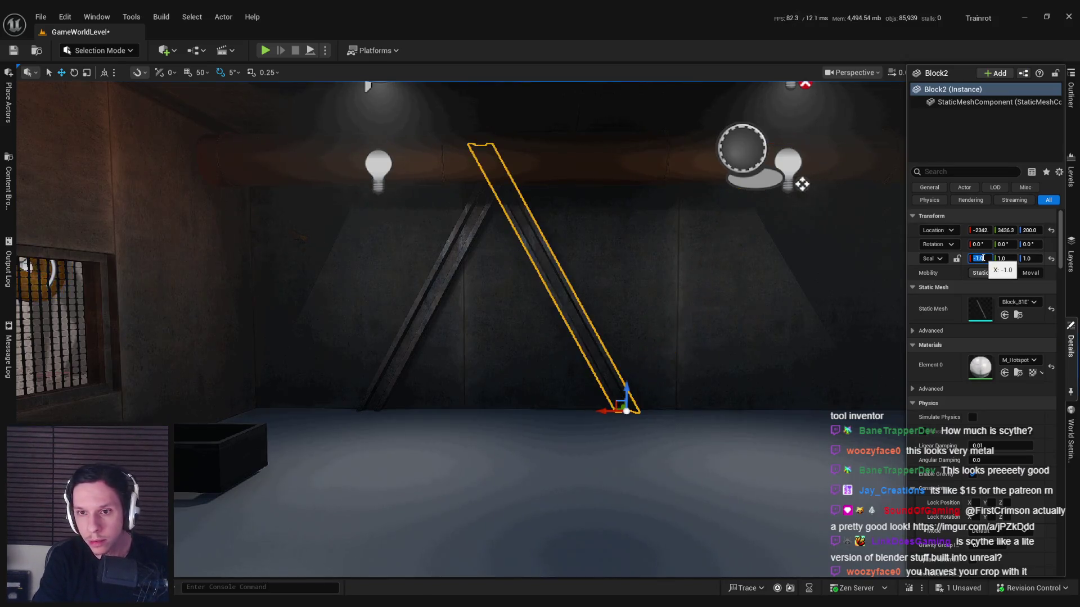
Step: Move the mirrored beam to meet the first as a V, check it in game view, and slide the pair left
mouse_move(602, 411)
left_mouse_down()
mouse_move(647, 413)
mouse_move(456, 417)
mouse_move(656, 416)
mouse_move(646, 414)
left_mouse_up()
key("g")
mouse_move(596, 389)
left_mouse_down()
mouse_move(596, 366)
mouse_move(596, 439)
mouse_move(619, 408)
mouse_move(619, 444)
left_mouse_up()
key("g")
left_click_drag(479, 344, 480, 344)
mouse_move(389, 491)
left_mouse_down()
mouse_move(264, 491)
mouse_move(342, 490)
mouse_move(249, 434)
mouse_move(571, 434)
mouse_move(544, 439)
left_mouse_up()
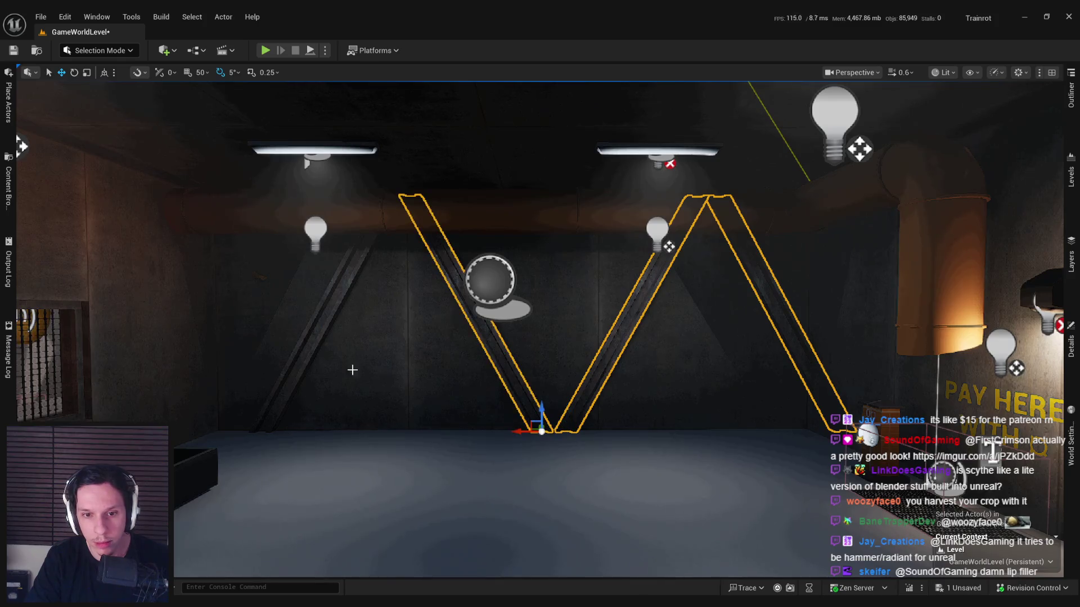
Step: Select both V beams, slide them along X into a continuous zigzag, and preview in game view
mouse_move(240, 432)
left_mouse_down()
mouse_move(326, 432)
mouse_move(241, 432)
left_mouse_up()
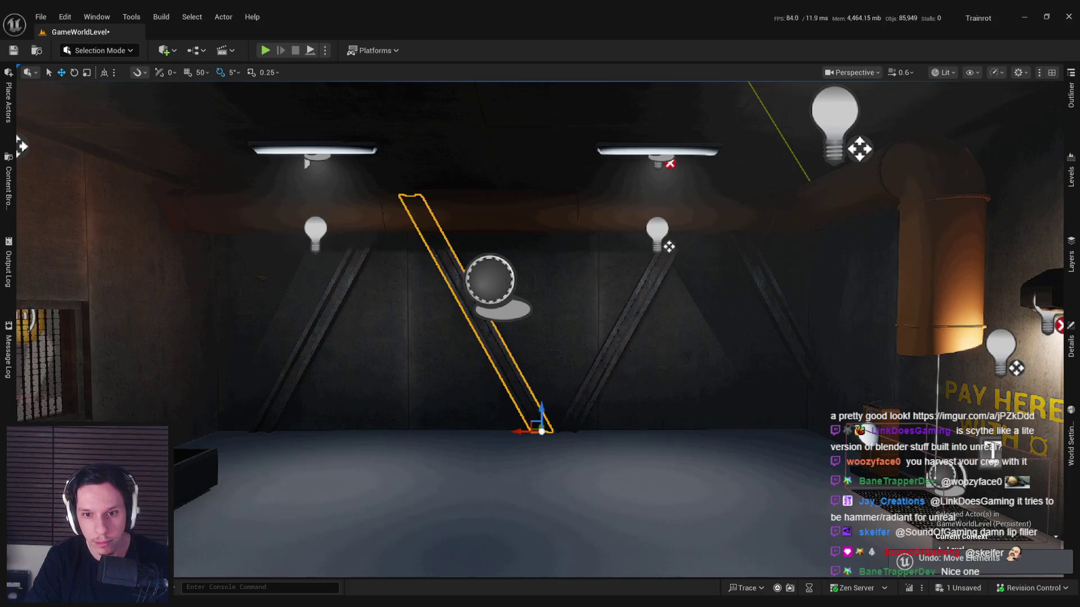
left_click(529, 382, "ctrl")
mouse_move(240, 436)
left_mouse_down()
mouse_move(281, 437)
mouse_move(269, 437)
left_mouse_up()
key("g")
mouse_move(445, 448)
left_mouse_down()
mouse_move(445, 478)
mouse_move(445, 416)
mouse_move(444, 439)
mouse_move(405, 456)
mouse_move(393, 483)
mouse_move(427, 484)
mouse_move(349, 489)
mouse_move(484, 450)
mouse_move(445, 446)
left_mouse_up()
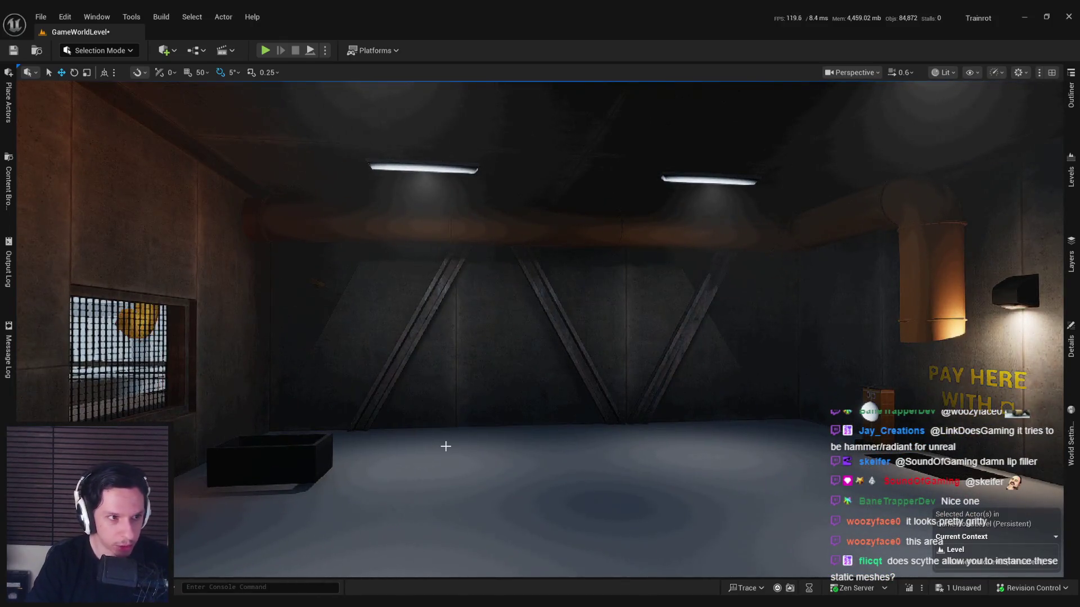
scroll(446, 446, "up", 6)
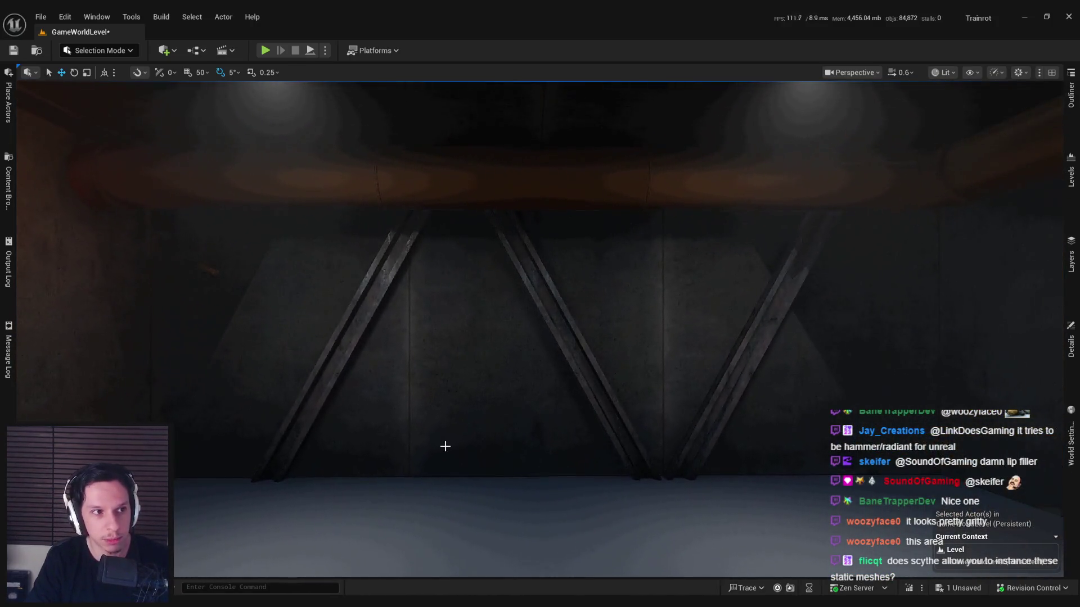
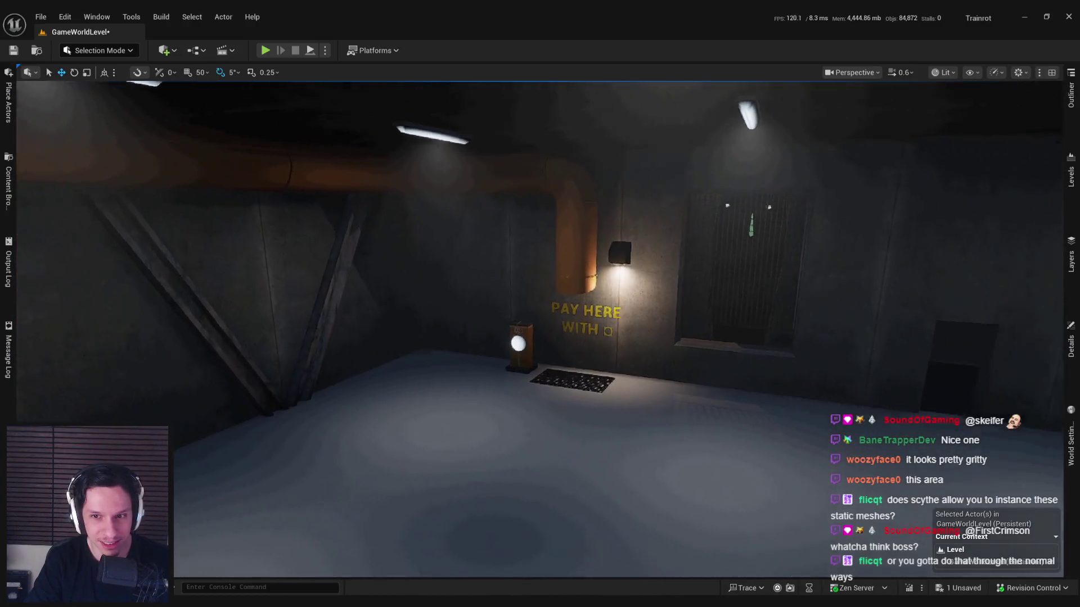
Step: Stand the diagonal brace beam upright with a 90° turn and move it beside the pay station
left_click(270, 315)
mouse_move(245, 440)
left_mouse_down()
mouse_move(202, 427)
mouse_move(211, 429)
mouse_move(196, 436)
left_mouse_up()
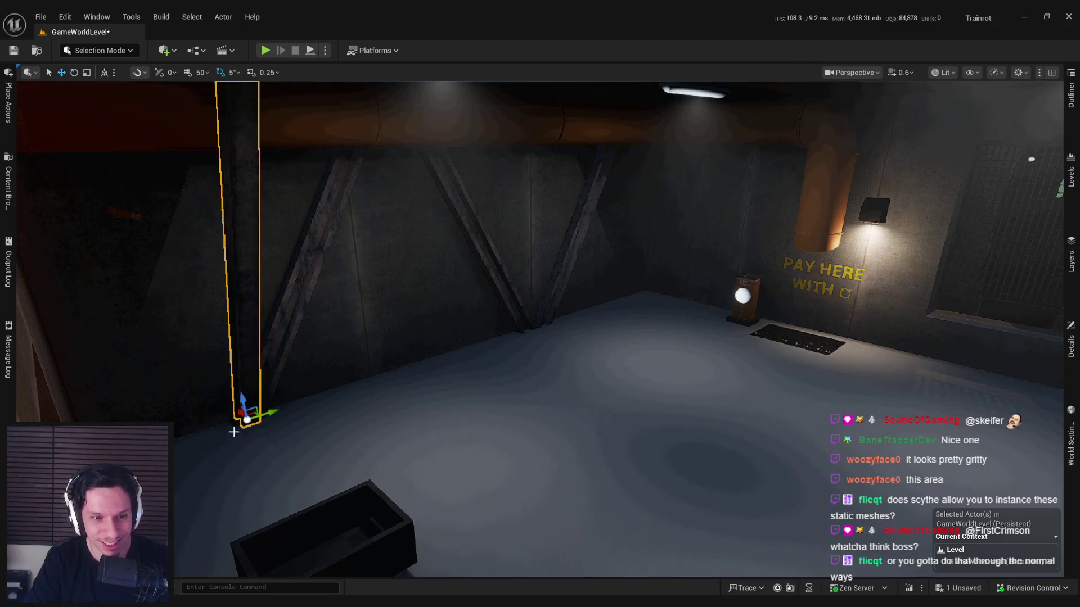
left_click_drag(271, 415, 695, 270)
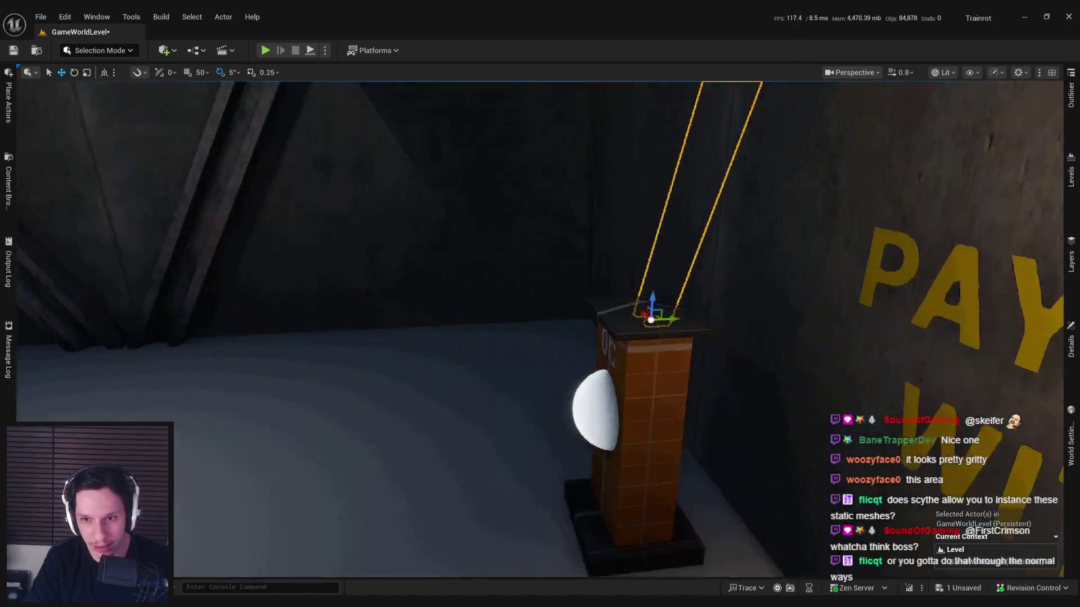
mouse_move(650, 320)
left_mouse_down()
mouse_move(489, 314)
mouse_move(517, 306)
mouse_move(546, 253)
mouse_move(579, 324)
mouse_move(569, 315)
mouse_move(363, 338)
mouse_move(242, 444)
mouse_move(317, 421)
left_mouse_up()
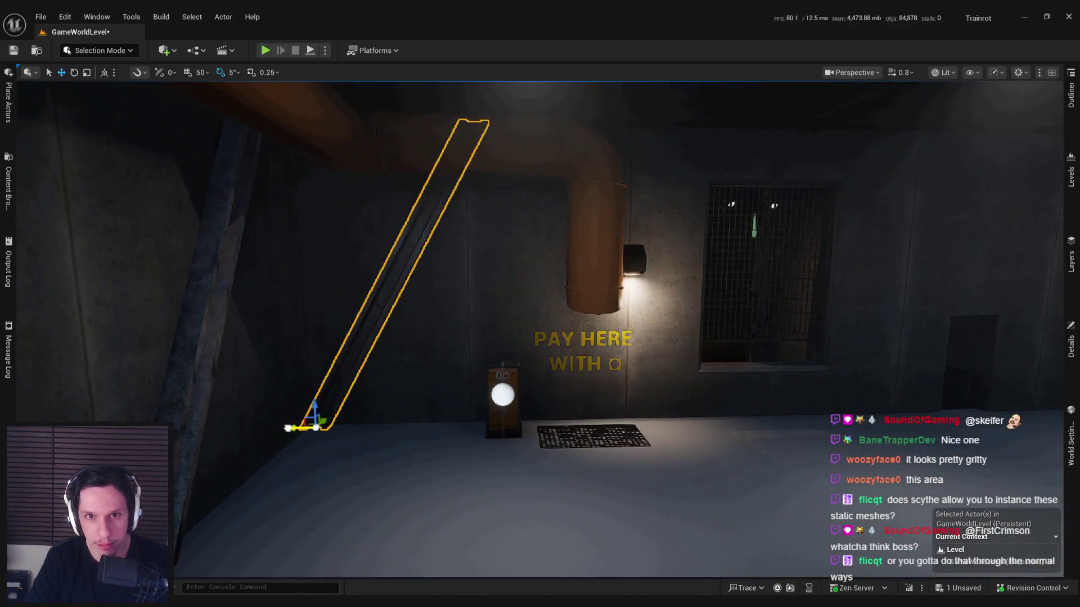
mouse_move(420, 445)
left_mouse_down()
mouse_move(419, 388)
mouse_move(458, 385)
mouse_move(450, 450)
mouse_move(314, 435)
left_mouse_up()
key("g")
key("g")
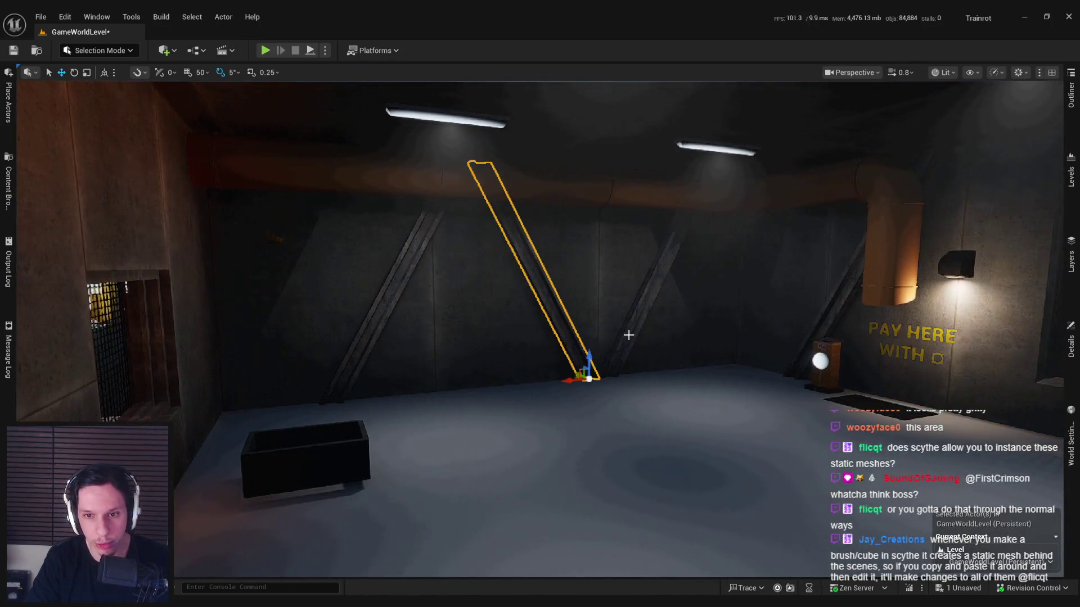
Step: Add two more brace beams, rotate them together, and nudge the zigzag slightly left
left_click(629, 334, "ctrl")
left_click(388, 322, "ctrl")
key("f")
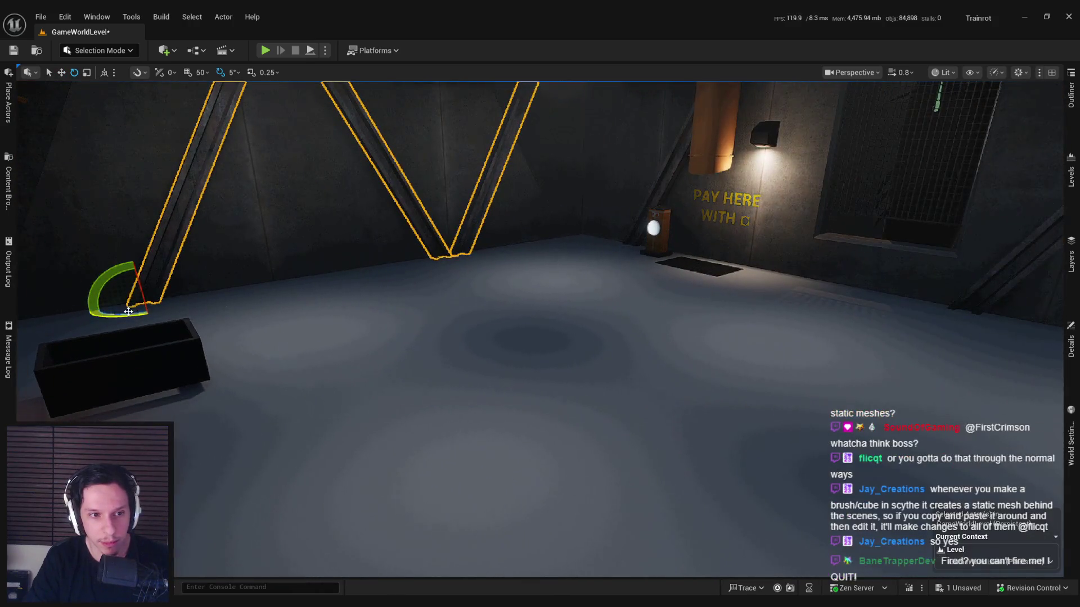
mouse_move(168, 312)
left_mouse_down()
mouse_move(192, 292)
mouse_move(738, 371)
mouse_move(847, 359)
mouse_move(368, 341)
mouse_move(773, 349)
mouse_move(796, 338)
mouse_move(542, 326)
left_mouse_up()
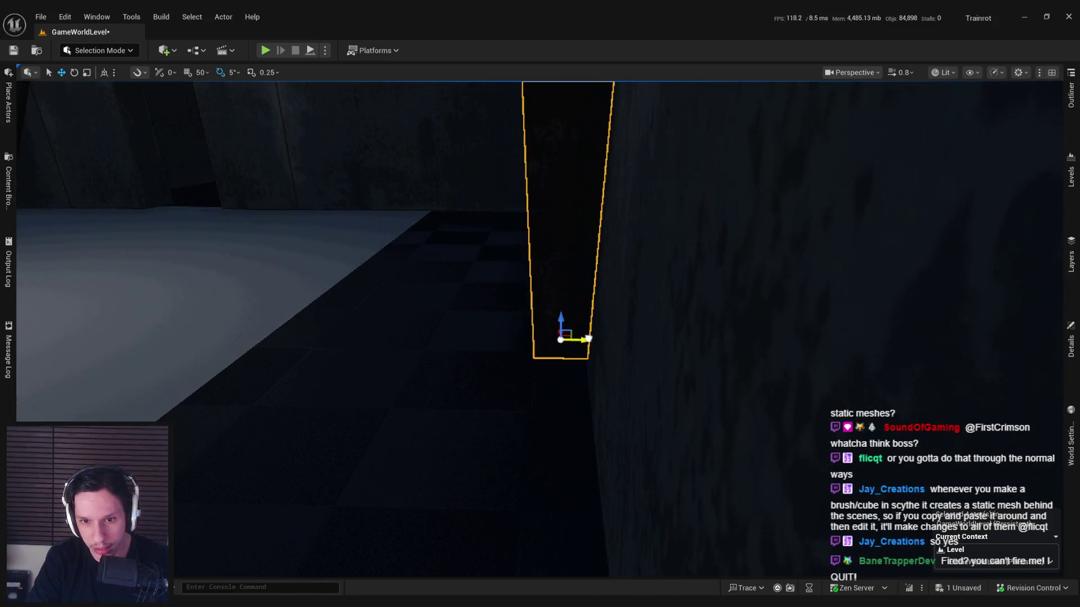
mouse_move(588, 340)
left_mouse_down()
mouse_move(446, 337)
mouse_move(474, 381)
mouse_move(514, 366)
mouse_move(514, 346)
mouse_move(513, 388)
mouse_move(489, 393)
left_mouse_up()
left_click_drag(307, 379, 293, 380)
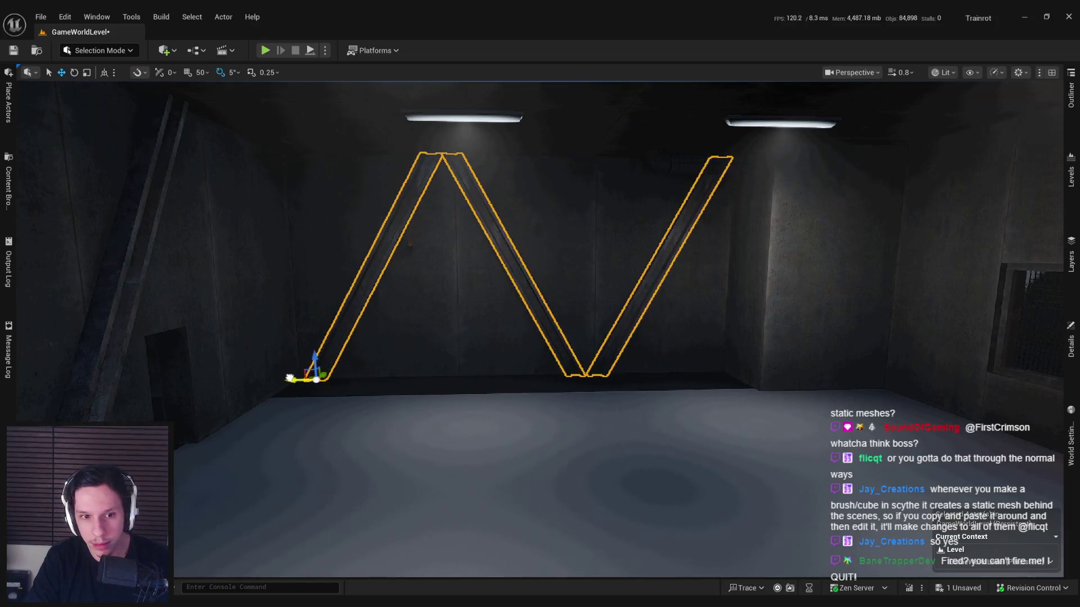
mouse_move(540, 304)
left_mouse_down()
mouse_move(557, 281)
mouse_move(580, 287)
mouse_move(466, 369)
mouse_move(523, 315)
mouse_move(489, 332)
left_mouse_up()
mouse_move(534, 381)
left_mouse_down()
mouse_move(551, 379)
mouse_move(534, 381)
left_mouse_up()
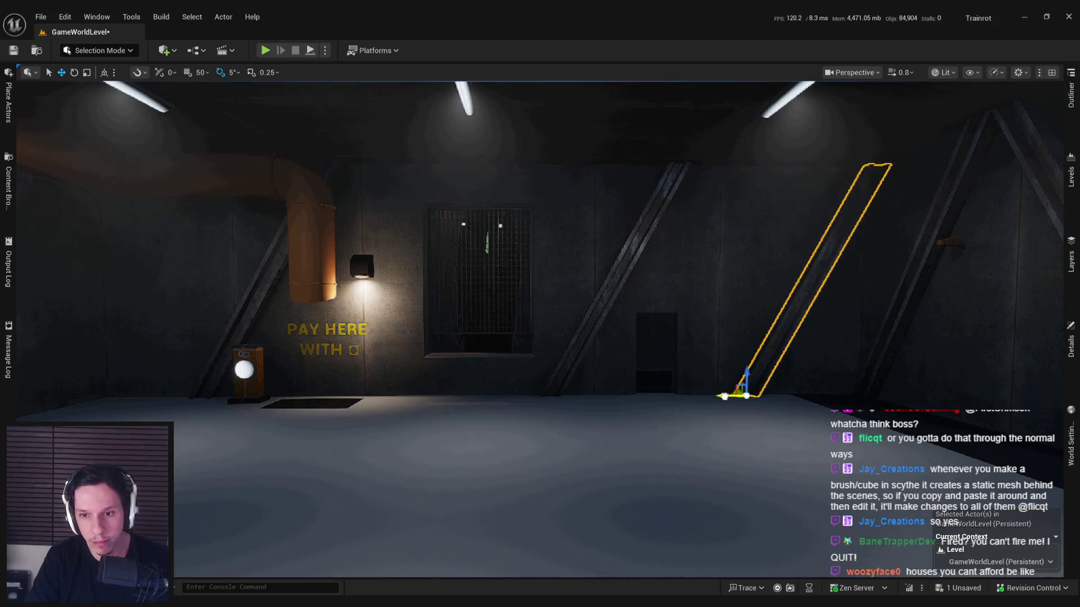
Step: Mirror Block9 with Scale X -1.0 and slide it along the wall, then deselect
left_click(1072, 353)
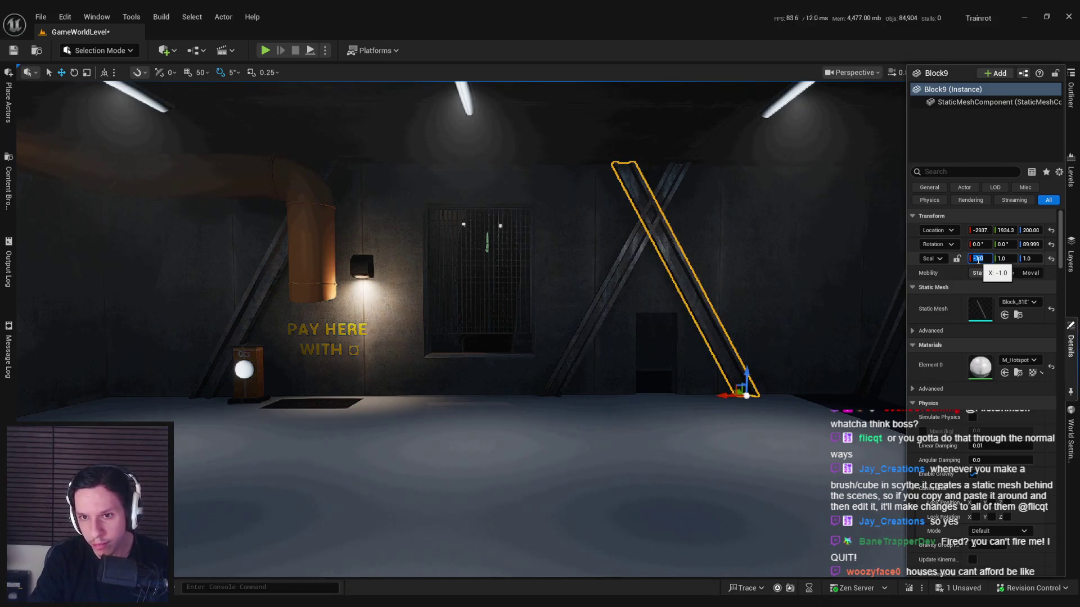
mouse_move(720, 385)
left_mouse_down()
mouse_move(776, 388)
mouse_move(709, 394)
mouse_move(788, 388)
left_mouse_up()
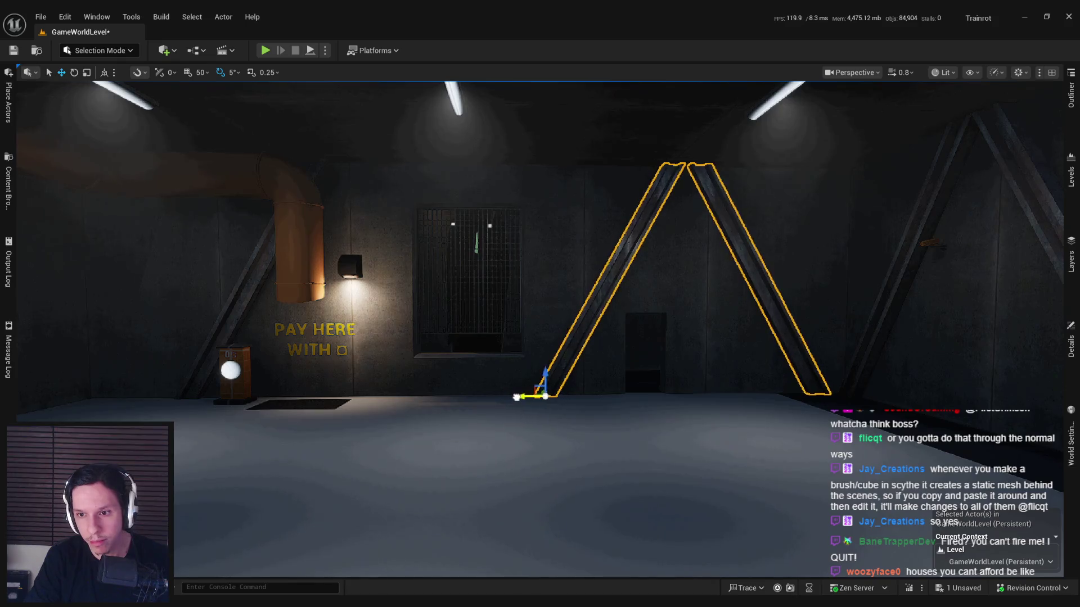
key("Escape")
mouse_move(715, 420)
left_mouse_down()
mouse_move(619, 420)
mouse_move(714, 408)
left_mouse_up()
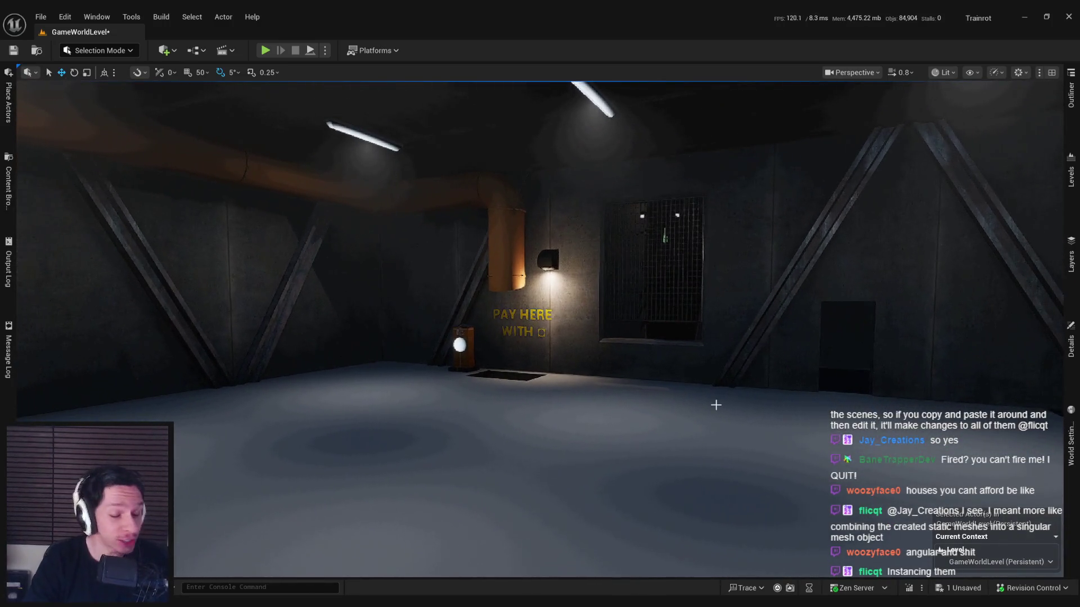
Step: Fly the view past the pay wall into the grated-window room to show the V-shaped beams
left_click_drag(716, 405, 573, 397)
left_click_drag(677, 417, 677, 417)
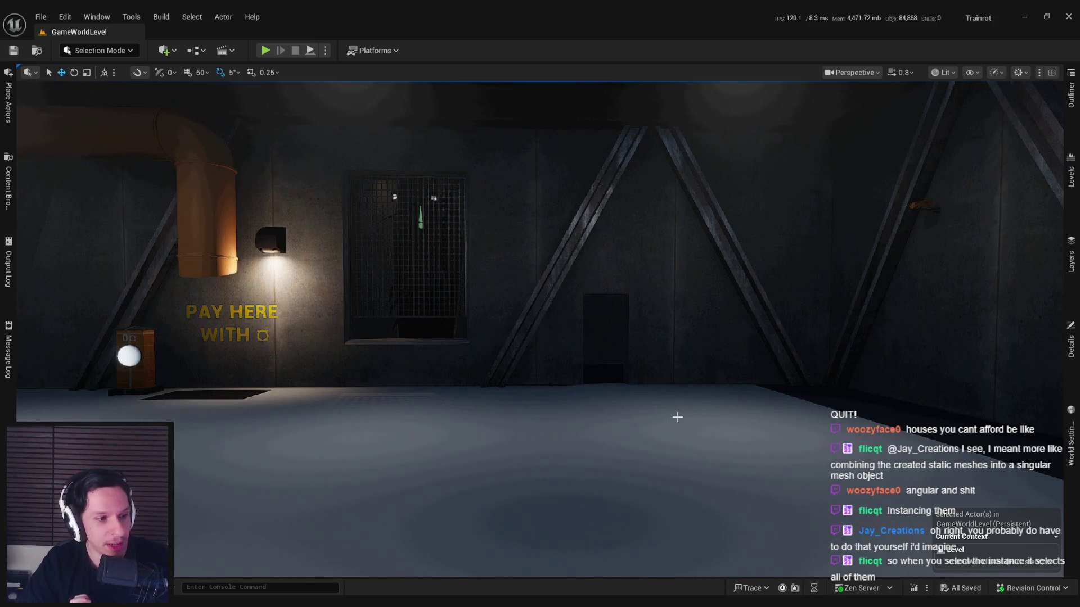
mouse_move(590, 415)
left_mouse_down()
mouse_move(478, 411)
mouse_move(512, 354)
mouse_move(439, 355)
mouse_move(523, 355)
mouse_move(490, 353)
mouse_move(526, 340)
mouse_move(495, 365)
mouse_move(608, 363)
mouse_move(565, 365)
left_mouse_up()
left_click_drag(471, 381, 460, 381)
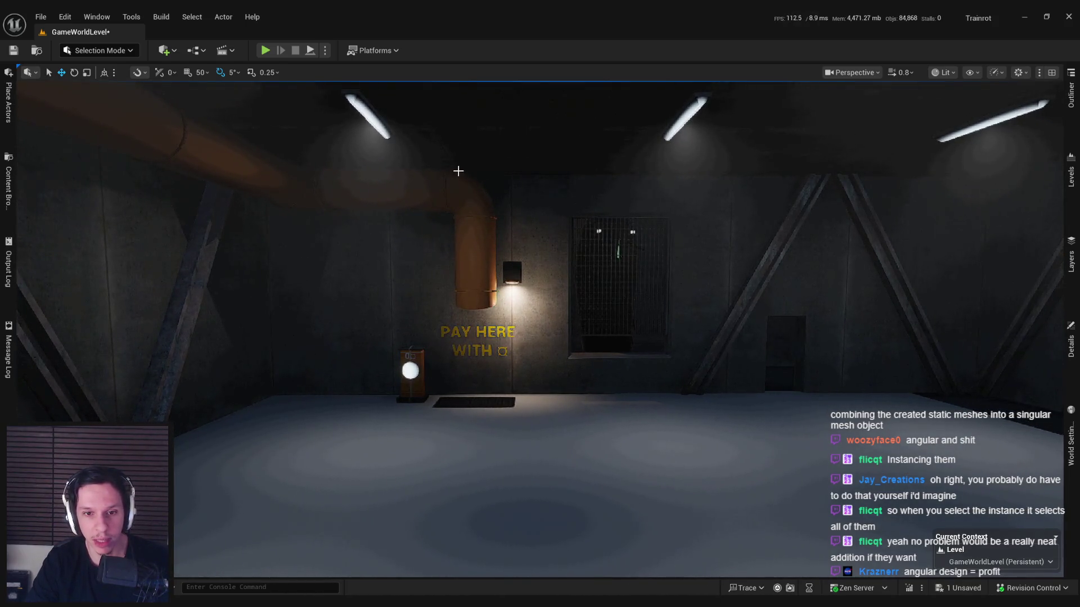
mouse_move(460, 381)
left_mouse_down()
mouse_move(296, 381)
mouse_move(438, 381)
mouse_move(240, 335)
left_mouse_up()
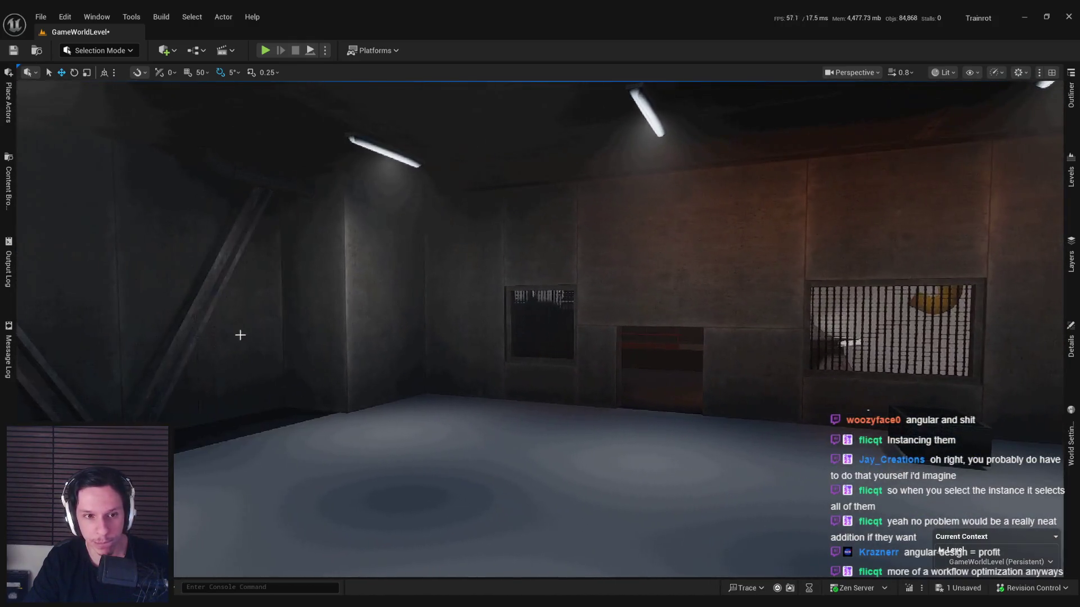
left_click_drag(176, 347, 173, 363)
mouse_move(119, 211)
left_mouse_down()
mouse_move(221, 296)
mouse_move(262, 365)
left_mouse_up()
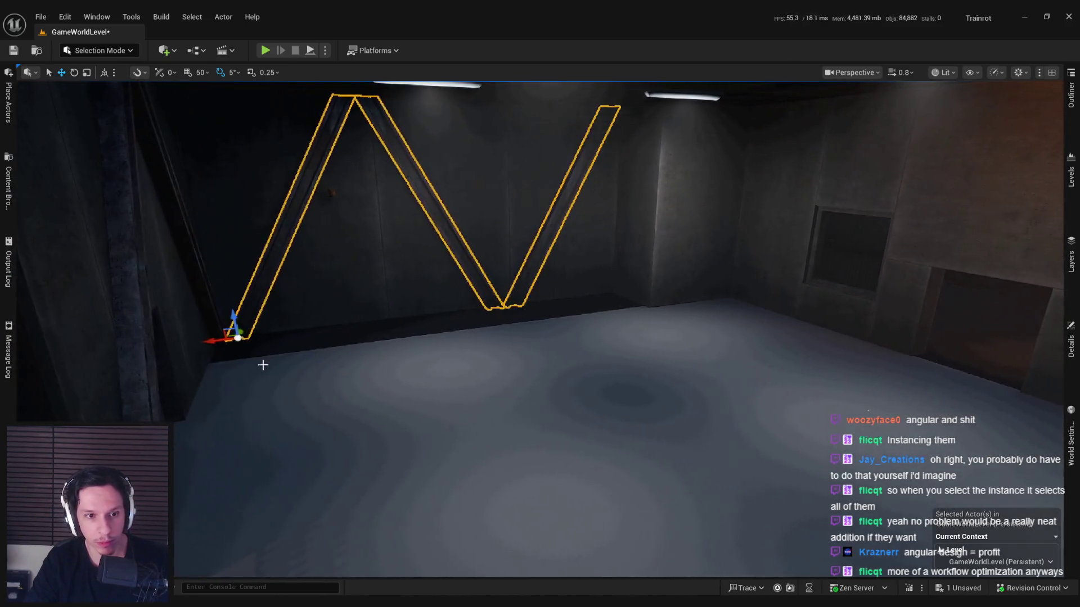
Step: Rotate the copied beams 90°, slide them left, then move the middle beam beside the crate
mouse_move(185, 346)
left_mouse_down()
mouse_move(251, 351)
mouse_move(665, 296)
mouse_move(699, 309)
mouse_move(234, 354)
mouse_move(337, 360)
mouse_move(263, 399)
mouse_move(414, 391)
mouse_move(321, 391)
left_mouse_up()
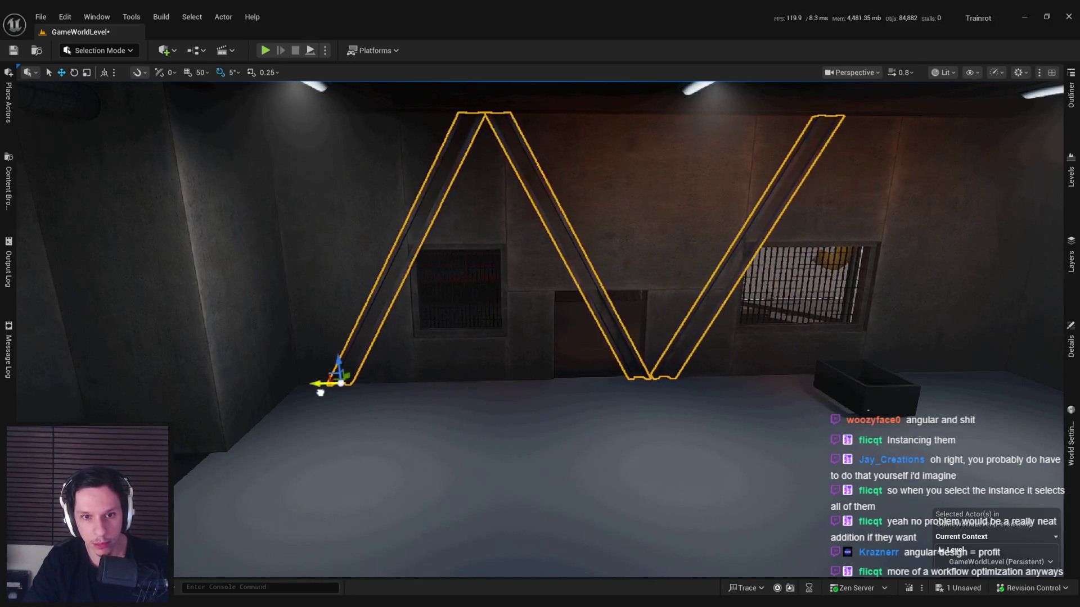
mouse_move(405, 393)
left_mouse_down()
mouse_move(394, 327)
mouse_move(378, 383)
left_mouse_up()
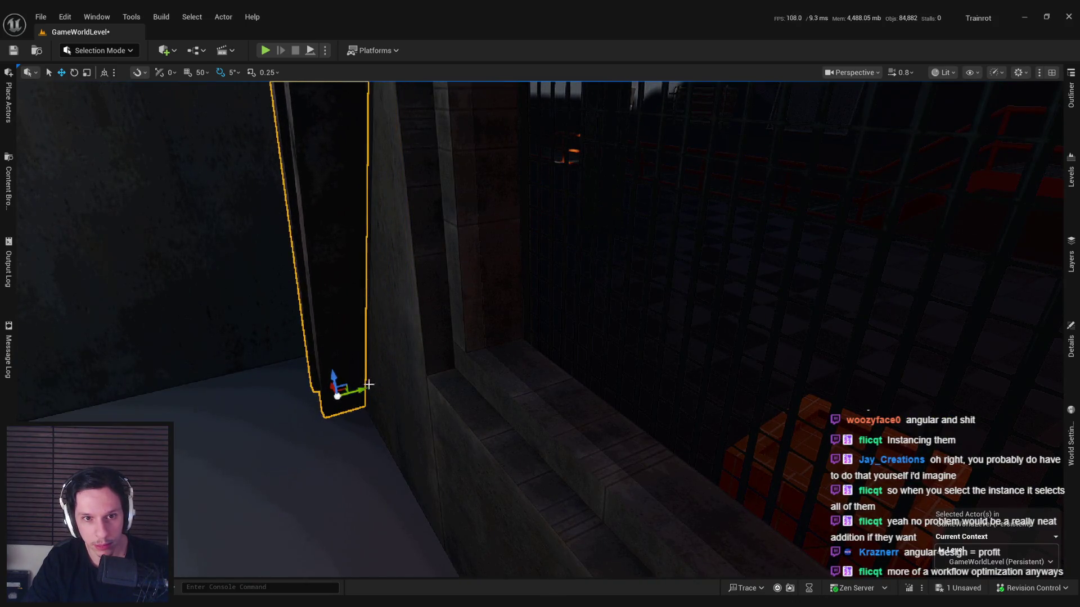
key("f")
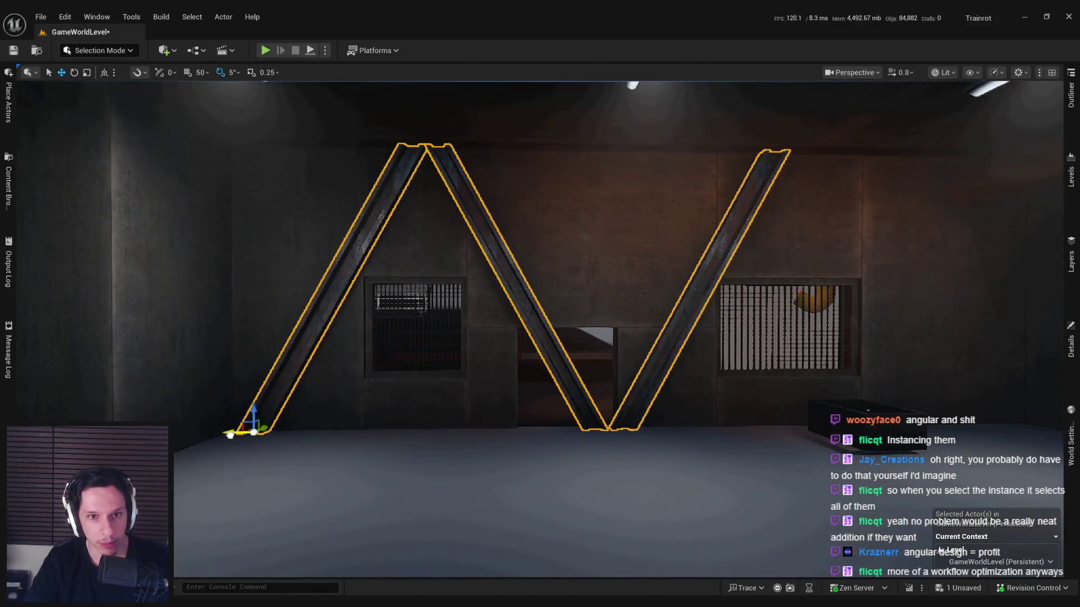
left_click(556, 377)
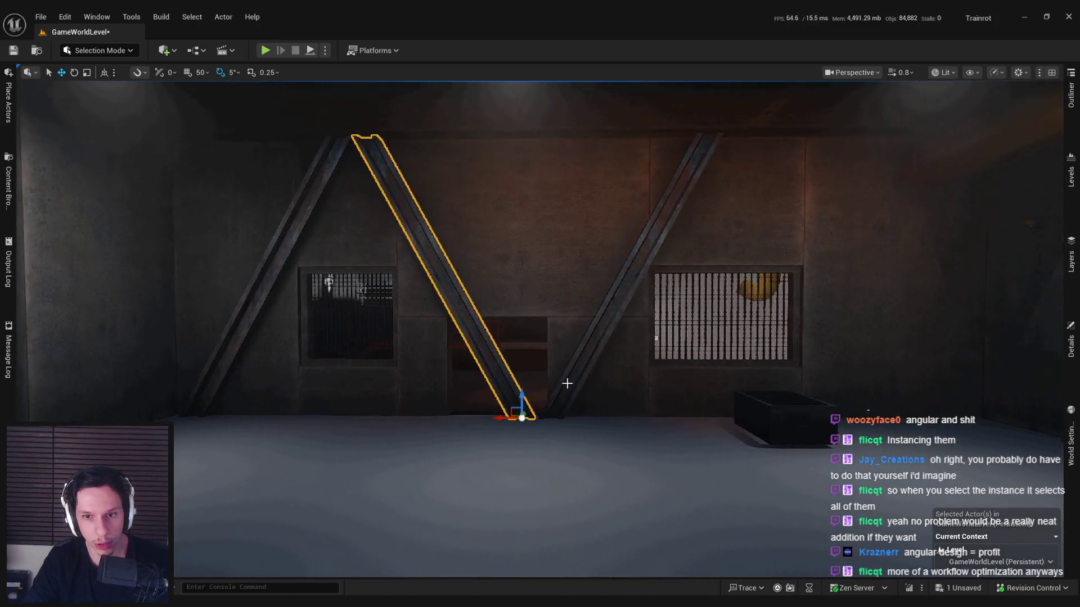
left_click_drag(528, 418, 786, 411)
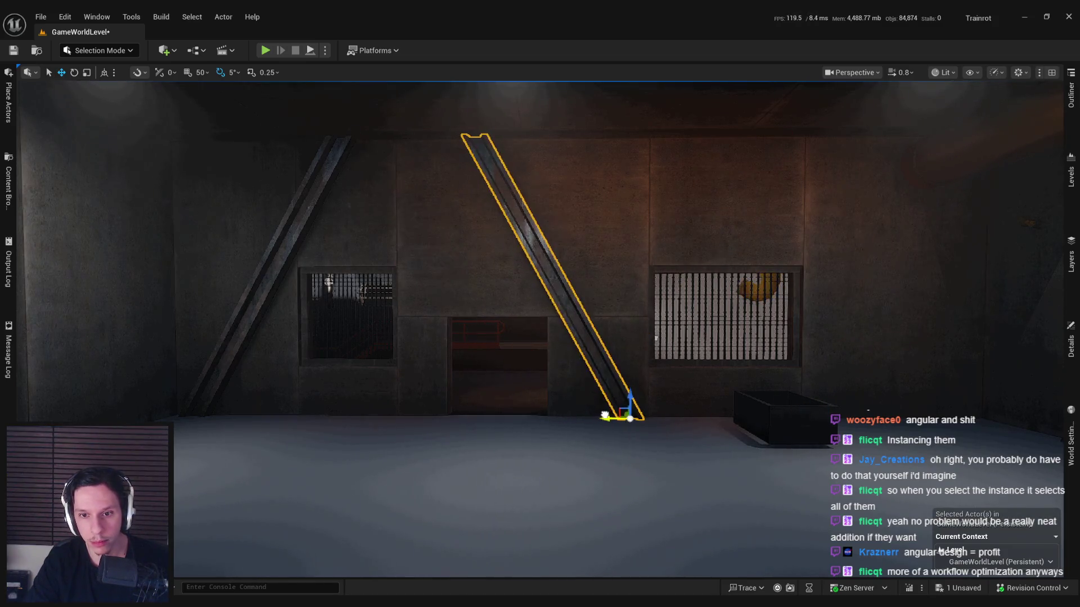
mouse_move(619, 415)
left_mouse_down()
mouse_move(522, 426)
mouse_move(521, 450)
mouse_move(467, 444)
mouse_move(467, 416)
mouse_move(466, 444)
mouse_move(450, 445)
left_mouse_up()
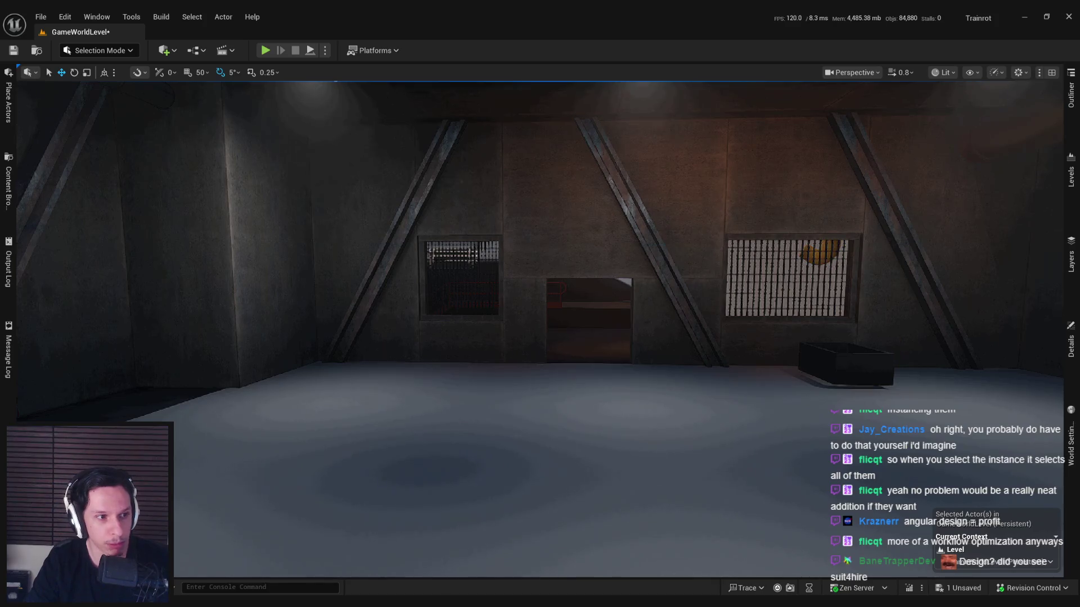
Step: Fly around to the doorway wall, then select and frame a diagonal brace beam
mouse_move(450, 445)
left_mouse_down()
mouse_move(425, 444)
mouse_move(421, 433)
mouse_move(419, 444)
left_mouse_up()
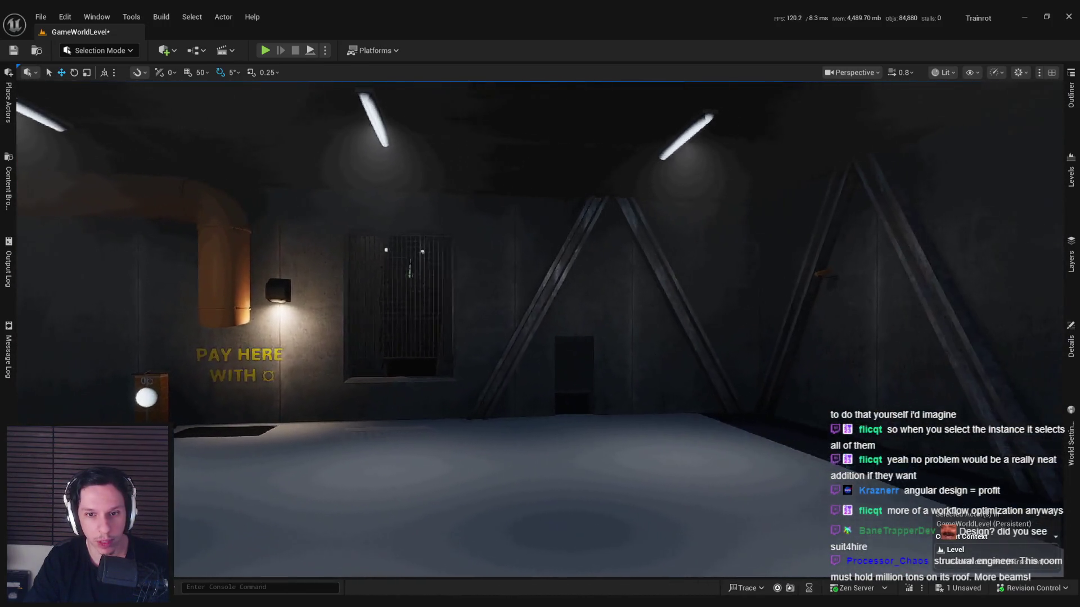
left_click_drag(419, 444, 414, 444)
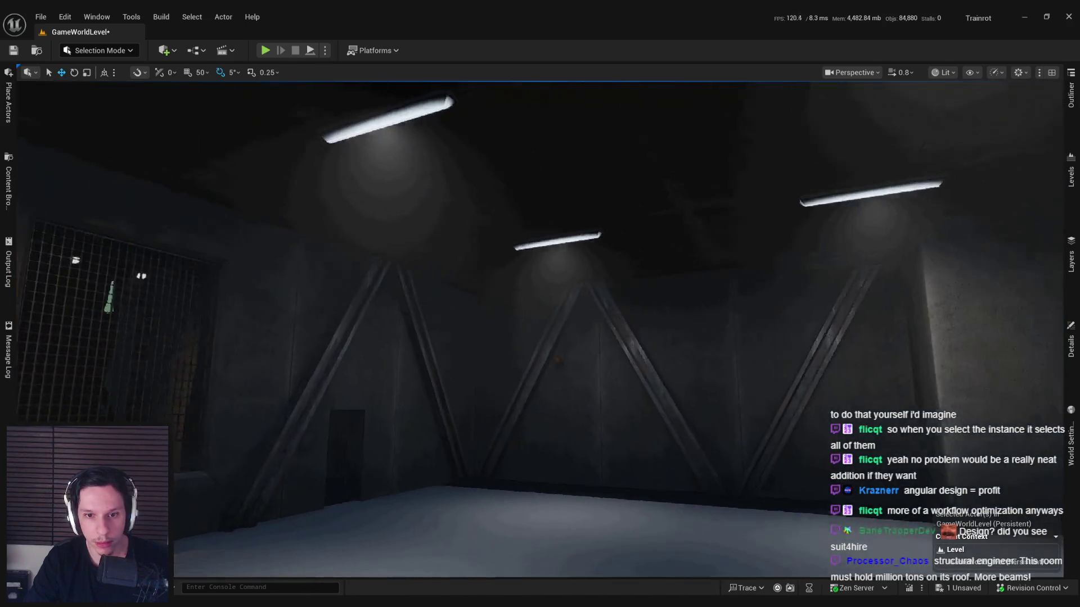
left_click_drag(414, 444, 408, 444)
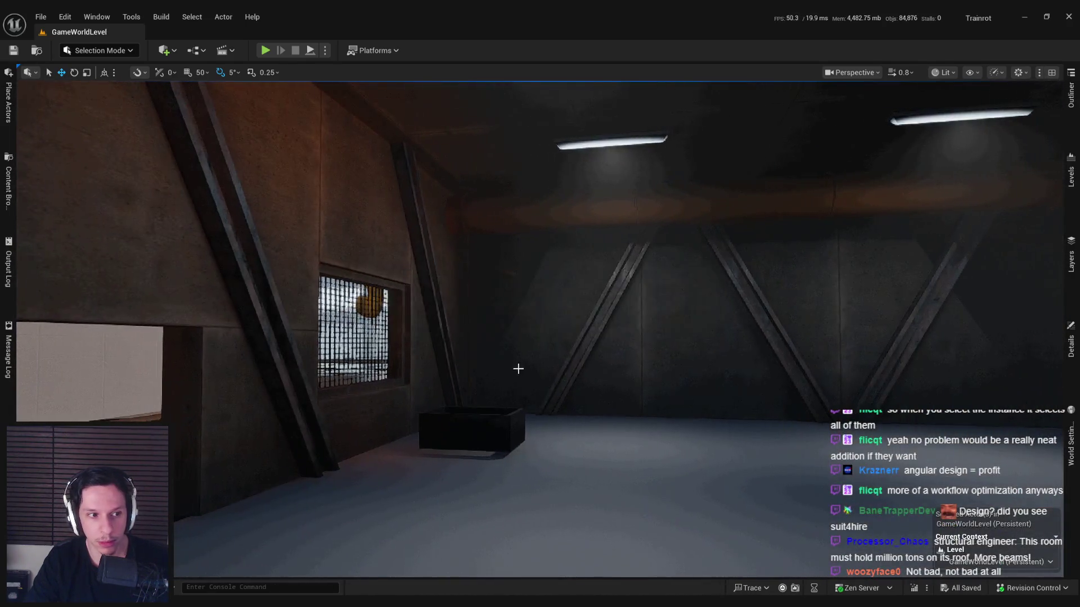
mouse_move(518, 369)
left_mouse_down()
mouse_move(479, 365)
mouse_move(512, 375)
mouse_move(480, 462)
left_mouse_up()
left_click(480, 462)
key("f")
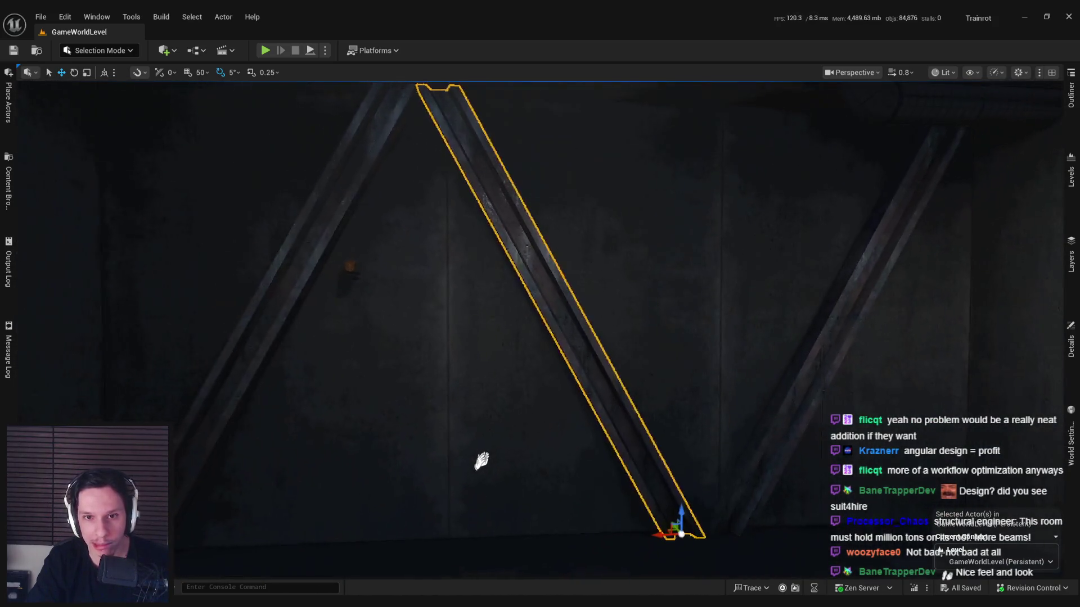
scroll(540, 329, "up", 5)
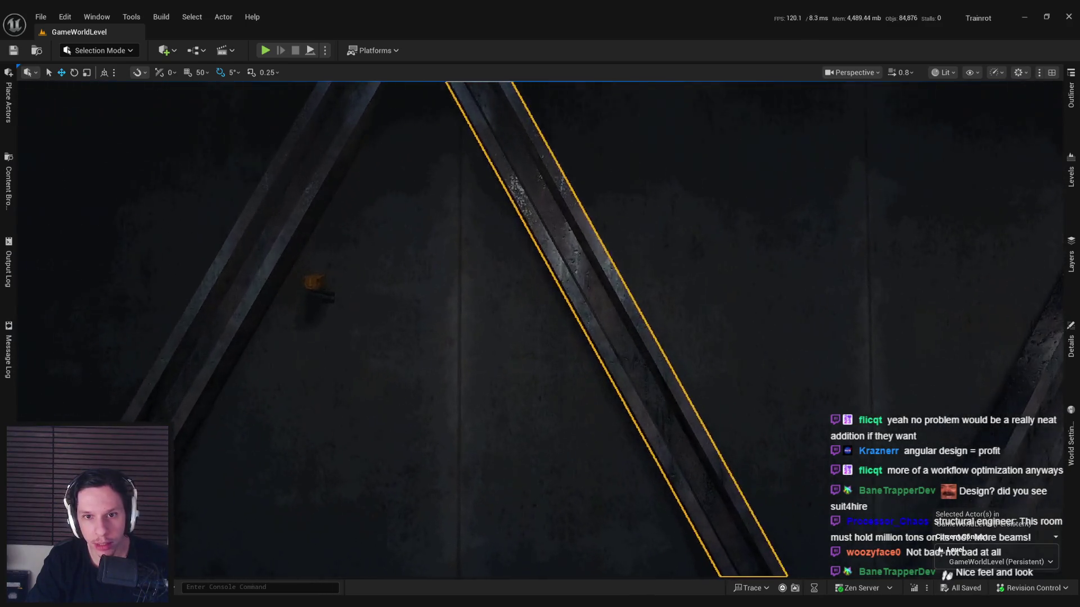
scroll(463, 373, "down", 3)
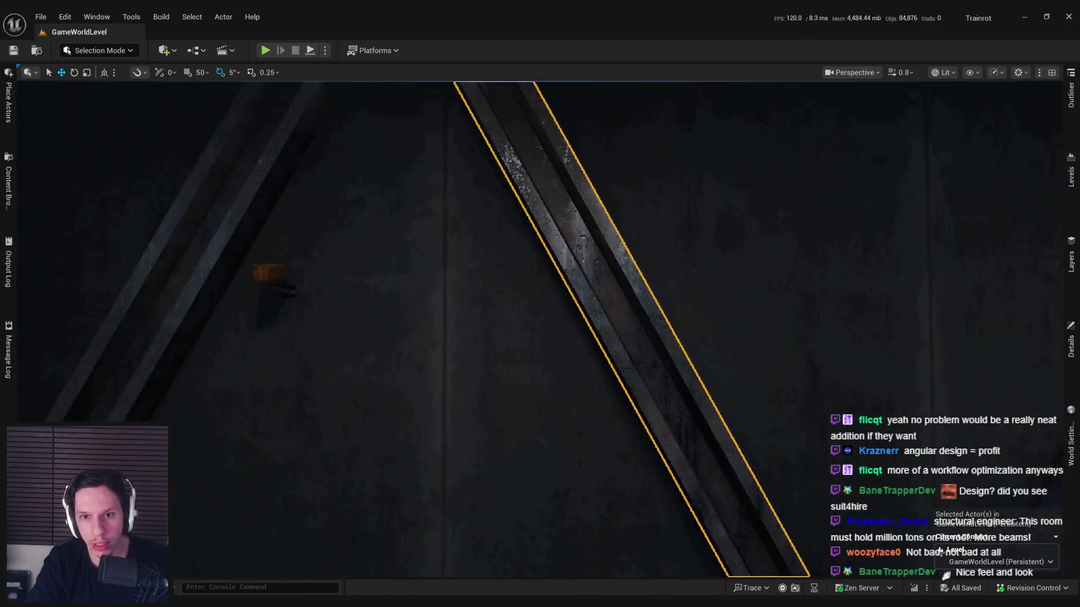
left_click(100, 52)
left_click(92, 132)
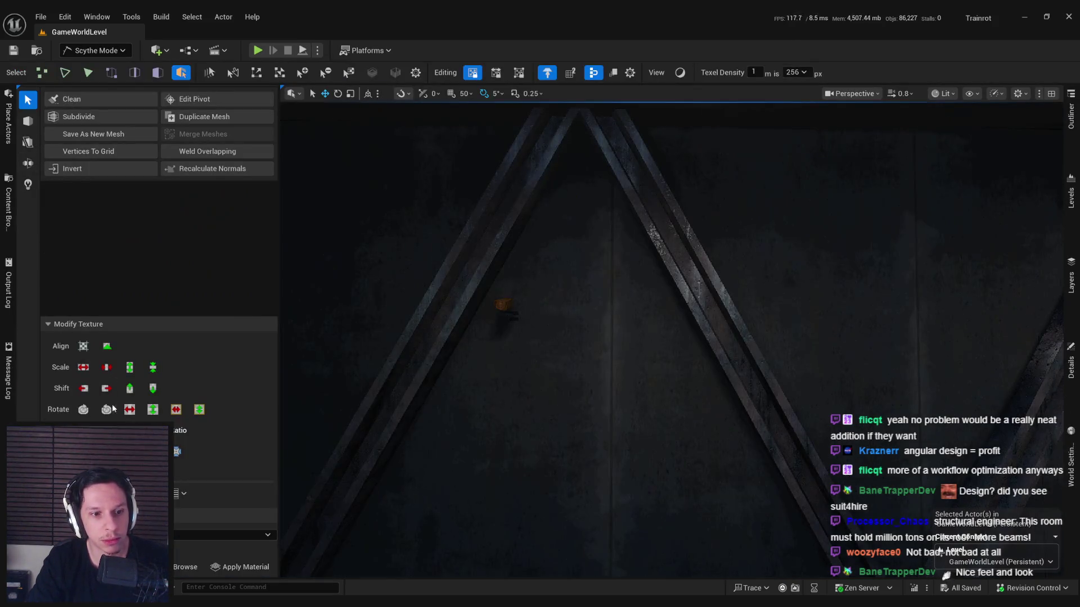
key("3")
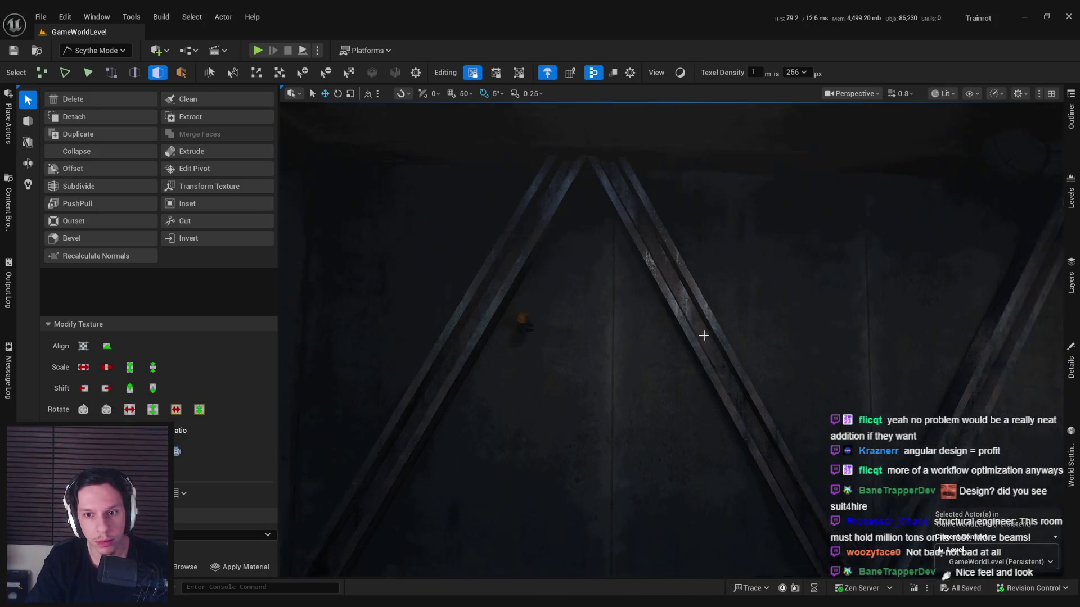
left_click(701, 336)
scroll(702, 335, "up", 5)
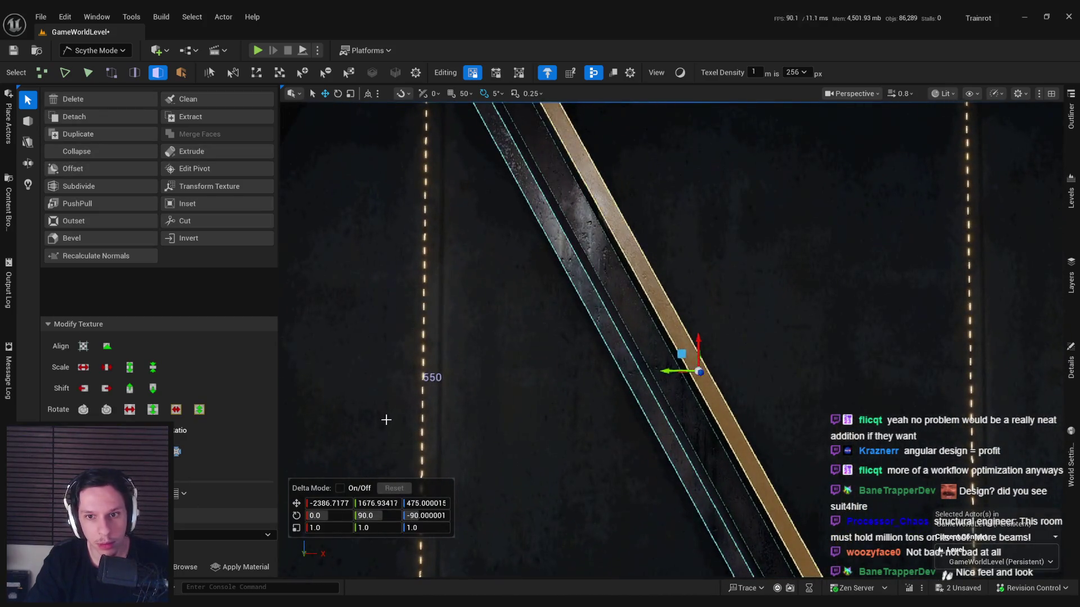
left_click(638, 366)
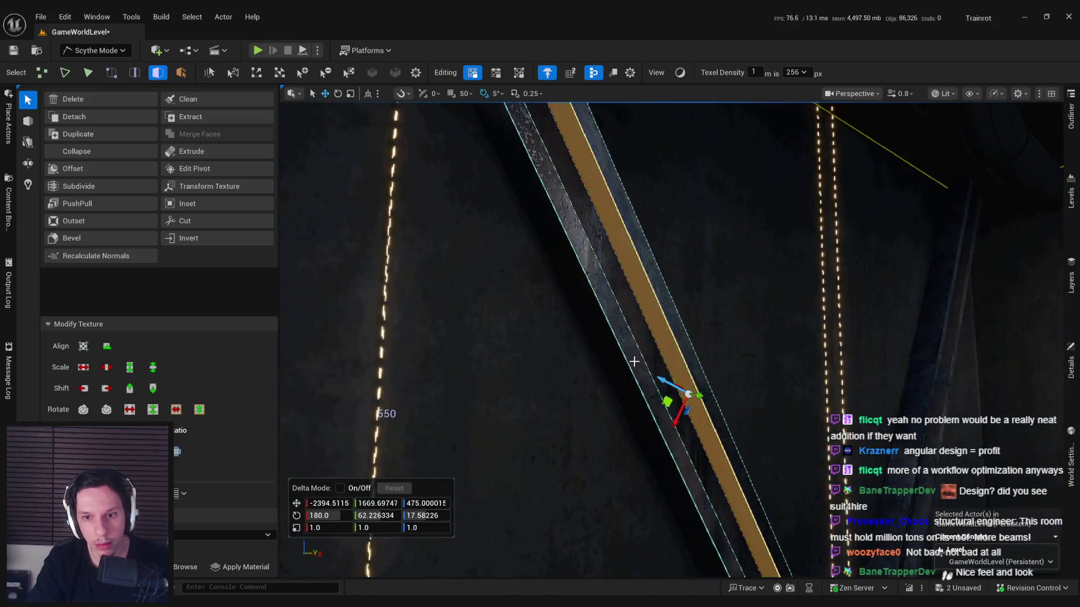
left_click(639, 309)
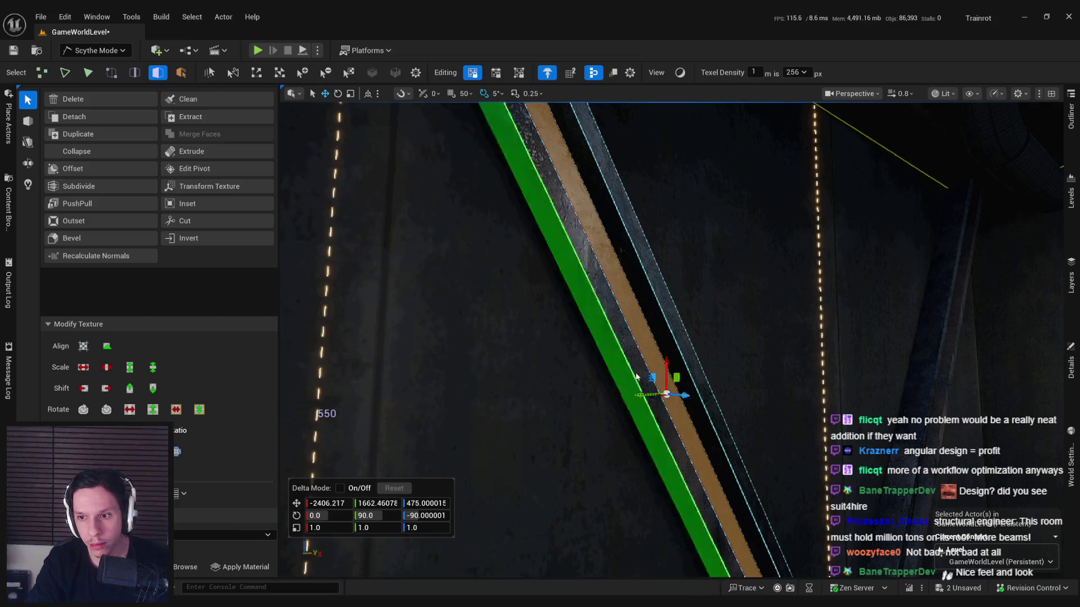
left_click(641, 360)
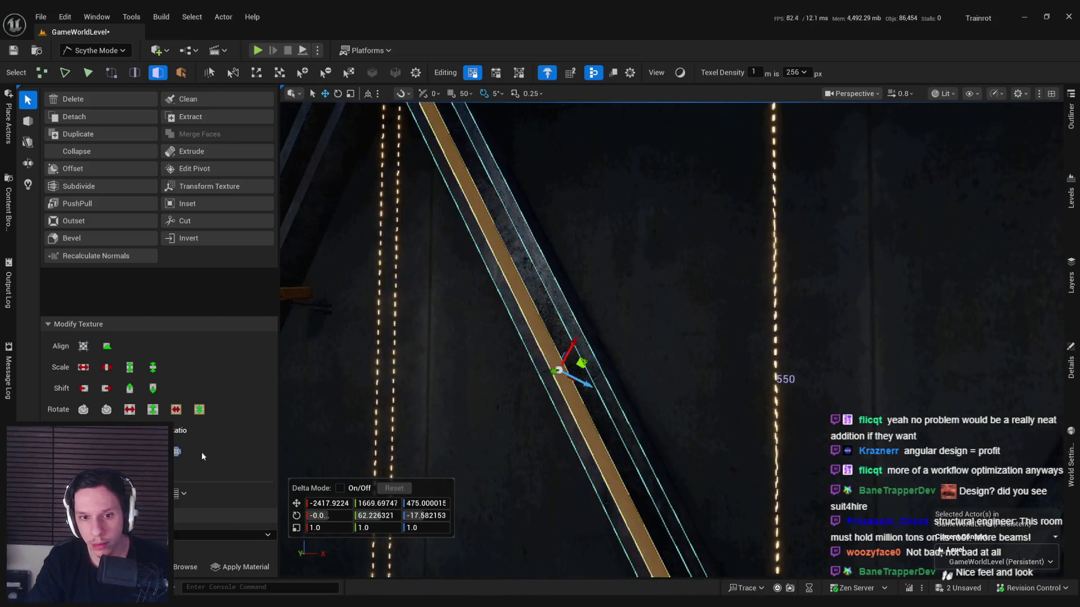
key("Right")
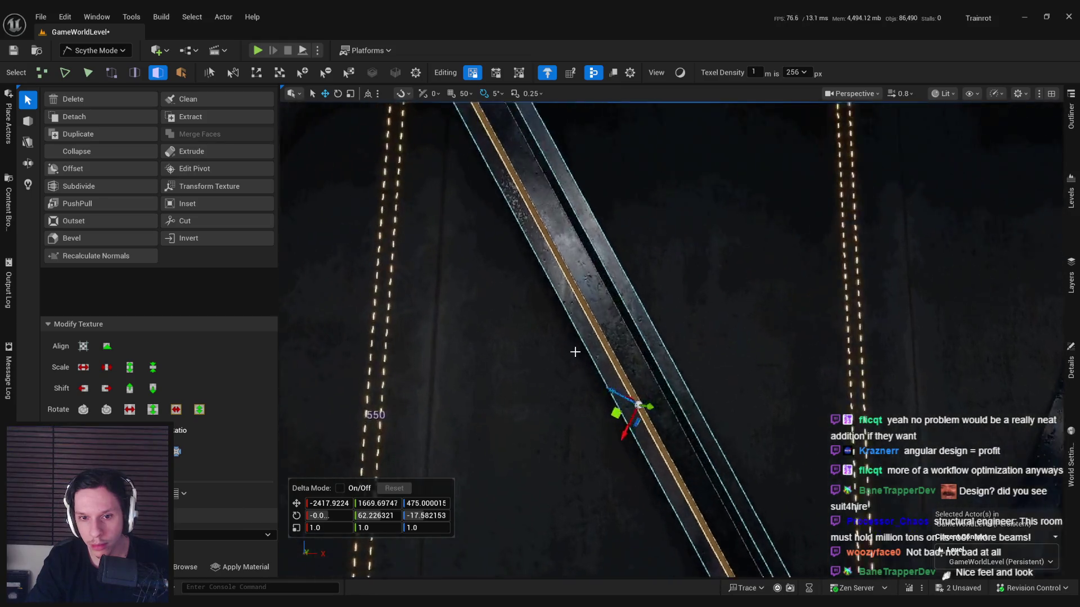
left_click(607, 341)
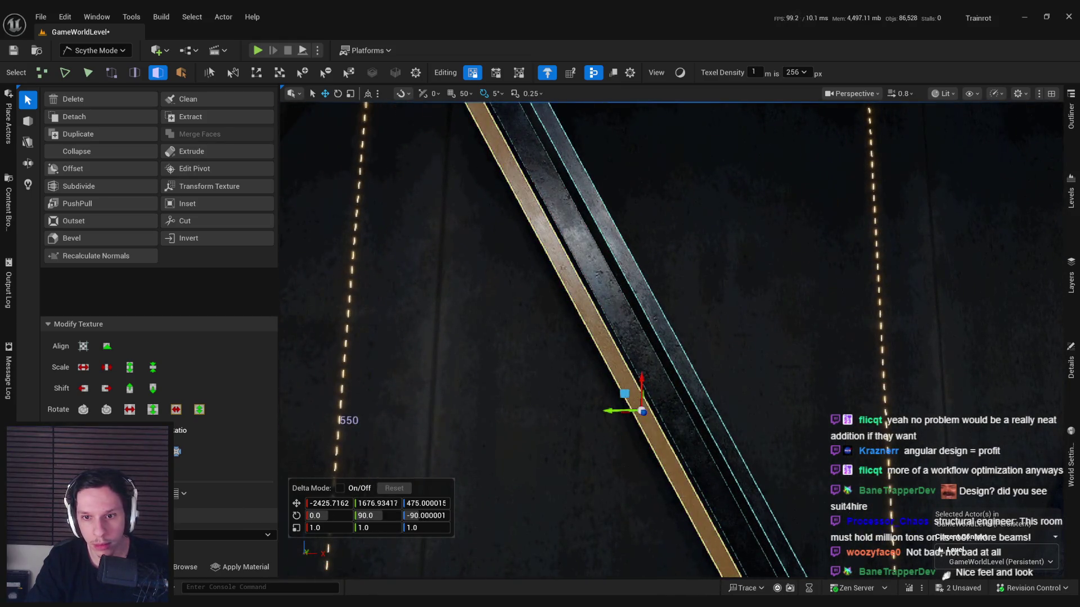
left_click(672, 361)
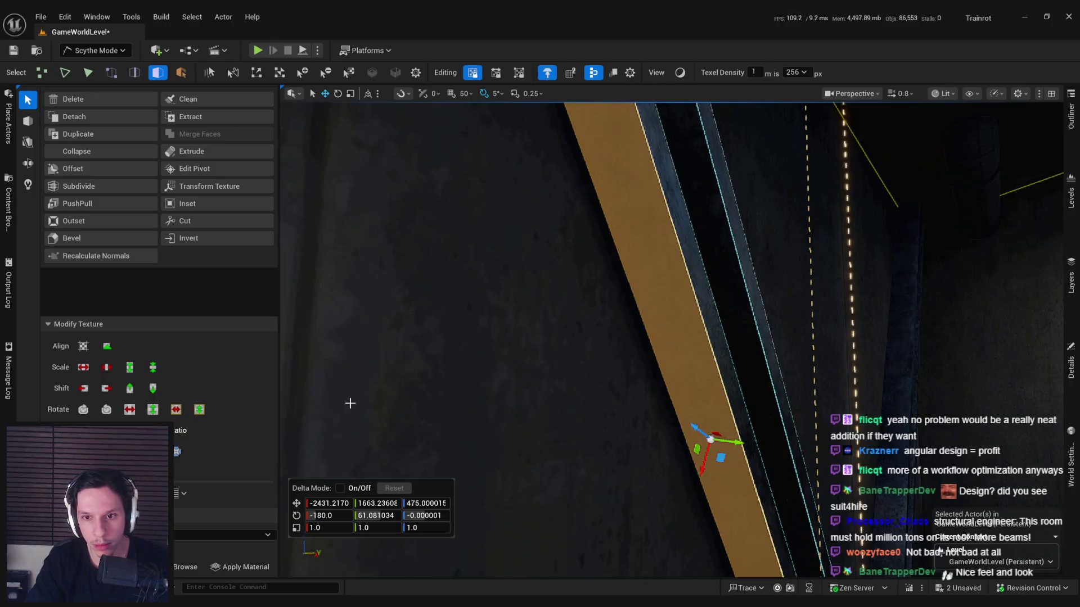
left_click_drag(547, 388, 497, 409)
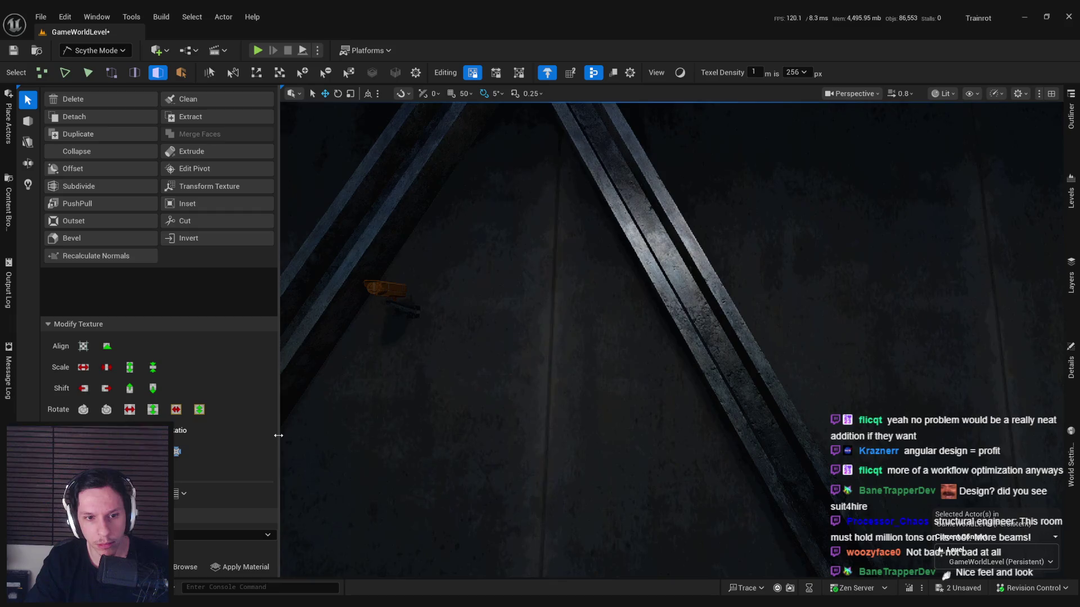
left_click_drag(504, 383, 504, 382)
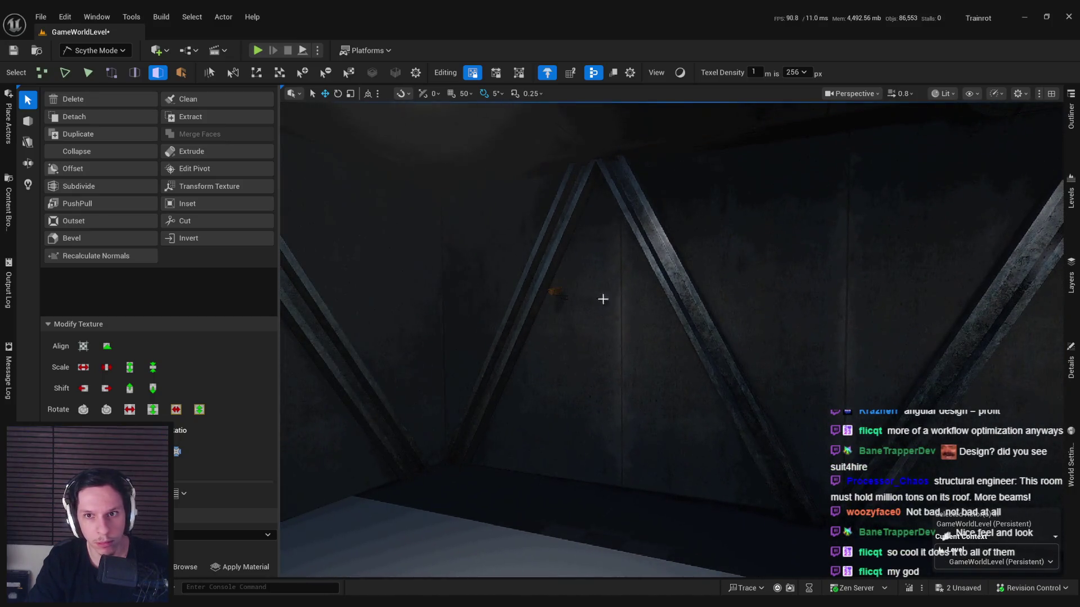
Step: Check the scene unlit, return to lit, and set texel density to 512 px
left_click(933, 95)
left_click(959, 147)
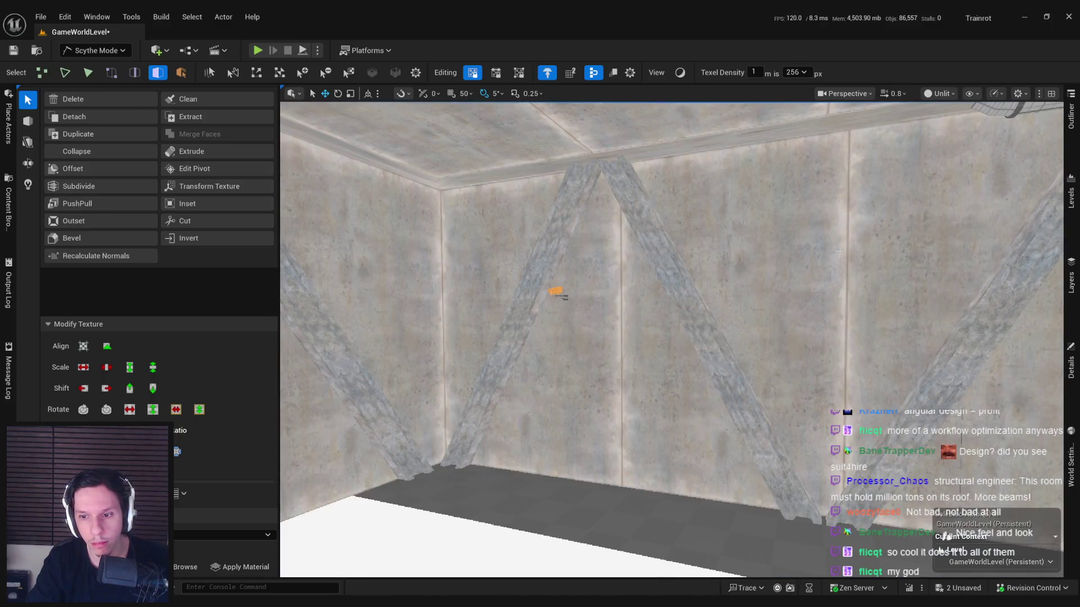
left_click(940, 94)
left_click(959, 135)
left_click(799, 73)
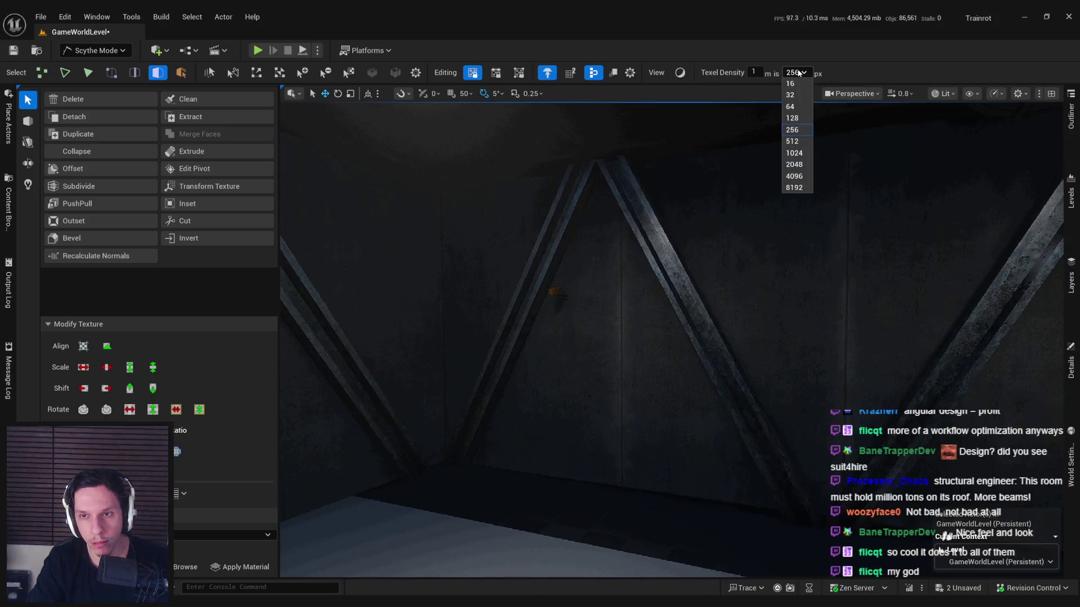
Step: Frame the diagonal beam to inspect the new density, then save the level
left_click(664, 260)
key("f")
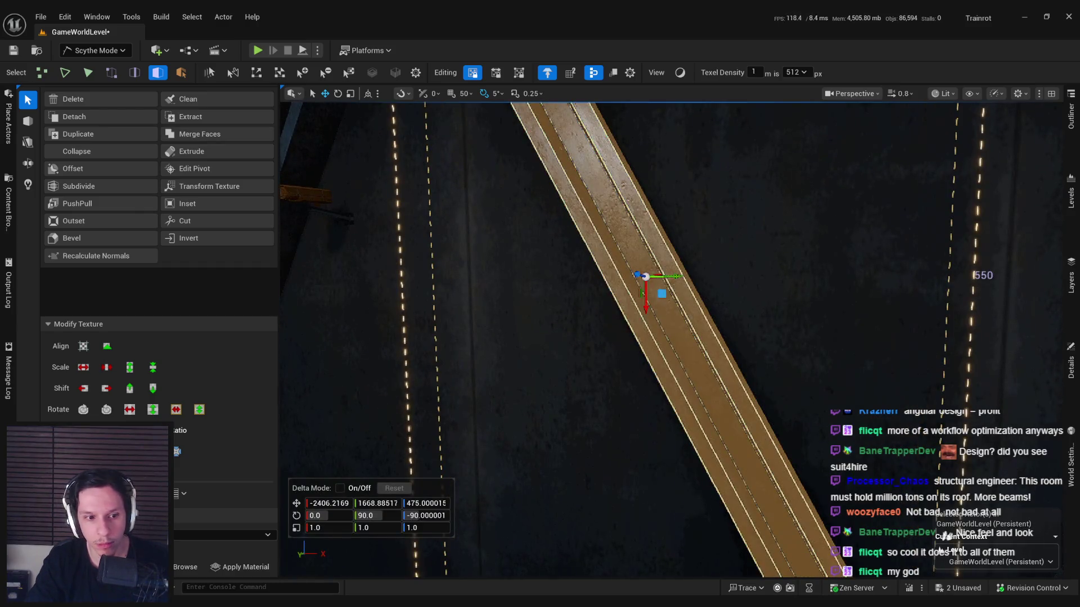
left_click(505, 365)
scroll(542, 372, "down", 5)
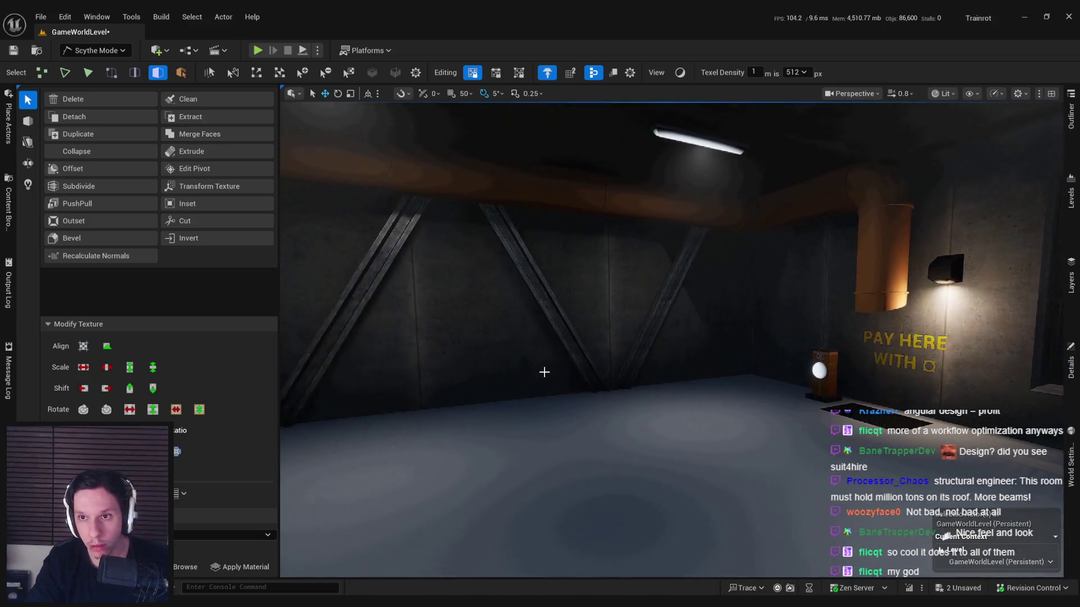
key("ctrl+s")
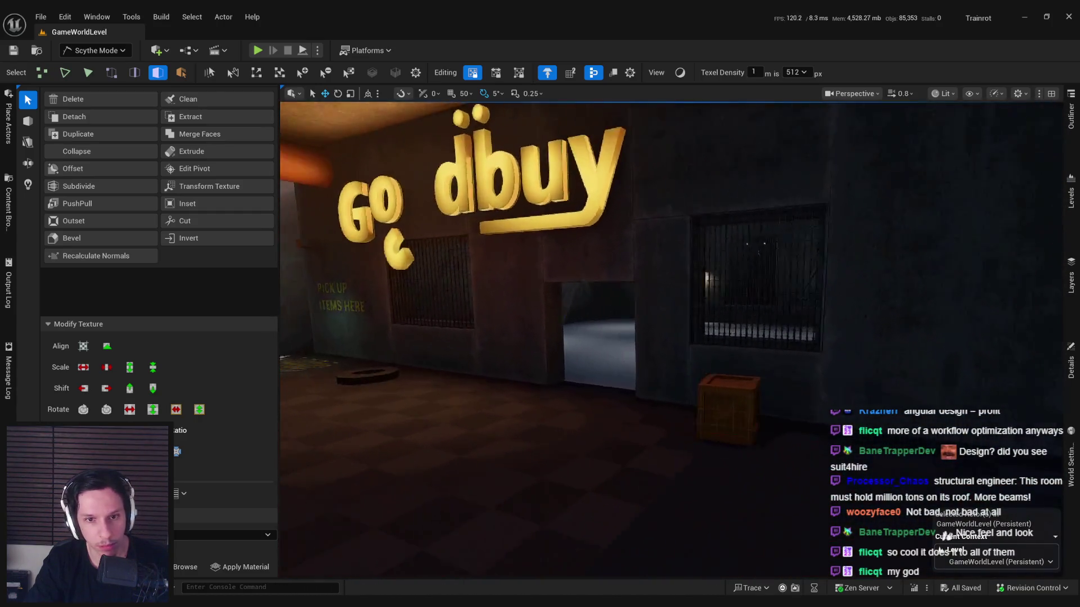
Step: Select the storefront wall mesh and slide the doorway face sideways along the wall
left_click(613, 320)
key("Escape")
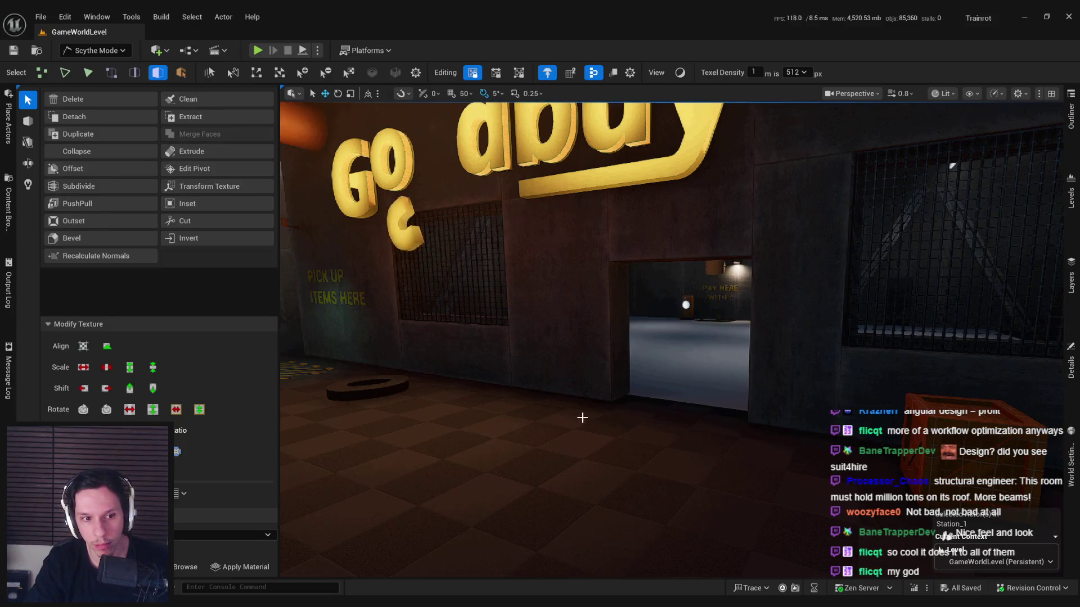
left_click(582, 417)
left_click(607, 366)
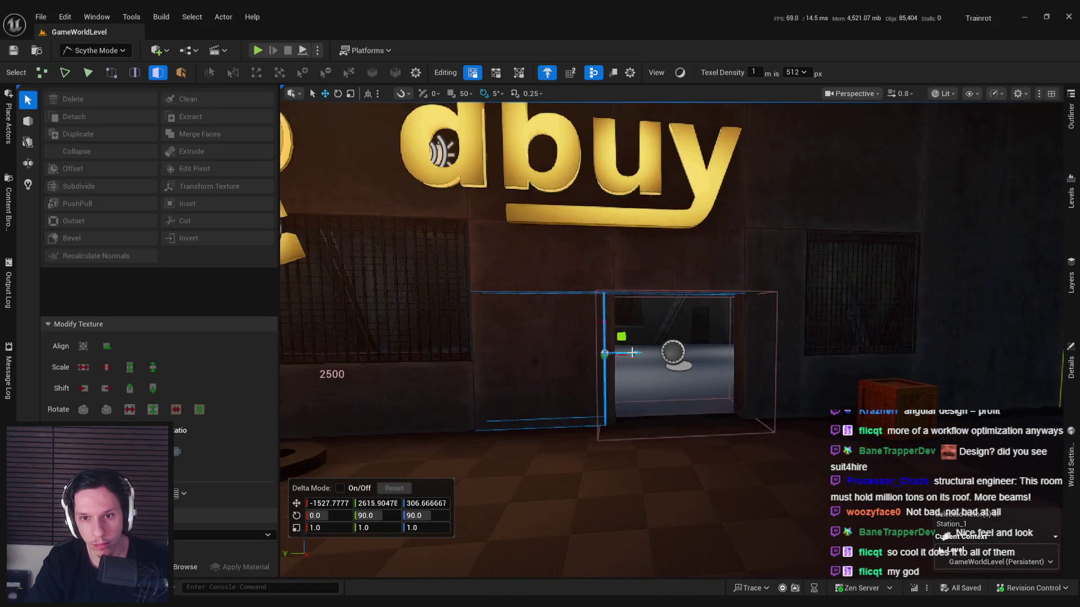
left_click_drag(647, 352, 631, 367)
scroll(655, 380, "down", 5)
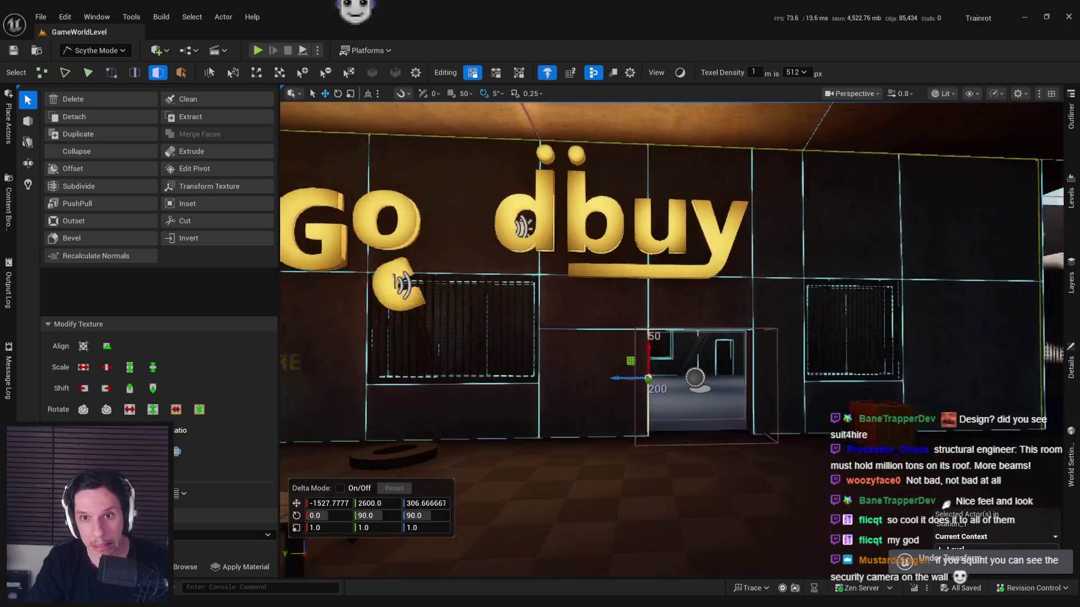
Step: In vertex mode, box-select the vertices around the doorway
key("1")
scroll(655, 380, "up", 2)
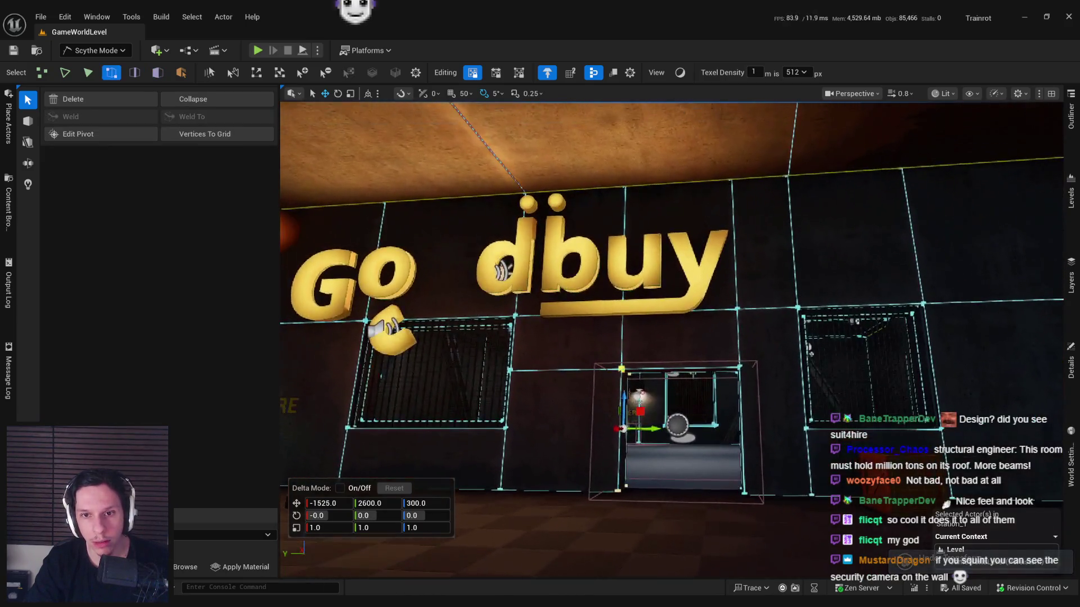
left_click_drag(598, 156, 645, 518)
scroll(660, 501, "up", 10)
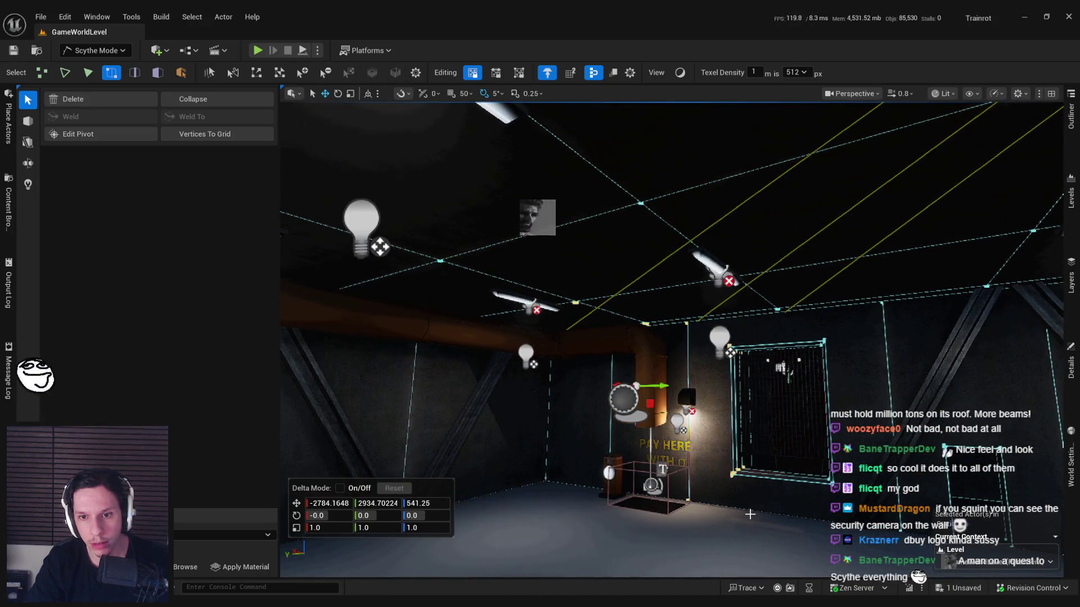
scroll(717, 478, "down", 5)
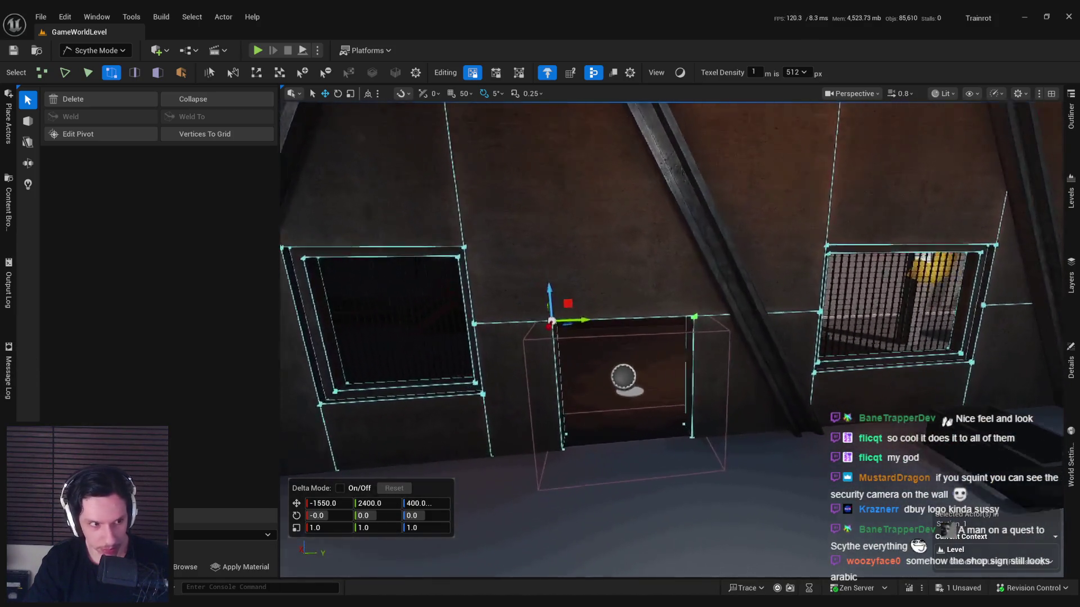
scroll(1009, 187, "up", 5)
scroll(664, 337, "up", 8)
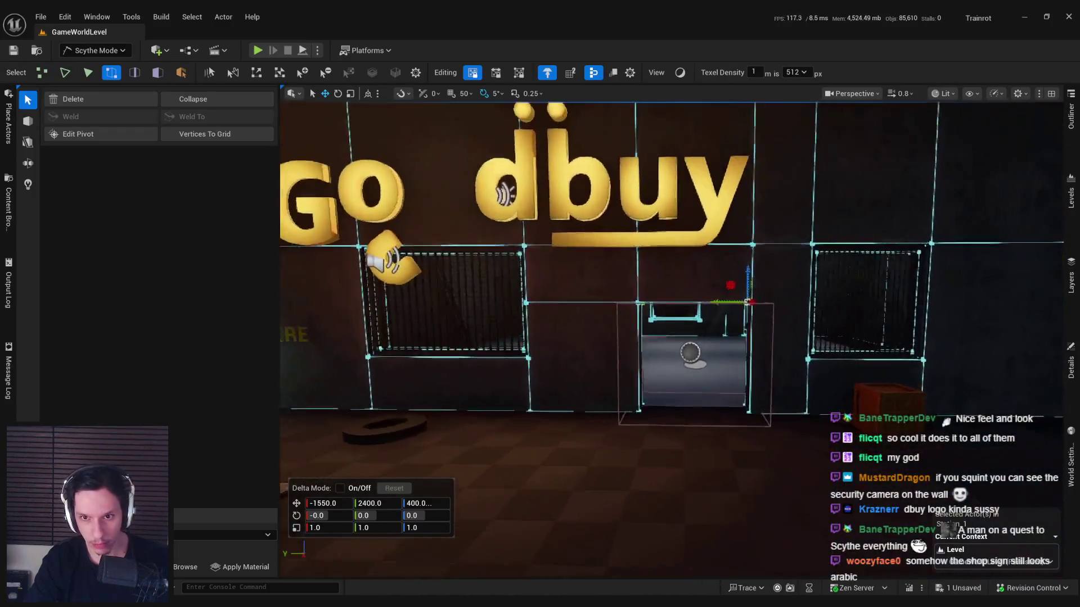
scroll(584, 327, "up", 5)
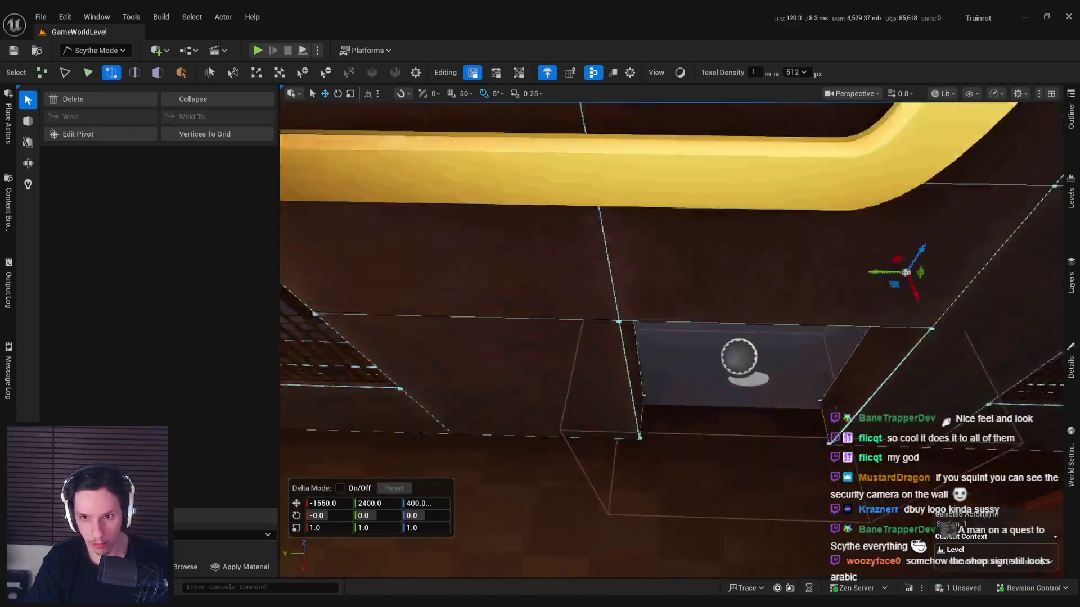
Step: In edge mode, select the doorway's side edge and shift it along the wall
key("2")
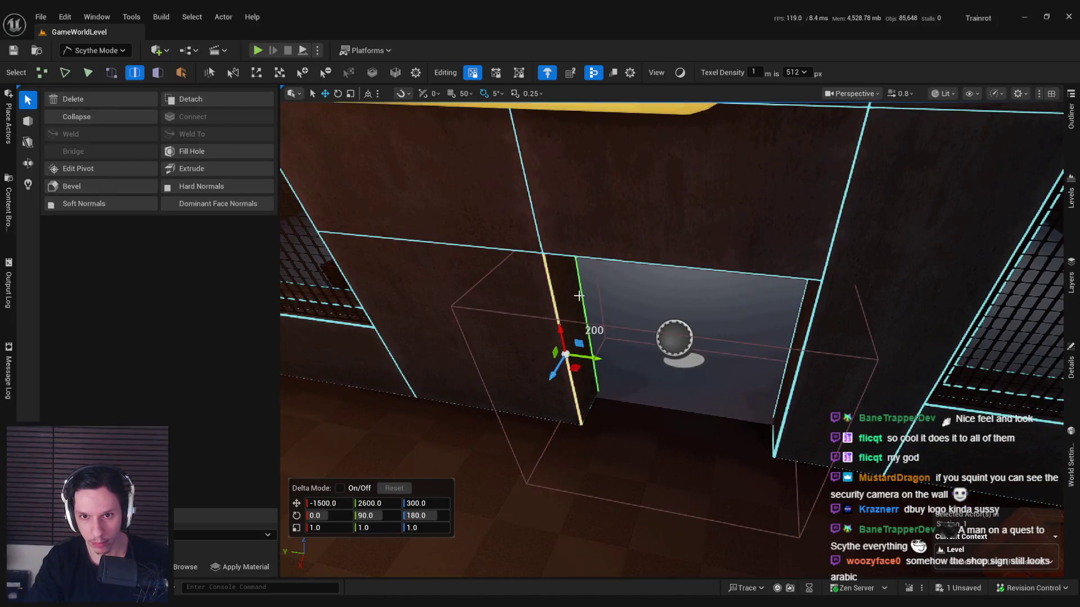
left_click_drag(879, 179, 879, 178)
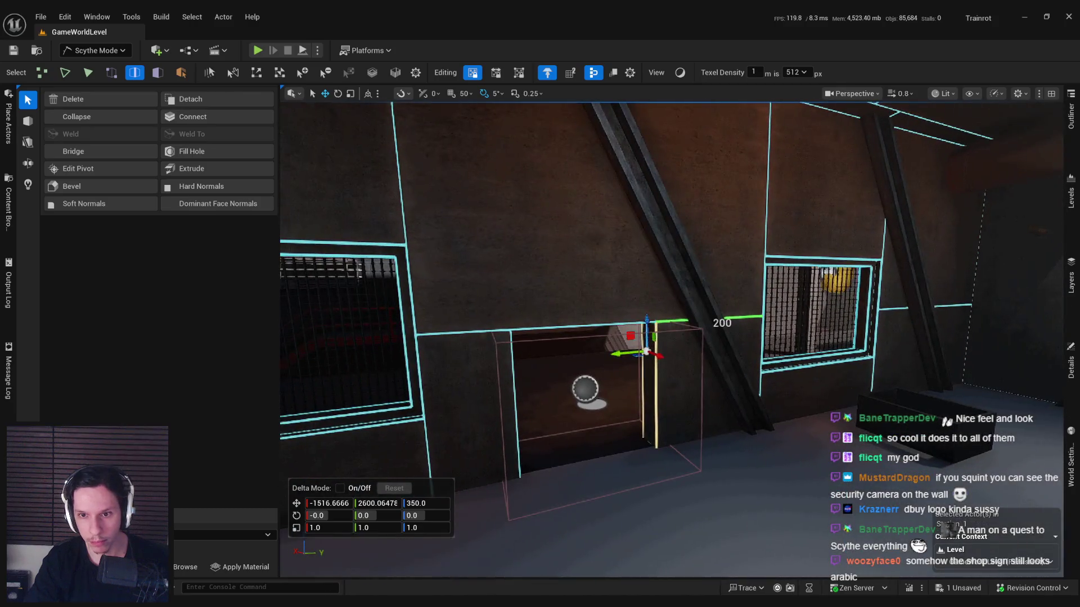
left_click_drag(708, 387, 701, 390)
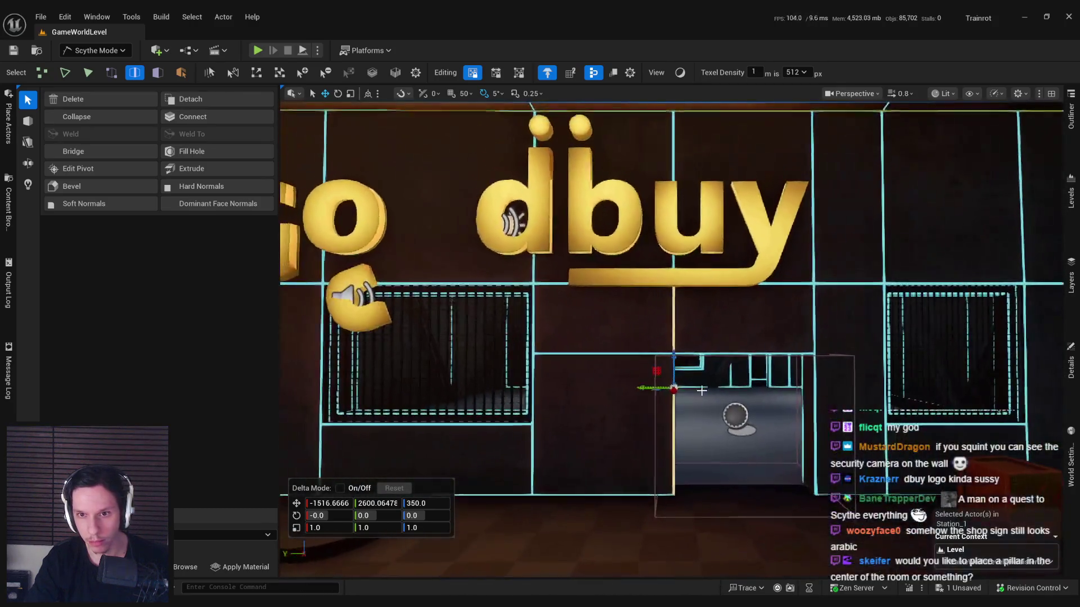
key("Escape")
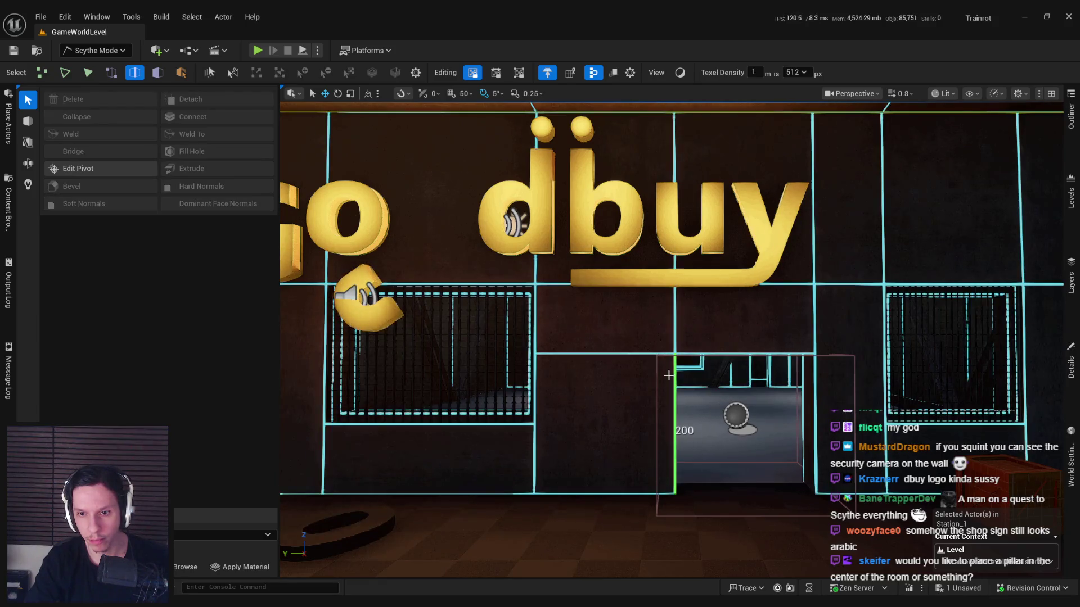
left_click(669, 375)
left_click_drag(686, 301, 686, 302)
left_click_drag(588, 386, 648, 345)
Step: In face mode, select the wall face above the doorway
left_click(649, 345)
left_click_drag(650, 398, 650, 398)
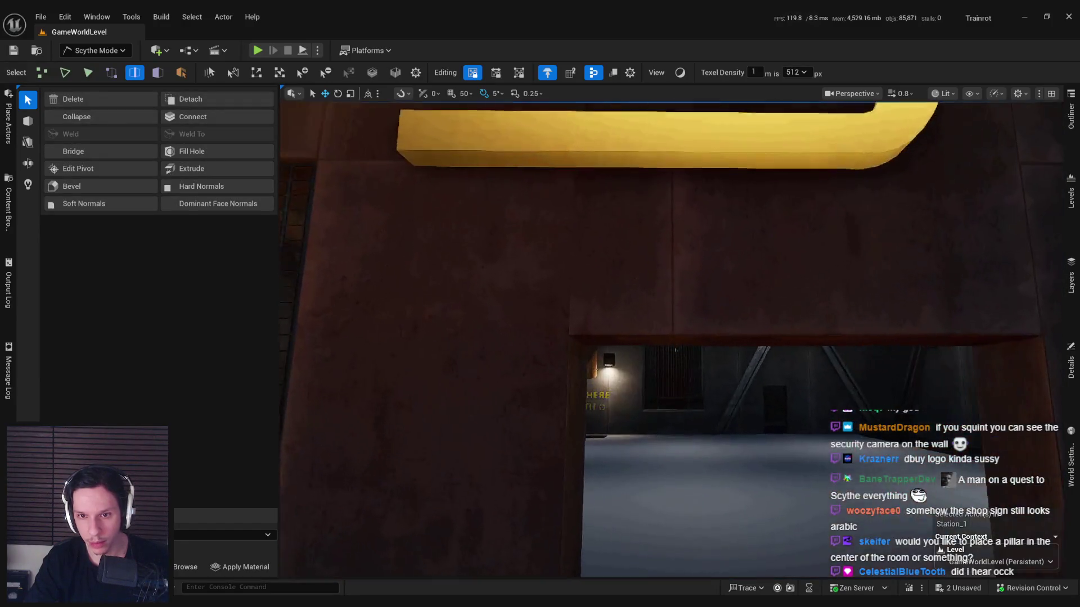
scroll(662, 322, "down", 5)
key("3")
left_click(662, 322)
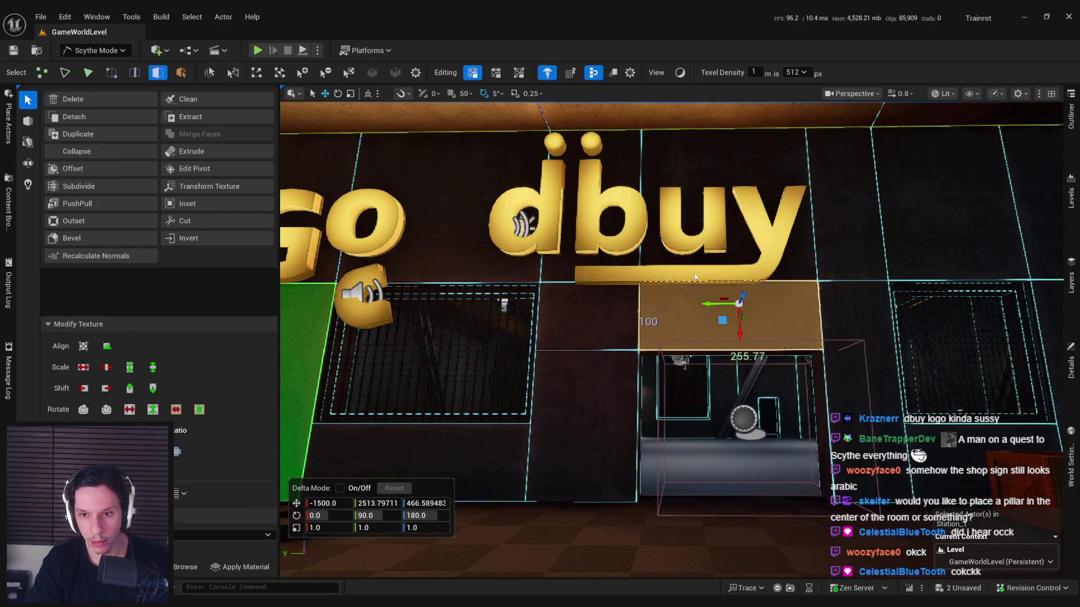
Step: Adjust the viewport layout on the sign wall and check a face's material without changing it
key("d")
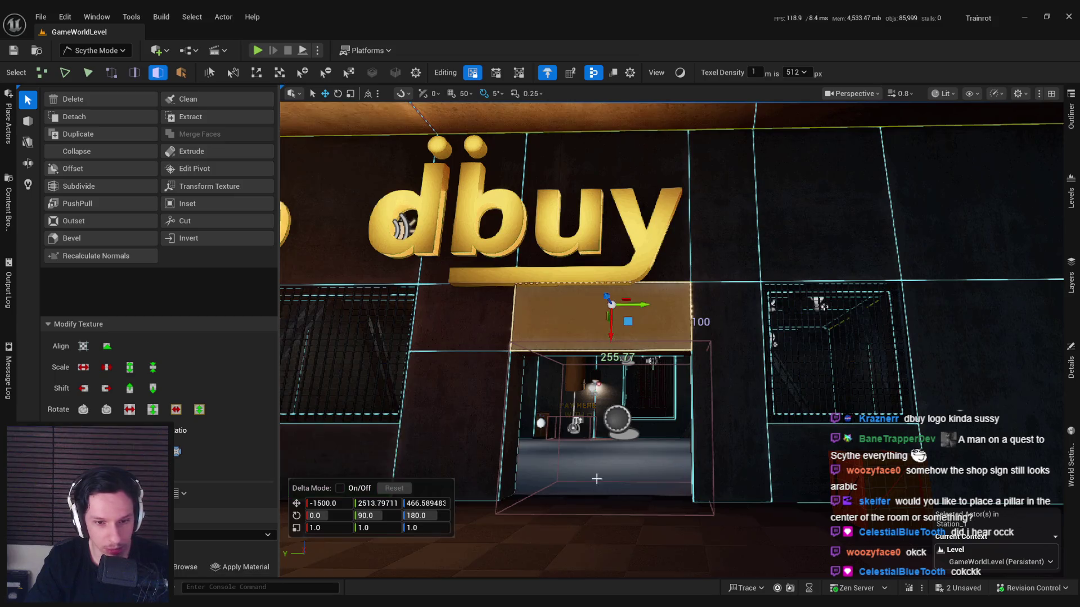
key("a")
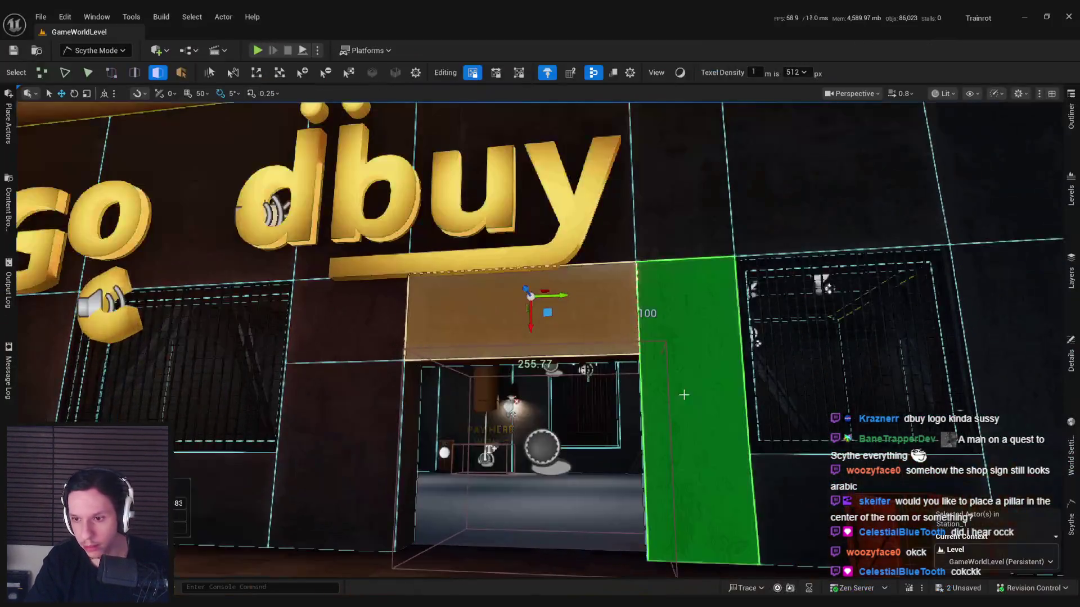
left_click(1071, 523)
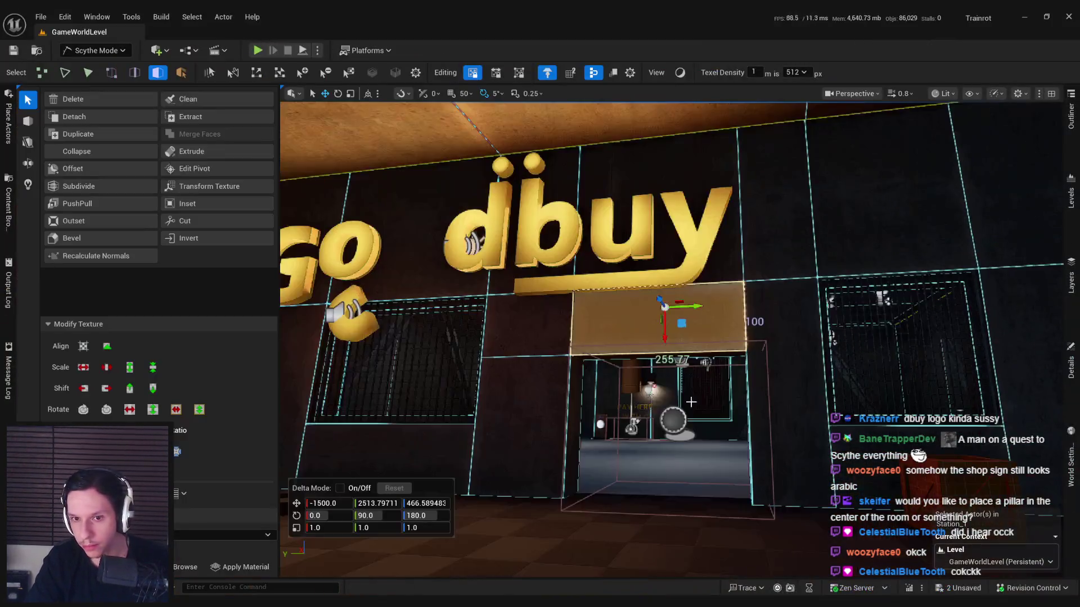
key("s")
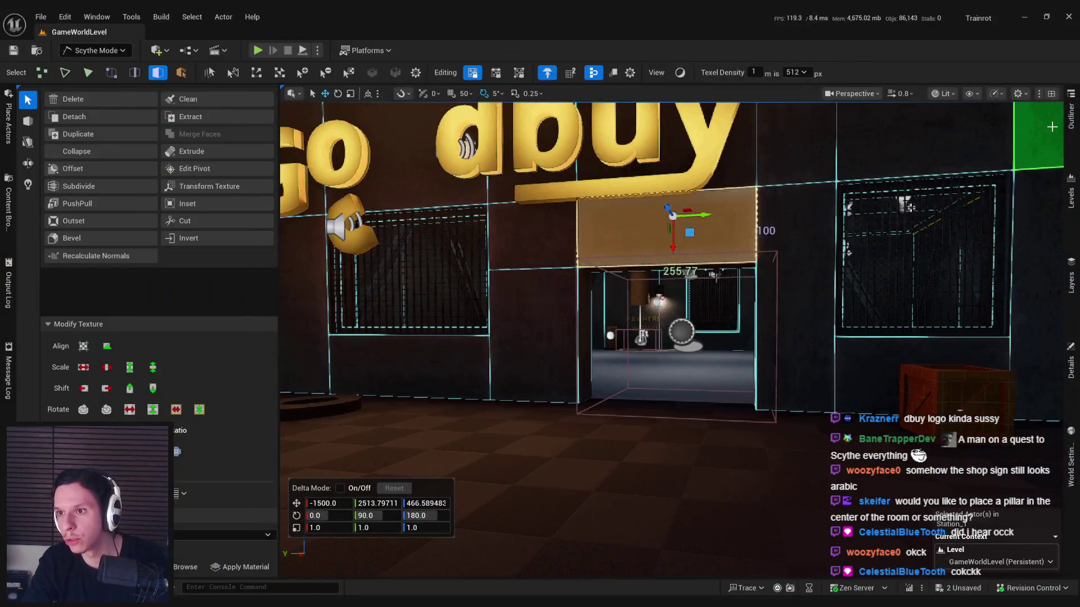
left_click(1071, 116)
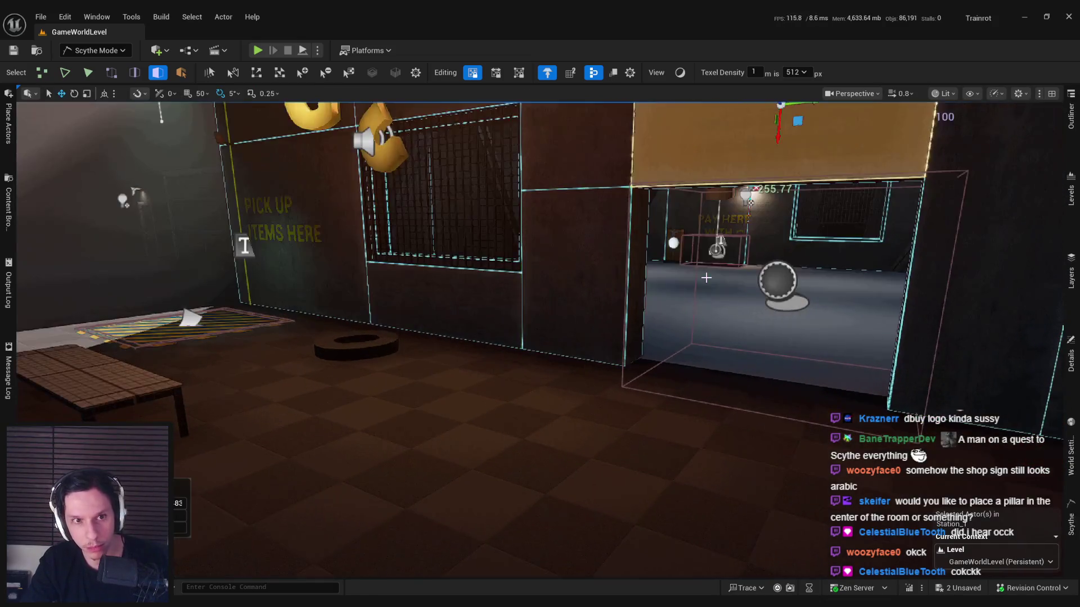
left_click(705, 278)
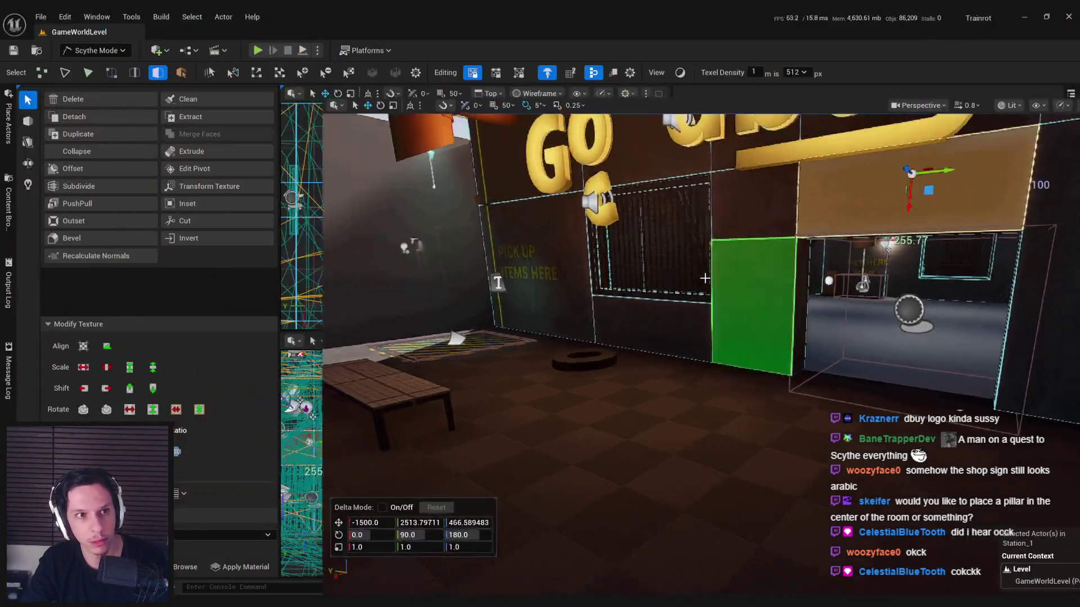
key("Escape")
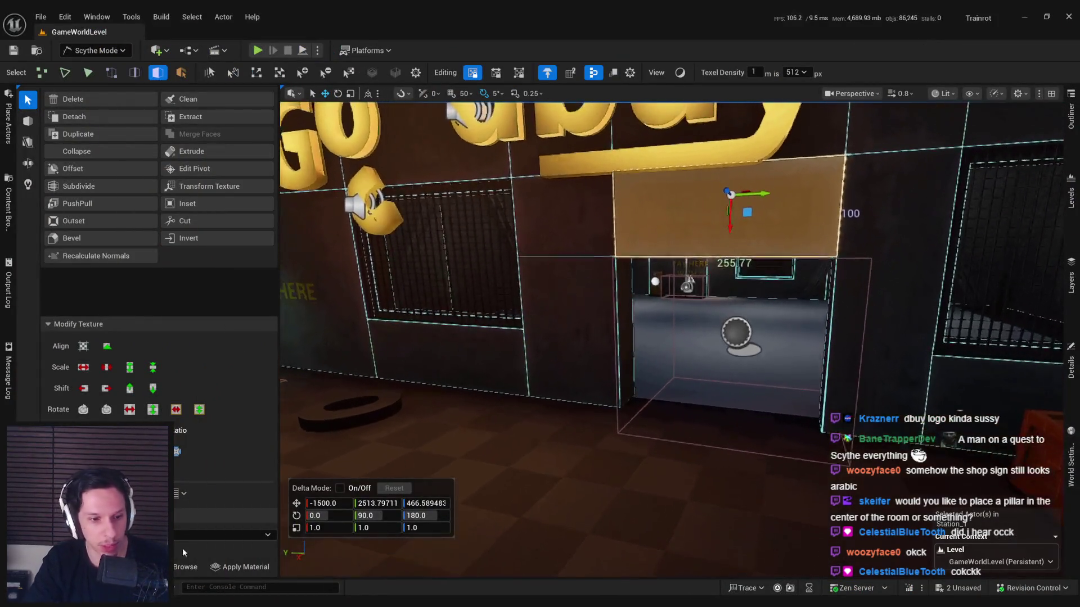
left_click(175, 543)
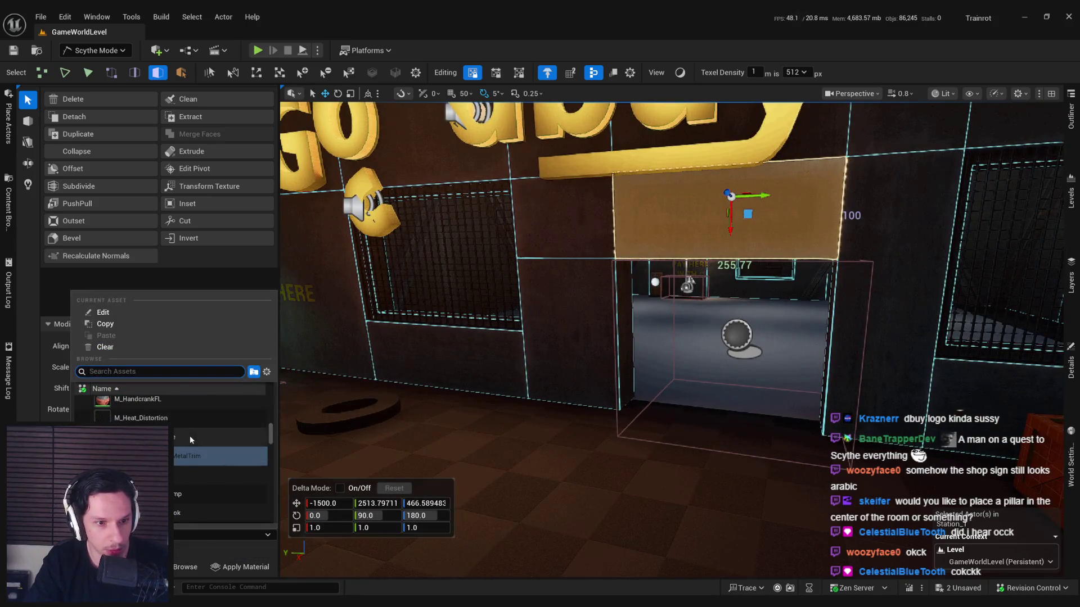
left_click(191, 435)
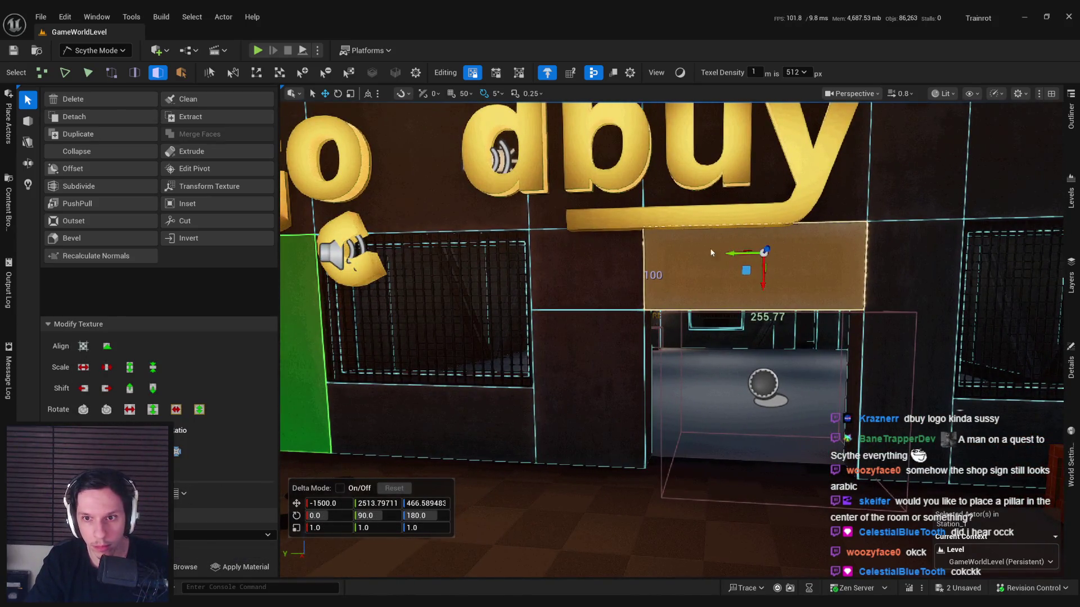
Step: Shift the selected face's texture up toward the sign and select the lower-left wall faces
left_click_drag(764, 251, 763, 115)
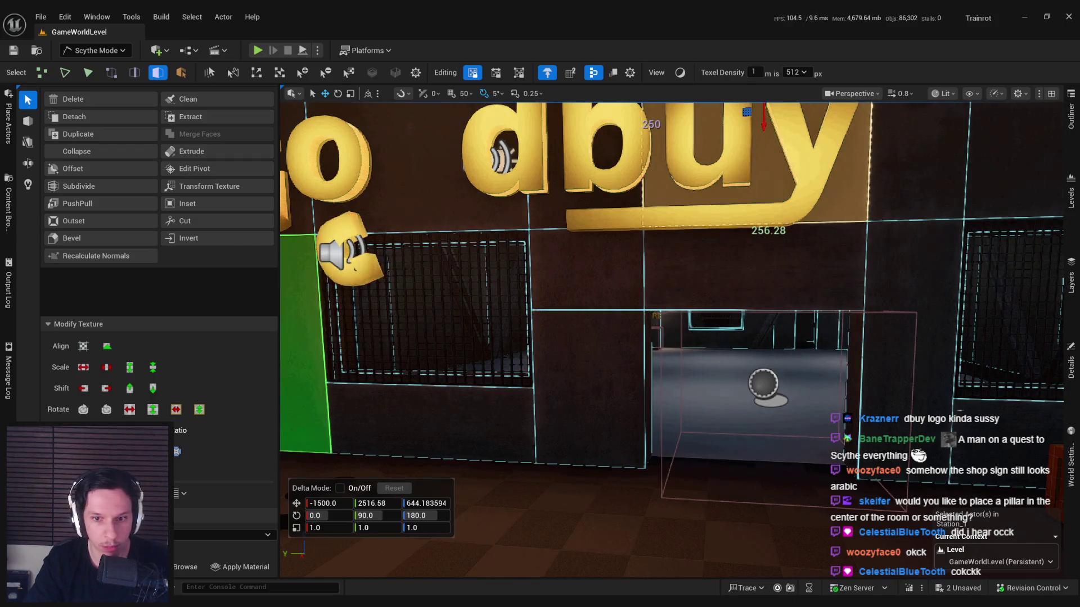
left_click(574, 370)
left_click(585, 265)
left_click(574, 370, "shift")
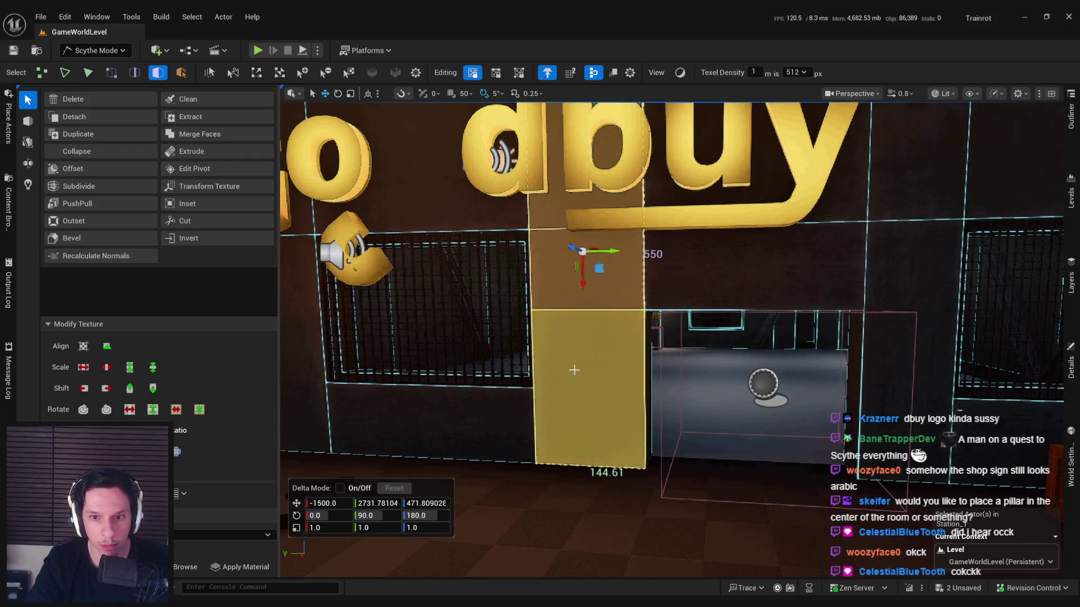
left_click(574, 369)
left_click(571, 282, "shift")
left_click(503, 426)
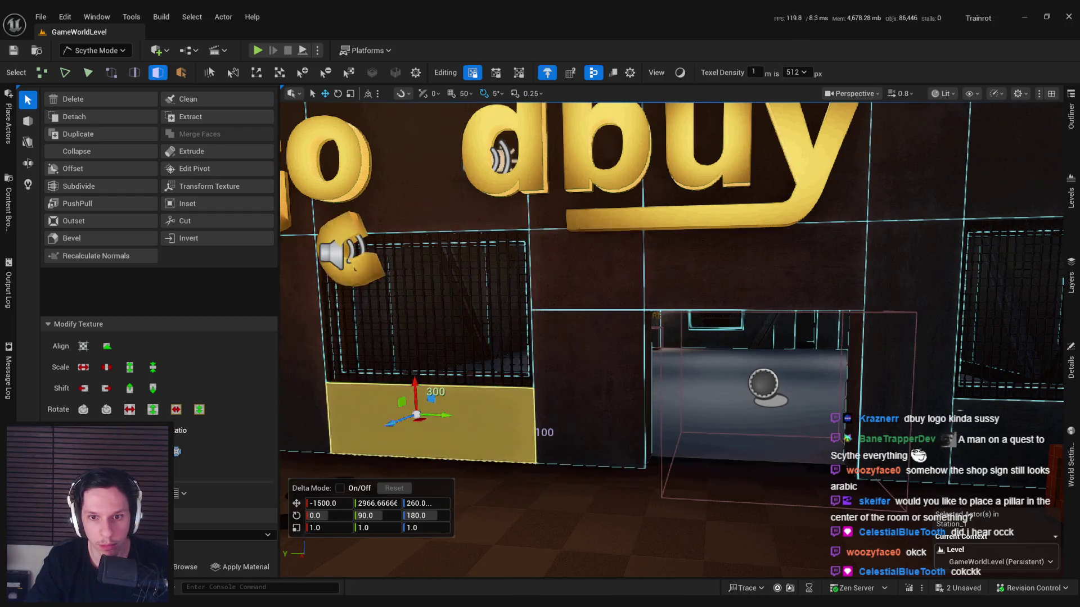
scroll(490, 430, "down", 2)
left_click(586, 393)
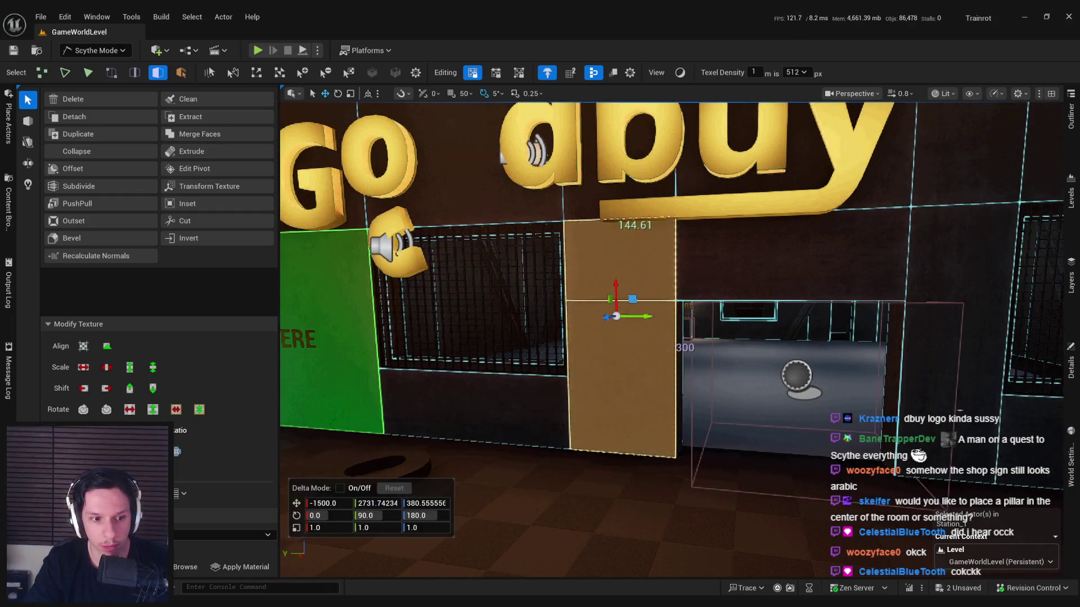
scroll(608, 354, "up", 3)
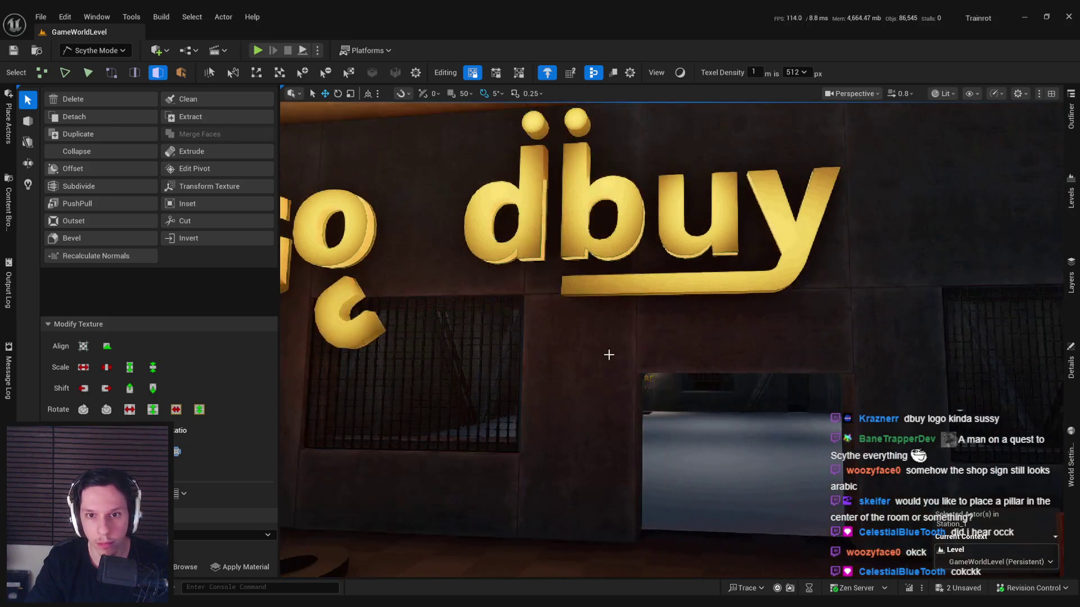
Step: Select the wall faces under and behind the Go dbuy sign to cover the sign panel
left_click_drag(706, 423, 776, 427)
key("e")
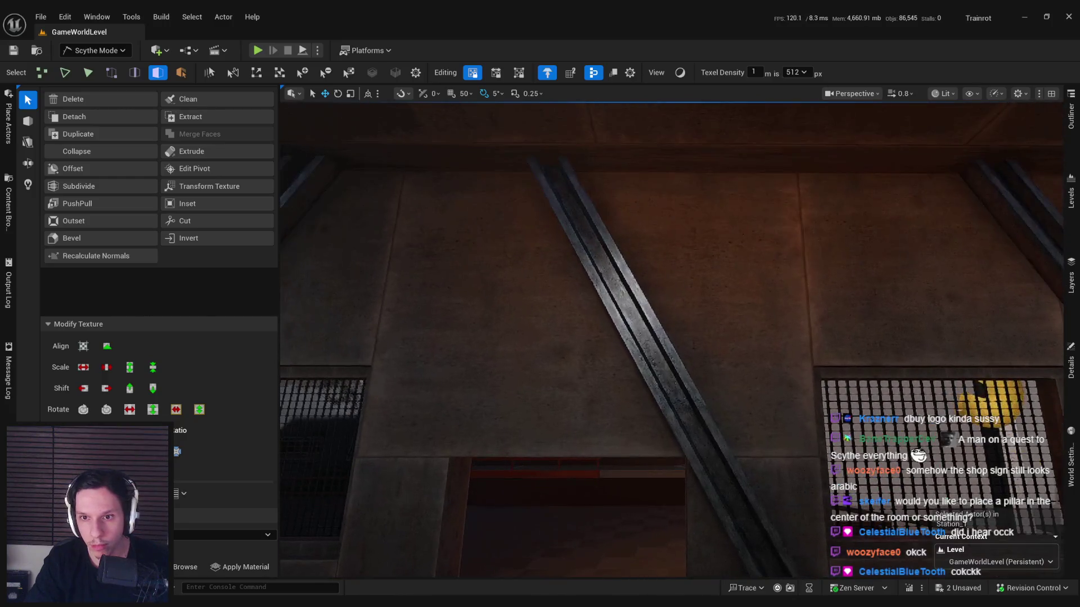
key("s")
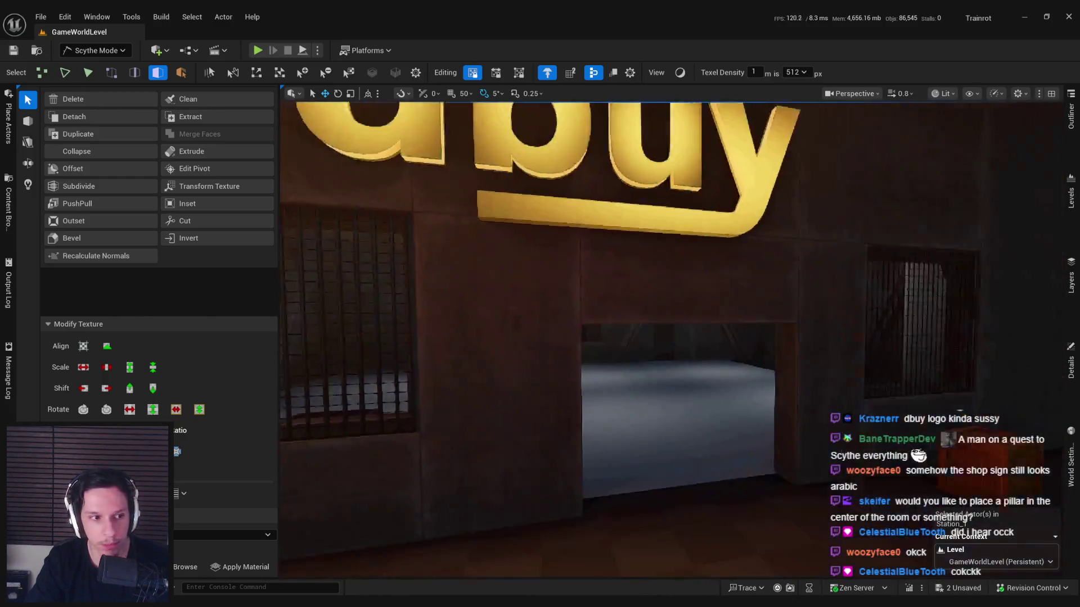
key("s")
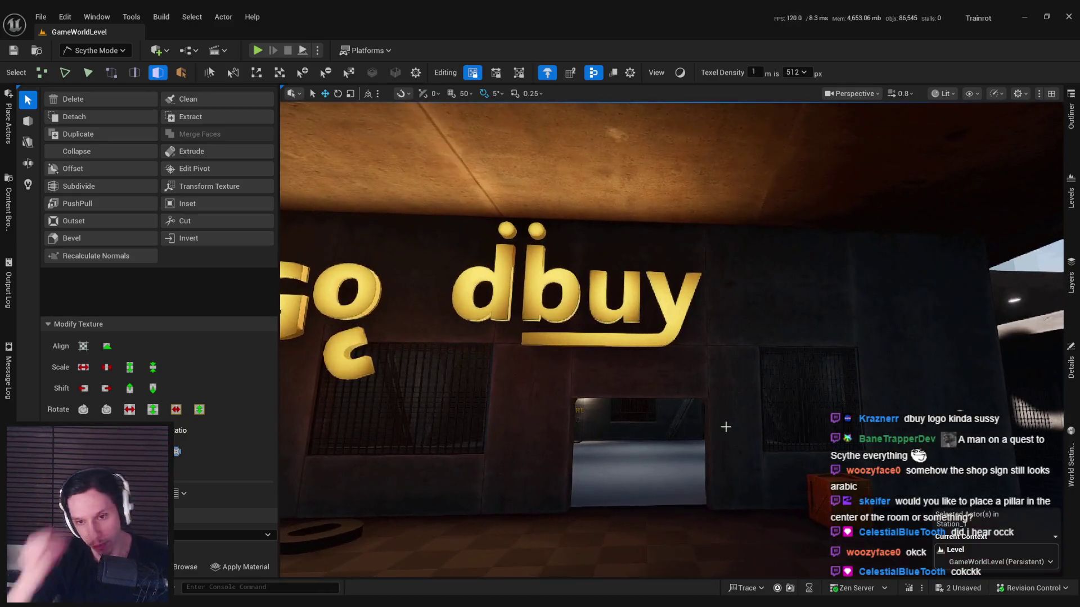
left_click(725, 428)
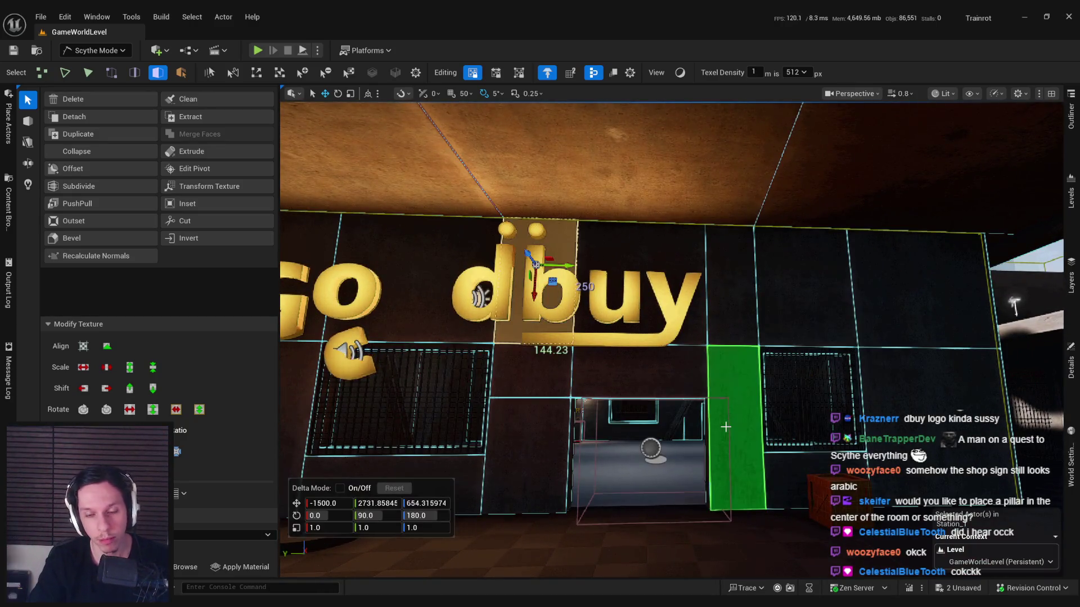
left_click(615, 393)
left_click(536, 383, "shift")
left_click(642, 270, "shift")
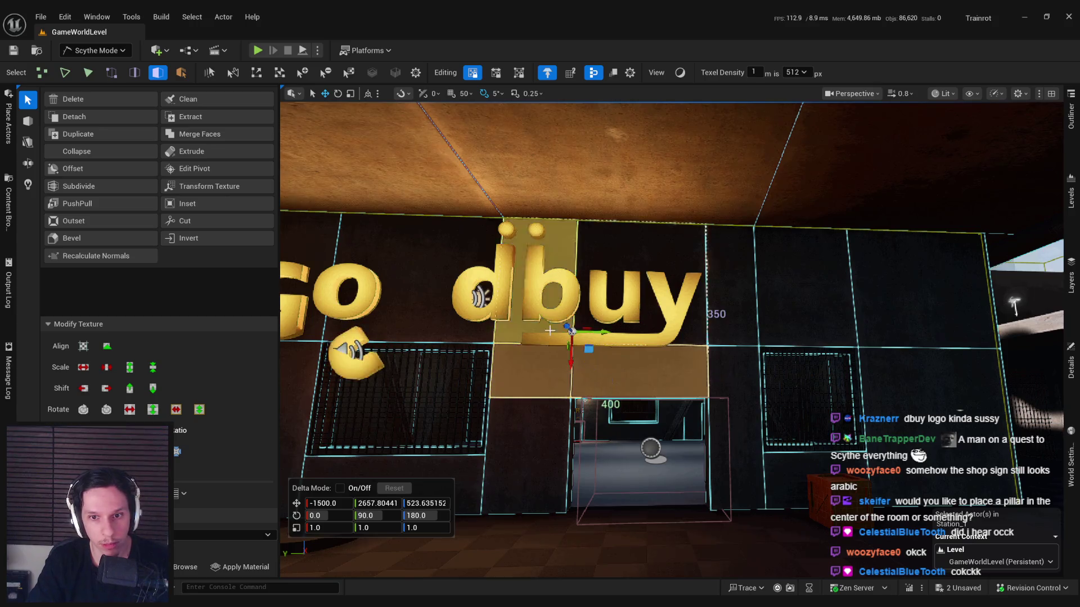
left_click(574, 332, "shift")
mouse_move(618, 425)
left_mouse_down()
mouse_move(587, 450)
mouse_move(562, 450)
left_mouse_up()
Step: Select a wall face below the sign, then the face behind the 'uy' letters
left_click(549, 445)
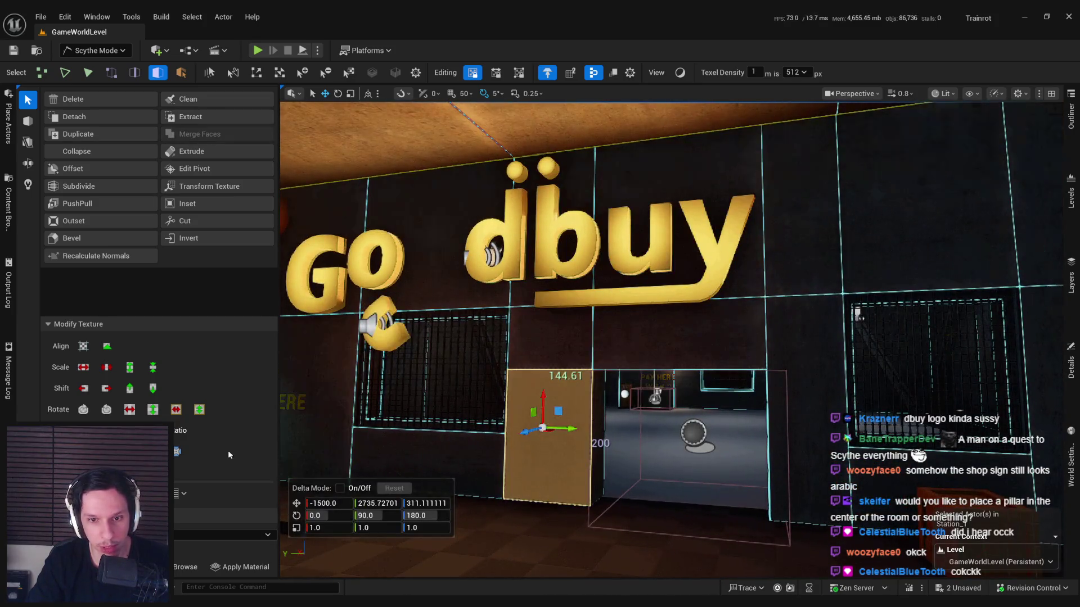
left_click(579, 357)
scroll(661, 358, "down", 5)
scroll(661, 358, "up", 1)
scroll(595, 317, "up", 5)
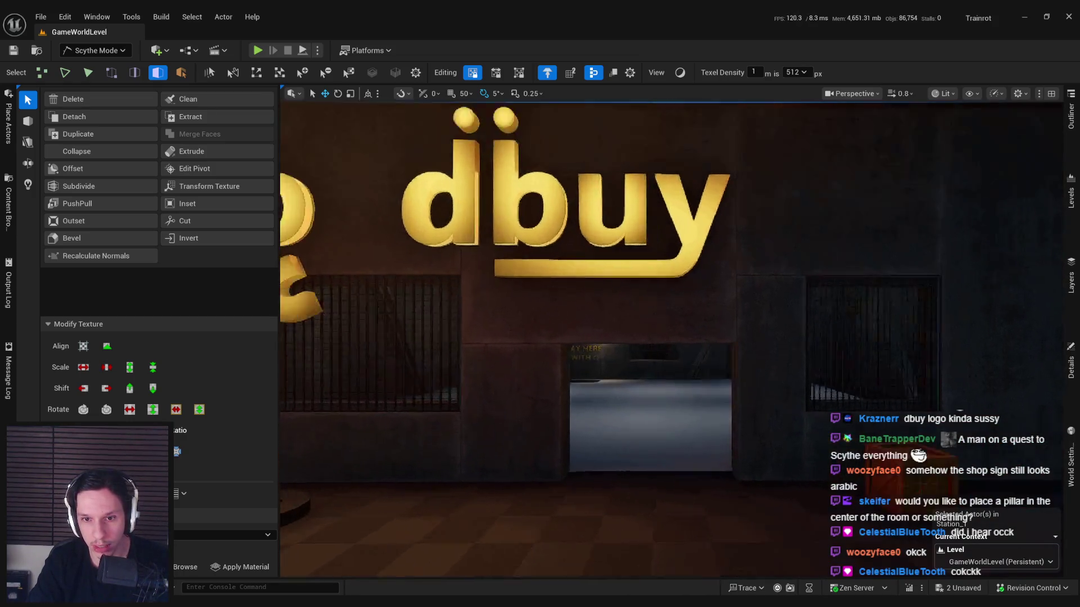
left_click(604, 302)
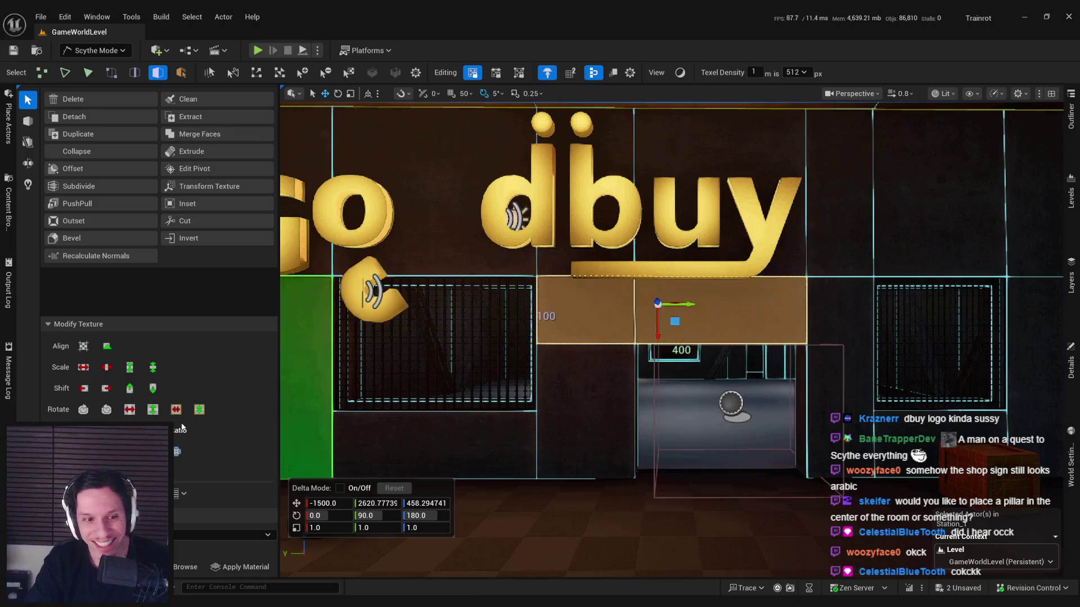
left_click(638, 149)
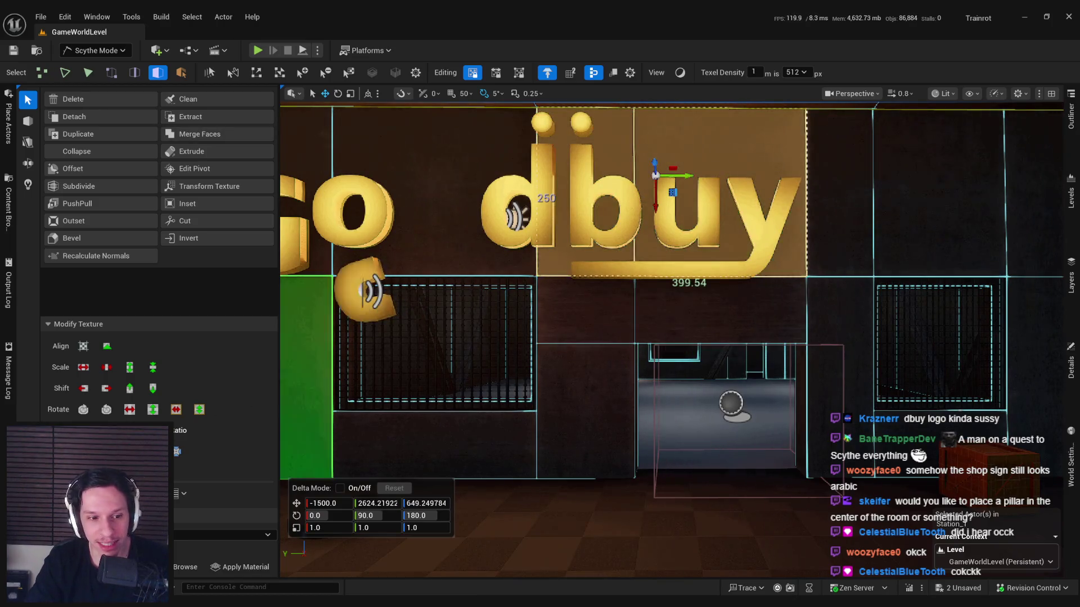
scroll(614, 148, "down", 5)
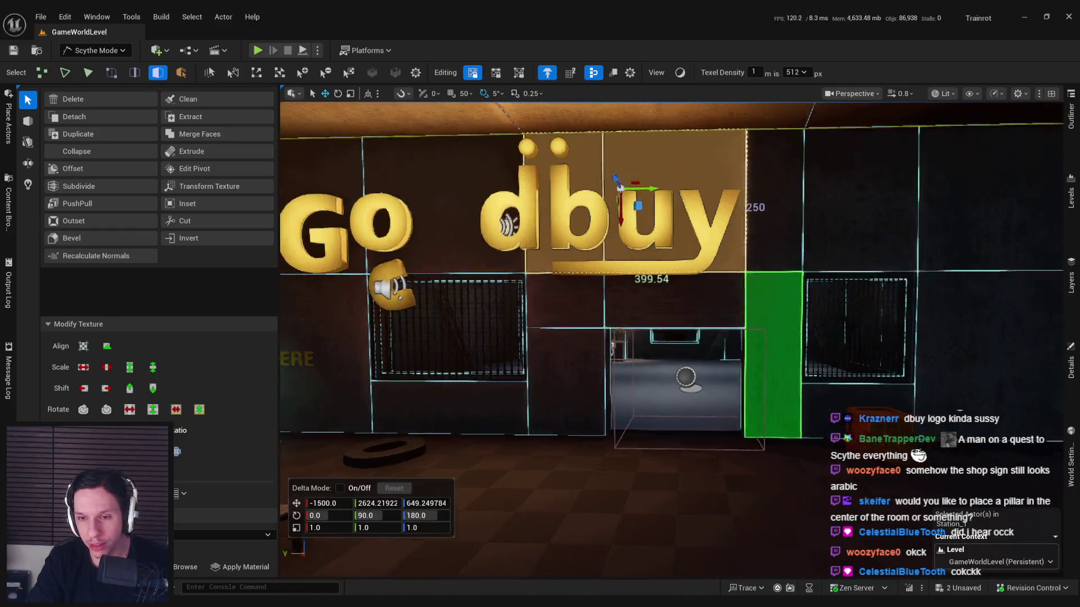
scroll(791, 376, "up", 5)
Step: Cut a horizontal edge across the panel right of the doorway and select the faces along it
key("c")
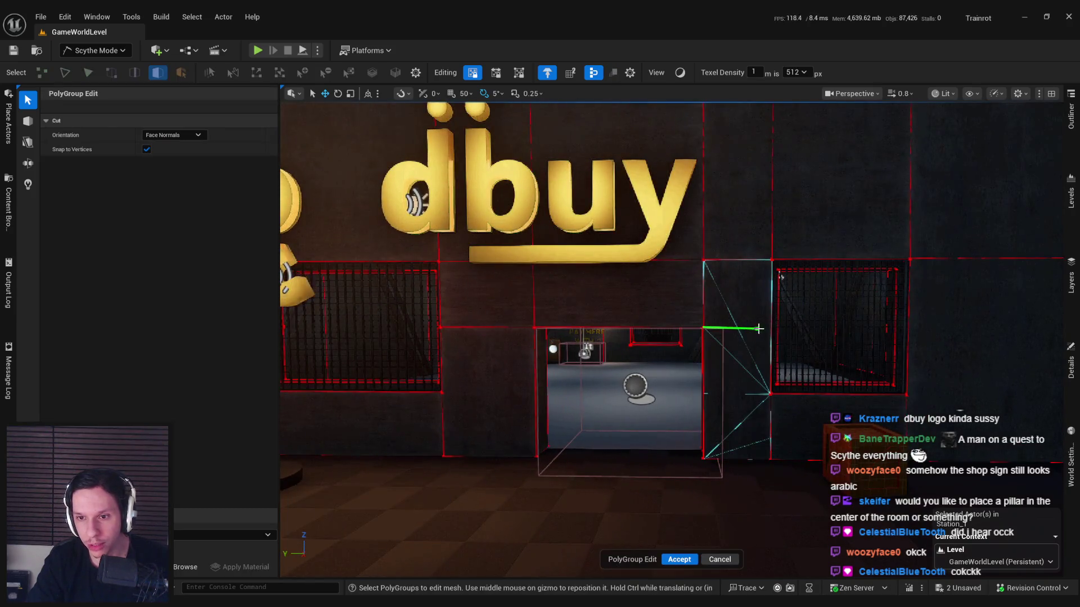
left_click(756, 330)
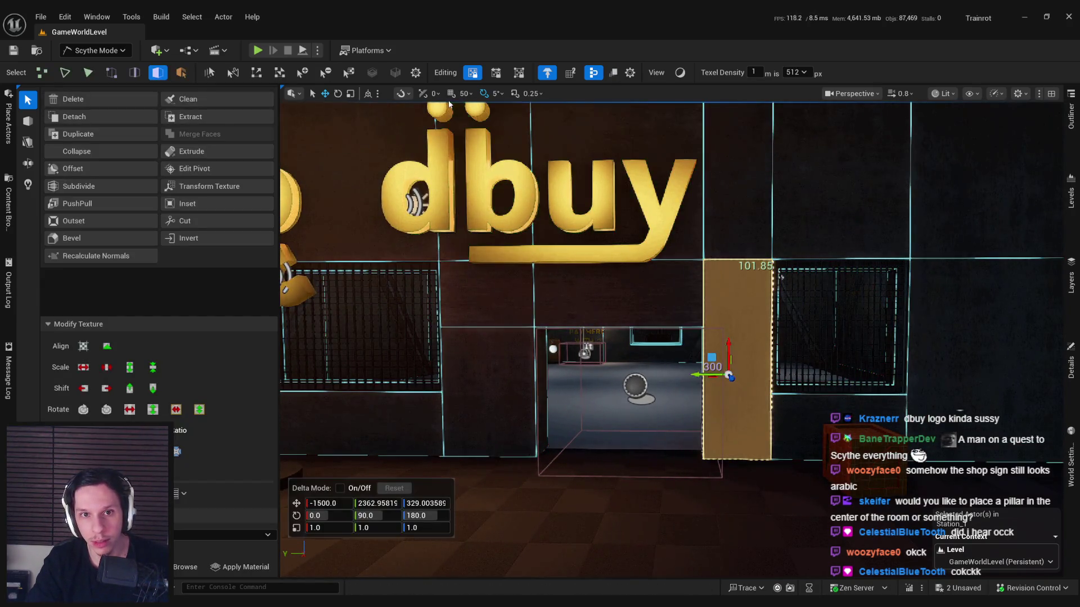
key("c")
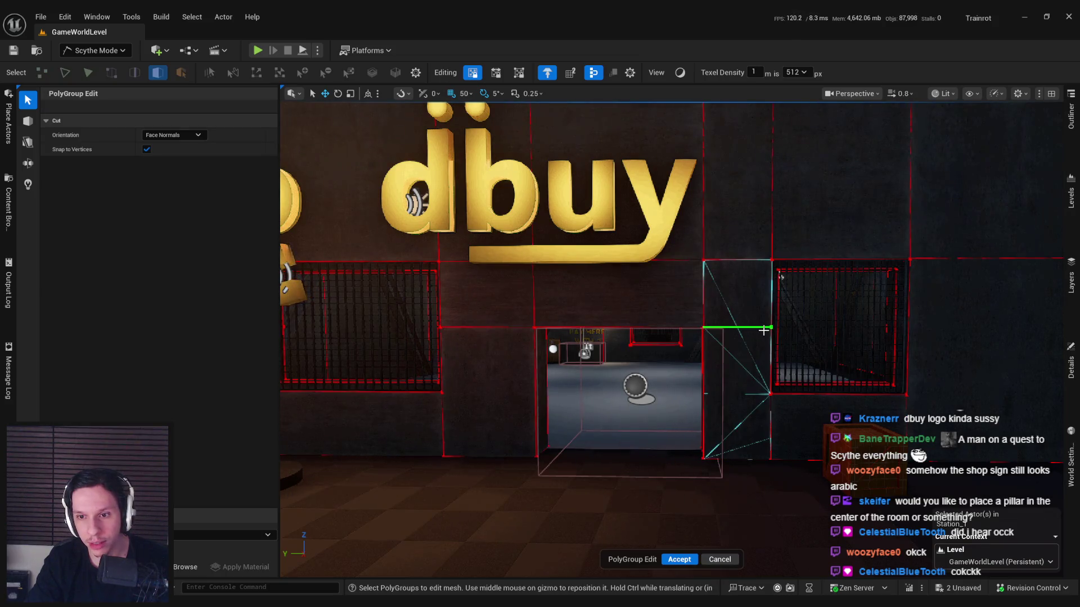
left_click(763, 330)
left_click(720, 298)
left_click(618, 298, "shift")
left_click(513, 306, "shift")
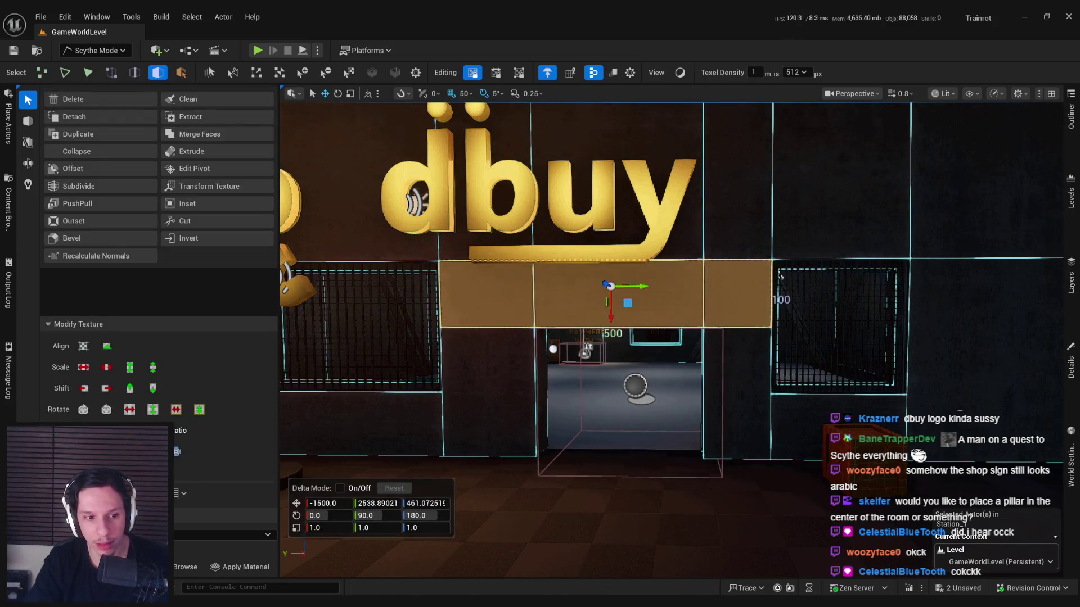
key("Escape")
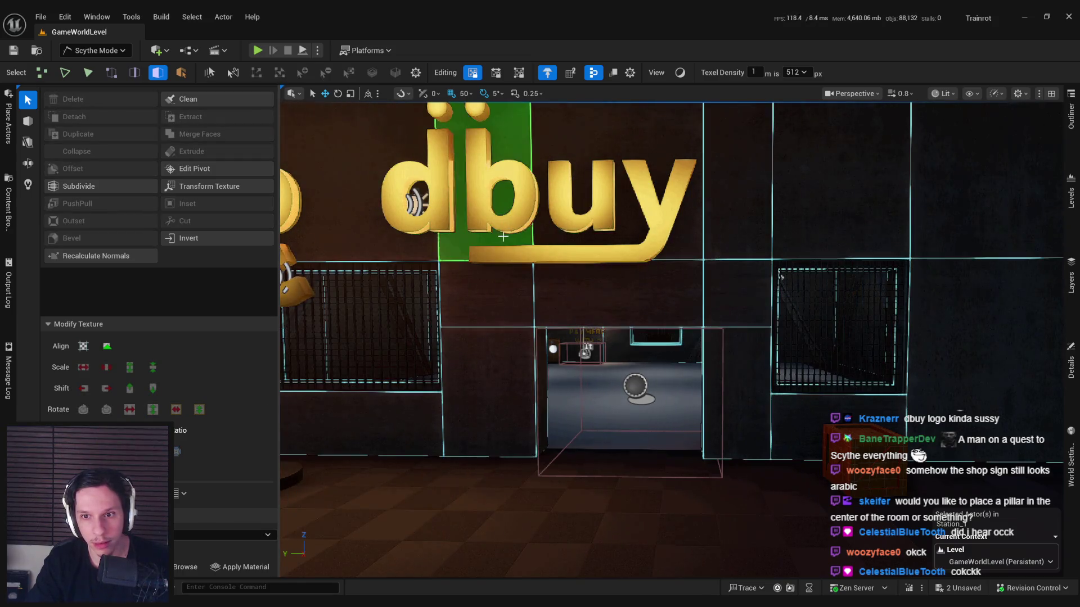
Step: Preview the storefront in game view and check the face right of the doorway
scroll(503, 236, "down", 2)
key("g")
key("g")
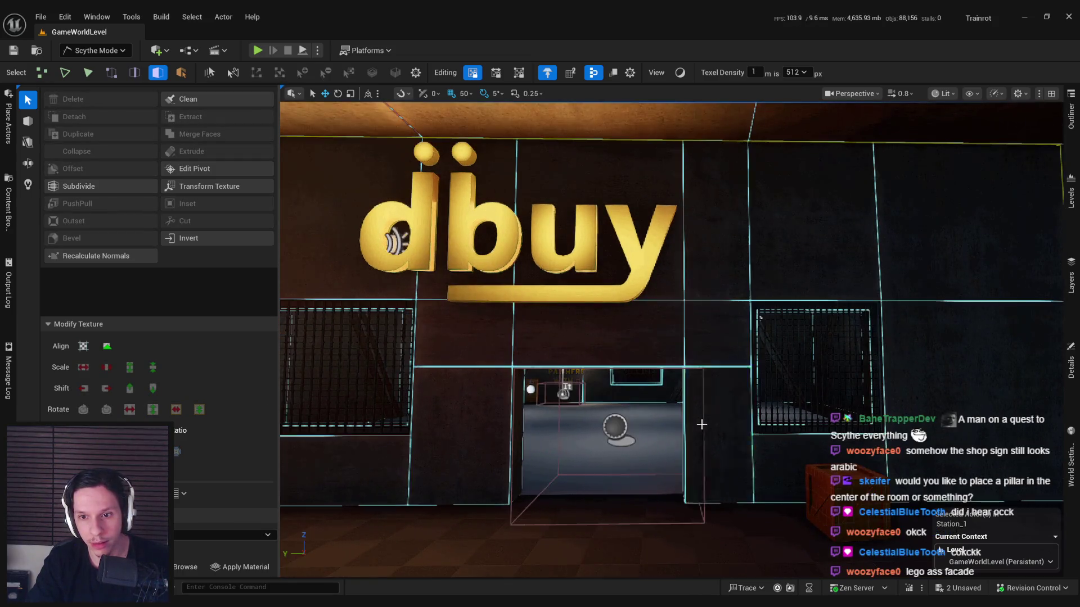
left_click(697, 416)
key("g")
scroll(561, 439, "up", 2)
mouse_move(629, 430)
left_mouse_down()
mouse_move(619, 498)
mouse_move(631, 431)
left_mouse_up()
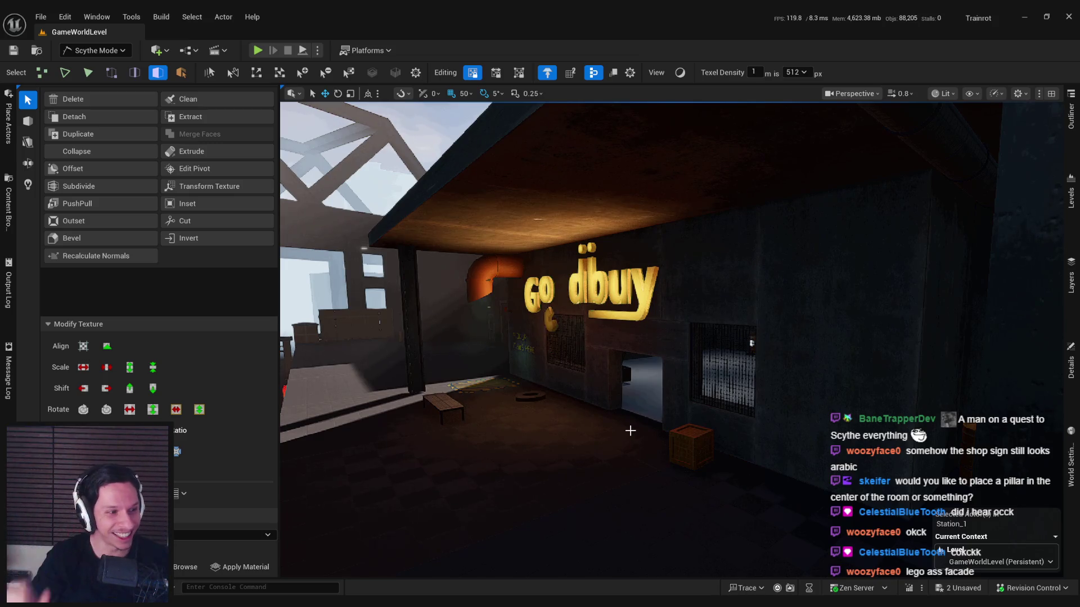
Step: Turn the view toward the grated window wall and switch from Scythe Mode to Selection Mode
mouse_move(691, 373)
left_mouse_down()
mouse_move(561, 403)
mouse_move(616, 393)
mouse_move(562, 394)
left_mouse_up()
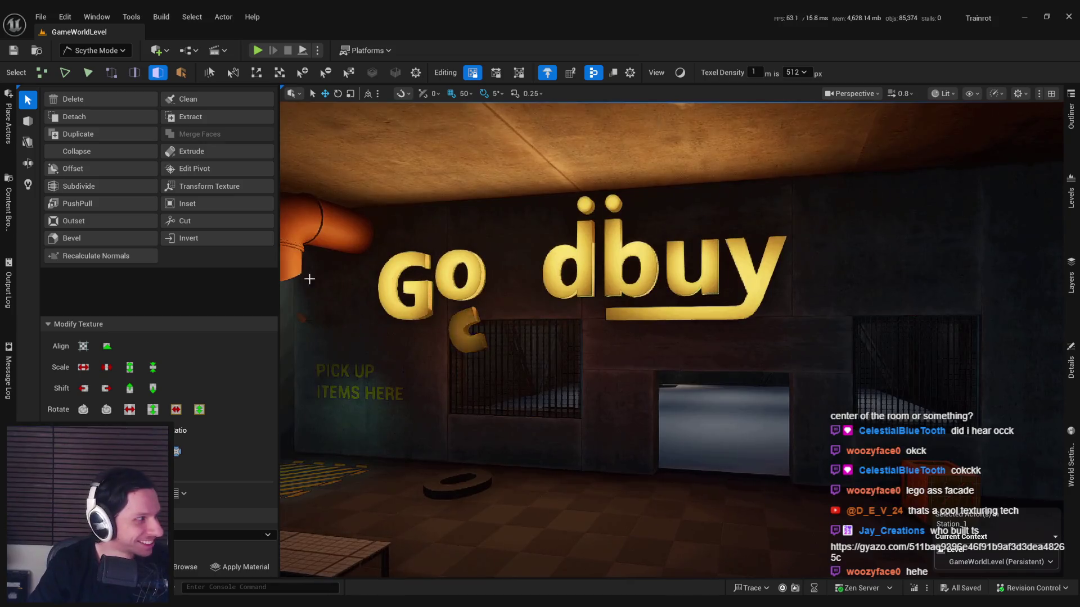
left_click(91, 51)
left_click(138, 97)
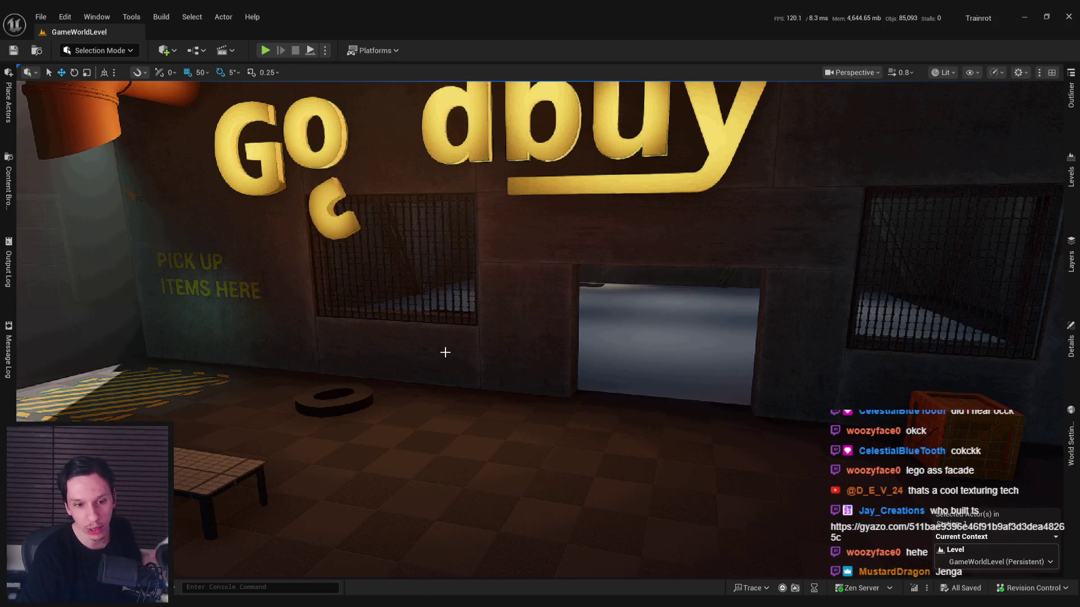
key("F11")
key("F11")
key("Right")
left_click(387, 384)
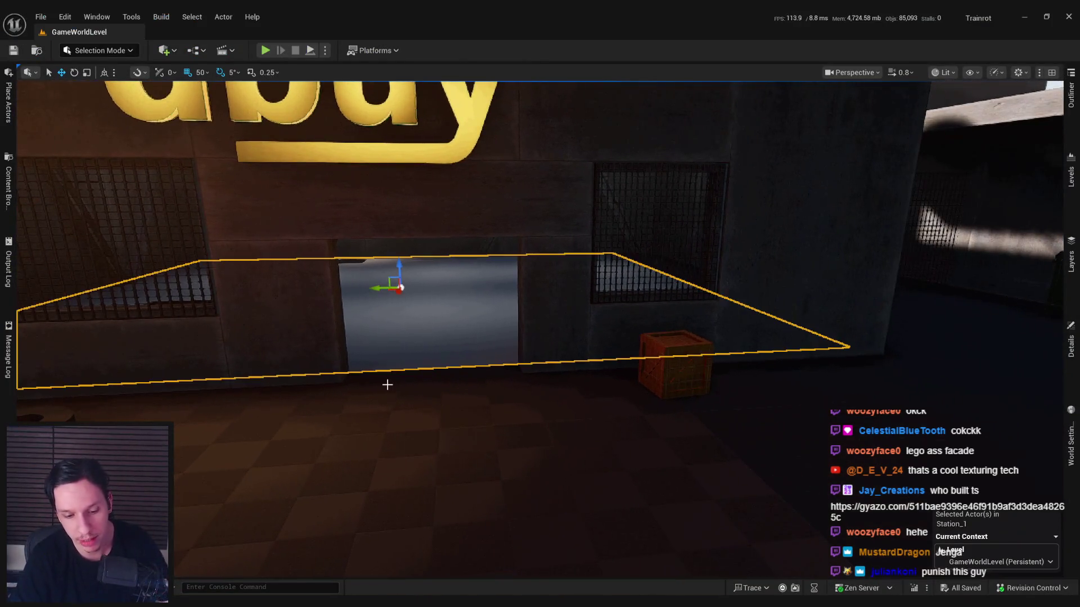
key("f")
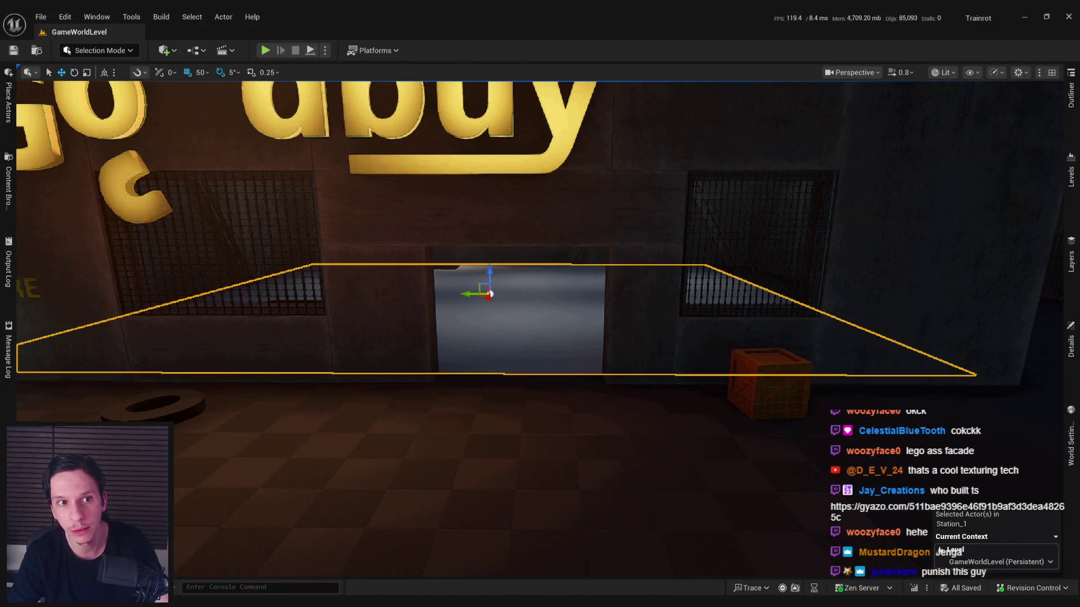
key("F9")
mouse_move(530, 137)
left_mouse_down()
mouse_move(530, 186)
mouse_move(526, 15)
left_mouse_up()
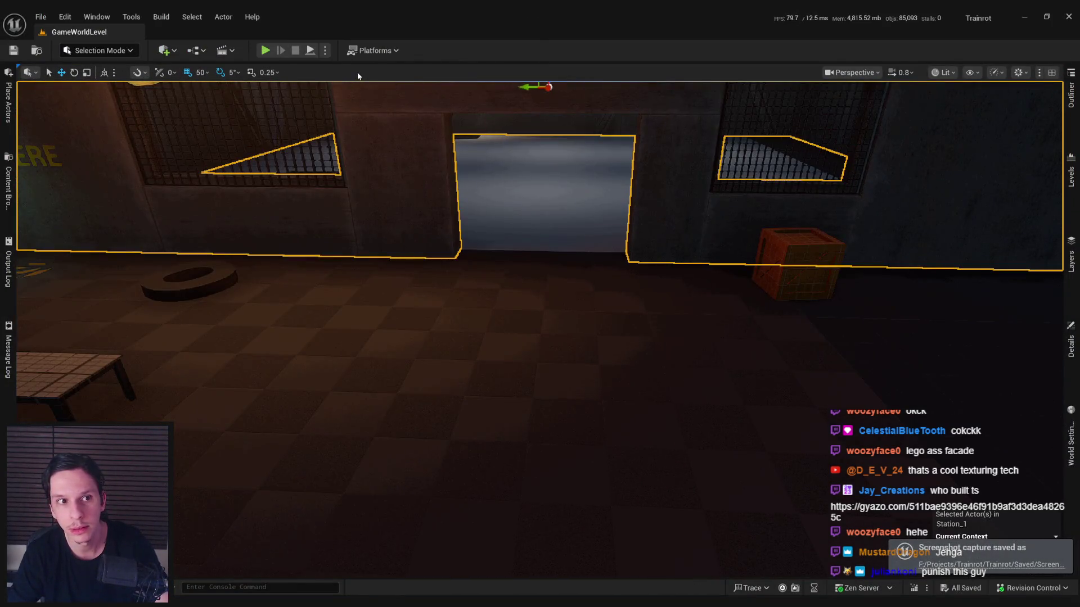
scroll(465, 313, "down", 5)
key("Escape")
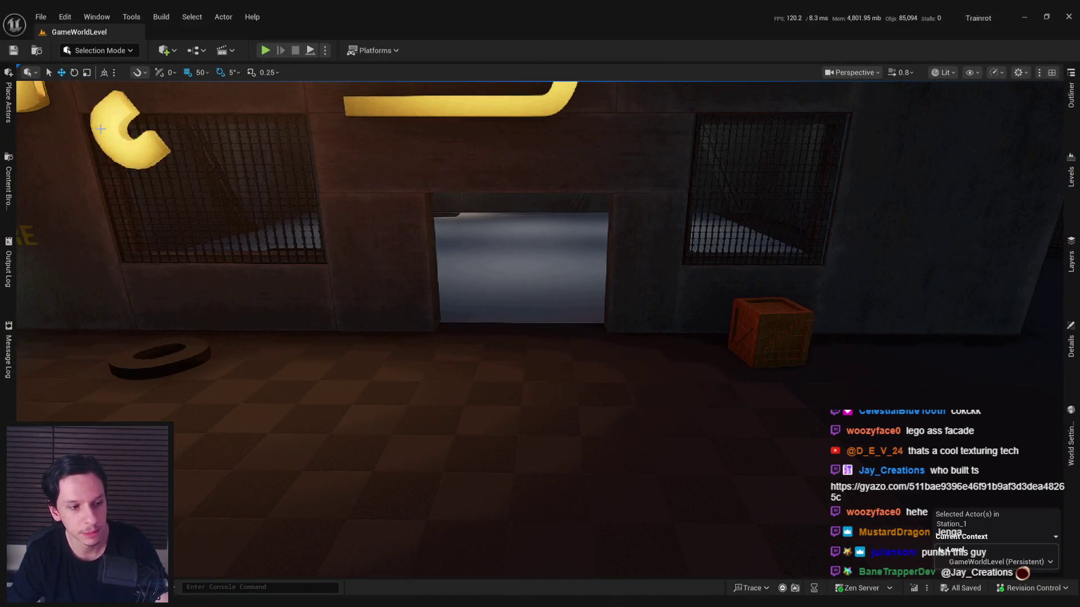
key("F9")
key("F9")
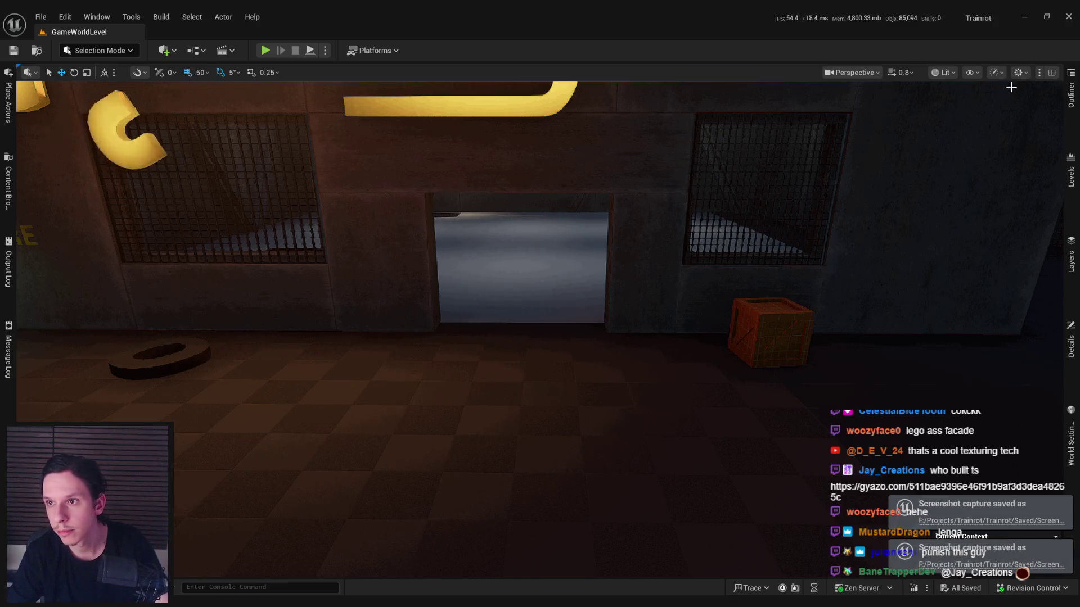
left_click(1050, 75)
left_click(1046, 76)
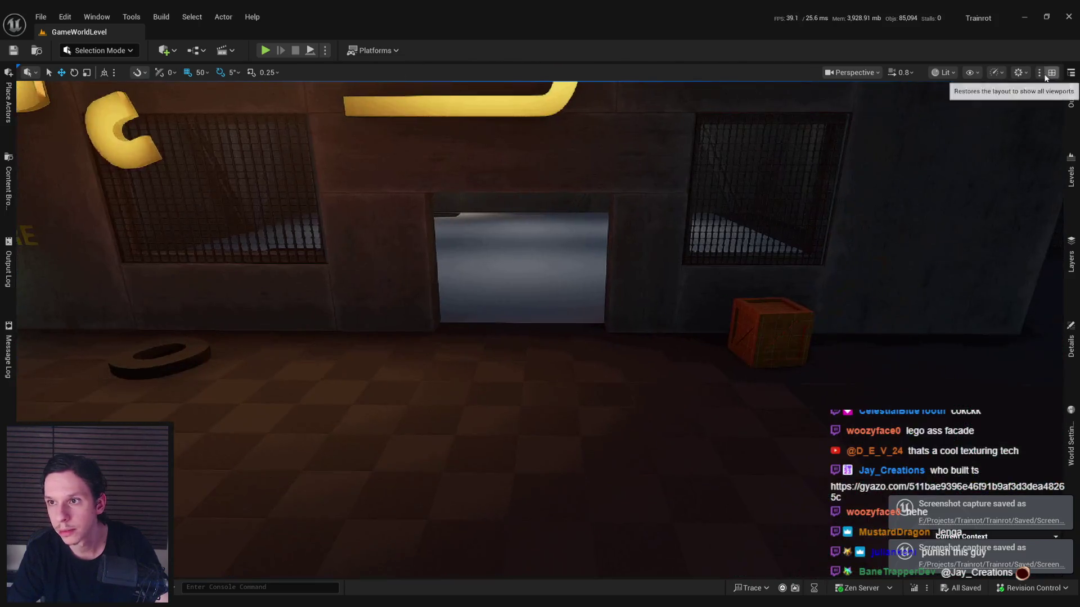
Step: Try Immersive View and Restore All Viewports, then maximize the Perspective viewport
left_click(1041, 74)
left_click(936, 259)
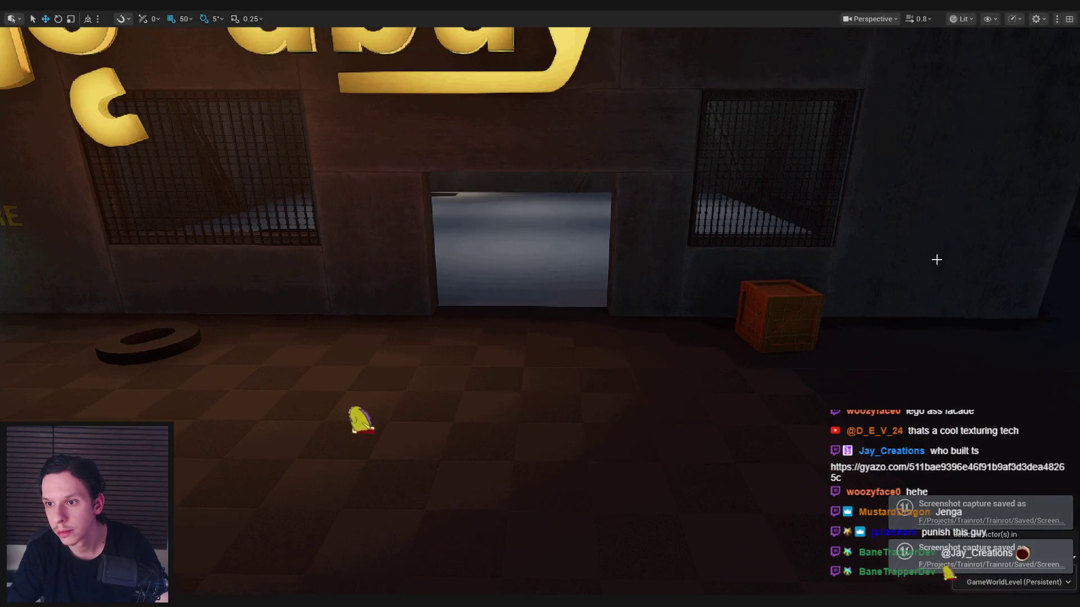
left_click(1041, 74)
left_click(939, 274)
left_click(1052, 72)
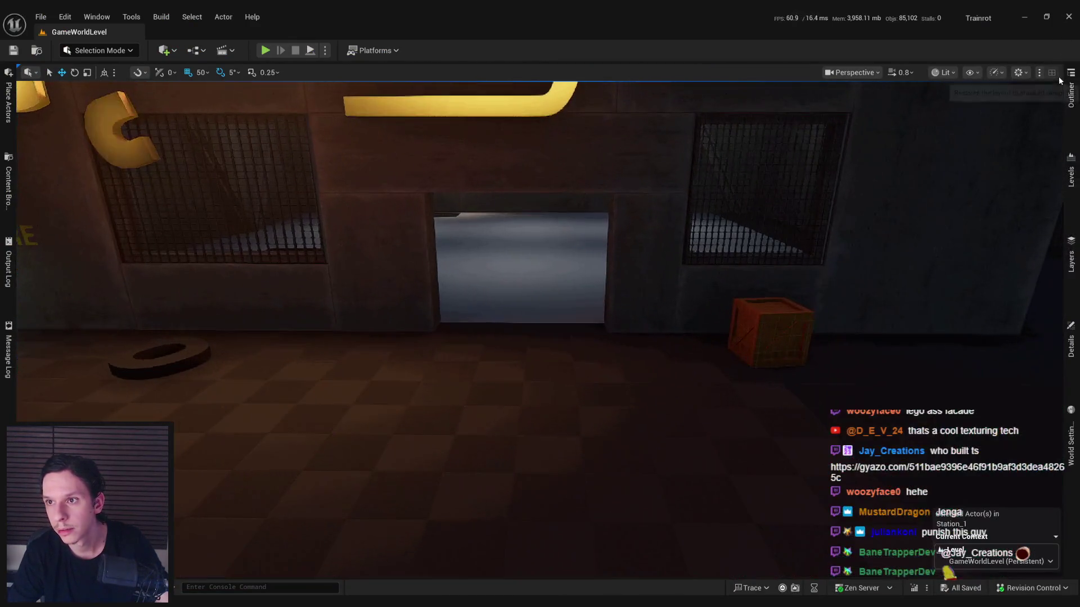
left_click(1041, 74)
Step: Frame the whole Goodbuy sign and doorway, and widen the Place Actors panel
left_click_drag(873, 279, 673, 278)
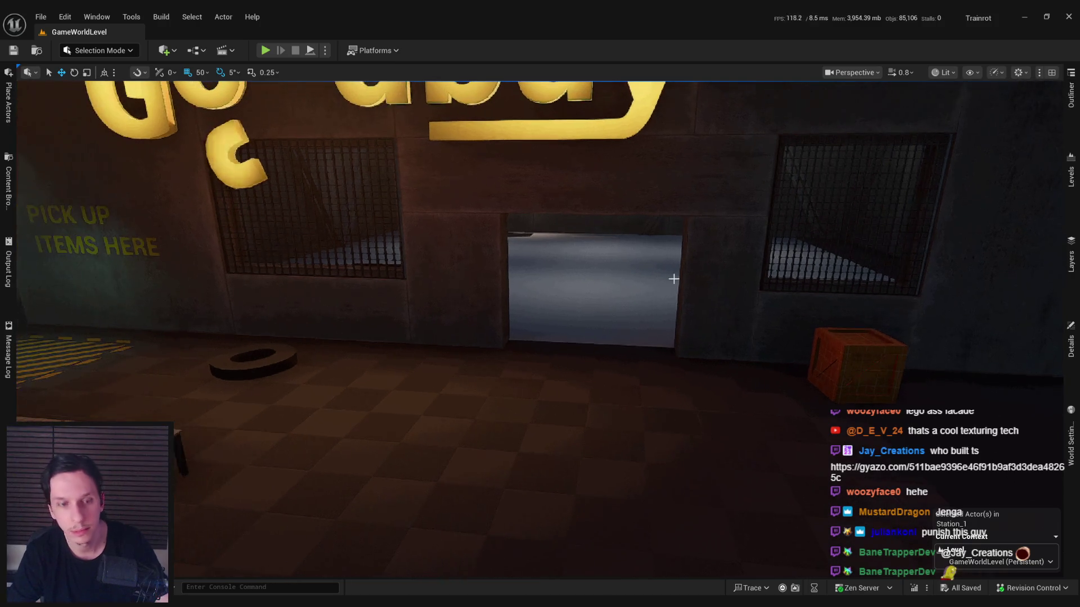
left_click_drag(519, 291, 478, 280)
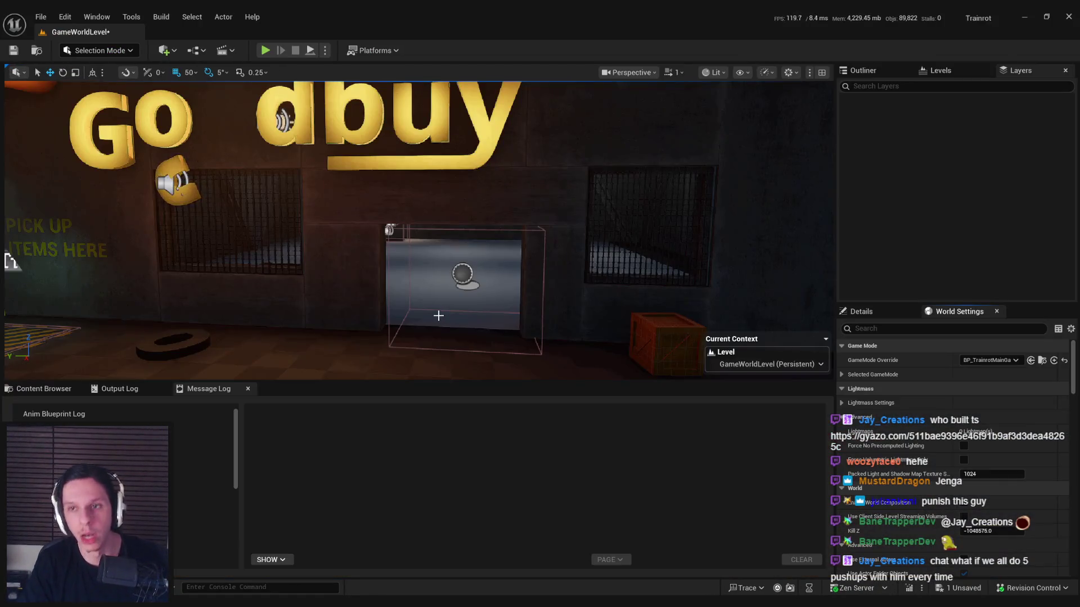
left_click_drag(7, 163, 160, 179)
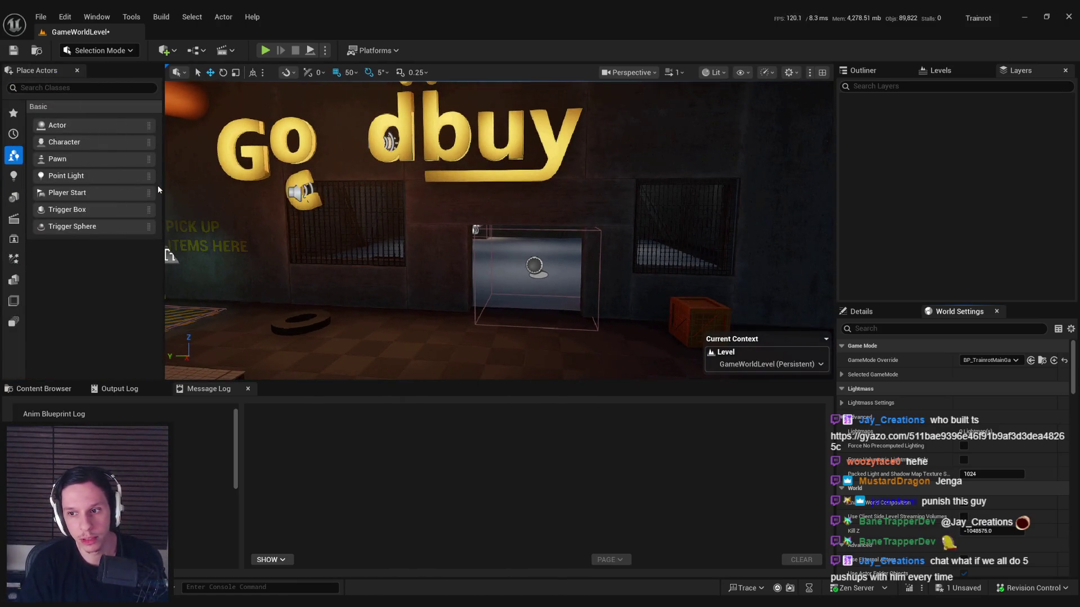
Step: Deselect everything, move closer to the storefront wall and save the level
left_click(486, 288)
mouse_move(485, 287)
left_mouse_down()
mouse_move(470, 298)
mouse_move(450, 288)
left_mouse_up()
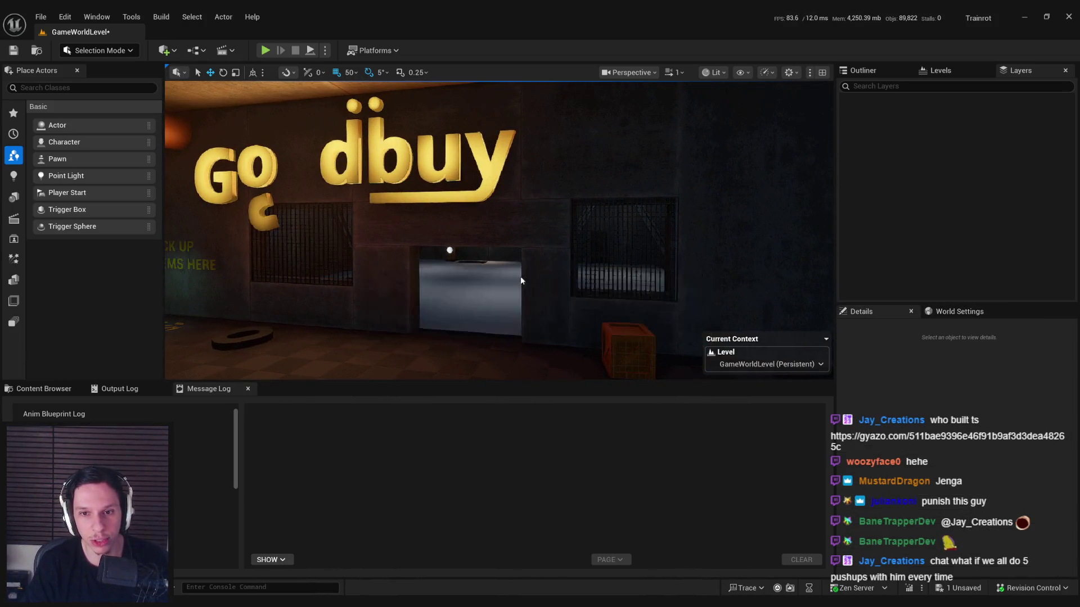
key("ctrl+s")
Step: Check the level in Player Collision view mode, then return to Lit
left_click_drag(444, 243, 632, 107)
left_click(714, 72)
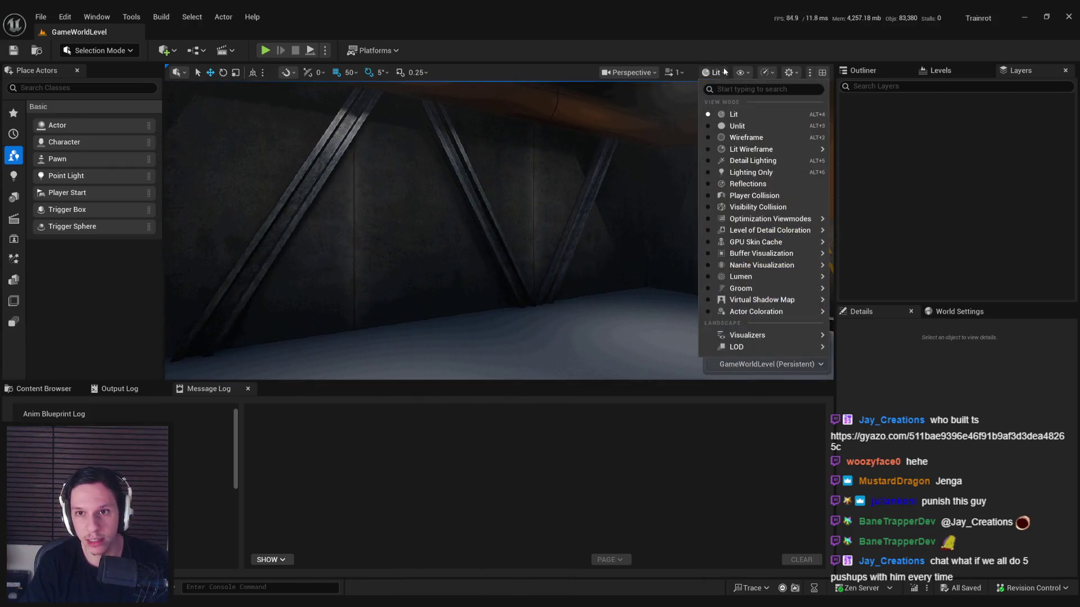
left_click(742, 196)
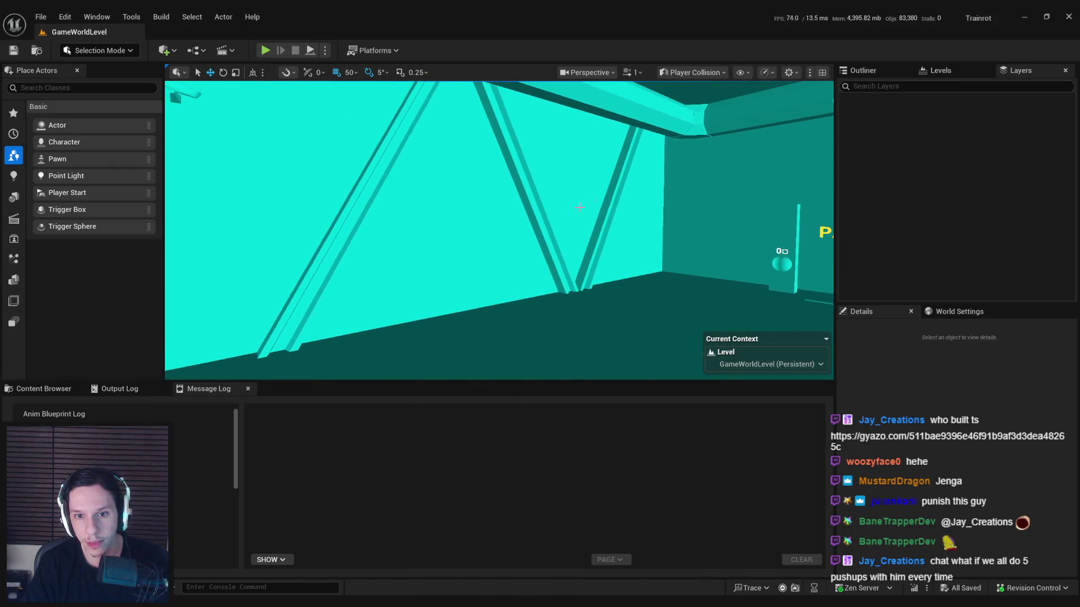
left_click(700, 76)
left_click(703, 115)
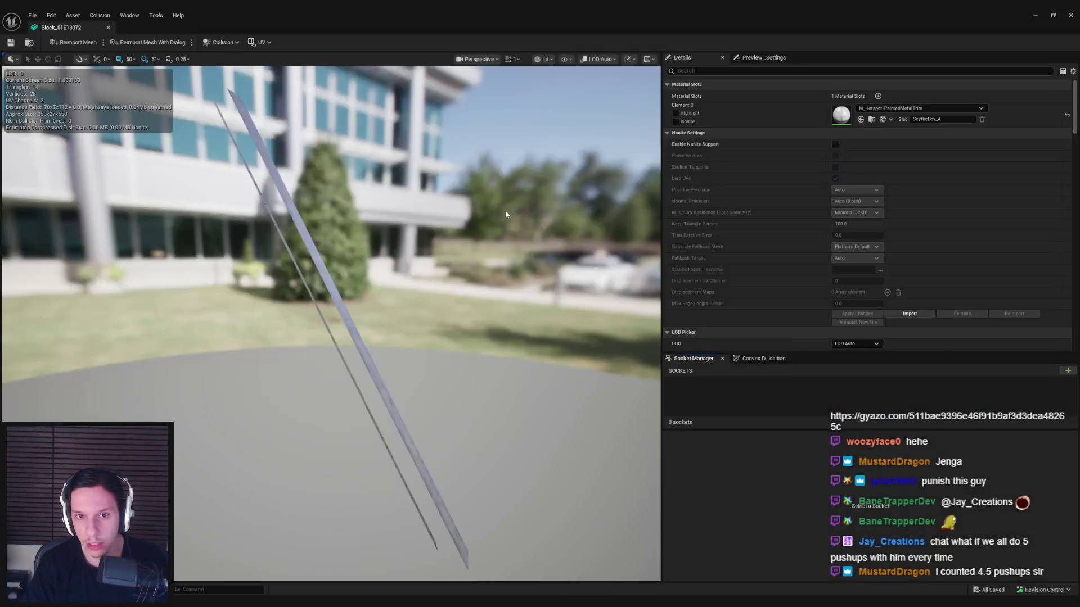
Step: In the Block beam mesh editor, enable Show > Simple Collision to inspect its collision
mouse_move(505, 210)
left_mouse_down()
mouse_move(489, 220)
mouse_move(505, 210)
left_mouse_up()
left_click(546, 59)
left_click(565, 59)
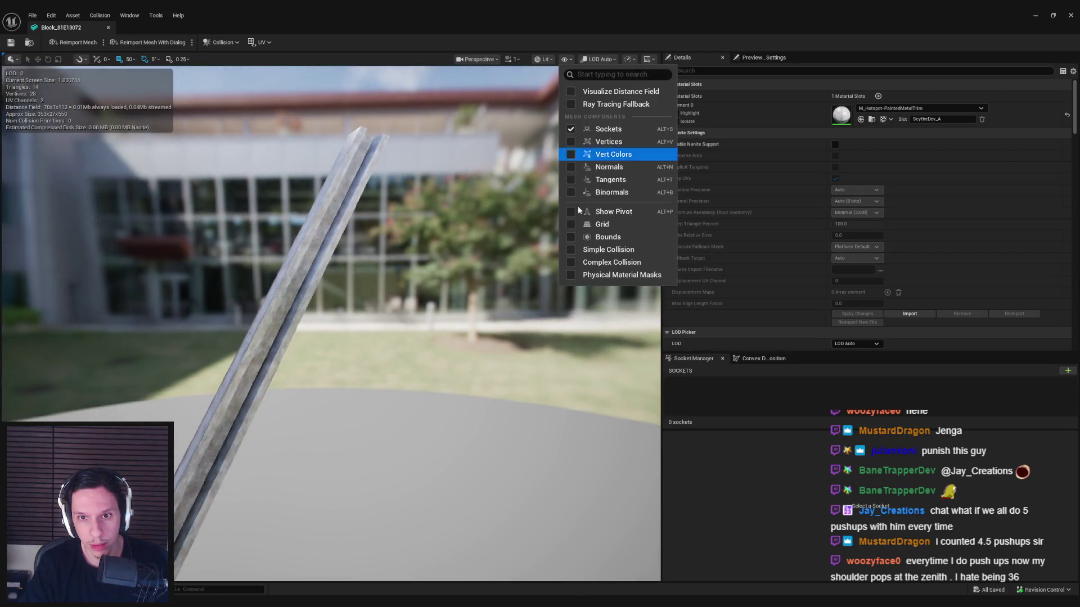
left_click(586, 246)
left_click_drag(586, 245, 534, 261)
left_click(545, 59)
left_click(565, 59)
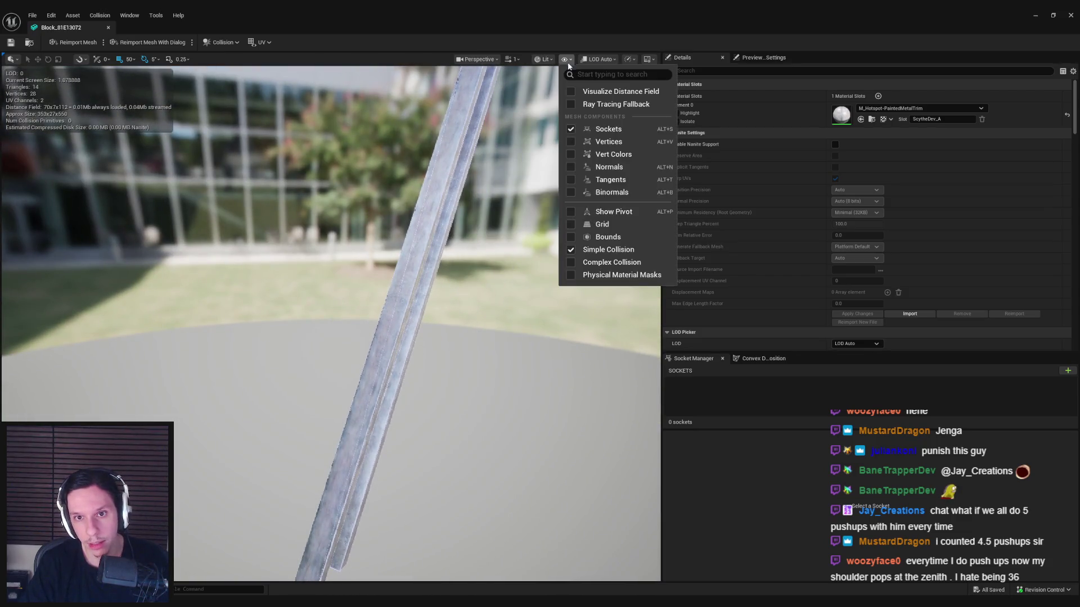
left_click(592, 254)
Step: Close the Block mesh editor and expand the level viewport to full screen
left_click_drag(1075, 109, 1076, 311)
scroll(424, 239, "down", 3)
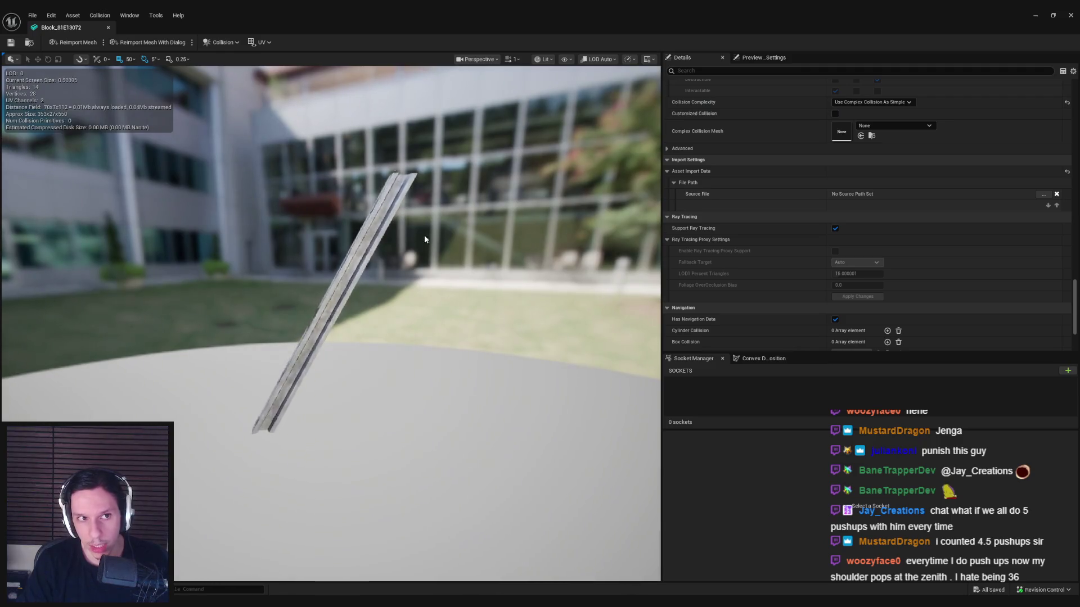
left_click(108, 27)
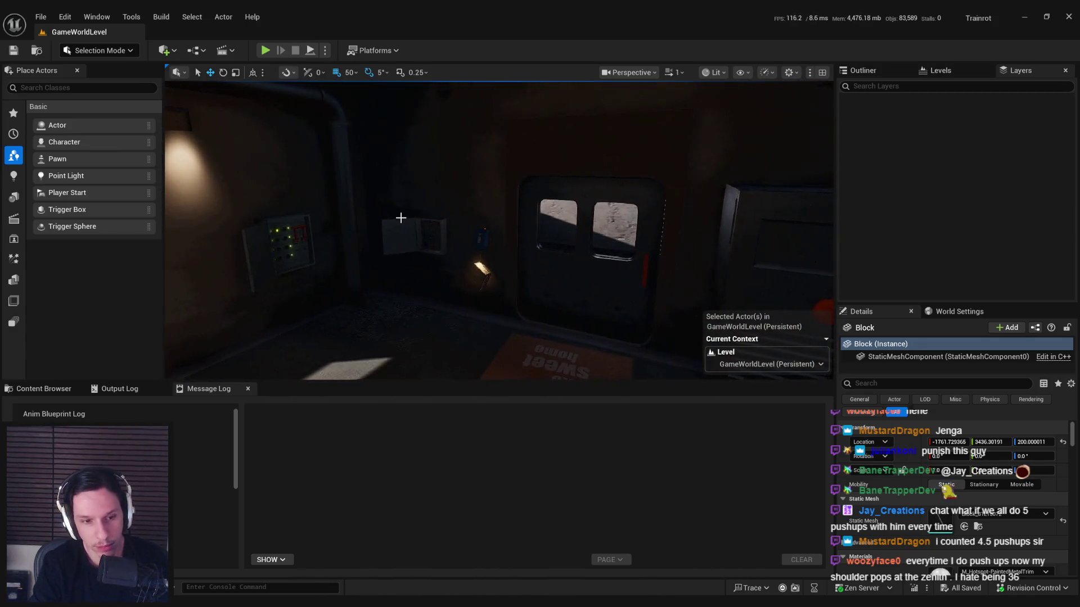
key("F11")
Step: Start a Play-in-Editor session, press the ledge button with E and open the garage door
key("alt+p")
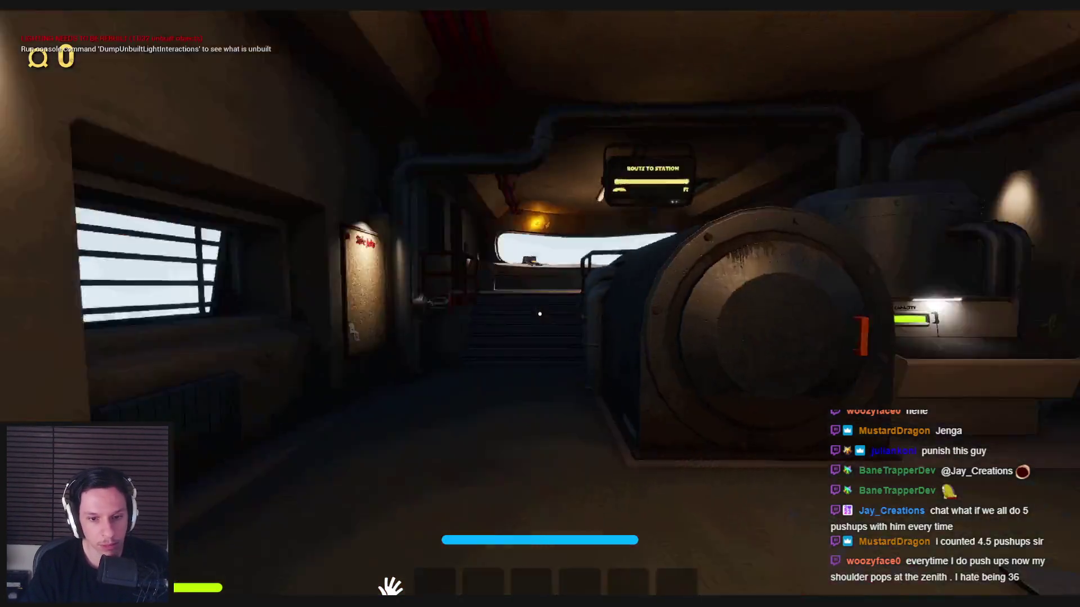
key("w")
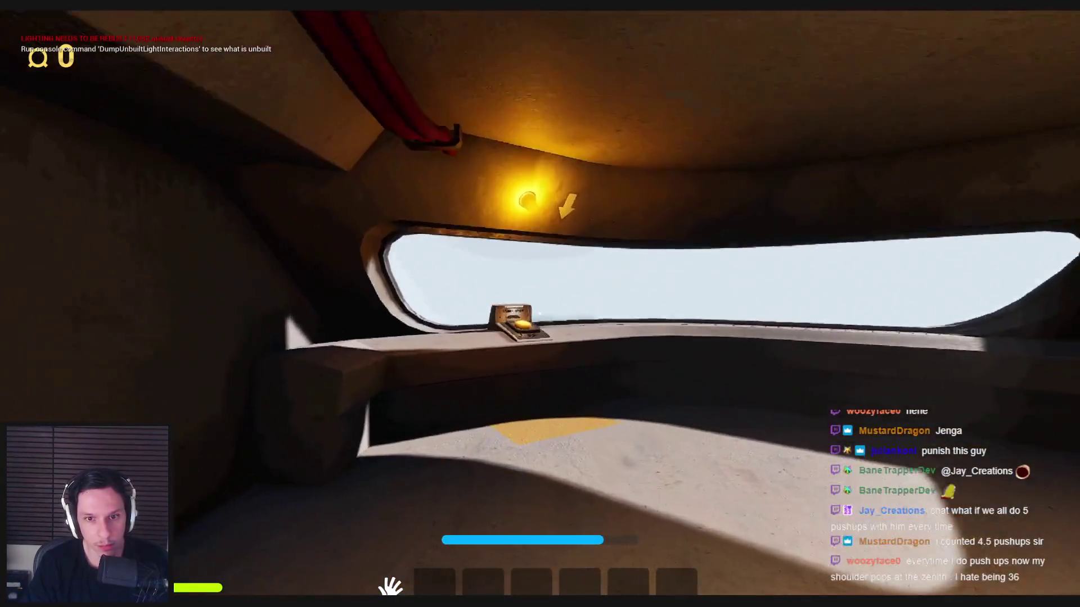
key("e")
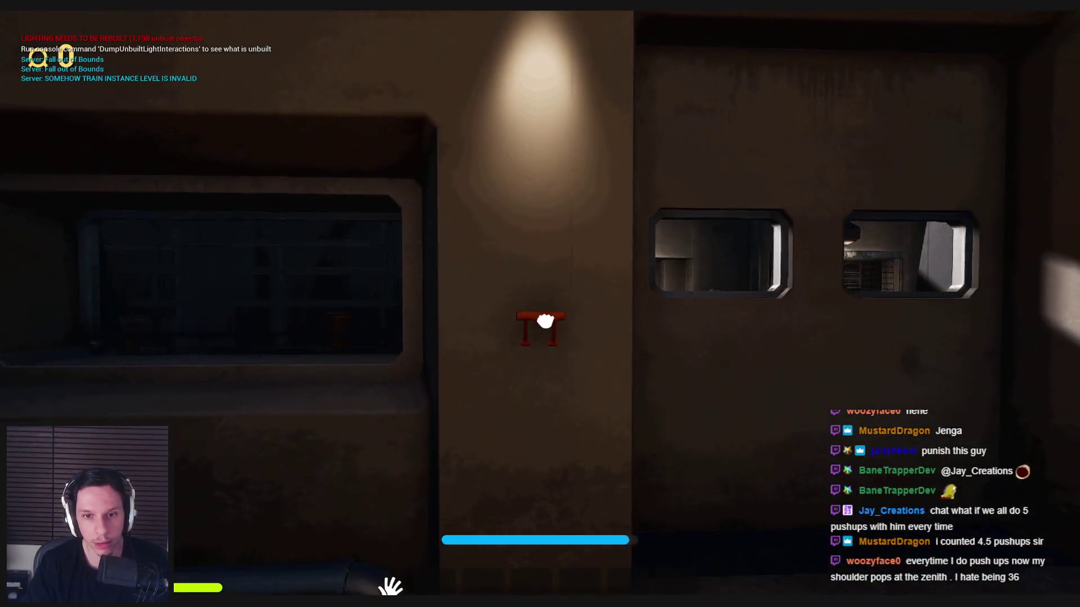
left_click(548, 357)
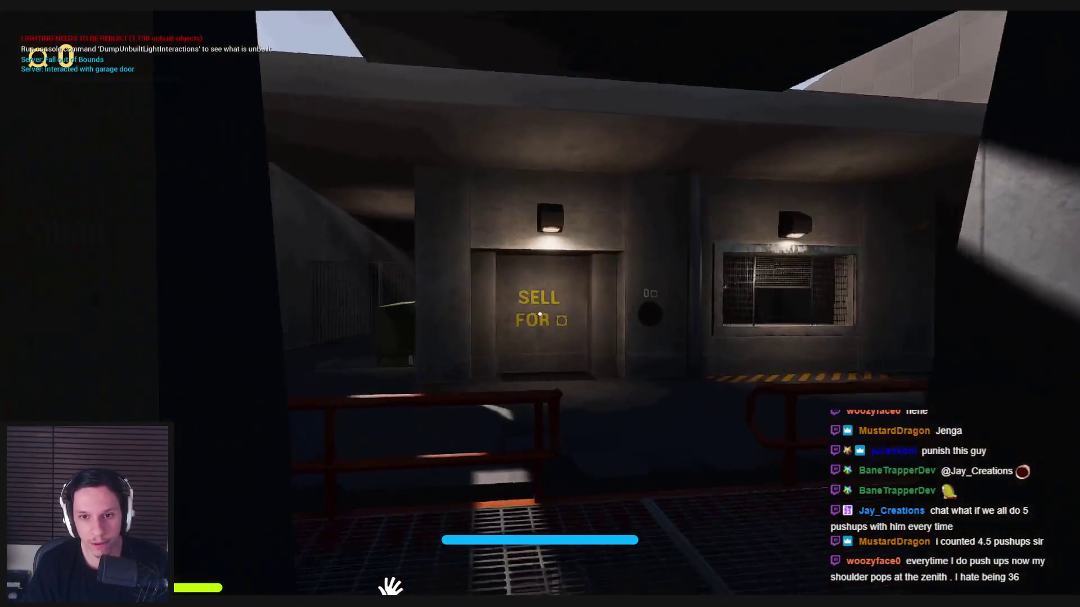
Step: Walk under the Goodbuy sign into the shop and pick up the keycard
key("w")
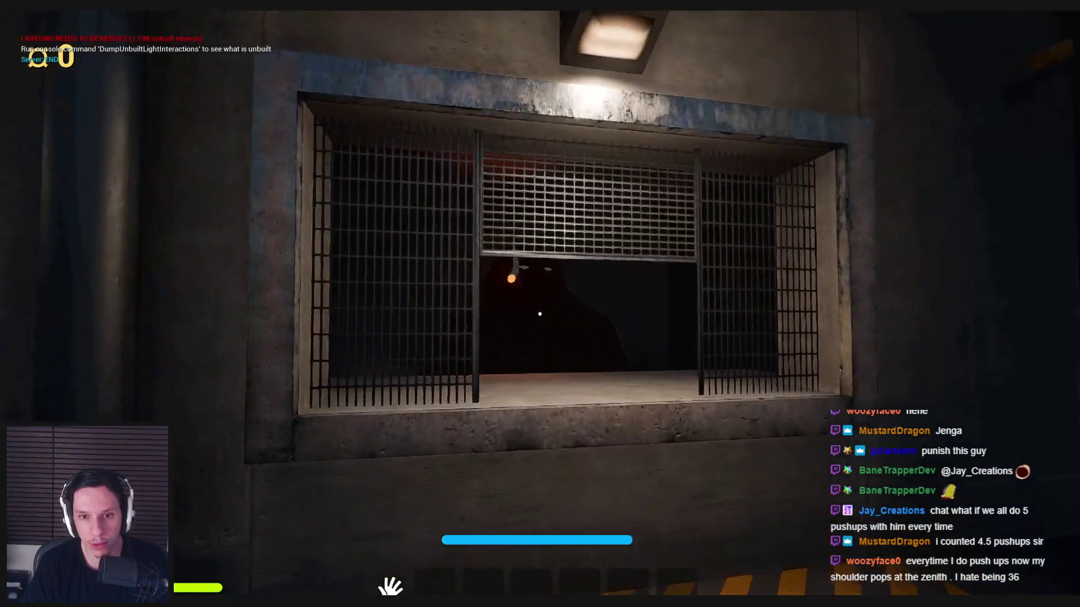
key("s")
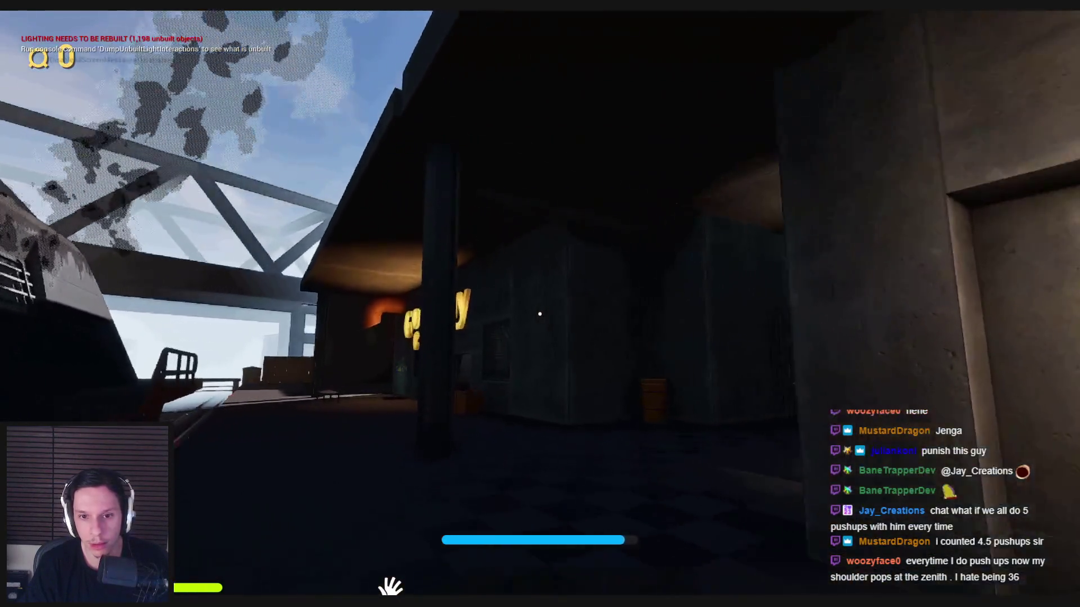
key("w")
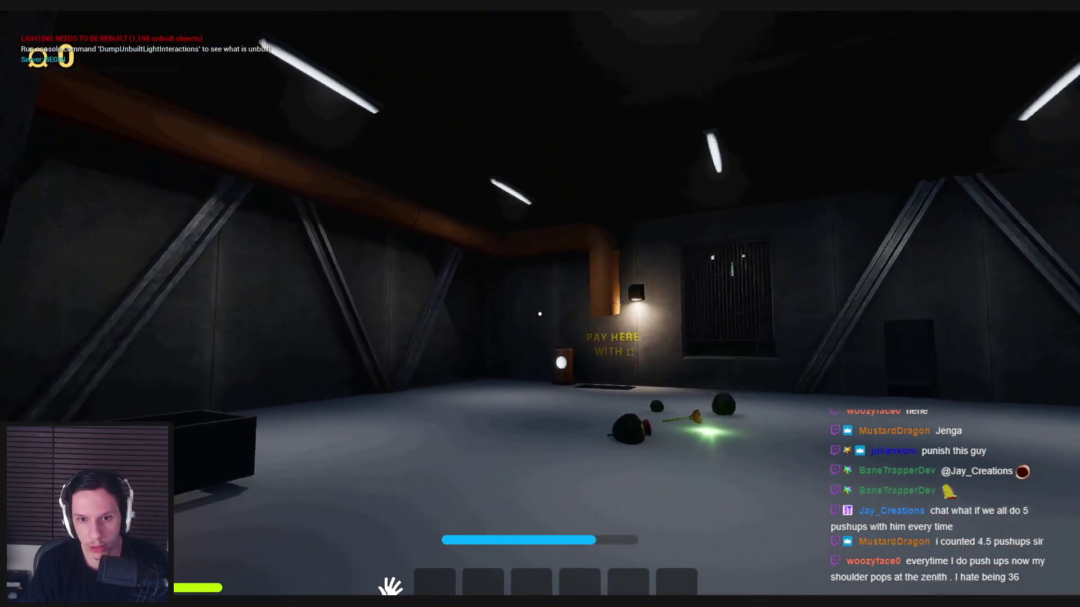
mouse_move(539, 314)
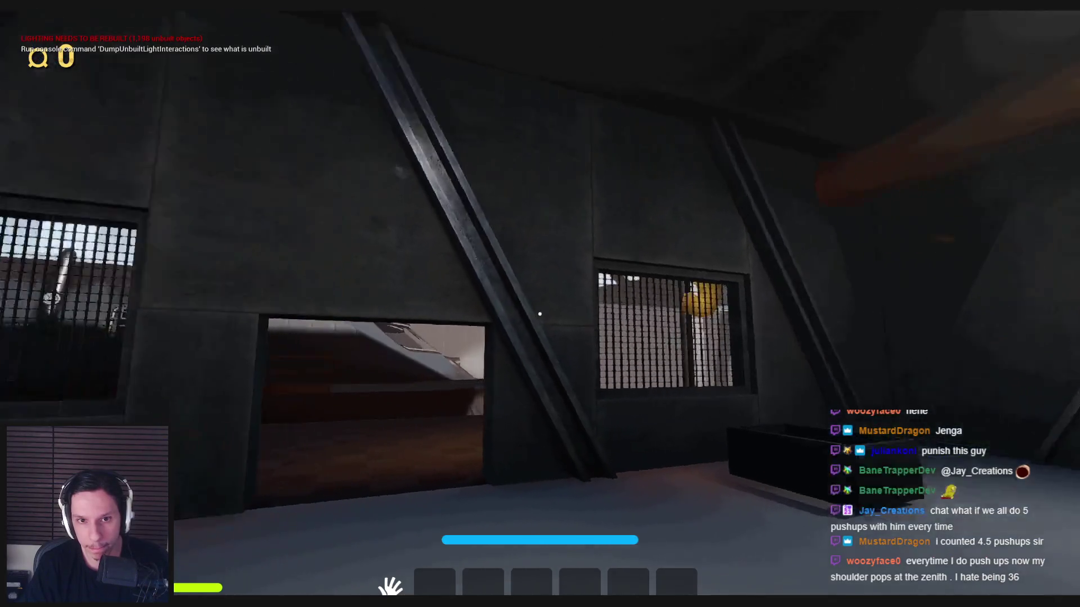
key("s")
key("1")
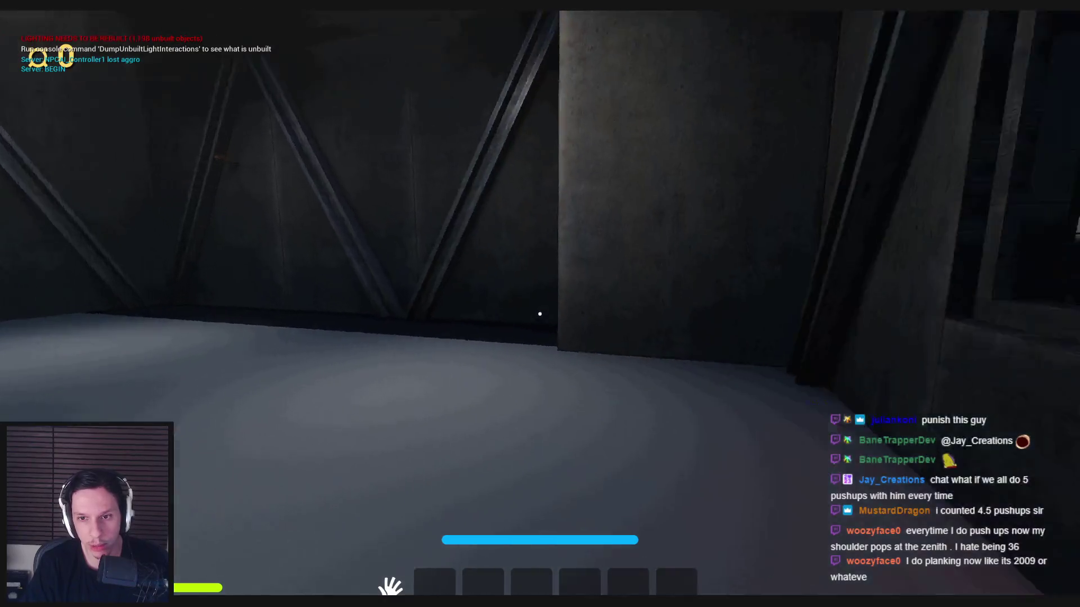
Step: Walk to the barred service window and Goodbuy sign, then stop the session with Esc
key("w")
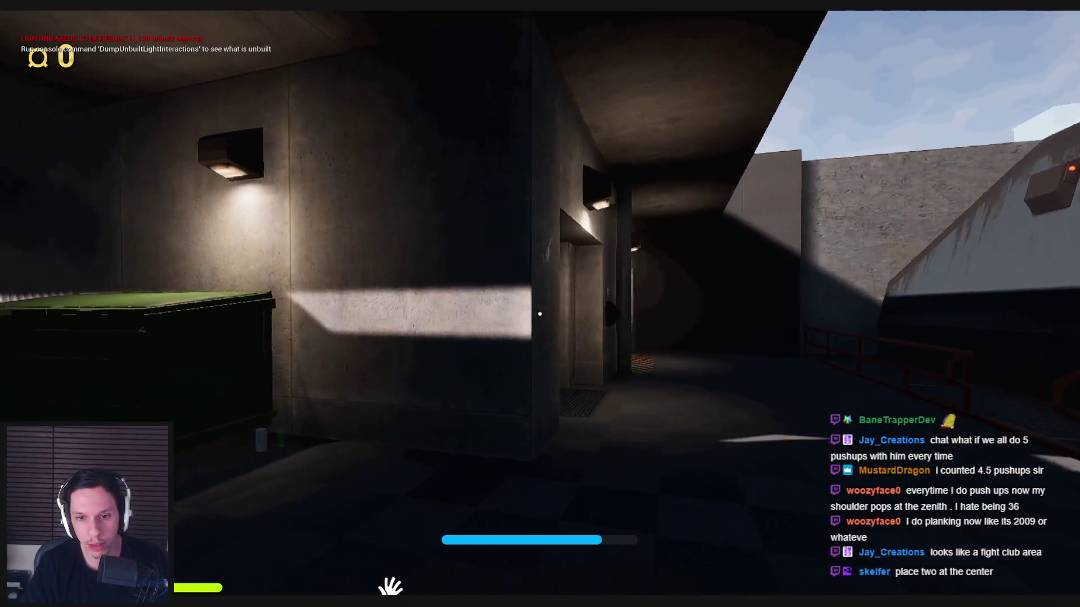
key("w")
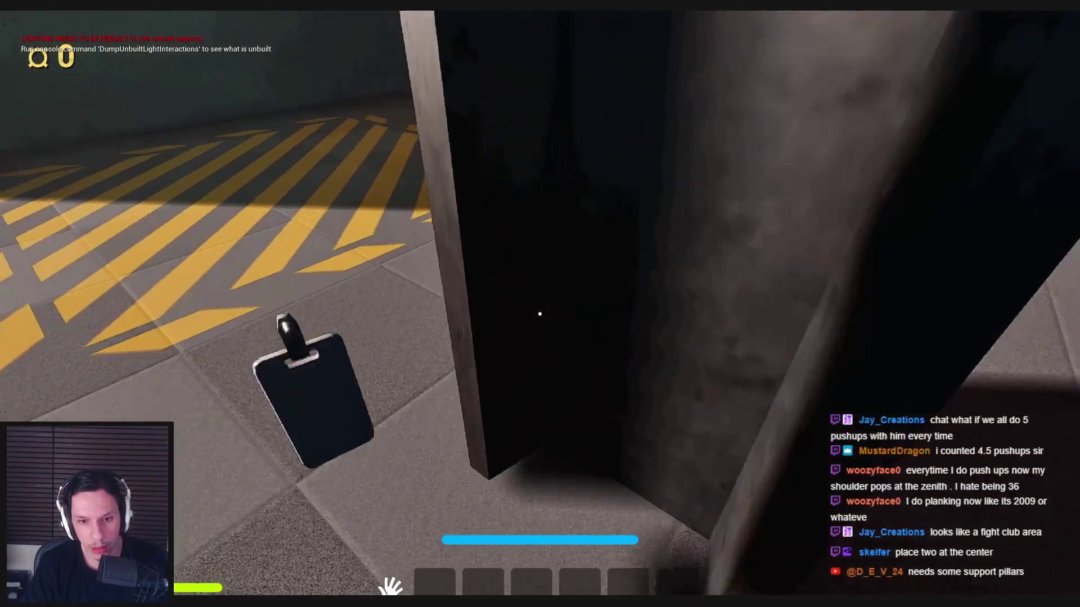
key("w")
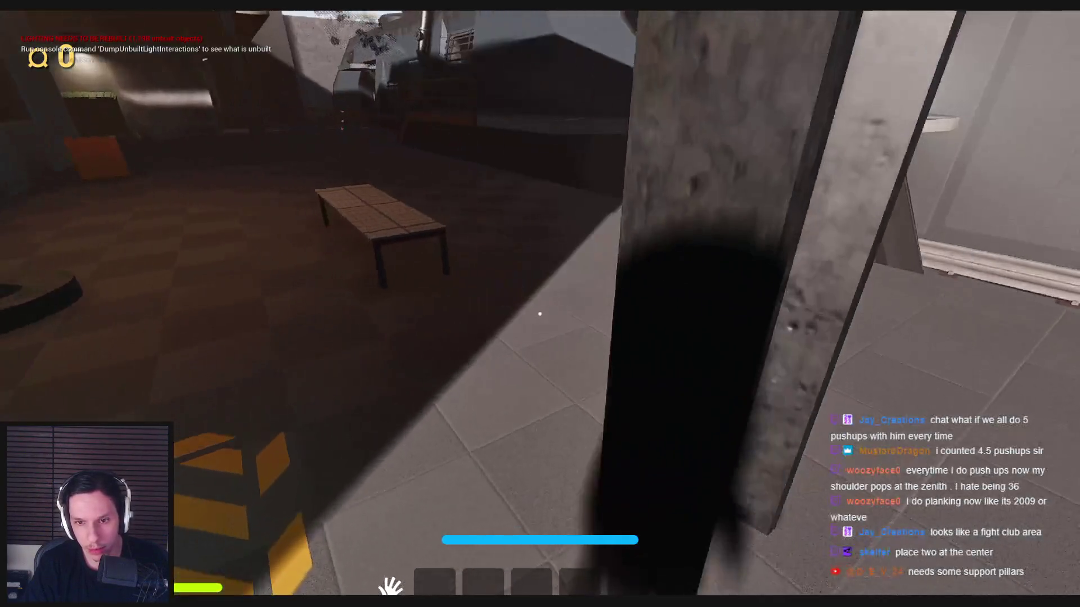
key("w")
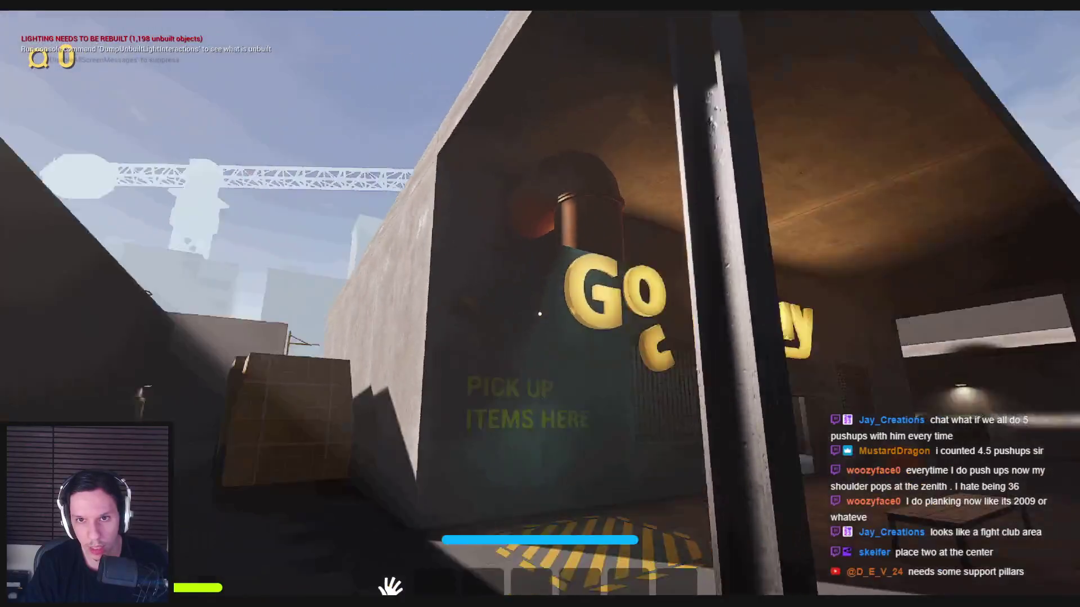
key("s")
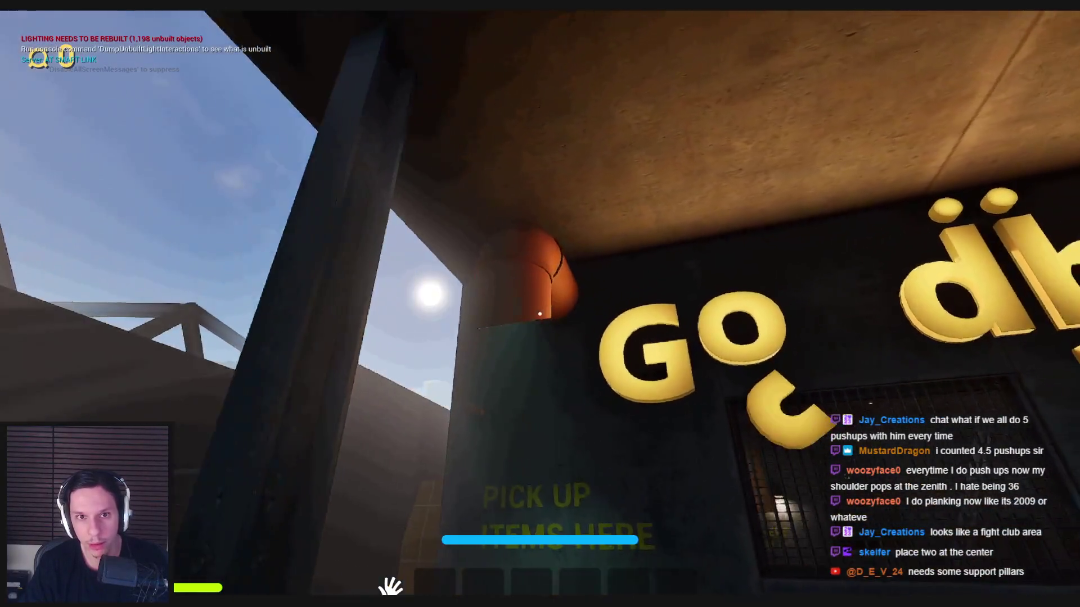
key("Escape")
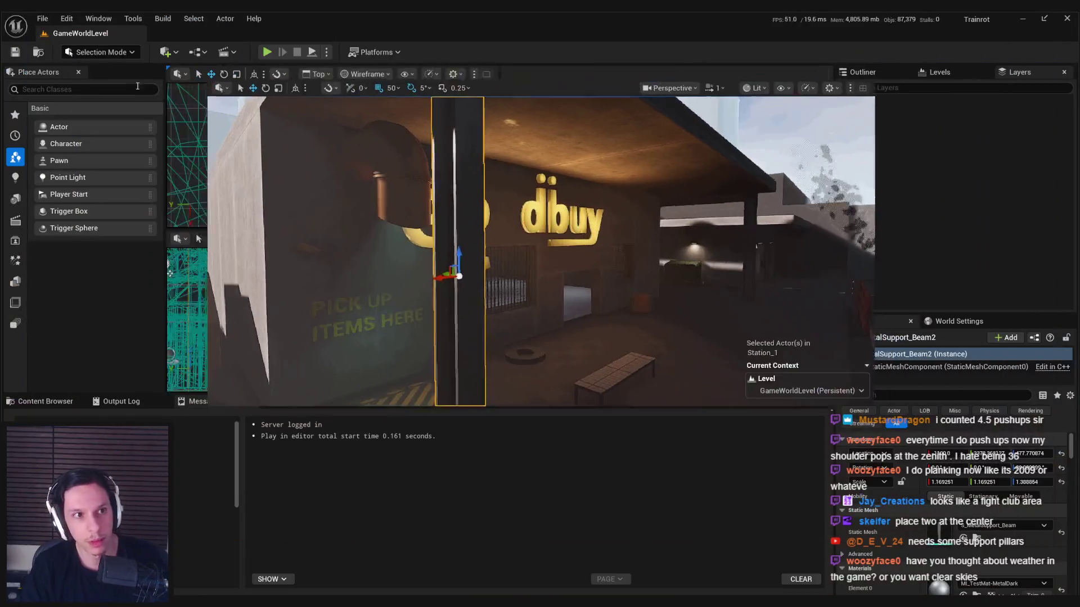
Step: Switch to Scythe Mode and select the metal support beam
left_click(101, 50)
left_click(92, 126)
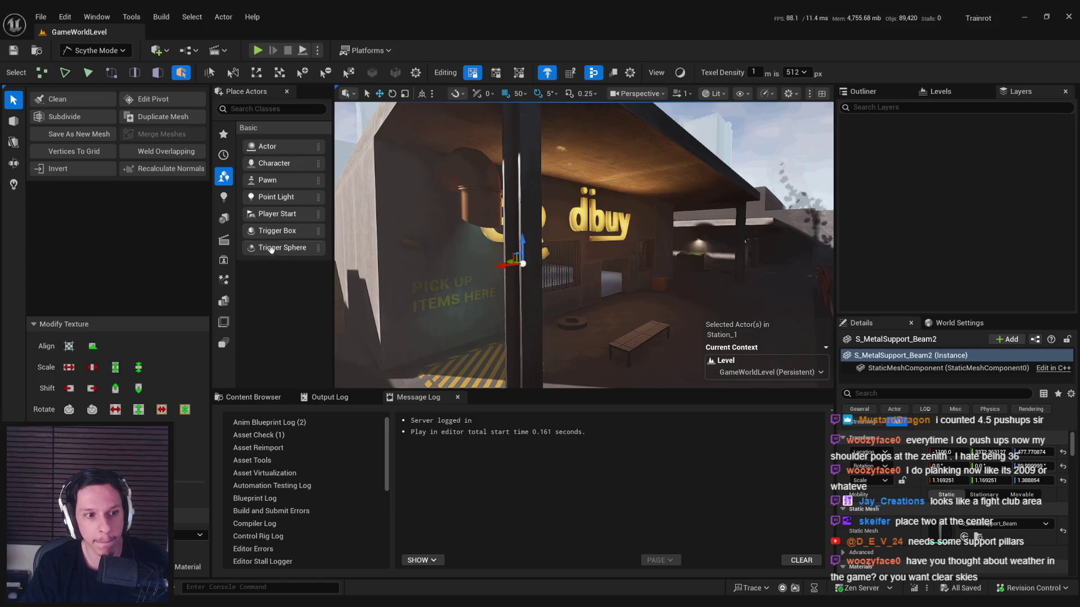
key("3")
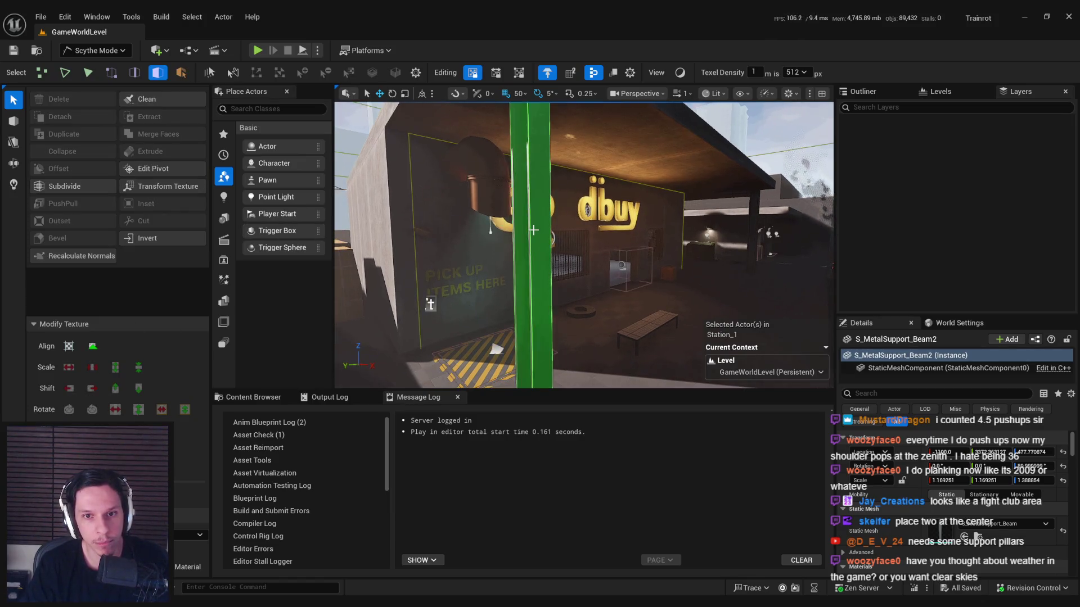
left_click(523, 237)
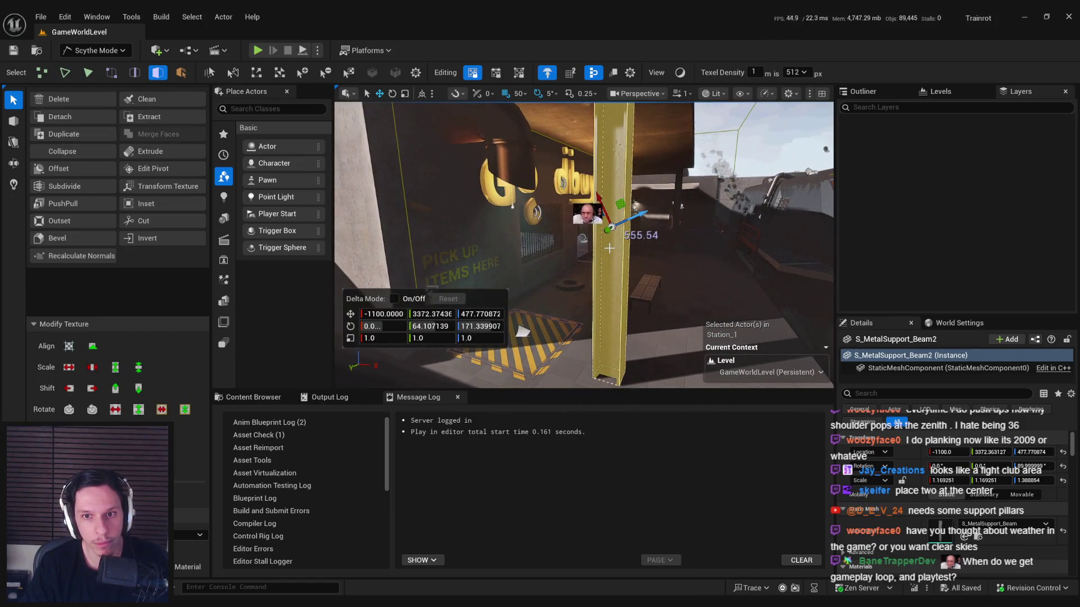
left_click_drag(609, 248, 647, 242)
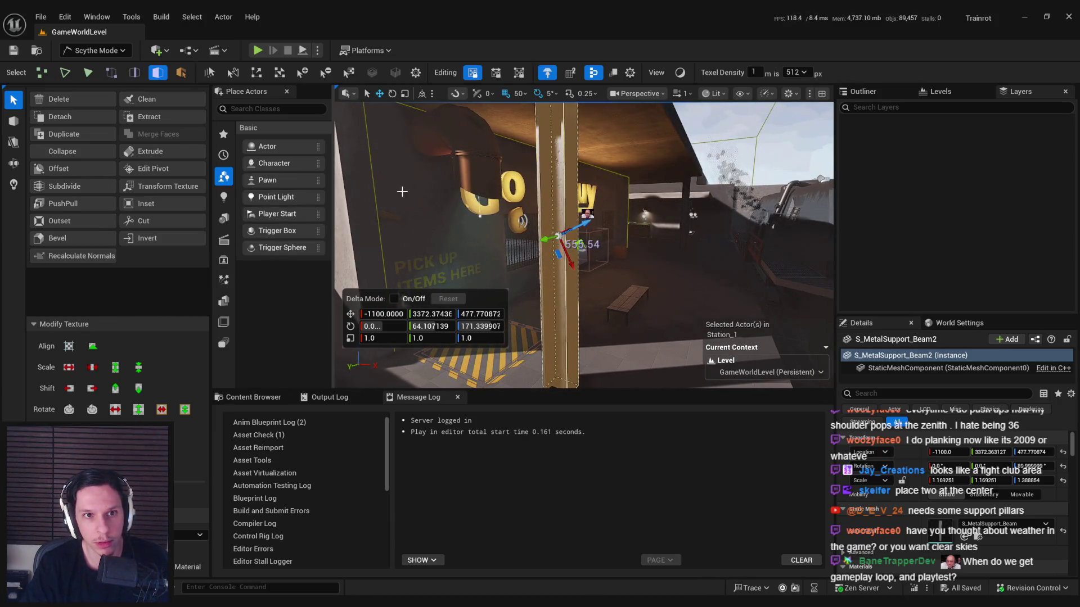
Step: In Modeling Mode, run Attribs > Generate PolyGroups on the beam and accept
left_click(91, 51)
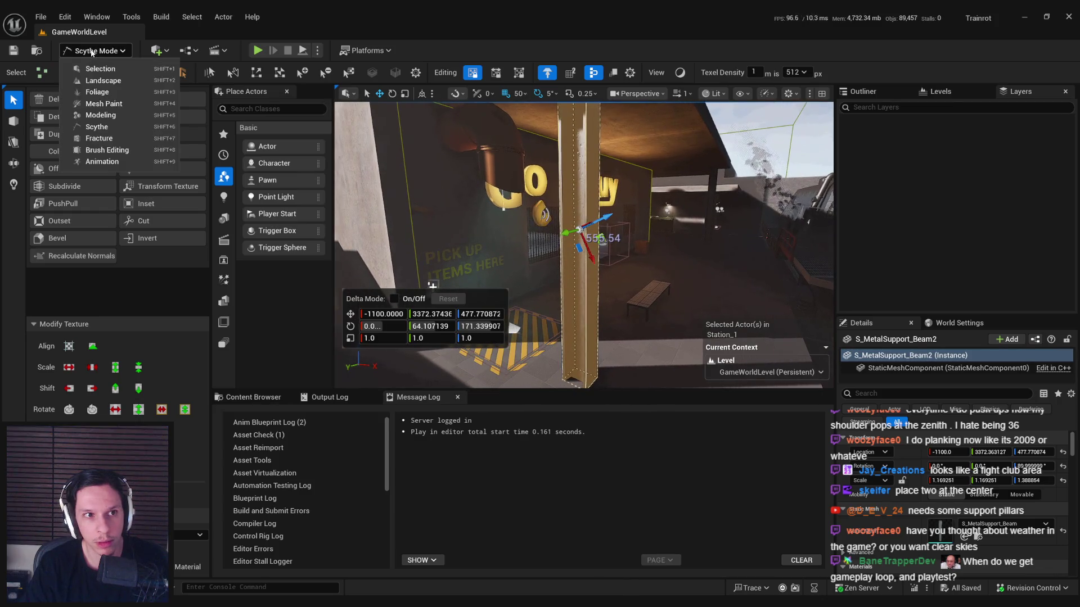
left_click(101, 115)
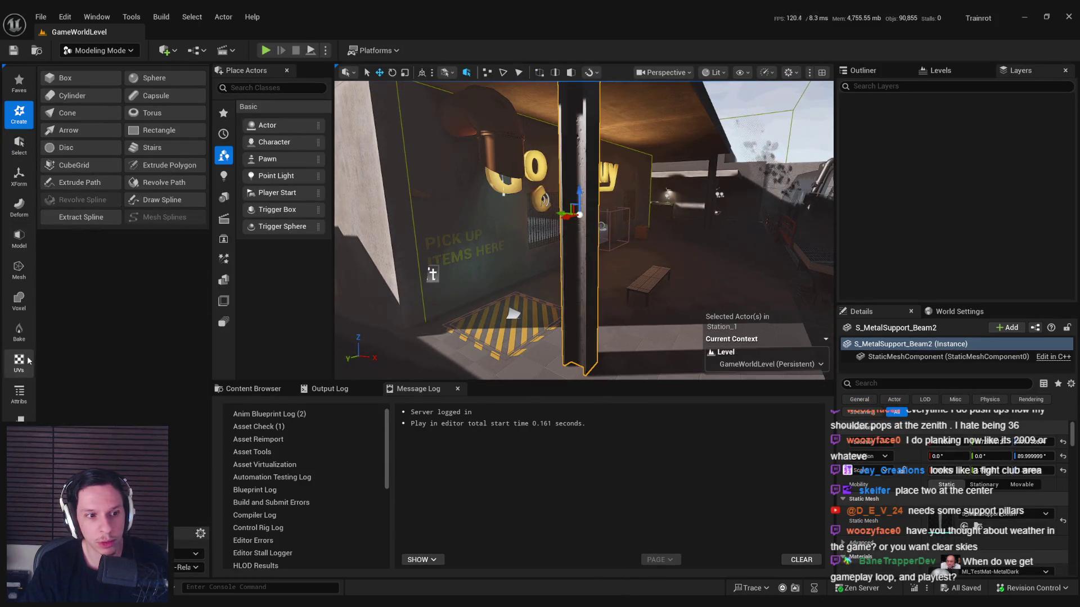
left_click(19, 395)
left_click(85, 114)
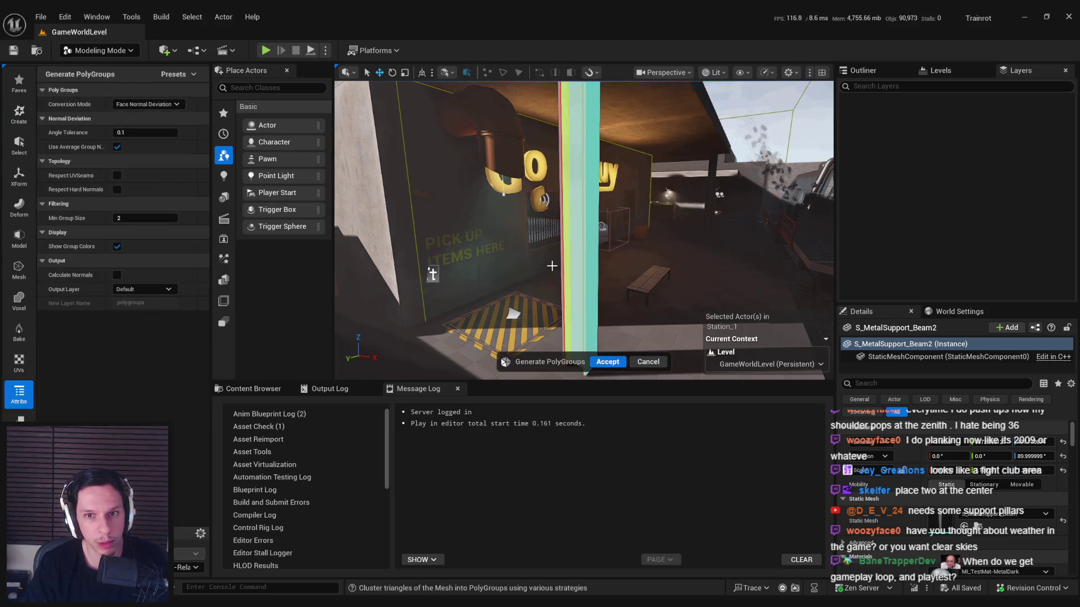
left_click(612, 363)
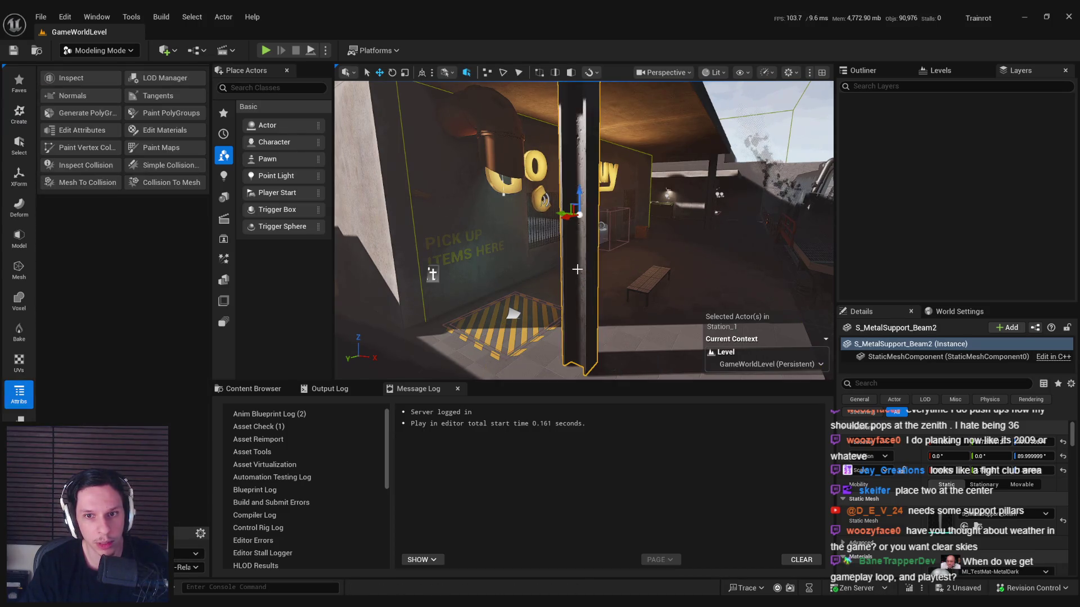
Step: Return to Scythe Mode, reselect the support beam and frame it
left_click(104, 52)
left_click(121, 128)
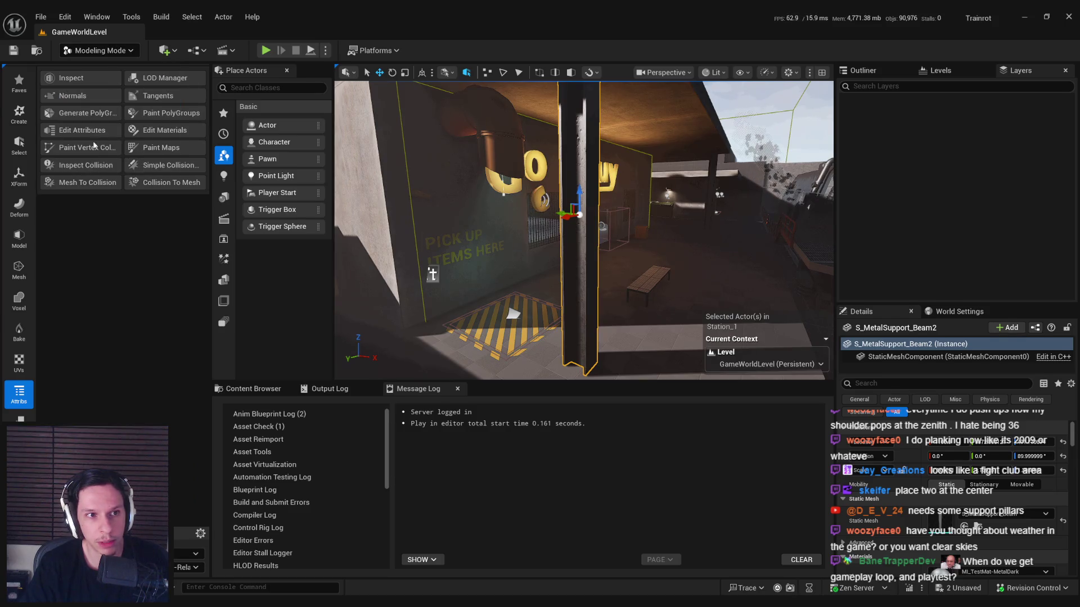
left_click(579, 234)
key("f")
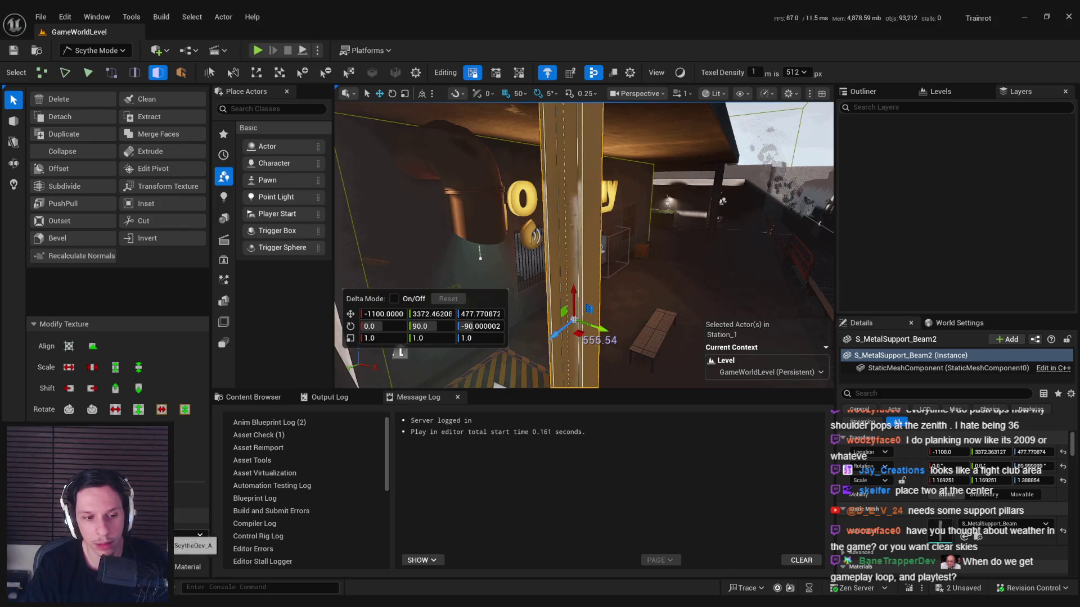
Step: Assign M_GrateTrimsheet to the beam and reset the neighbouring pillar's material to default
left_click(194, 537)
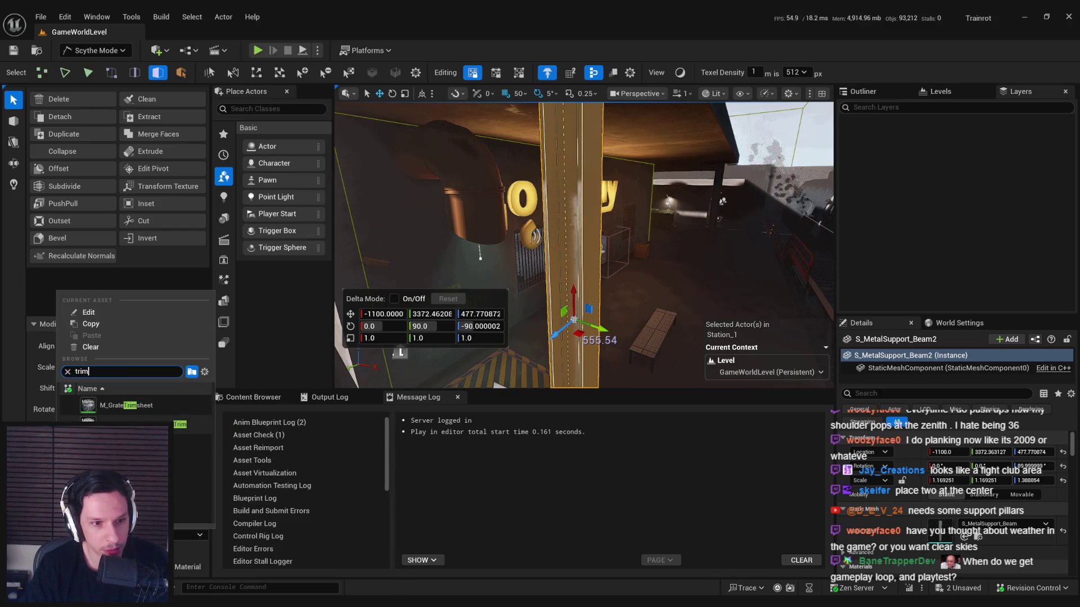
left_click(131, 406)
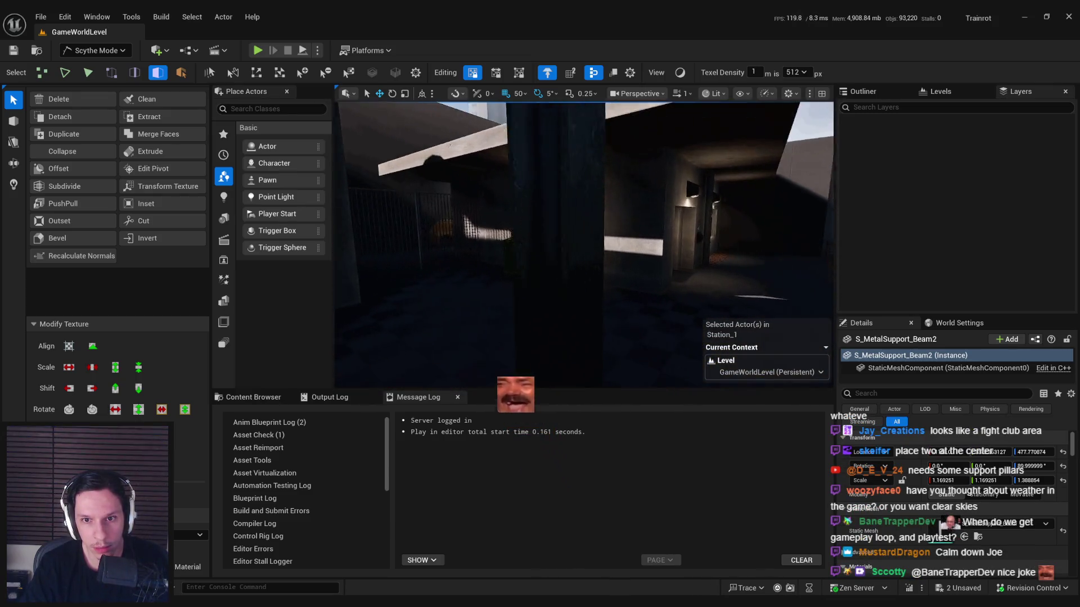
left_click(578, 289)
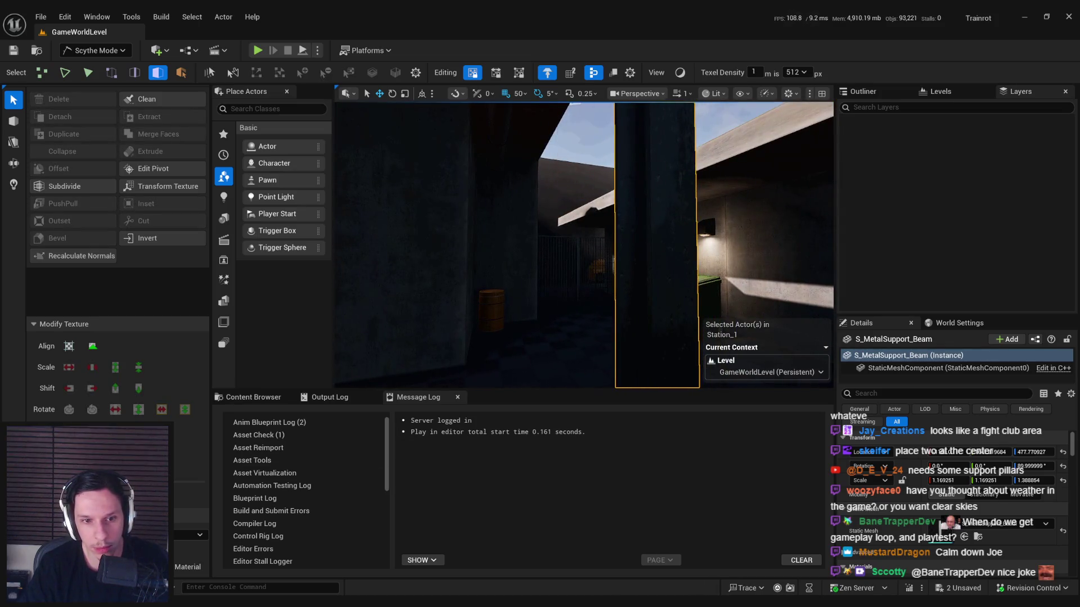
scroll(972, 525, "down", 2)
left_click(1063, 540)
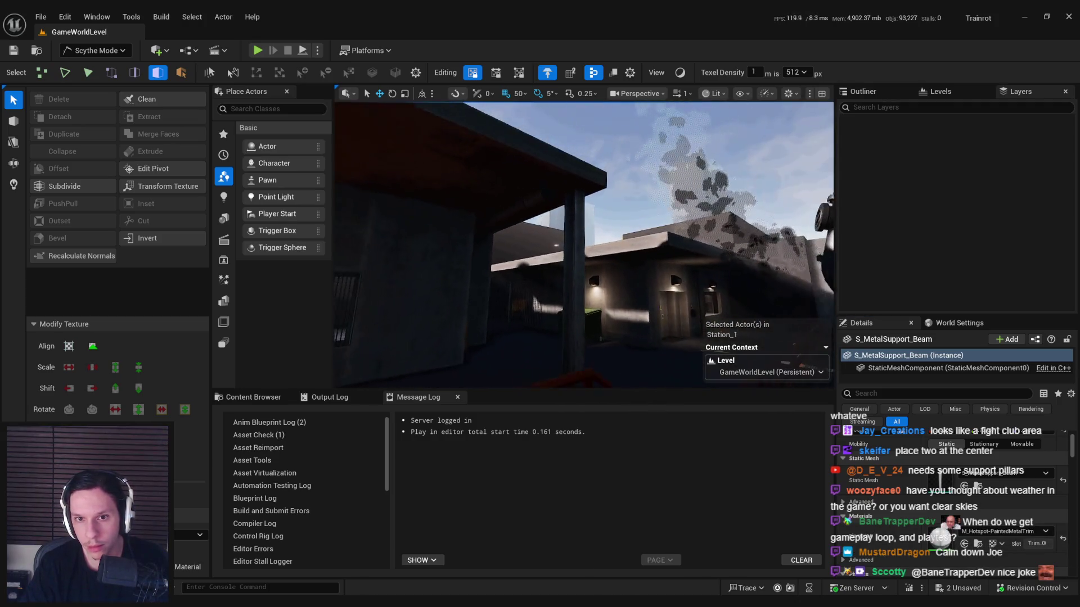
Step: Save all with the beam asset checked out, then switch to Selection Mode in full-screen view
key("ctrl+s")
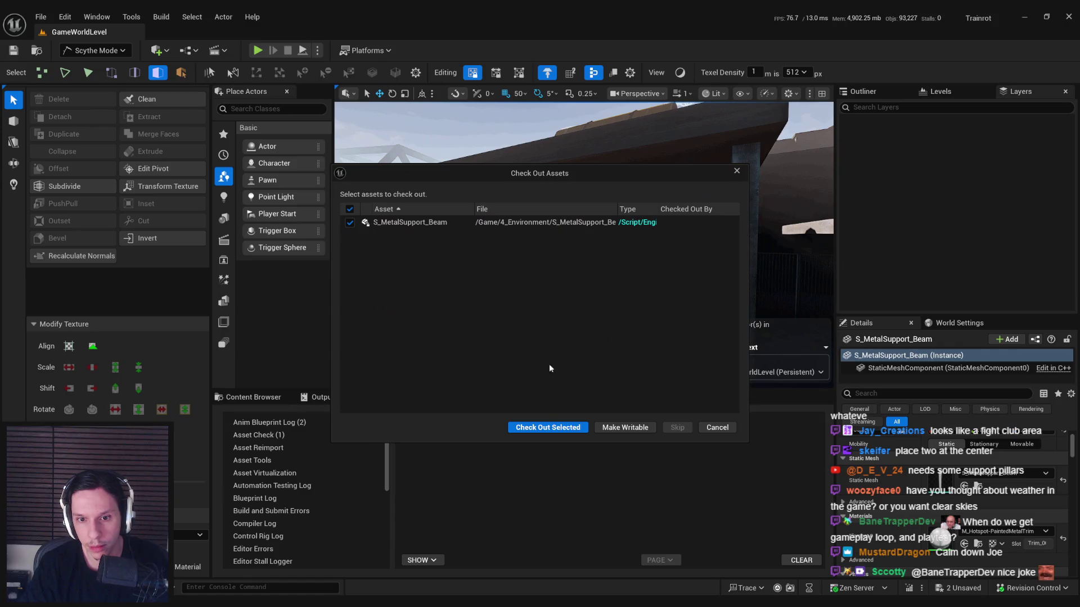
left_click(547, 426)
left_click(96, 50)
left_click(93, 66)
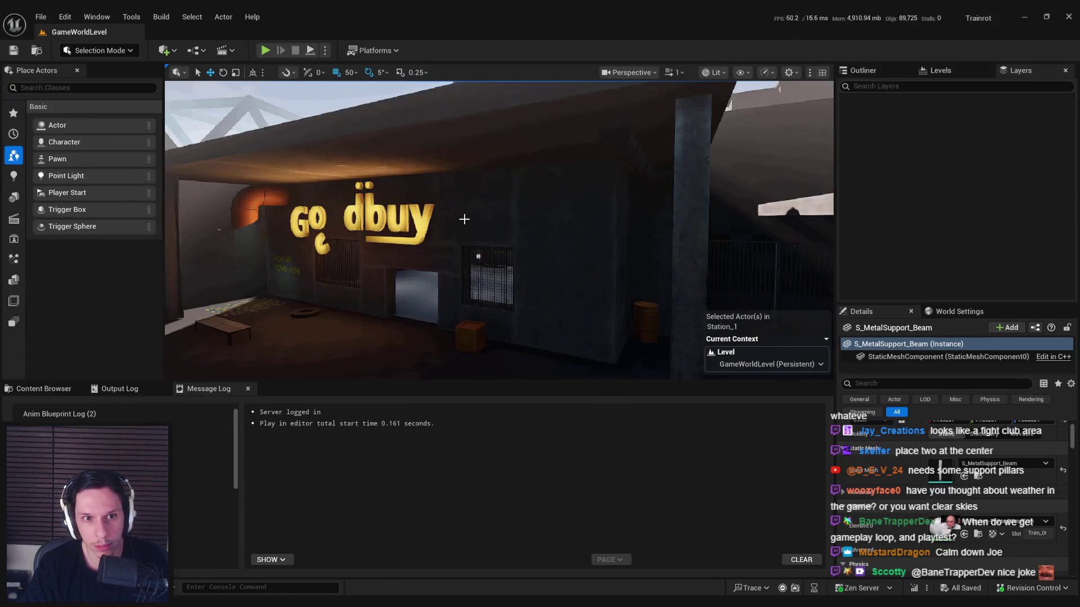
key("F11")
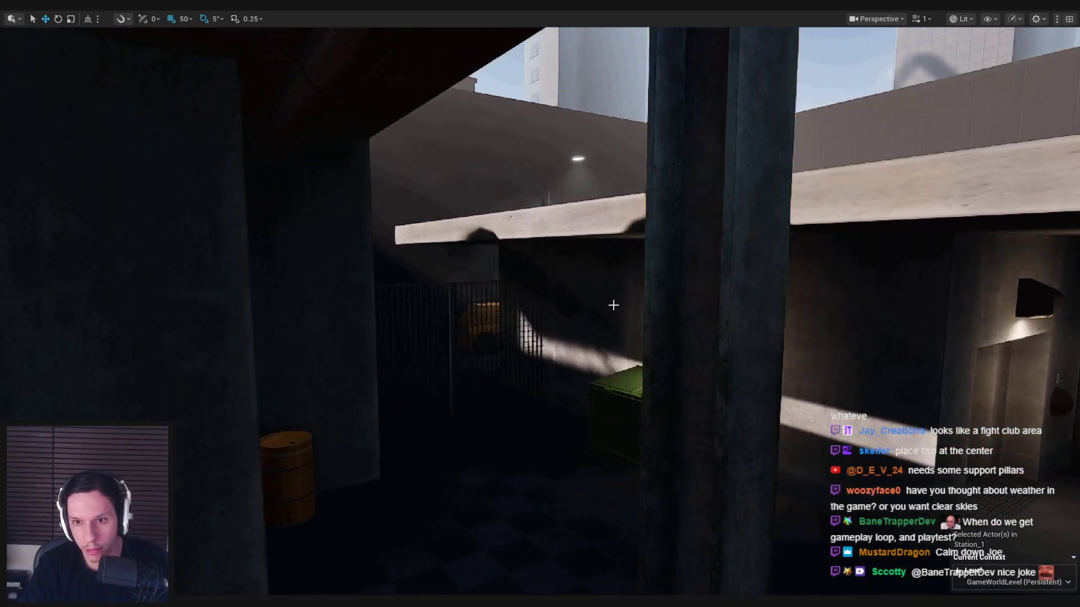
key("w")
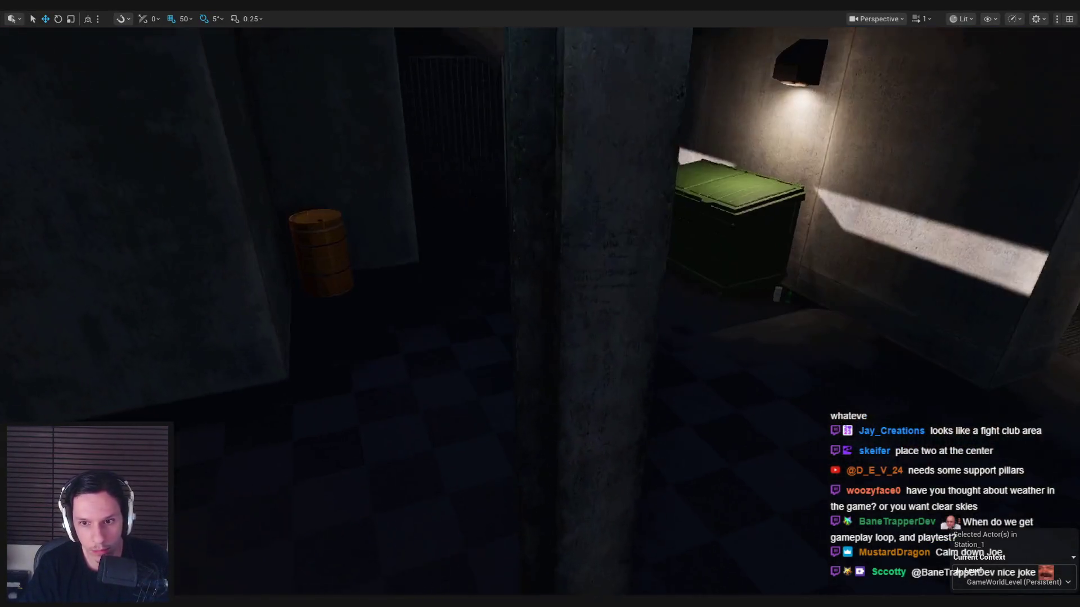
key("s")
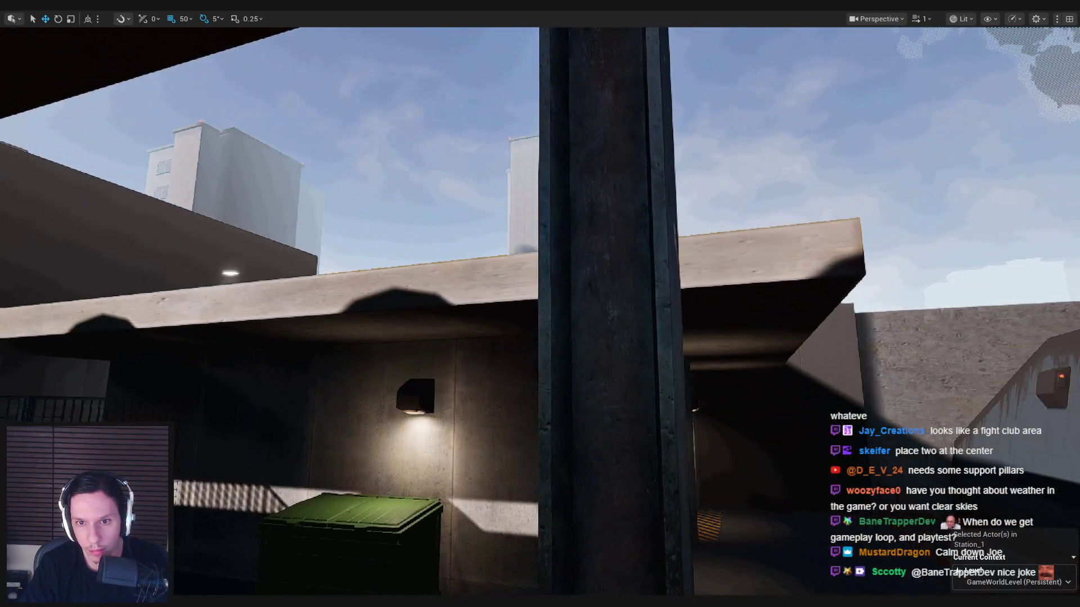
Step: View the storefront area in Unlit mode, then switch back to Lit
key("w")
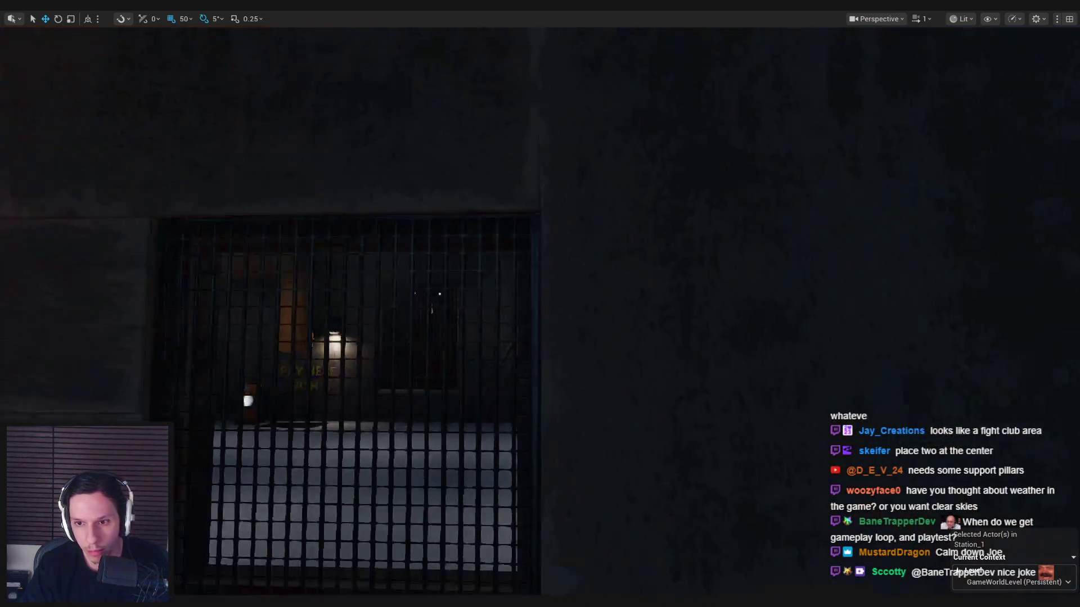
key("s")
left_click(962, 19)
left_click(974, 72)
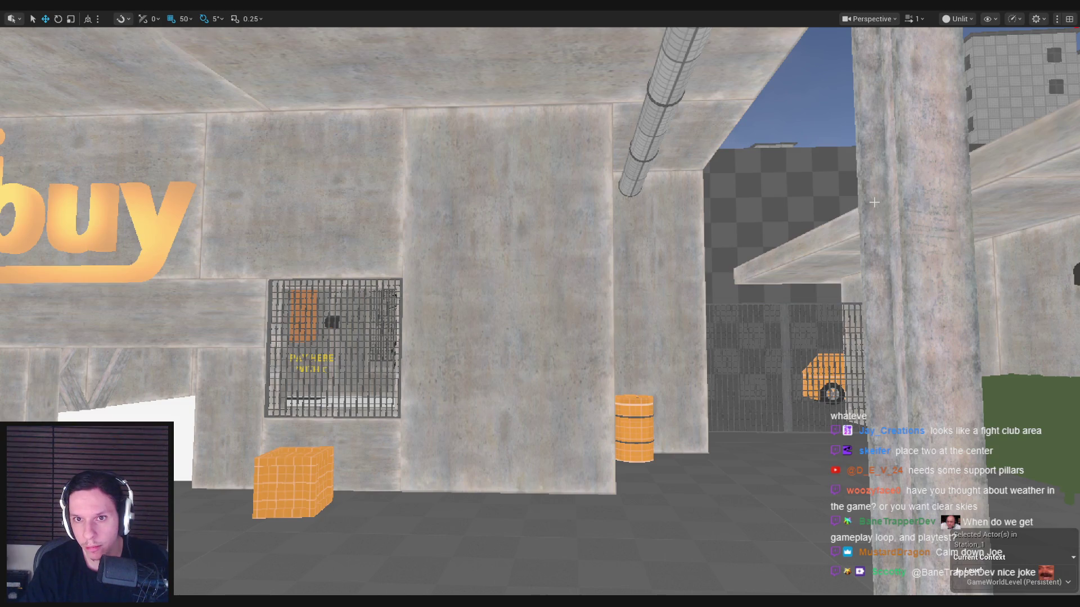
key("s")
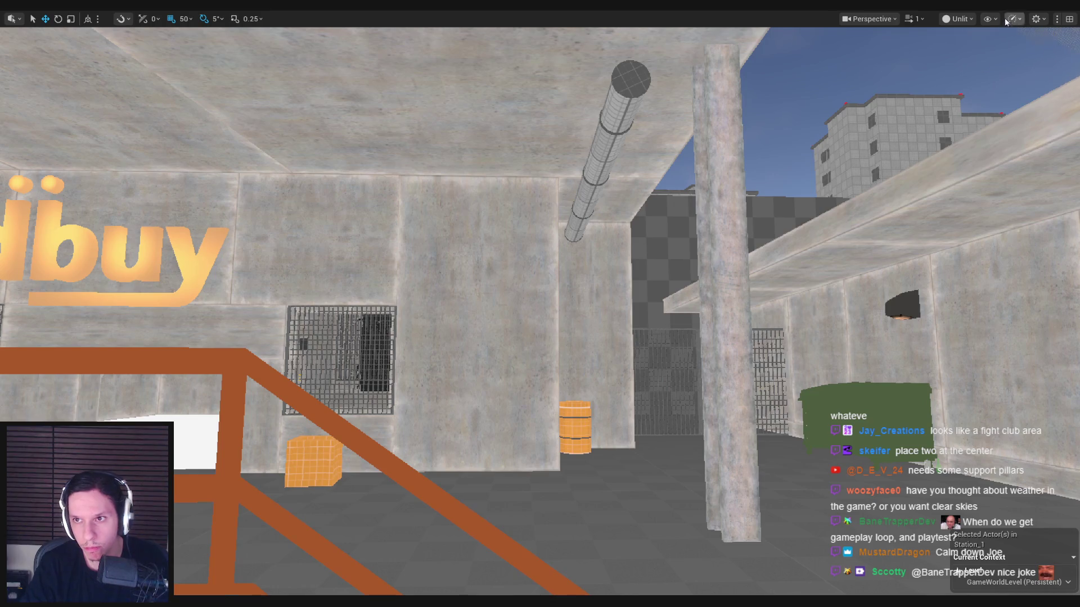
left_click(959, 18)
left_click(965, 62)
Step: Fly around the interior, rooftop and Goodbuy storefront, then through the grated window
key("w")
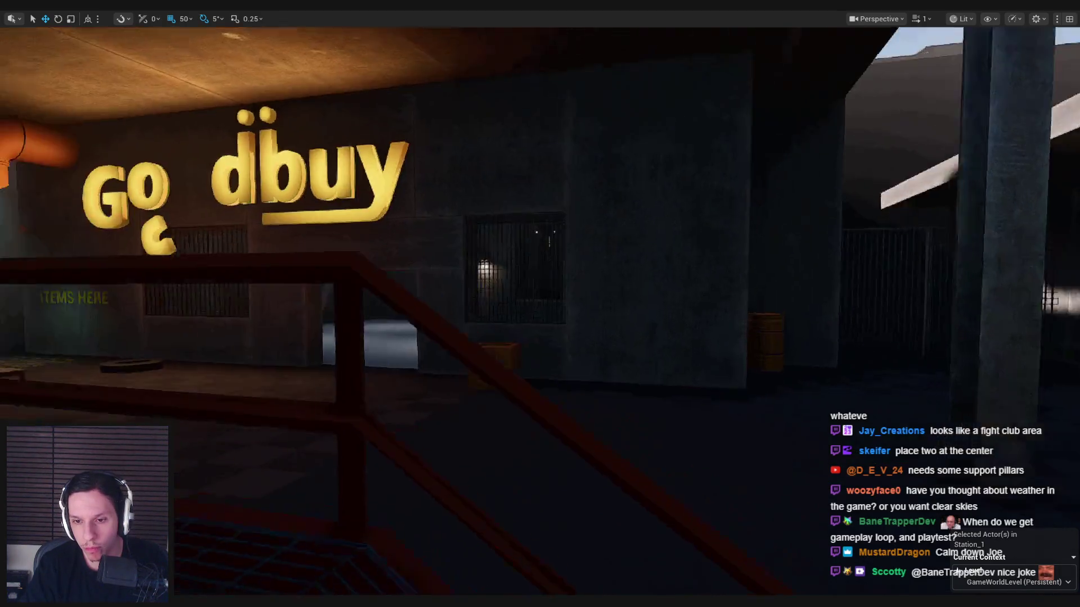
key("s")
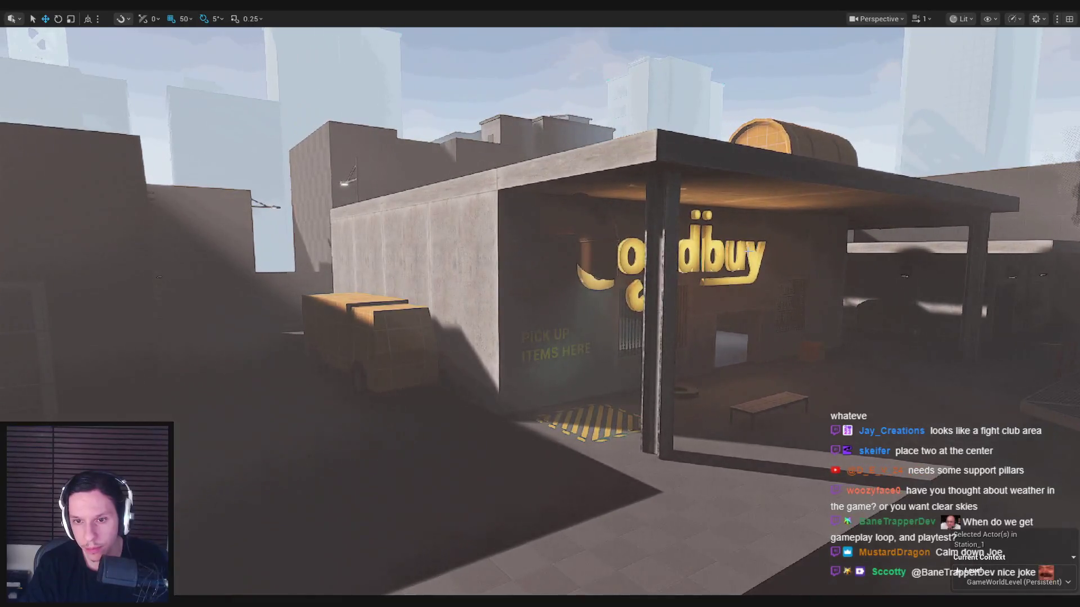
key("a")
key("w")
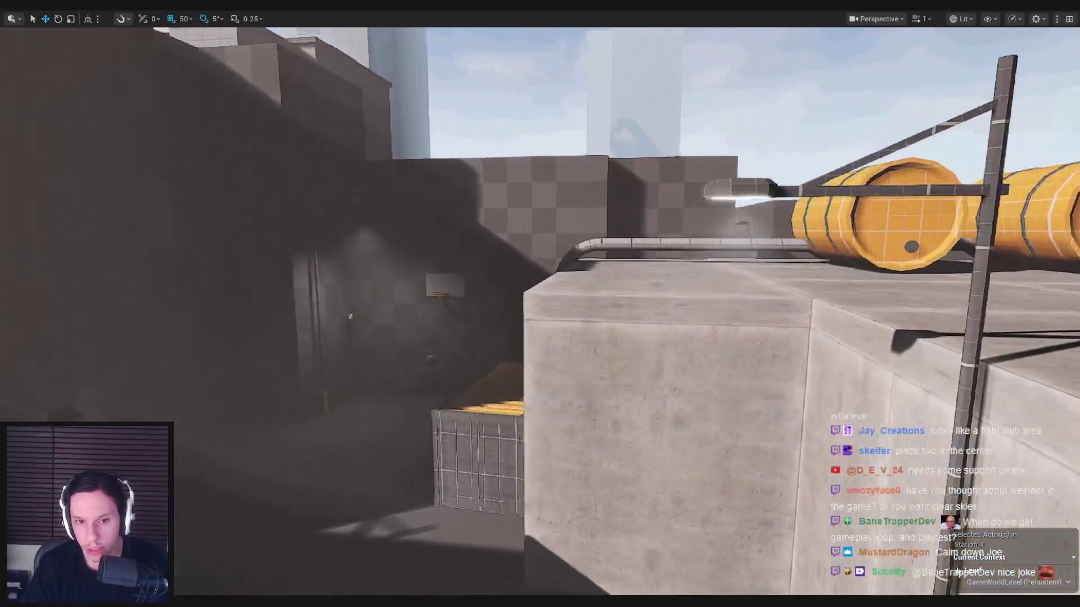
key("s")
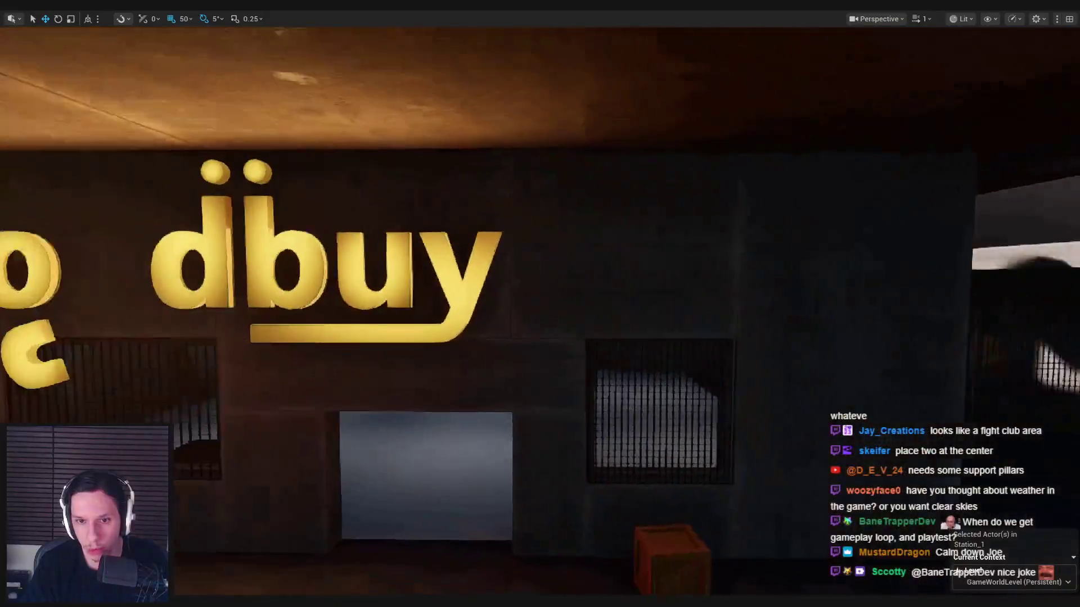
key("d")
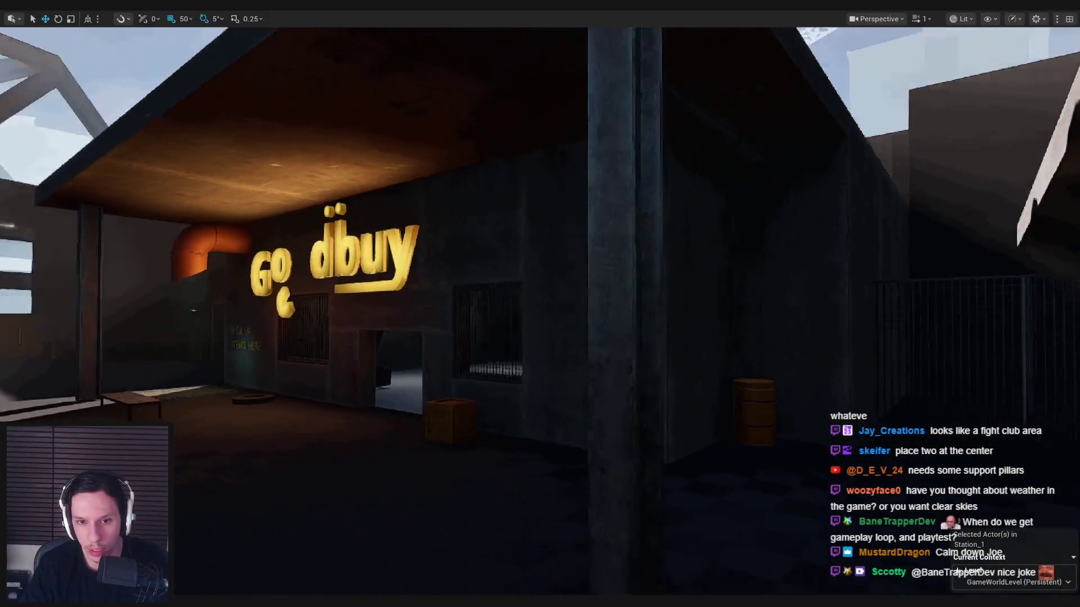
key("w")
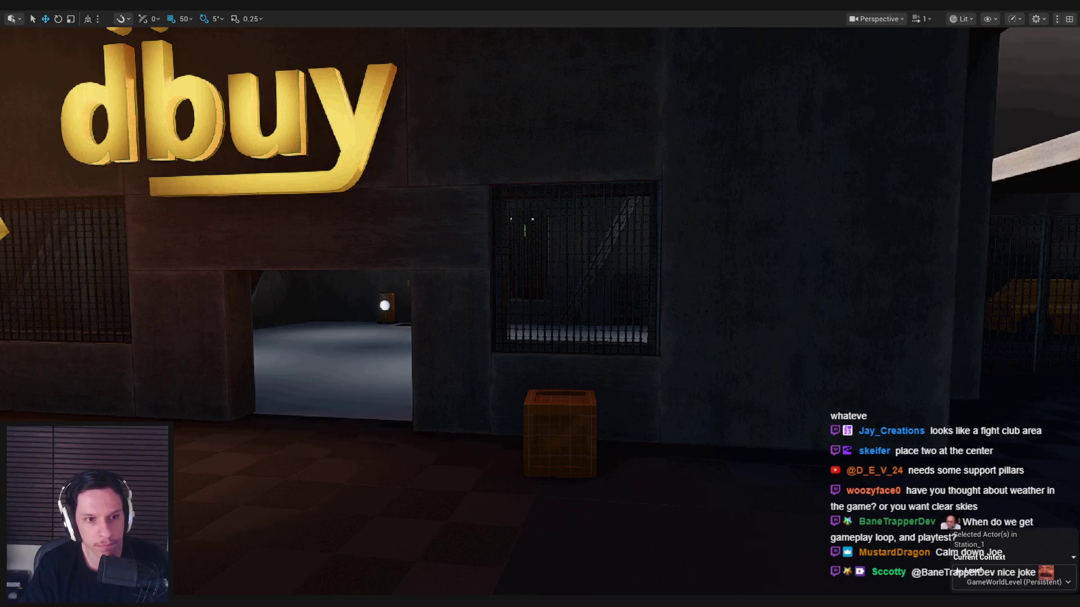
key("s")
key("w")
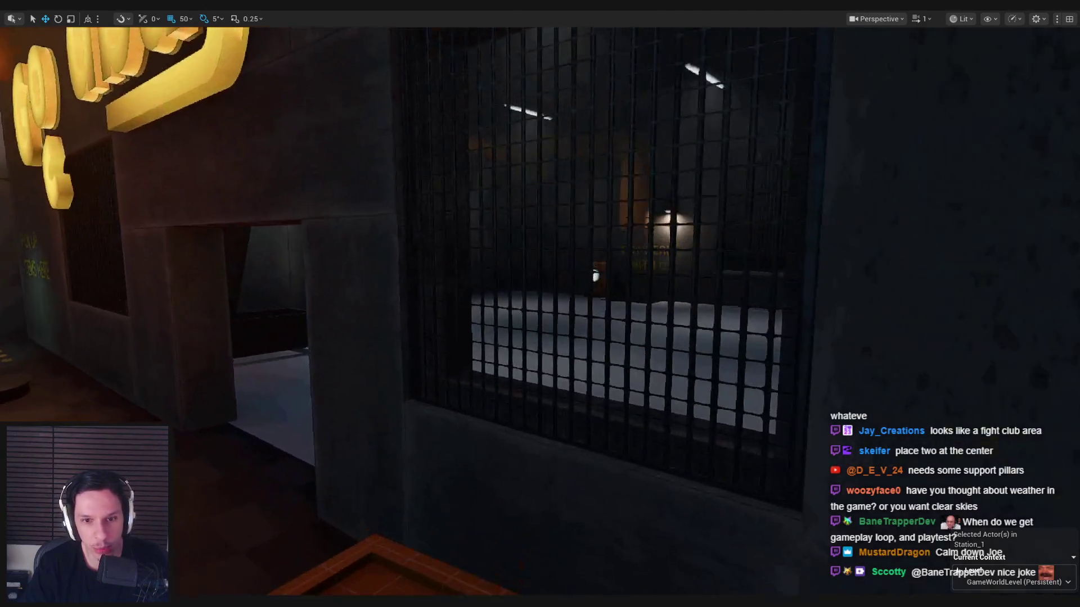
key("w")
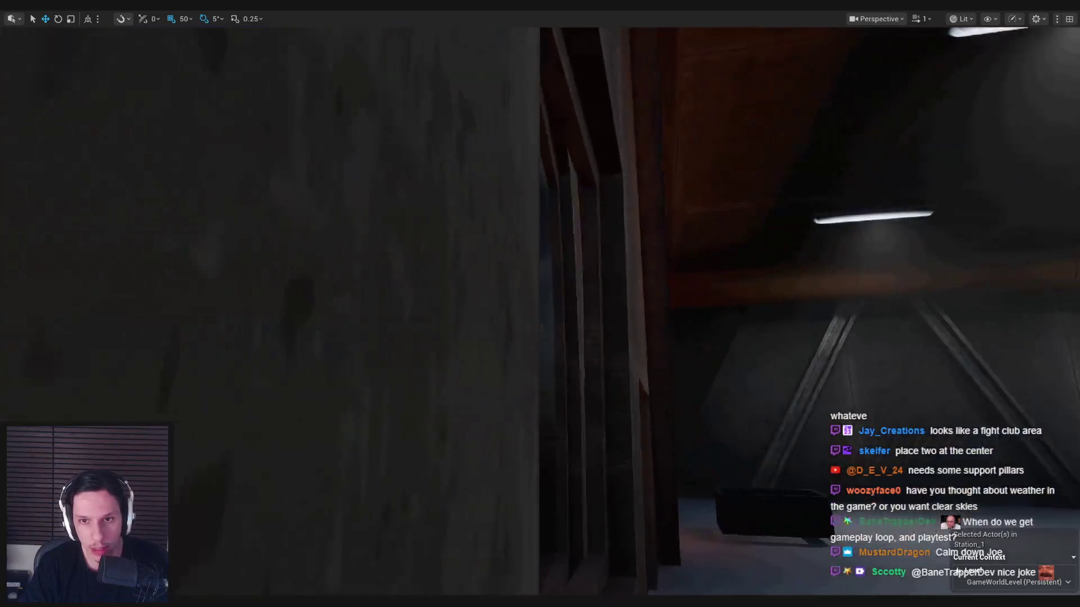
Step: Select the grated-window wall and exit the full-screen viewport
left_click(564, 337)
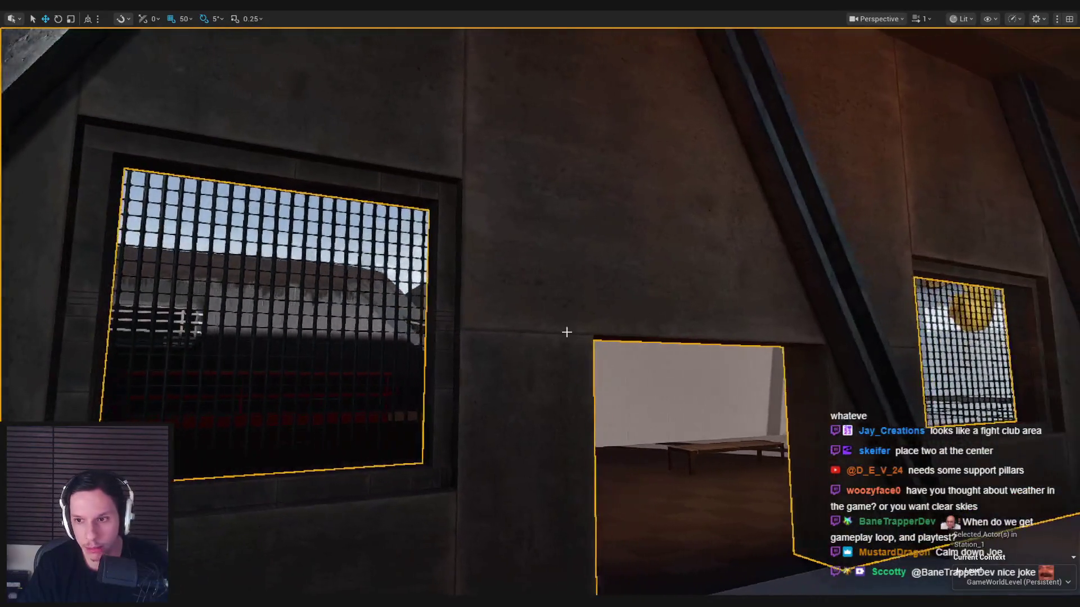
key("s")
key("F11")
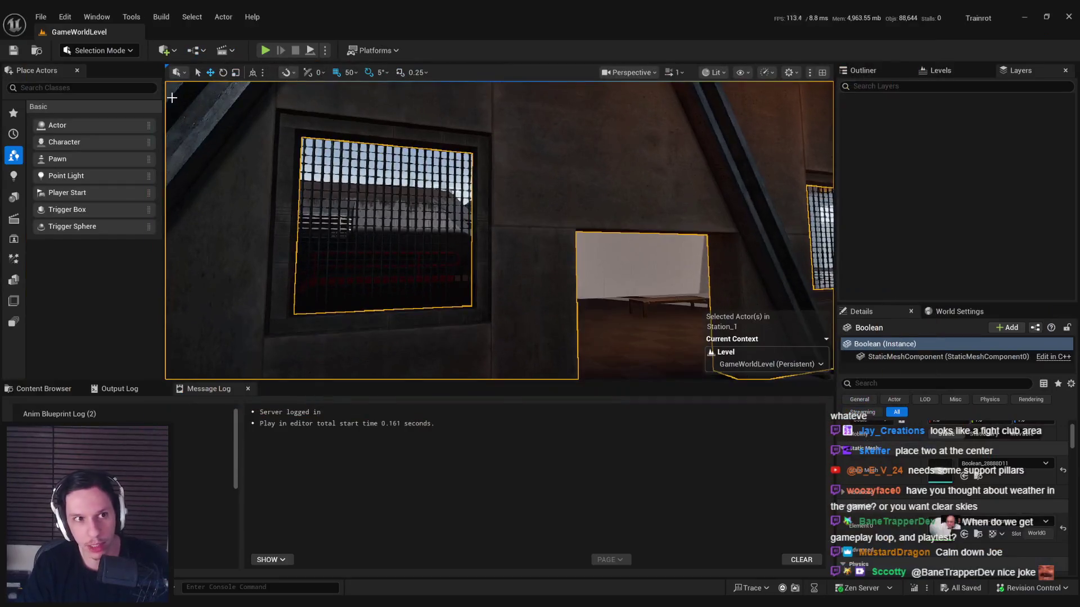
Step: Switch to Scythe Mode, select the grated window Boolean and orbit to a frontal view
left_click(98, 50)
left_click(93, 121)
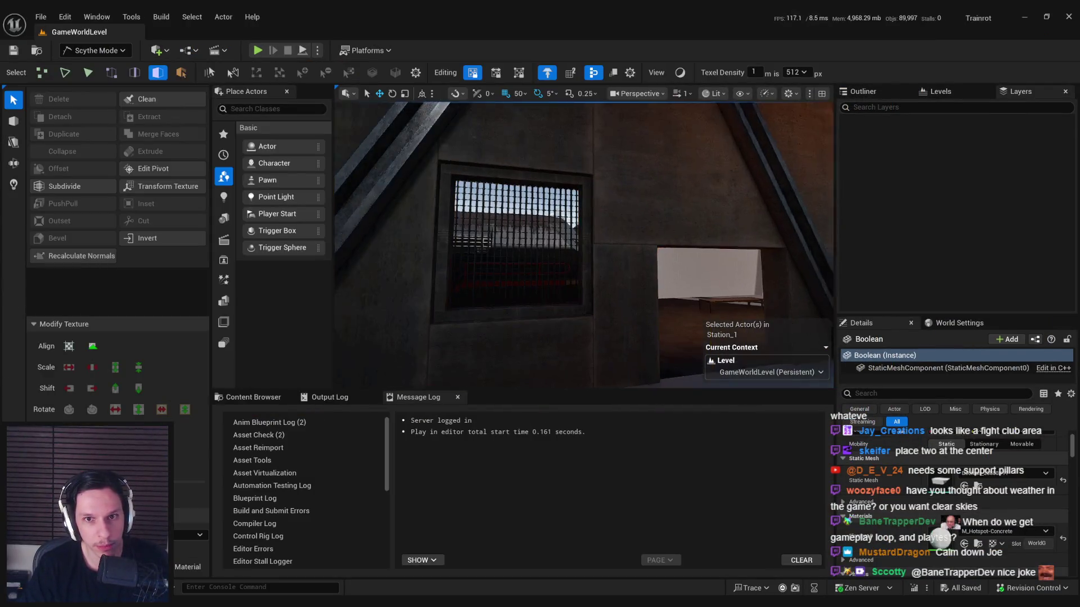
key("f")
left_click(627, 179)
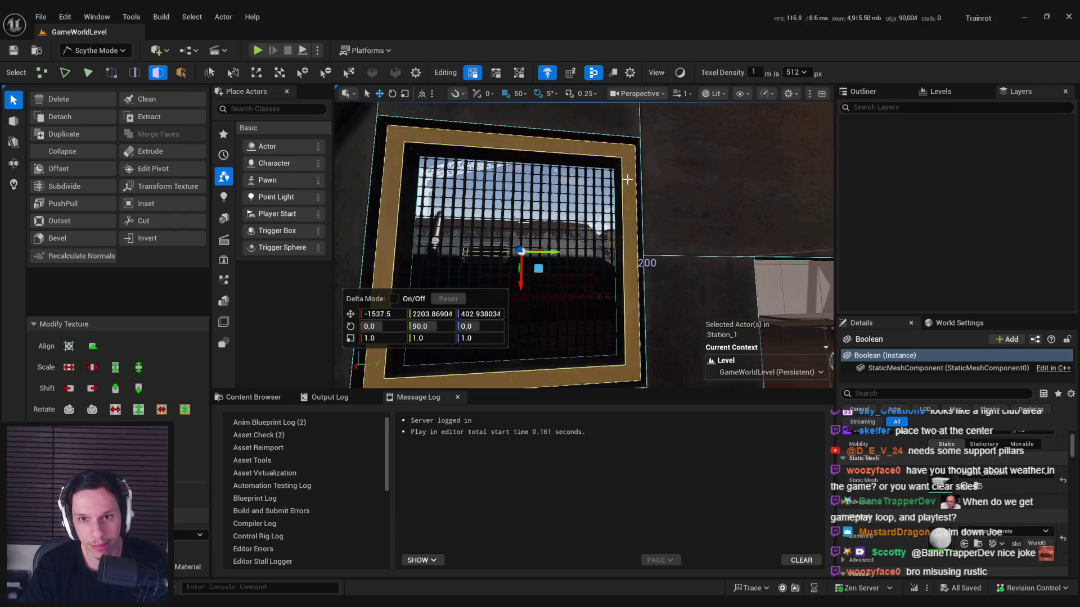
left_click_drag(616, 192, 585, 242)
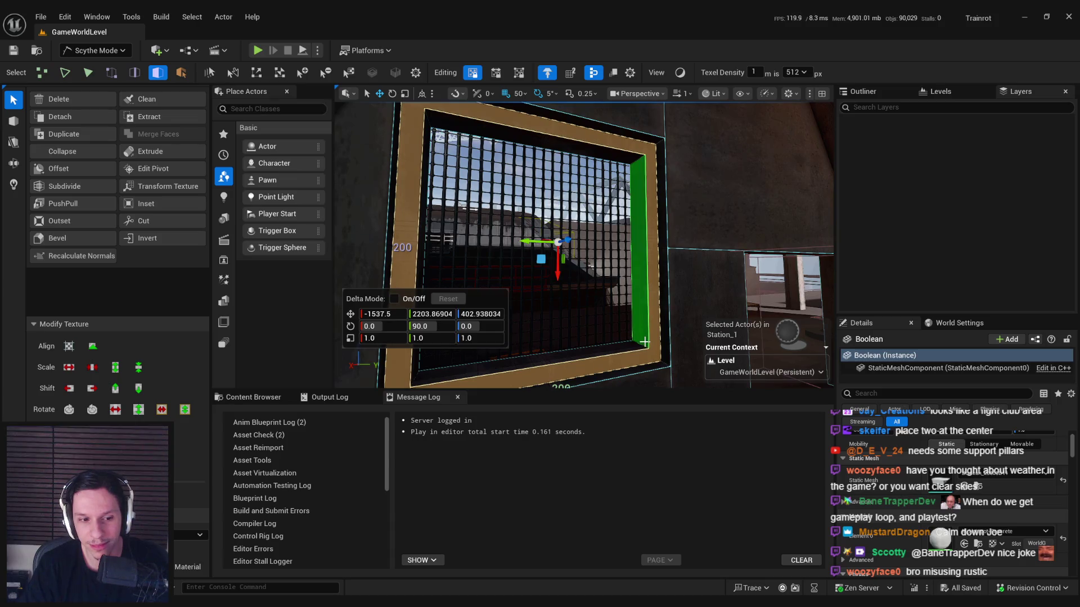
left_click_drag(644, 337, 696, 318)
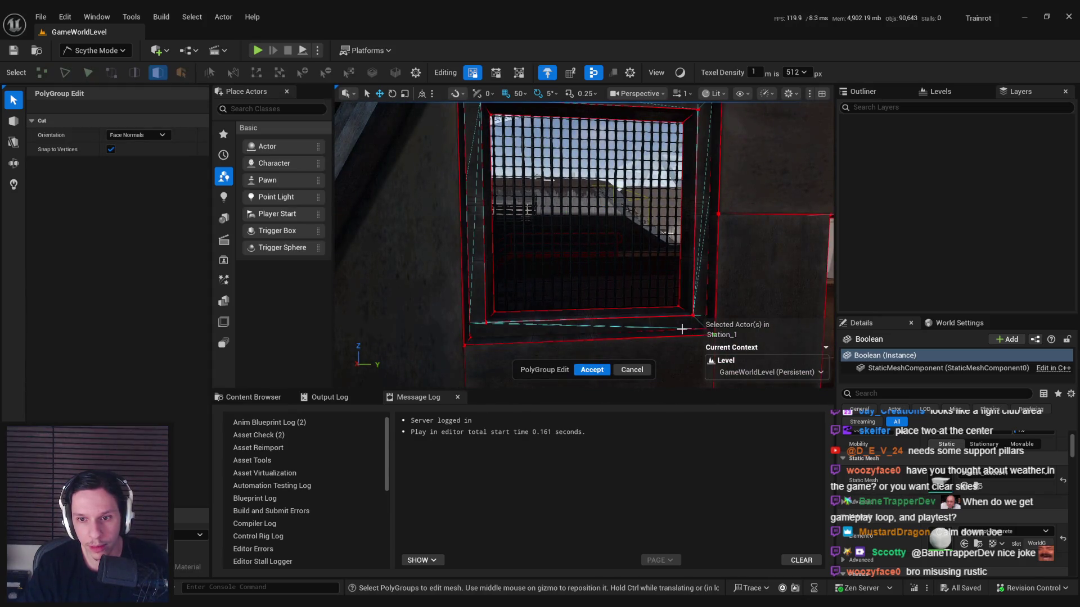
scroll(692, 316, "down", 3)
Step: Cut the frame mesh along its inner bottom corner and select the new strip face
left_click(552, 291)
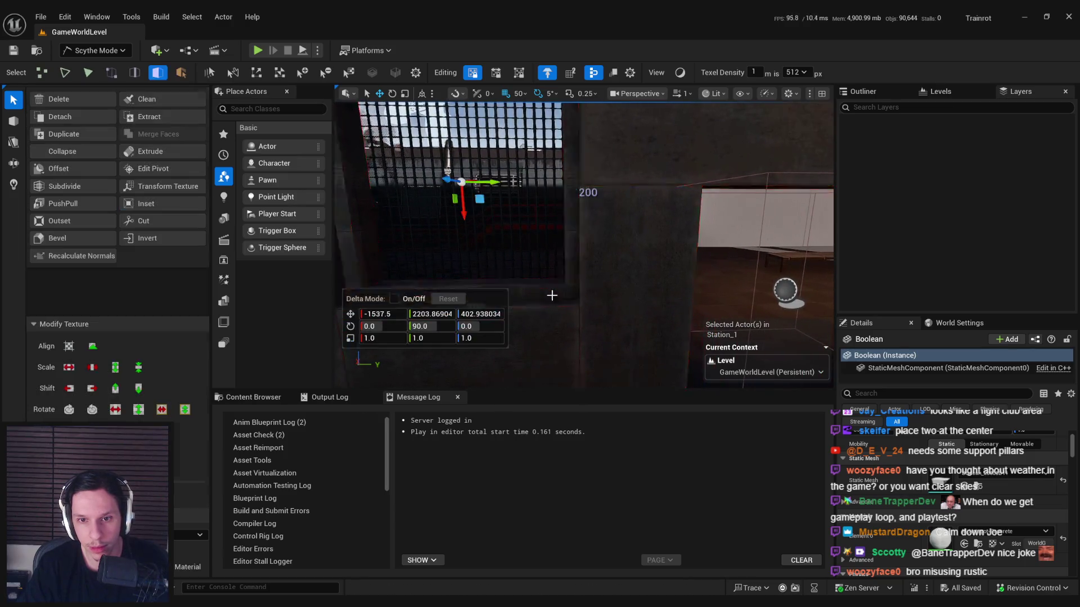
key("f")
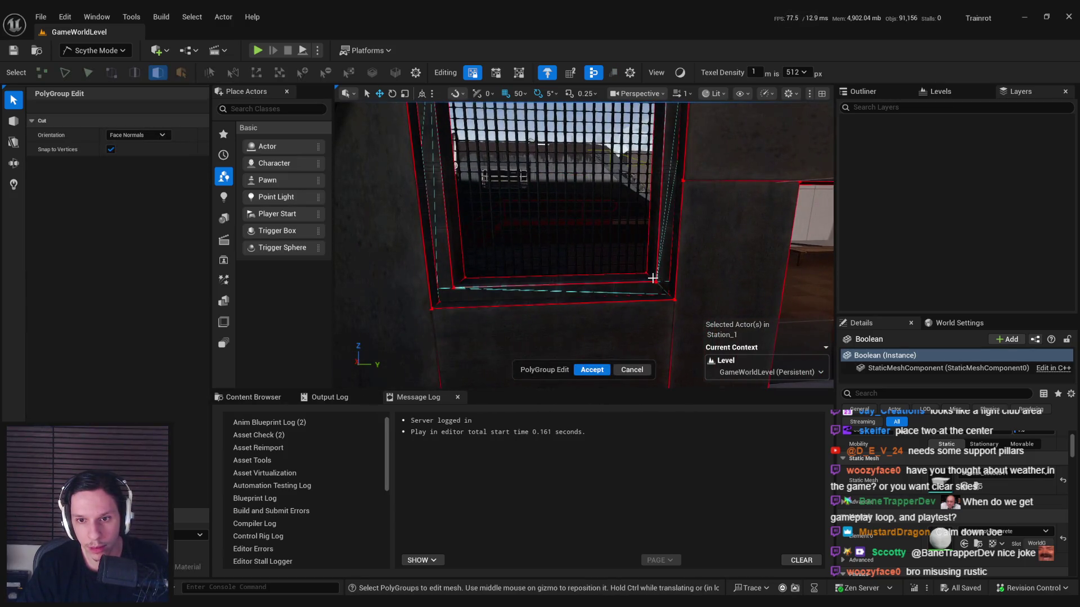
scroll(653, 278, "down", 5)
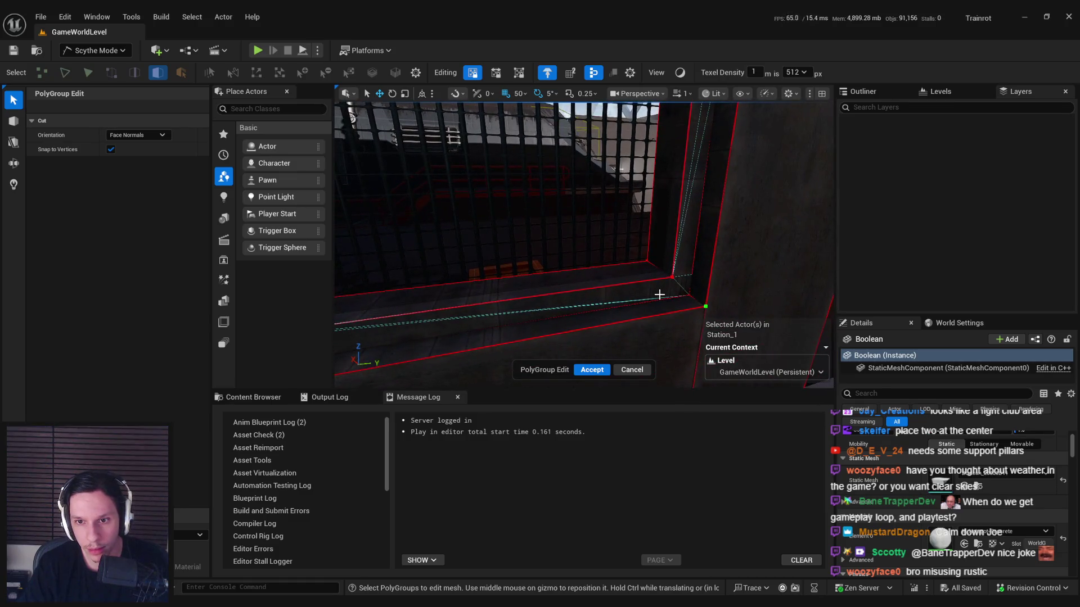
scroll(659, 294, "down", 3)
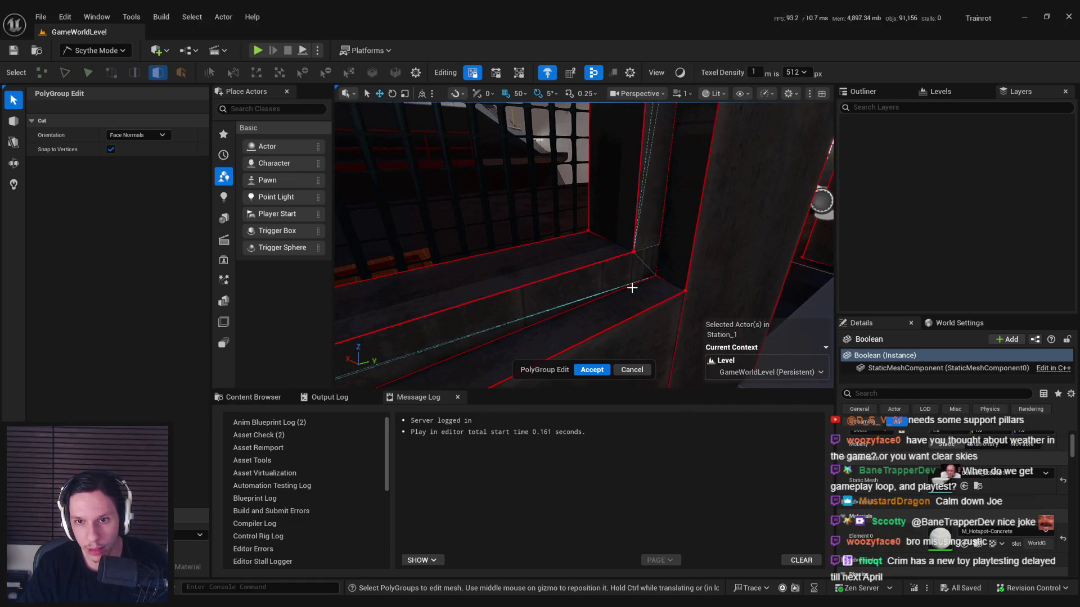
scroll(632, 250, "down", 3)
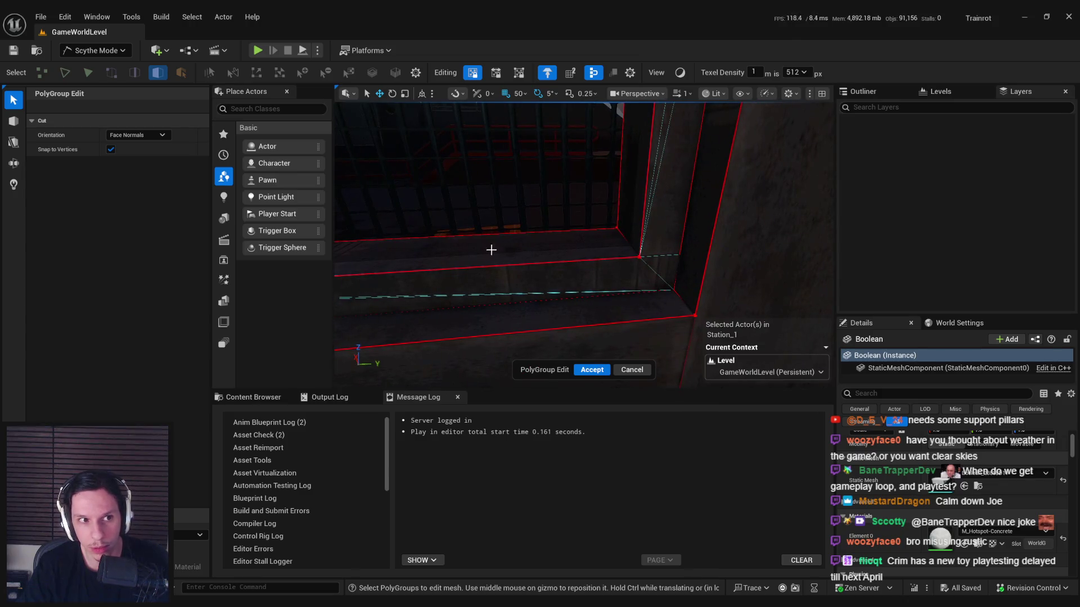
left_click(637, 291)
left_click(628, 276)
Step: Select the grating frame, apply another cut along its bottom edge and select the floor face
mouse_move(641, 268)
left_mouse_down()
mouse_move(610, 209)
mouse_move(578, 236)
mouse_move(626, 235)
mouse_move(645, 175)
mouse_move(578, 168)
left_mouse_up()
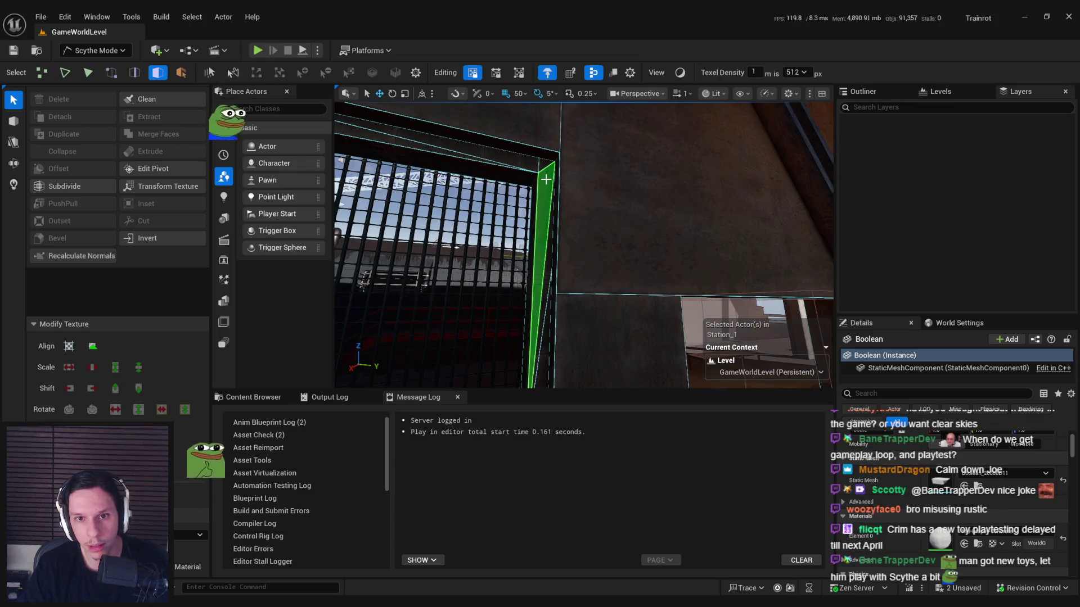
mouse_move(545, 179)
left_mouse_down()
mouse_move(585, 191)
mouse_move(562, 225)
left_mouse_up()
left_click(672, 253)
mouse_move(538, 275)
left_mouse_down()
mouse_move(495, 277)
mouse_move(585, 312)
mouse_move(454, 179)
left_mouse_up()
key("c")
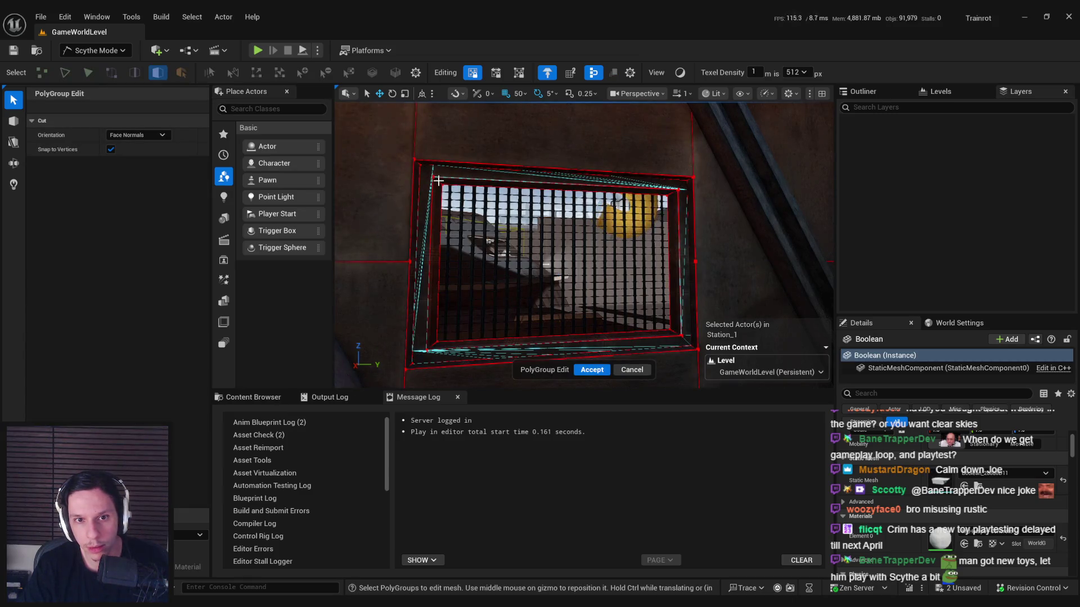
left_click(436, 179)
left_click(436, 193)
mouse_move(436, 193)
left_mouse_down()
mouse_move(382, 161)
mouse_move(574, 265)
mouse_move(507, 253)
left_mouse_up()
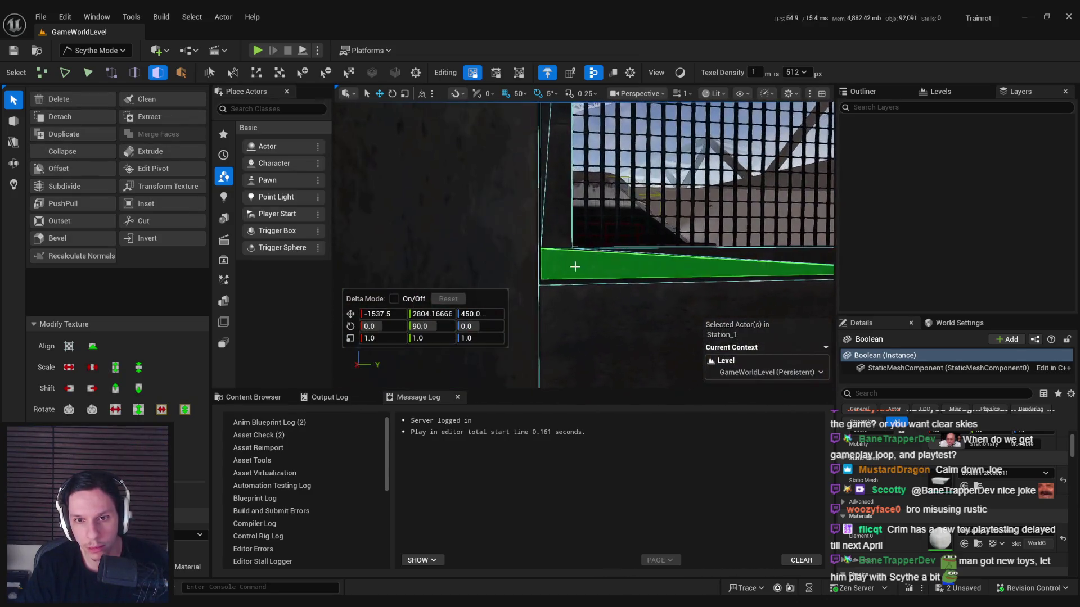
left_click(574, 265)
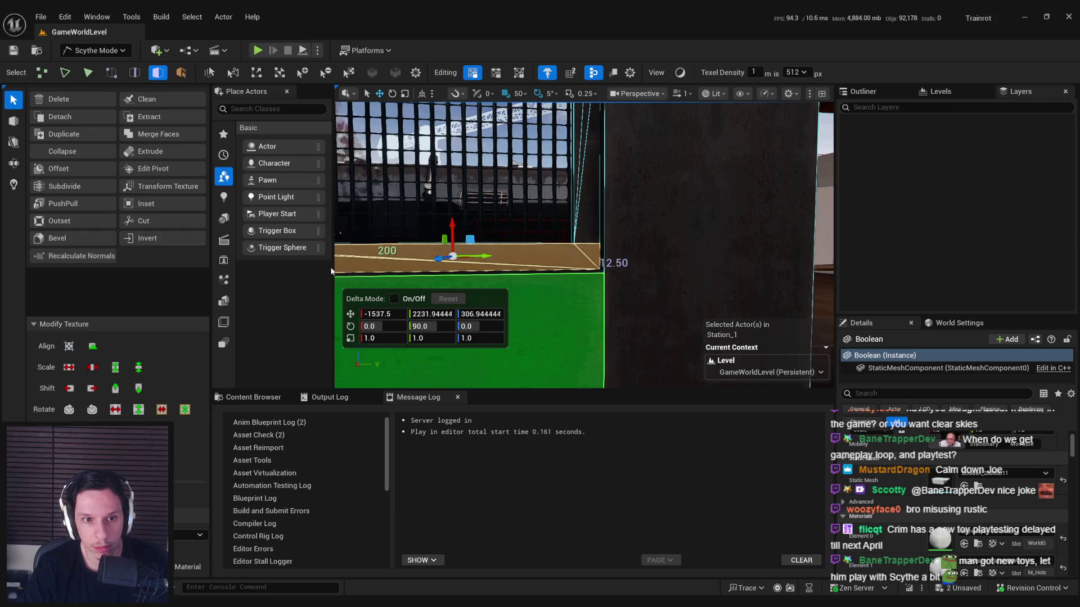
Step: Widen the viewport and select the frame's left, right and top strips
left_click_drag(332, 266, 215, 265)
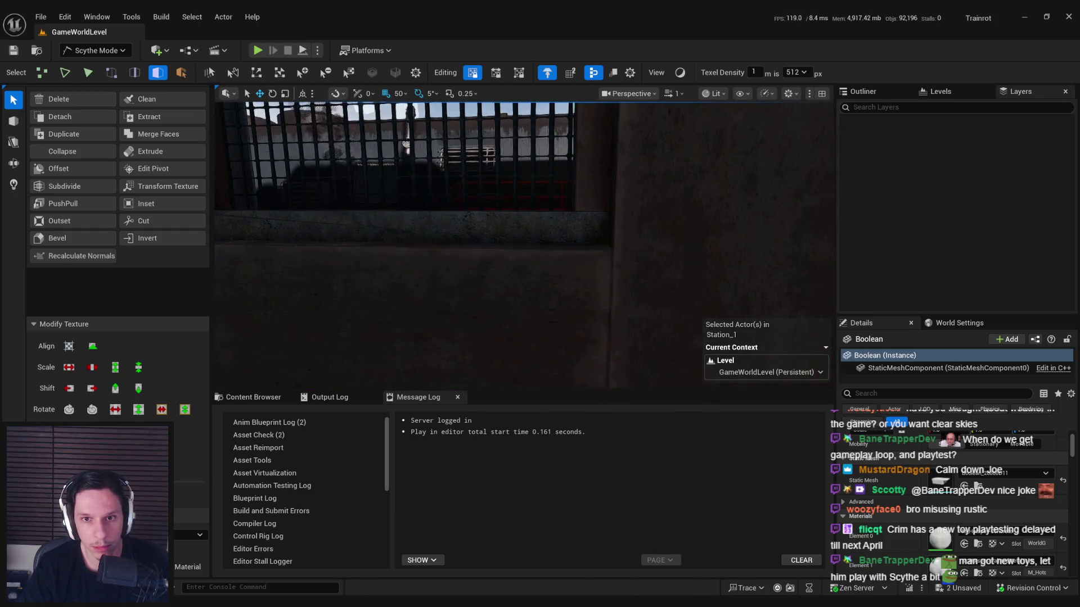
key("w")
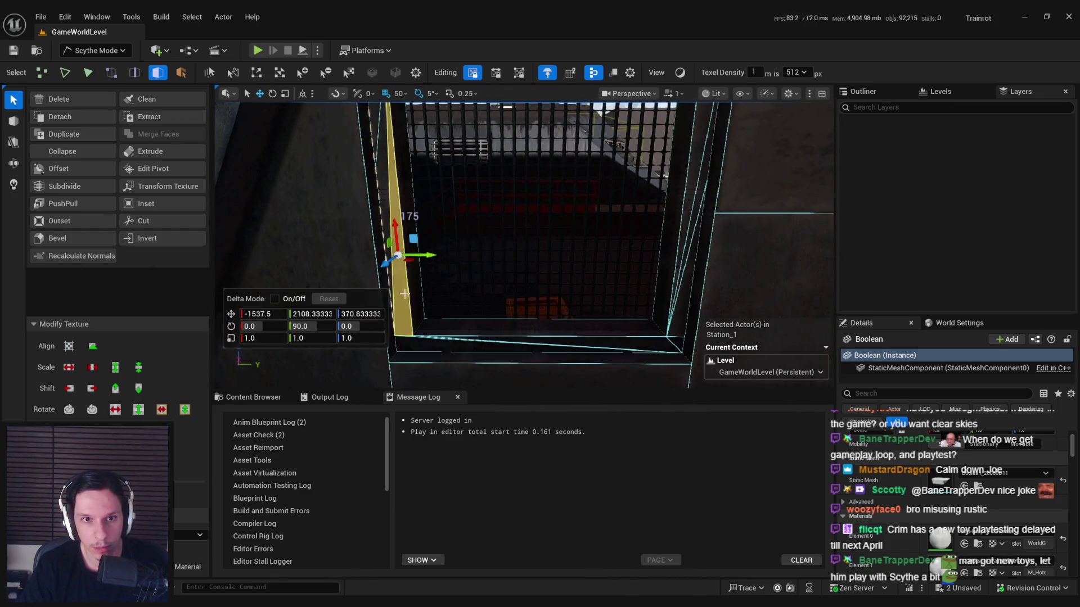
left_click(437, 196)
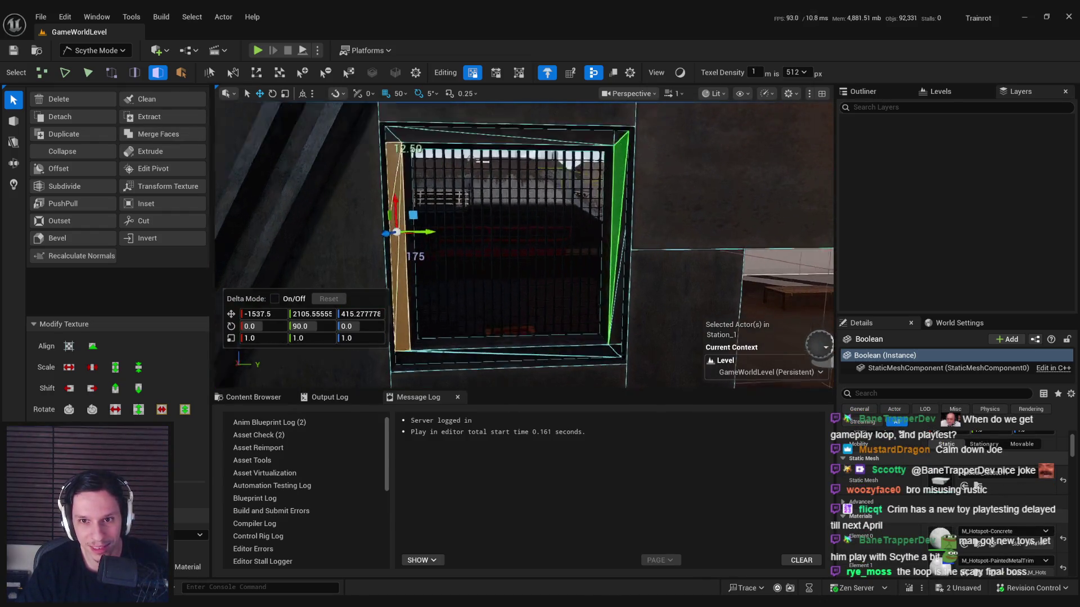
left_click(641, 233)
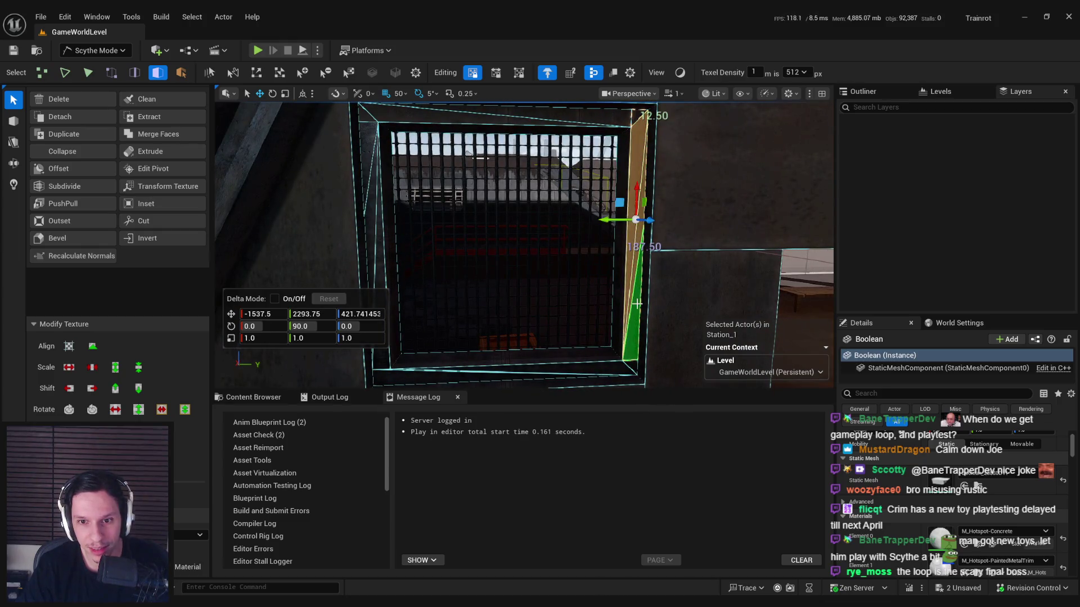
left_click(635, 219)
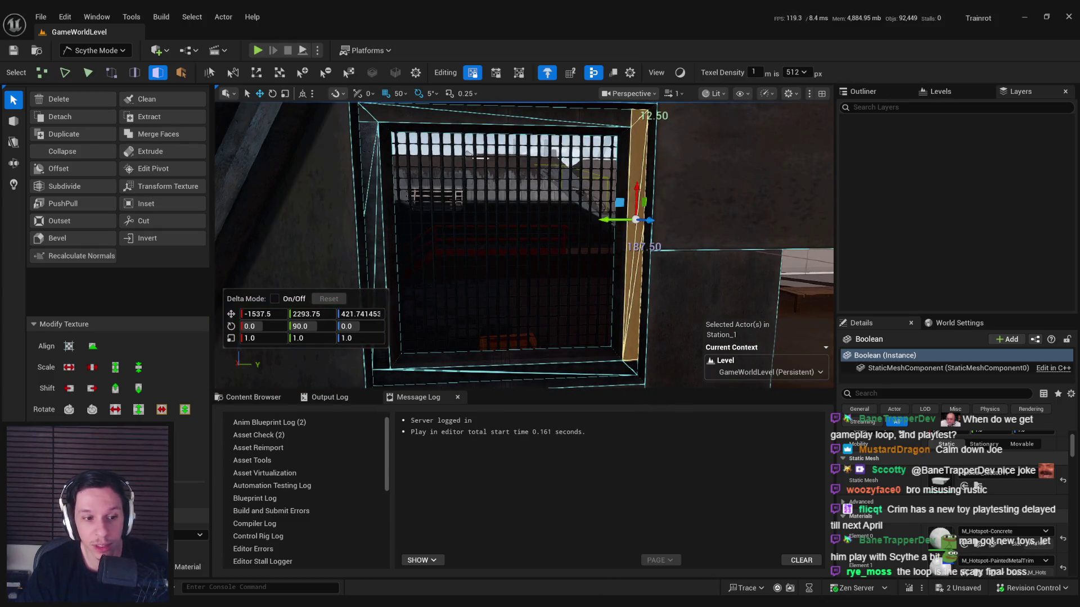
left_click(562, 111)
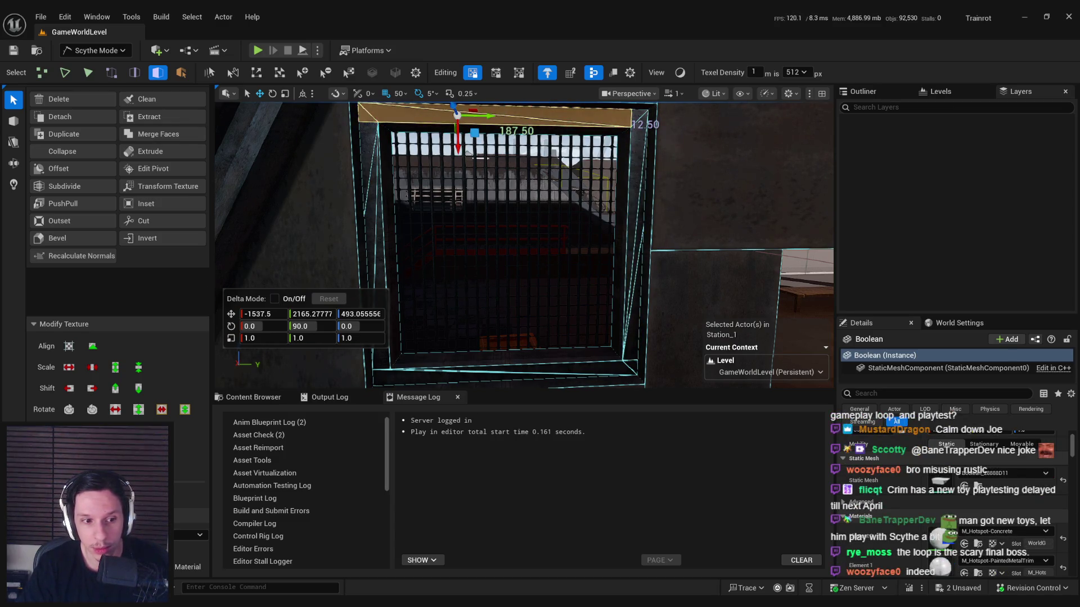
mouse_move(509, 235)
left_mouse_down()
mouse_move(550, 294)
mouse_move(528, 292)
mouse_move(536, 279)
mouse_move(495, 284)
mouse_move(492, 247)
left_mouse_up()
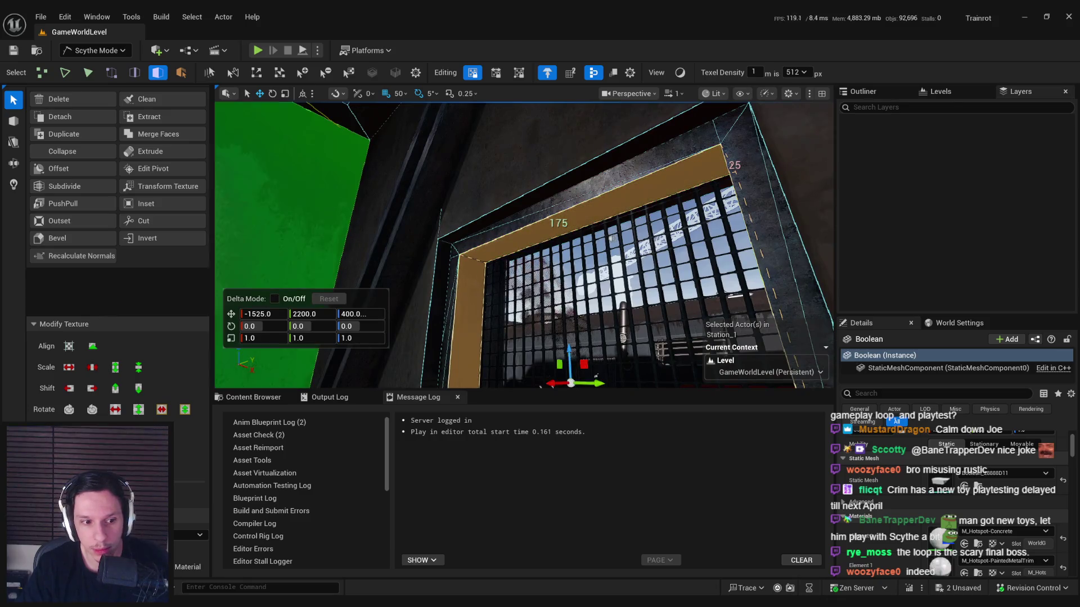
Step: Look around the barred window and select its sill and frame faces
mouse_move(637, 260)
left_mouse_down()
mouse_move(728, 250)
mouse_move(559, 234)
mouse_move(630, 232)
mouse_move(636, 214)
left_mouse_up()
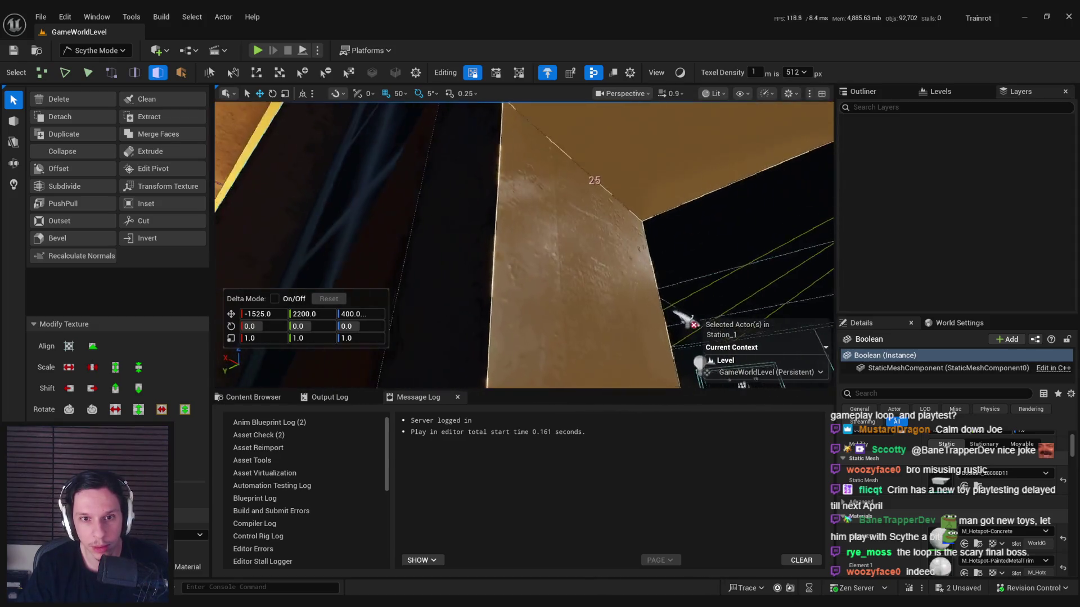
left_click_drag(477, 232, 494, 239)
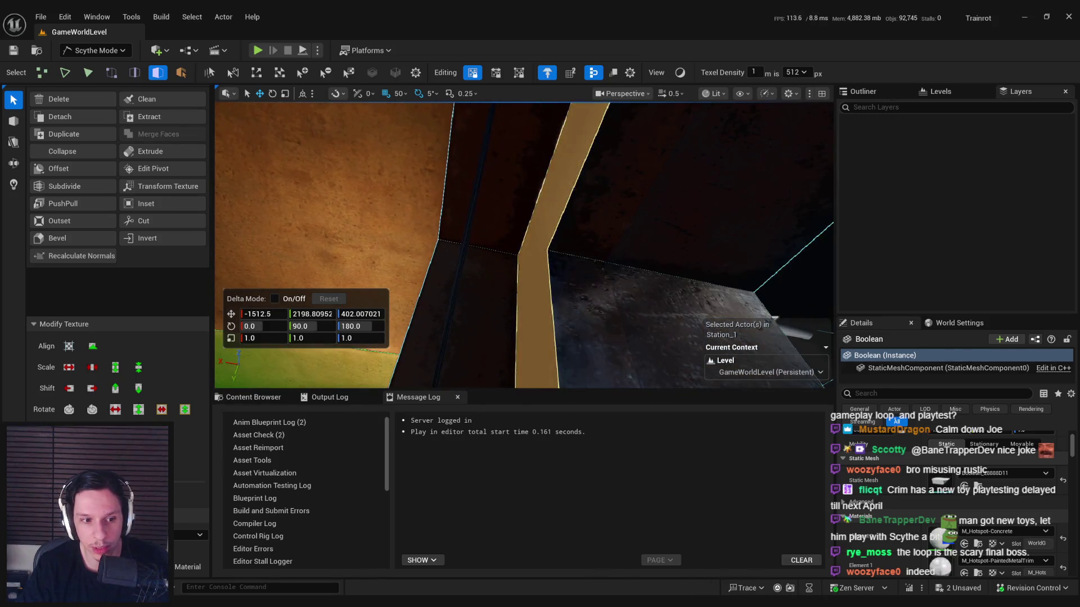
mouse_move(590, 290)
left_mouse_down()
mouse_move(562, 243)
mouse_move(617, 289)
mouse_move(616, 267)
mouse_move(597, 264)
mouse_move(590, 241)
mouse_move(620, 231)
left_mouse_up()
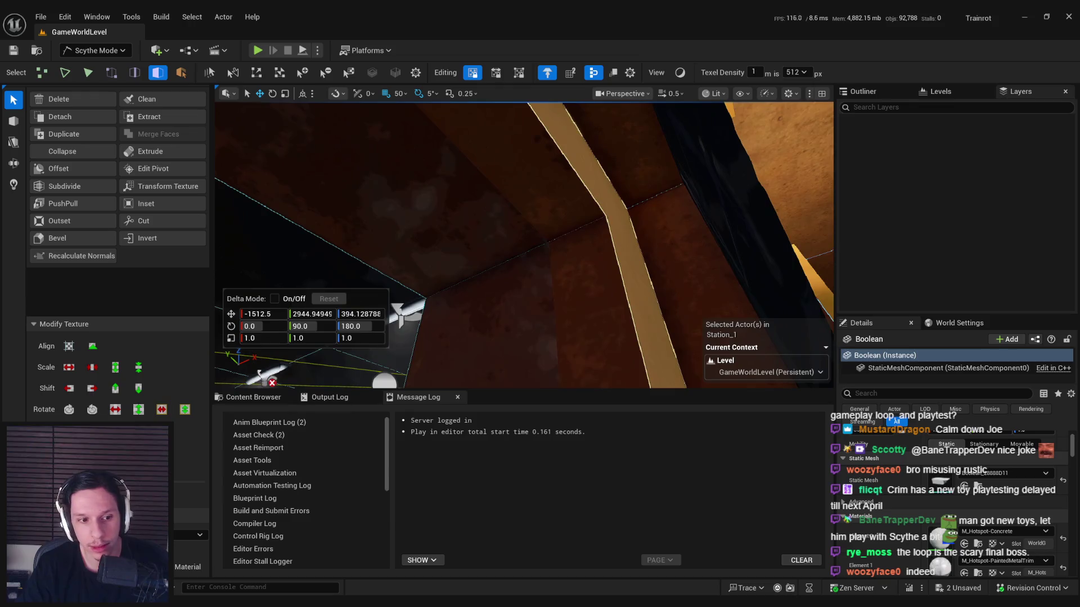
mouse_move(523, 276)
left_mouse_down()
mouse_move(509, 222)
mouse_move(489, 242)
left_mouse_up()
left_click(520, 214)
left_click(585, 227)
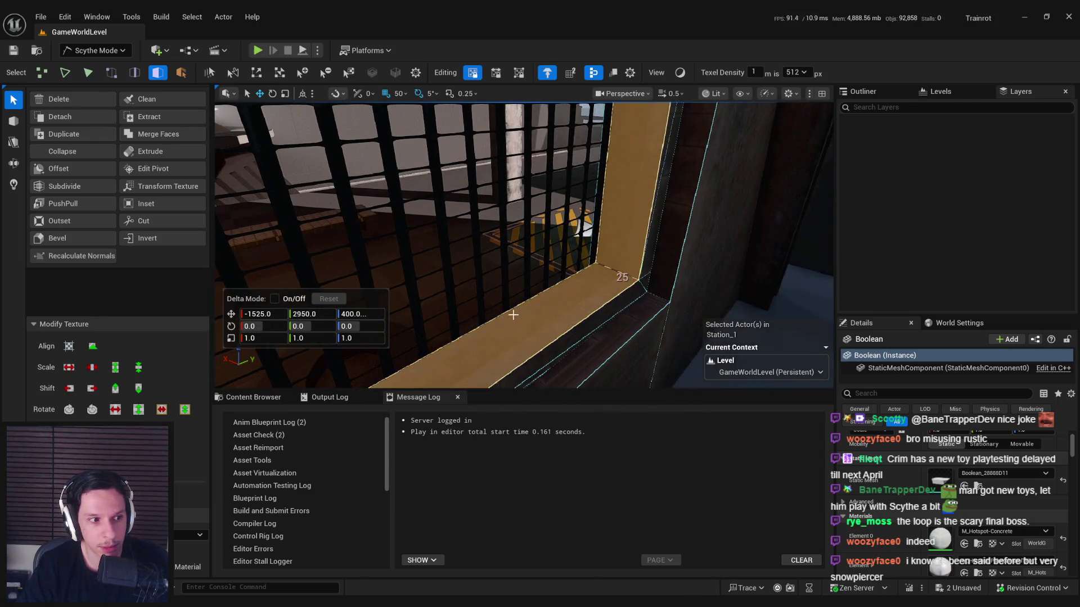
Step: Reposition the sill and frame pieces with the gizmo, deselect, and save all changes
left_click_drag(491, 290, 444, 321)
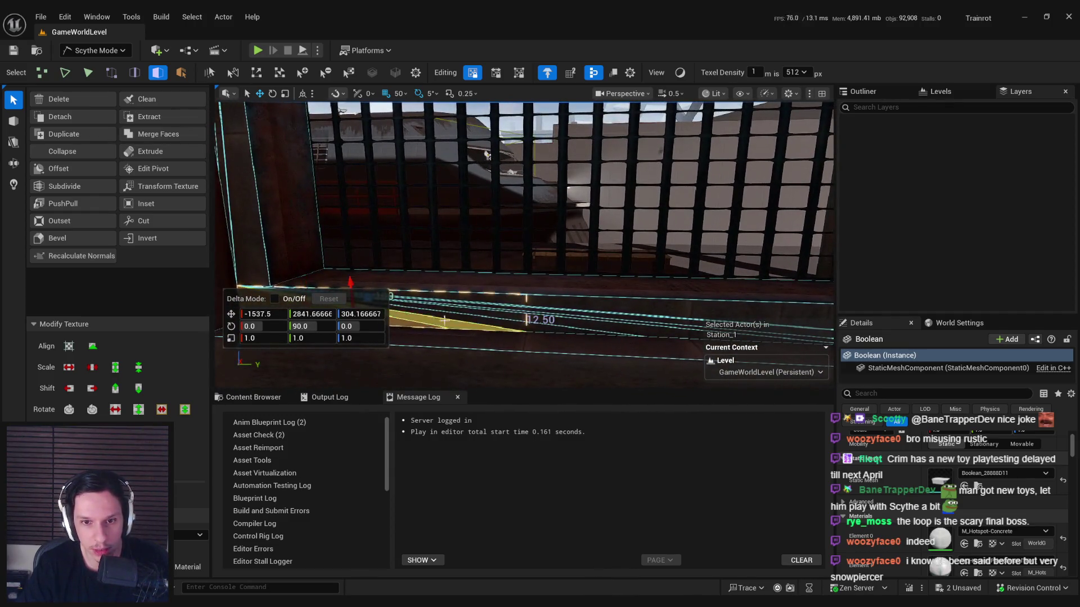
mouse_move(569, 313)
left_mouse_down()
mouse_move(465, 326)
mouse_move(731, 290)
left_mouse_up()
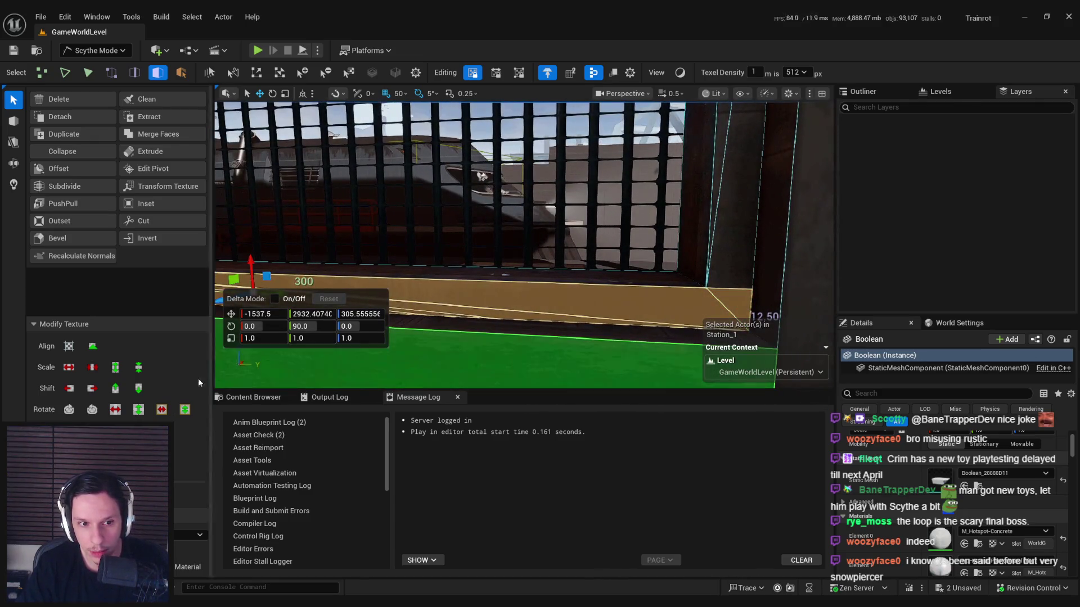
mouse_move(738, 251)
left_mouse_down()
mouse_move(699, 135)
mouse_move(614, 289)
mouse_move(579, 299)
mouse_move(604, 210)
left_mouse_up()
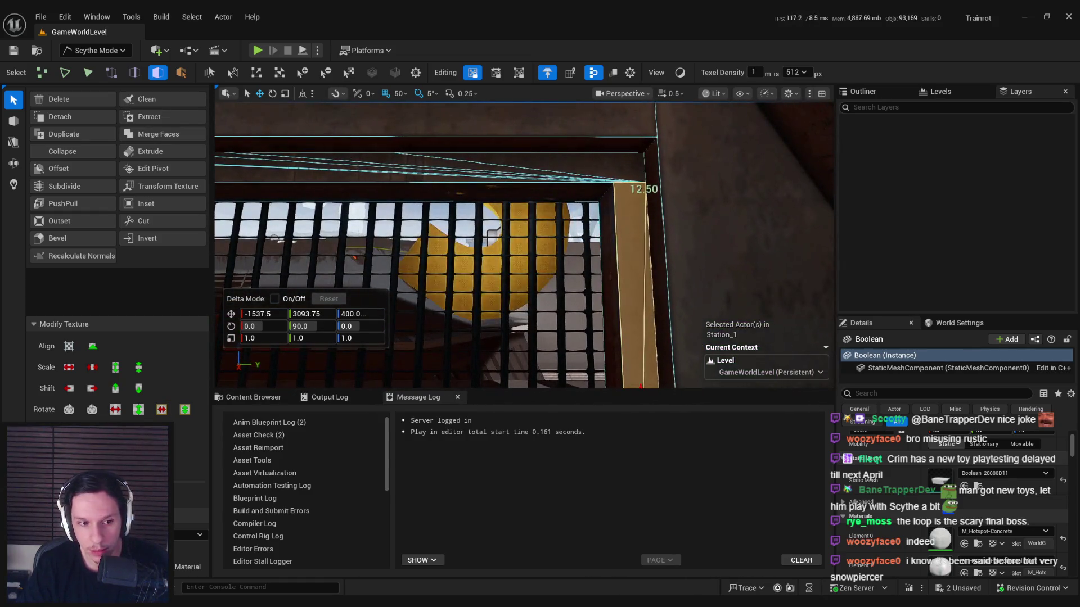
mouse_move(505, 245)
left_mouse_down()
mouse_move(463, 248)
mouse_move(450, 265)
mouse_move(522, 341)
mouse_move(550, 212)
mouse_move(507, 211)
mouse_move(633, 312)
left_mouse_up()
mouse_move(563, 293)
left_mouse_down()
mouse_move(528, 250)
mouse_move(514, 268)
mouse_move(482, 272)
mouse_move(571, 231)
mouse_move(592, 268)
mouse_move(414, 248)
mouse_move(495, 249)
mouse_move(594, 174)
mouse_move(574, 203)
mouse_move(596, 191)
left_mouse_up()
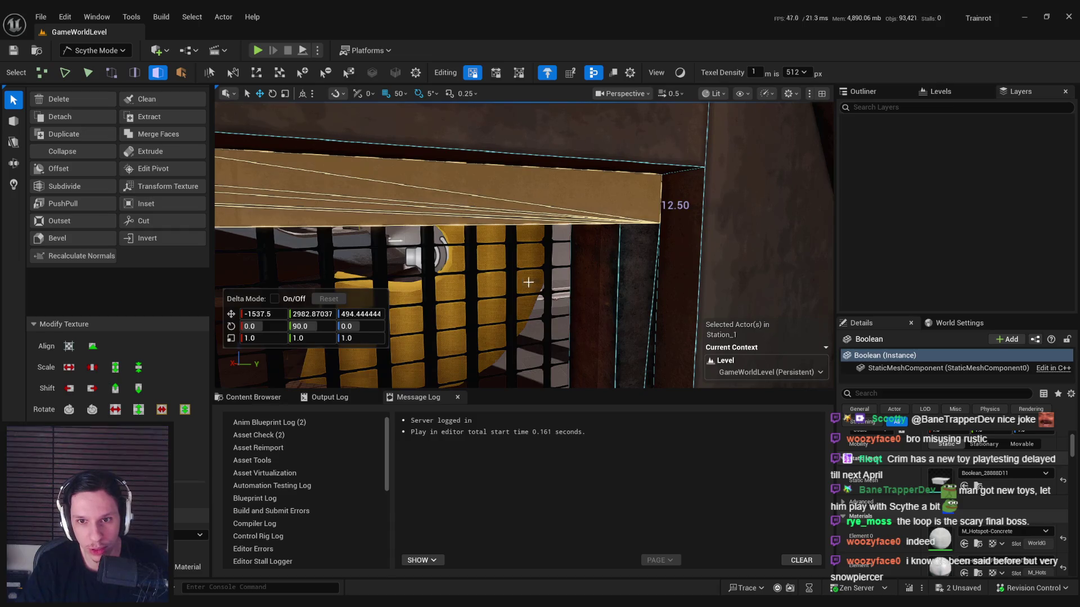
key("Escape")
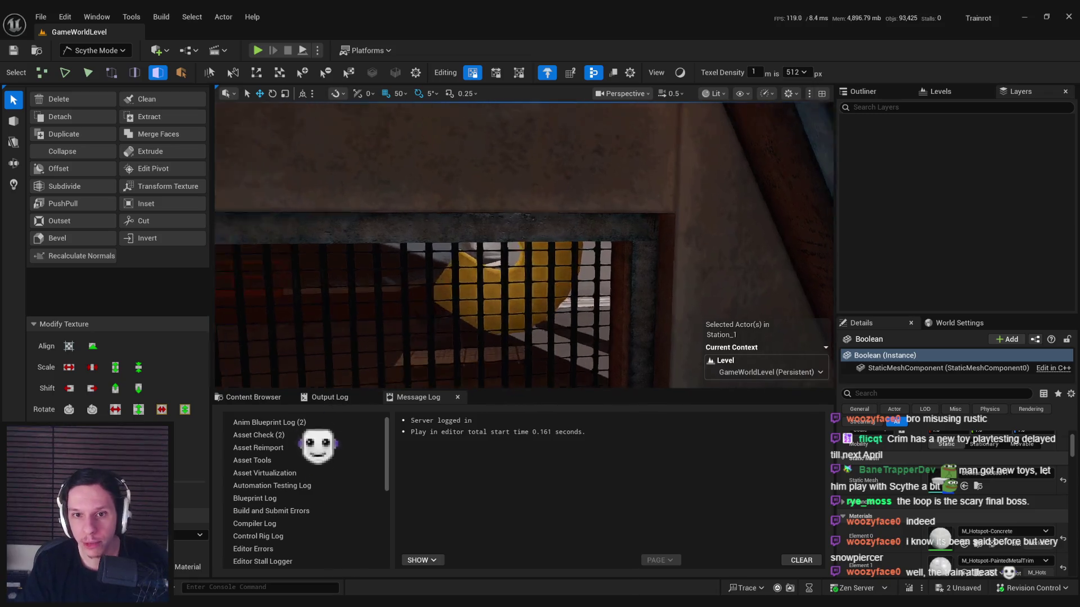
key("ctrl+s")
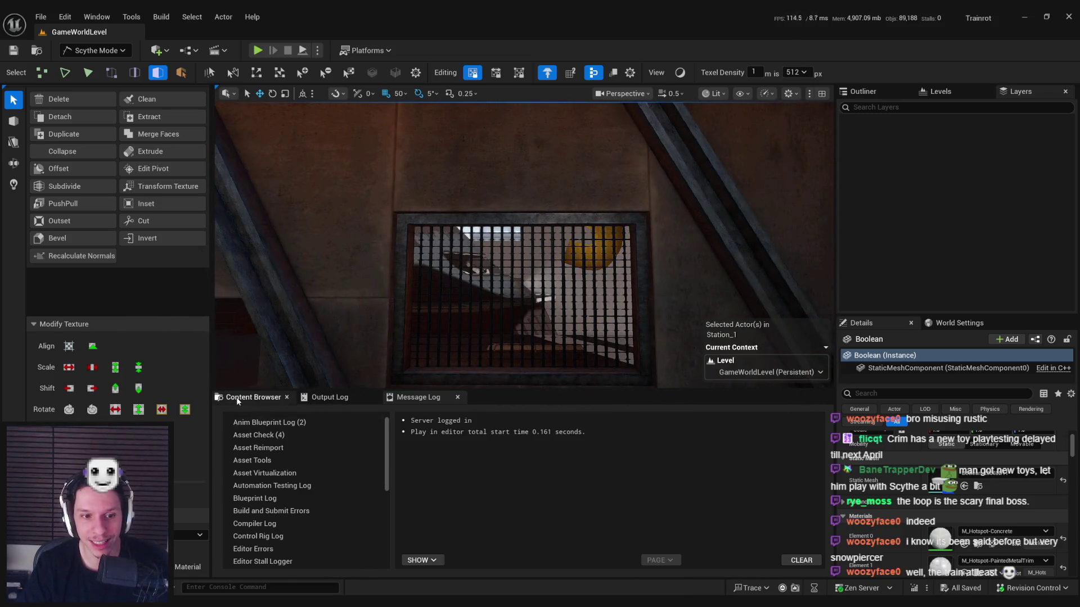
Step: Browse to the Hotspots textures and give T_Hotspot-MetalTrim_D an LOD Bias of 1
left_click(236, 397)
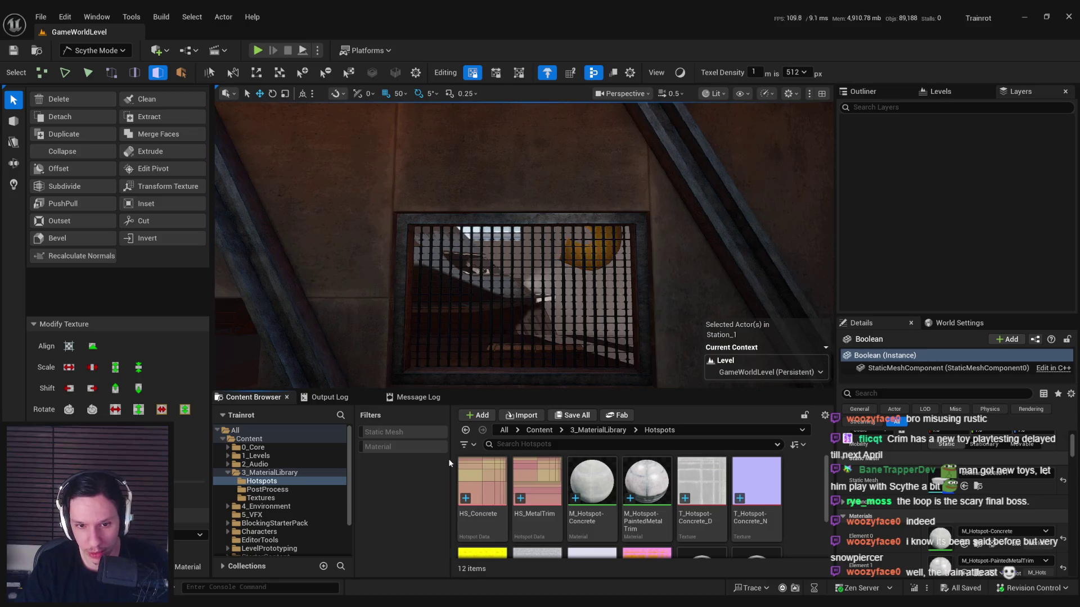
left_click_drag(449, 463, 406, 463)
scroll(562, 506, "down", 2)
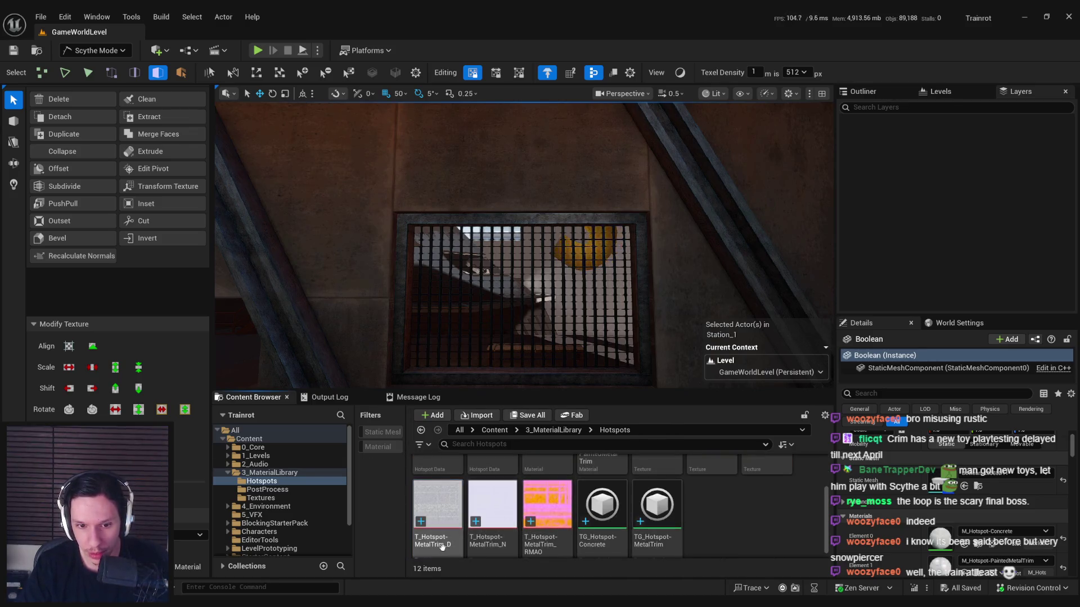
double_click(439, 523)
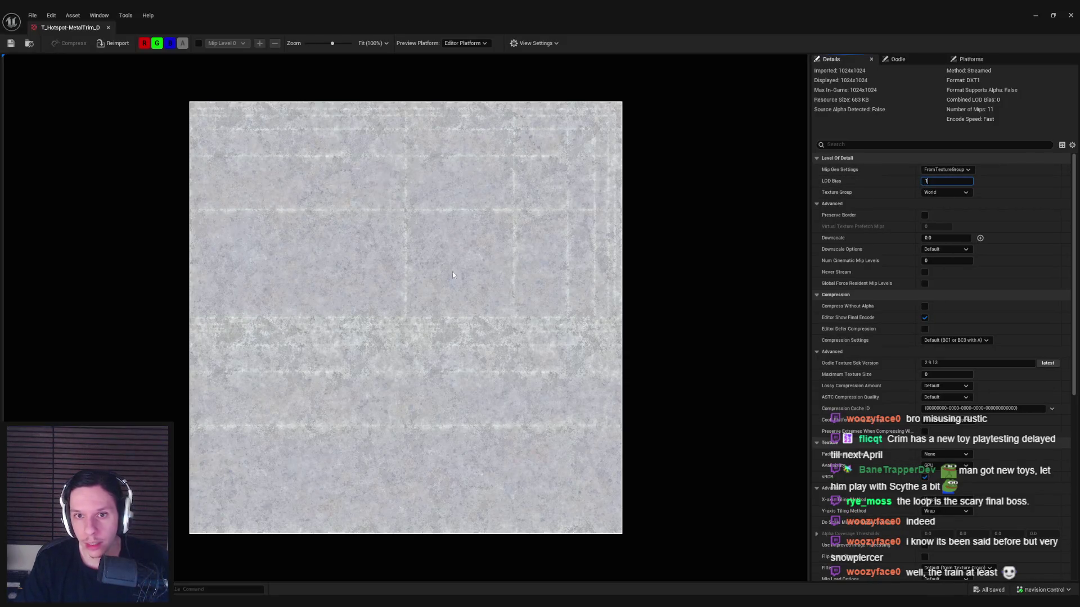
key("Return")
left_click(108, 28)
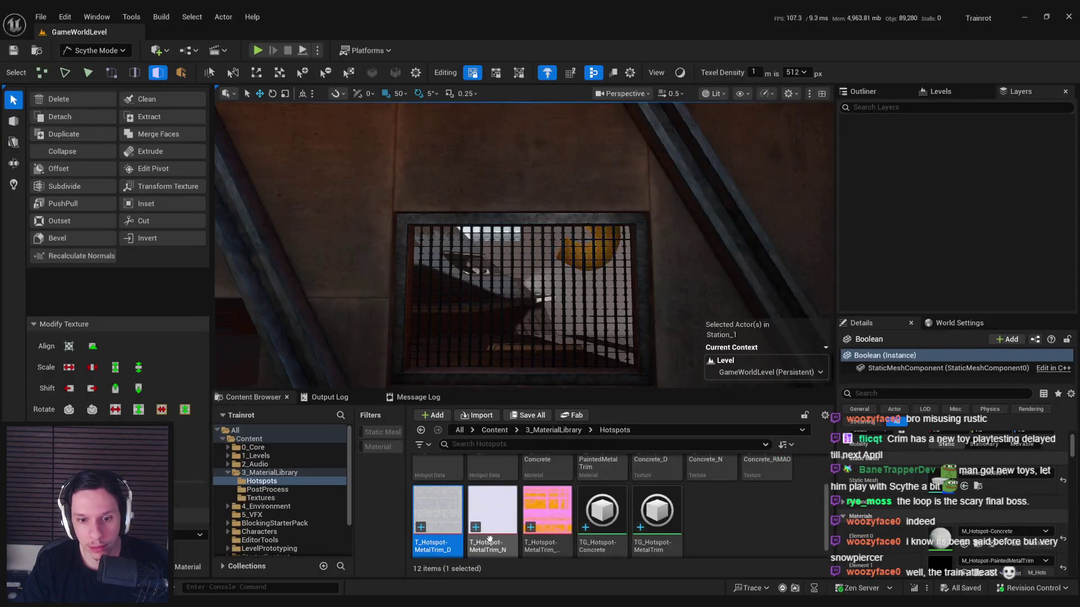
Step: Set LOD Bias 1 on the MetalTrim_N normal and MetalTrim_RMAO textures, saving each
double_click(490, 537)
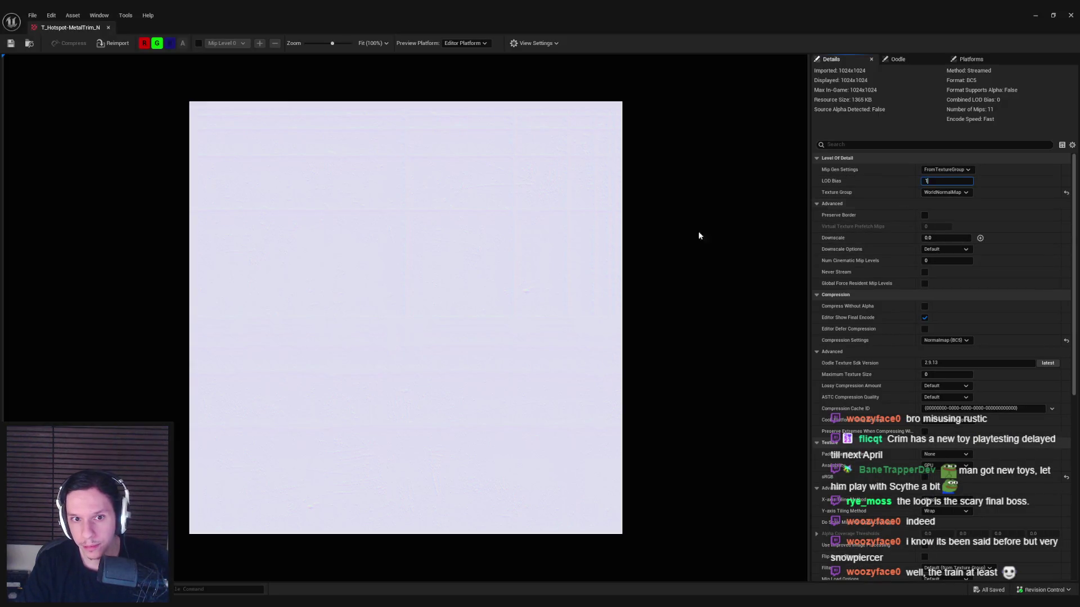
key("Return")
left_click(108, 28)
double_click(534, 541)
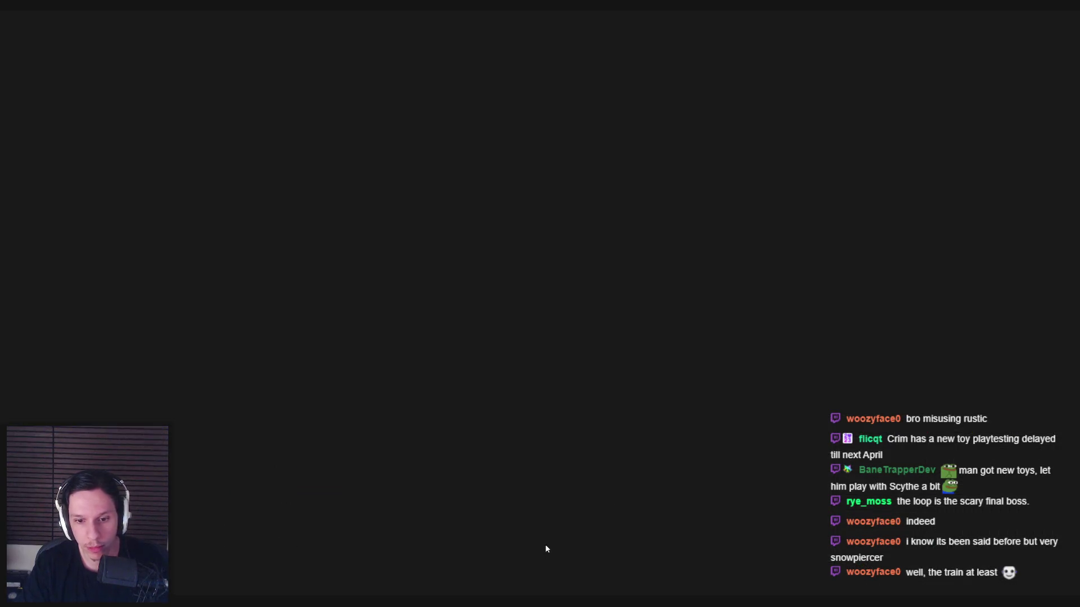
key("Return")
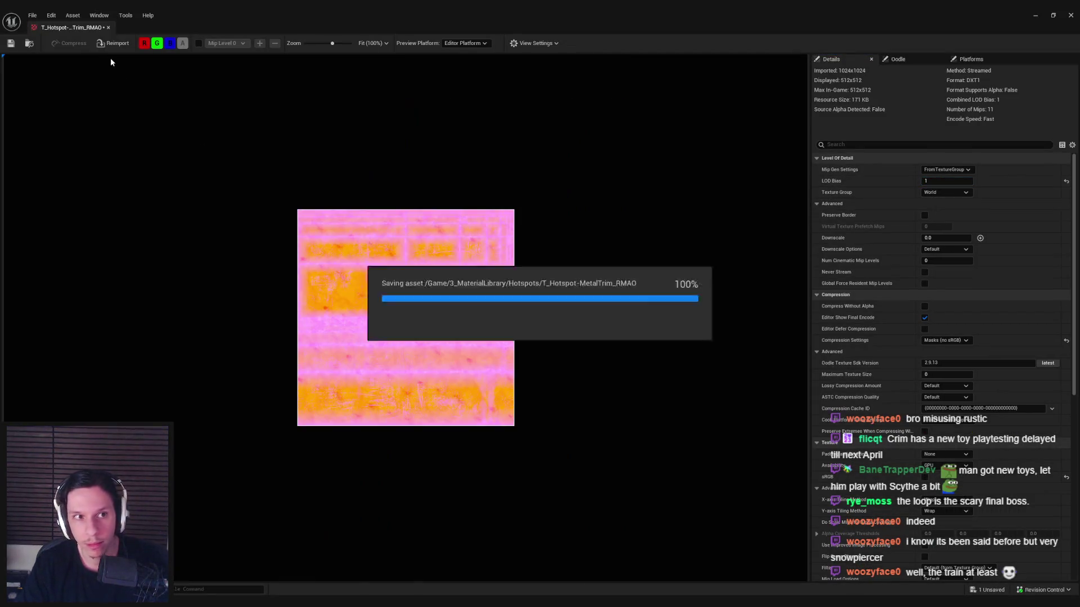
left_click(108, 28)
mouse_move(569, 284)
left_mouse_down()
mouse_move(562, 231)
mouse_move(569, 290)
mouse_move(556, 282)
left_mouse_up()
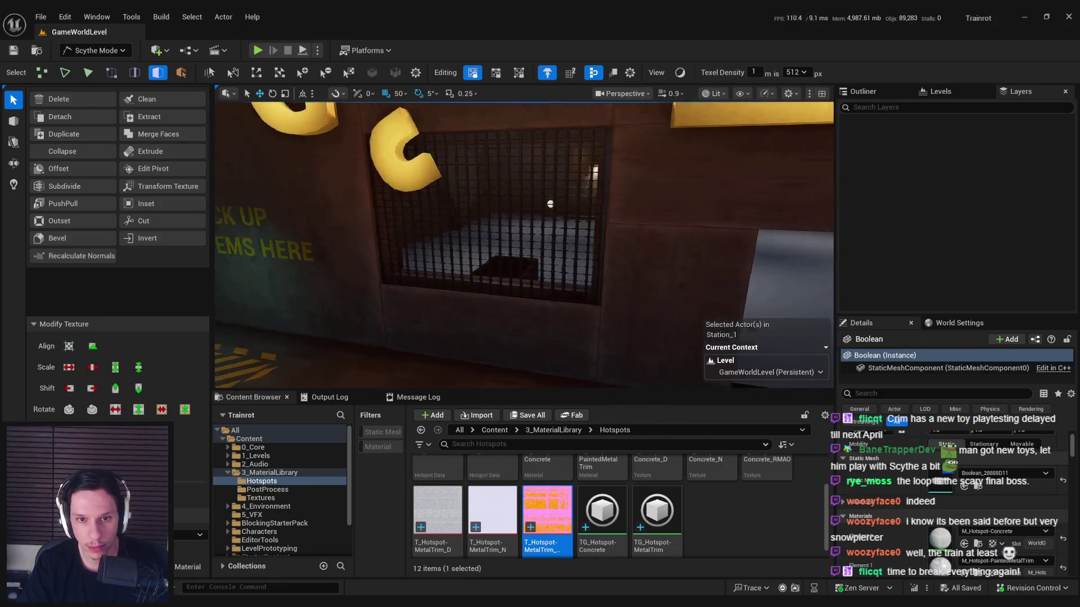
Step: Switch to Selection Mode, fly into the train carriage, and start Play in Editor
left_click(118, 52)
left_click(90, 63)
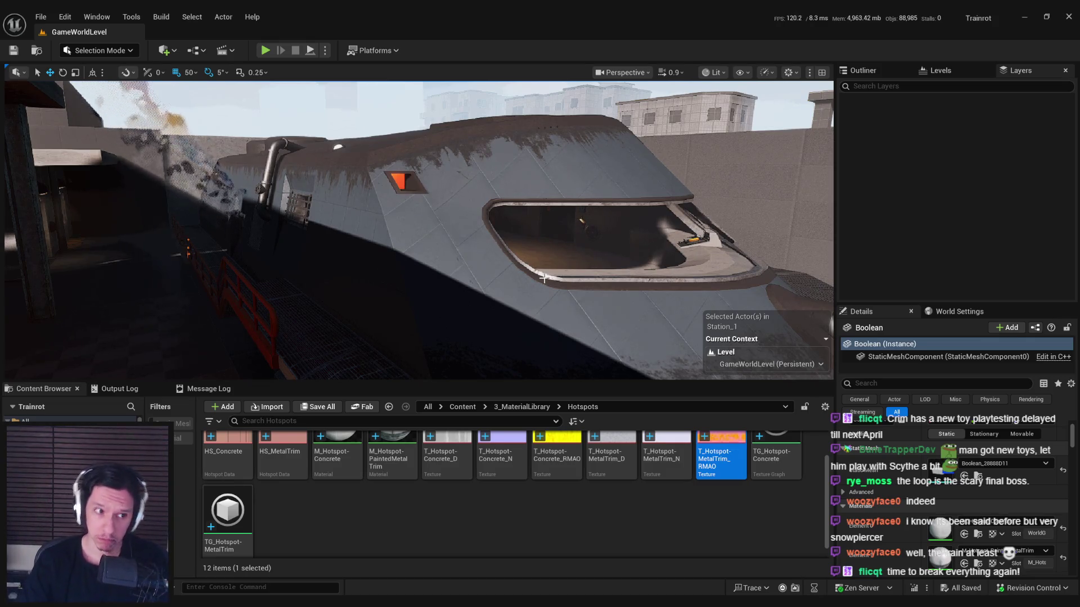
key("Up")
key("Up")
key("Up")
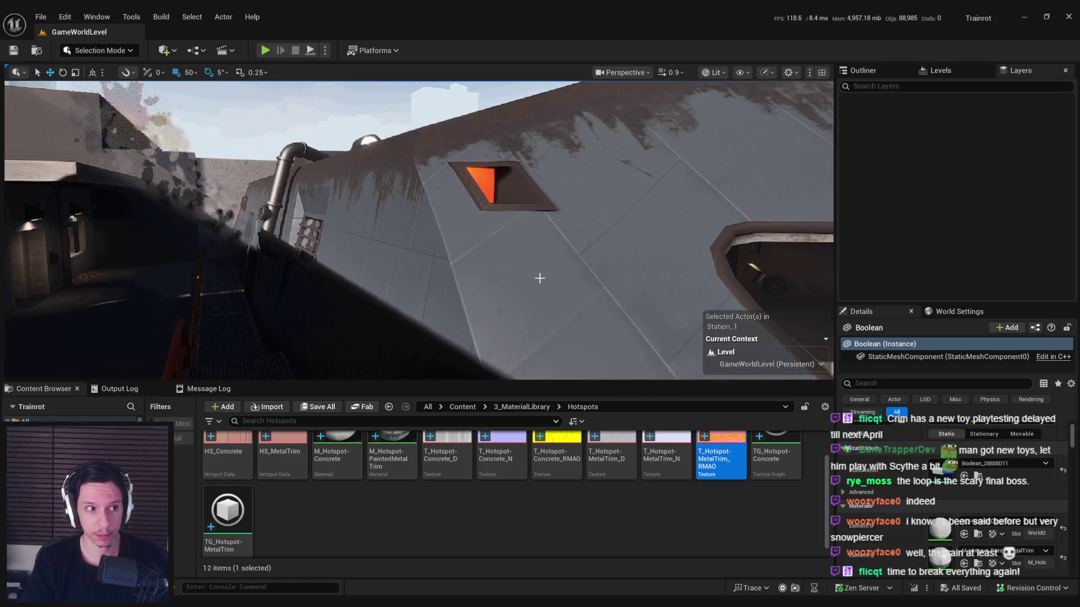
left_click_drag(451, 262, 451, 262)
key("Up")
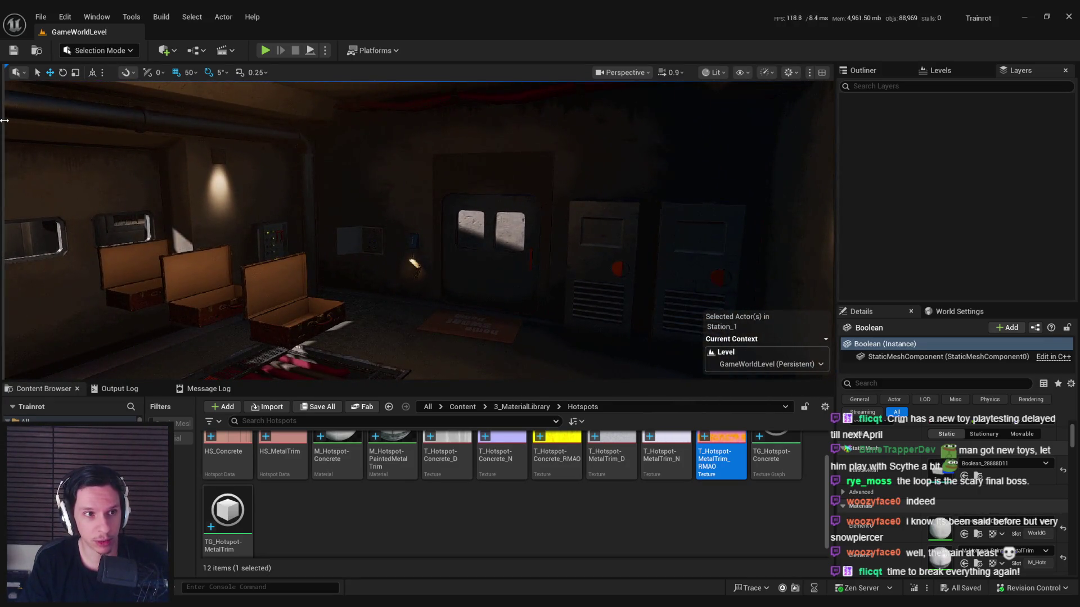
key("alt+p")
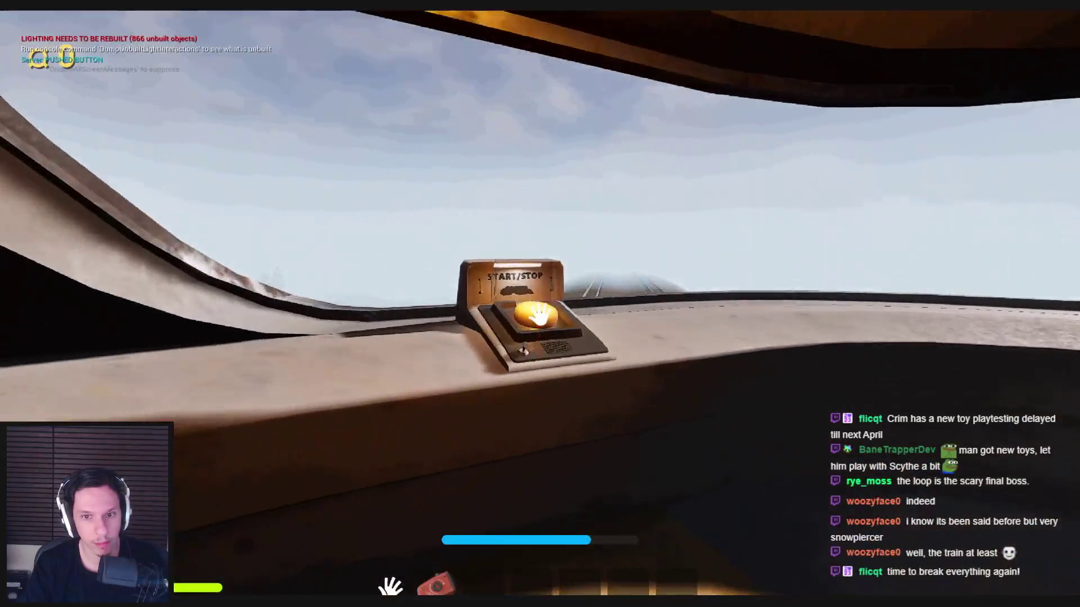
mouse_move(540, 314)
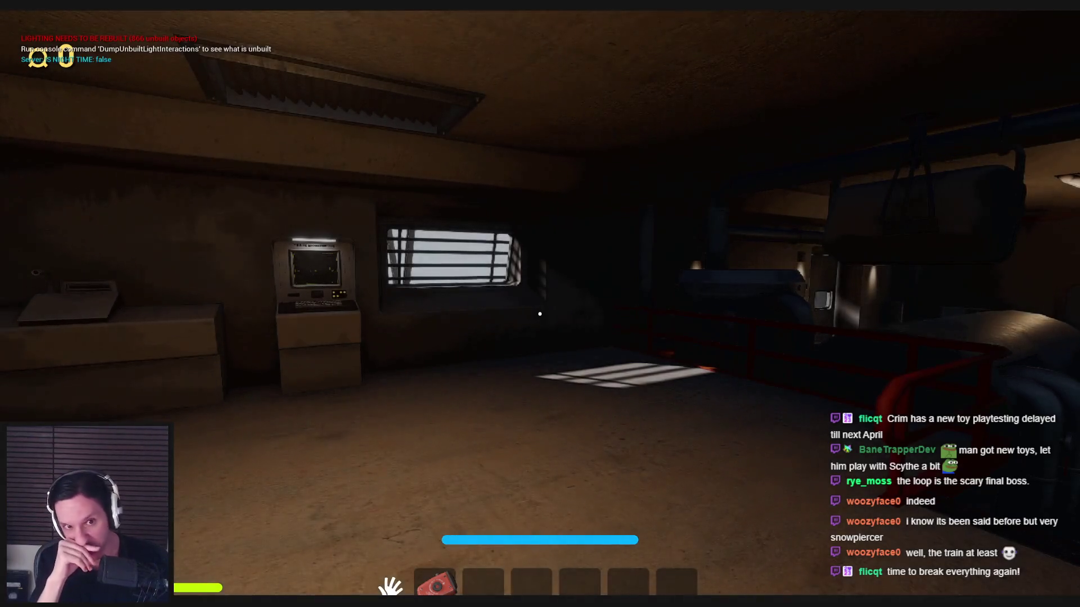
key("F1")
key("F2")
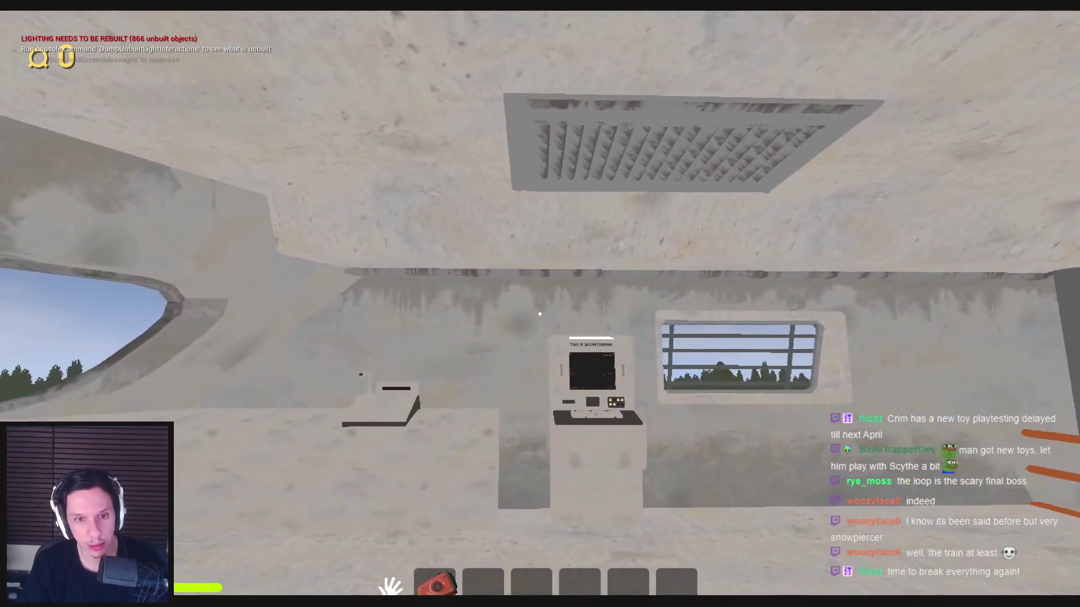
key("F3")
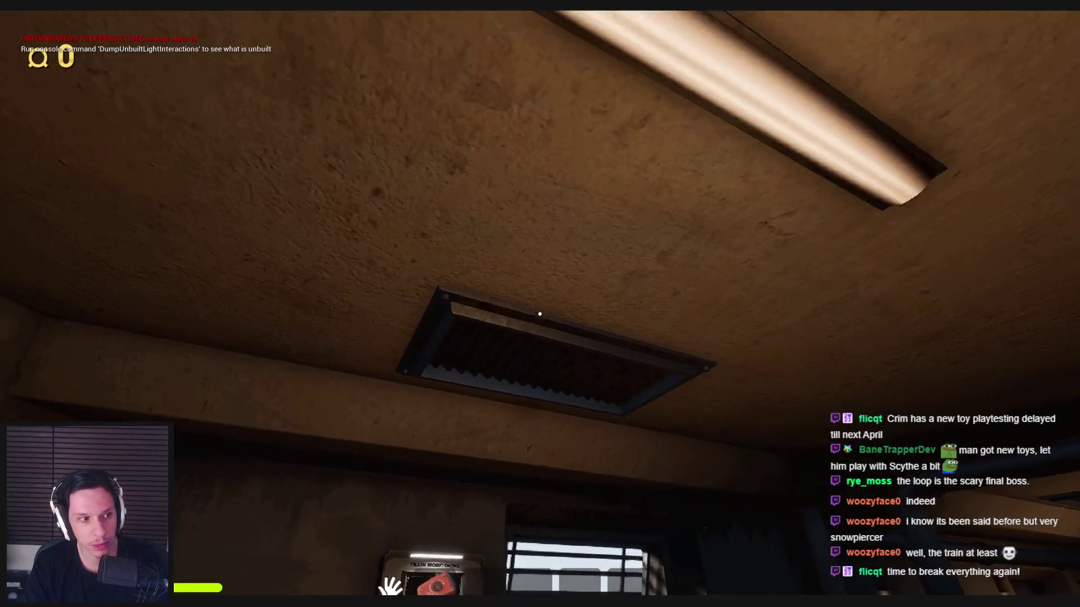
key("w")
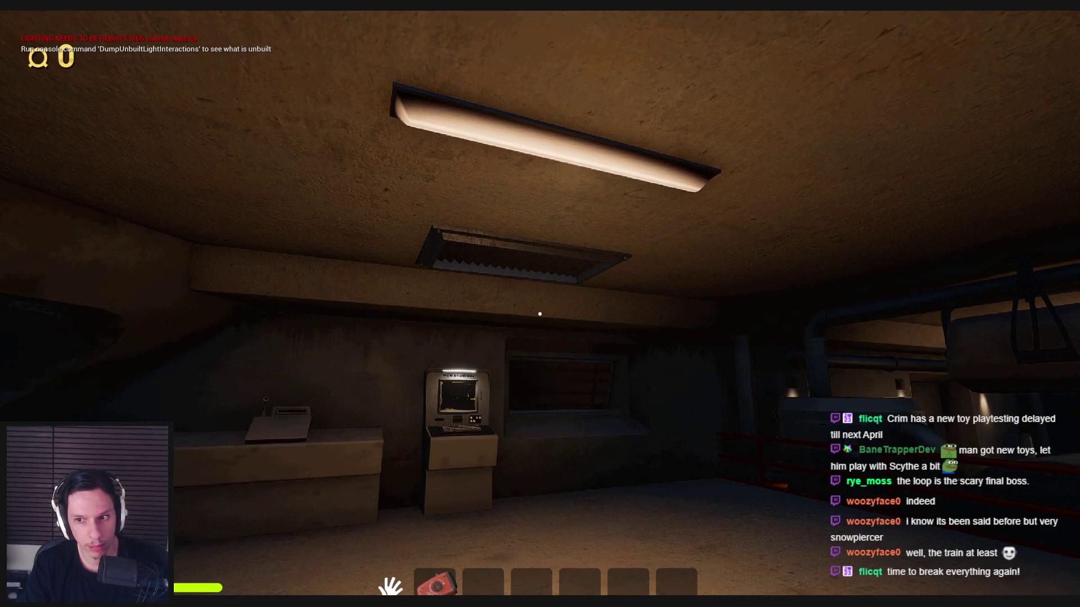
mouse_move(540, 314)
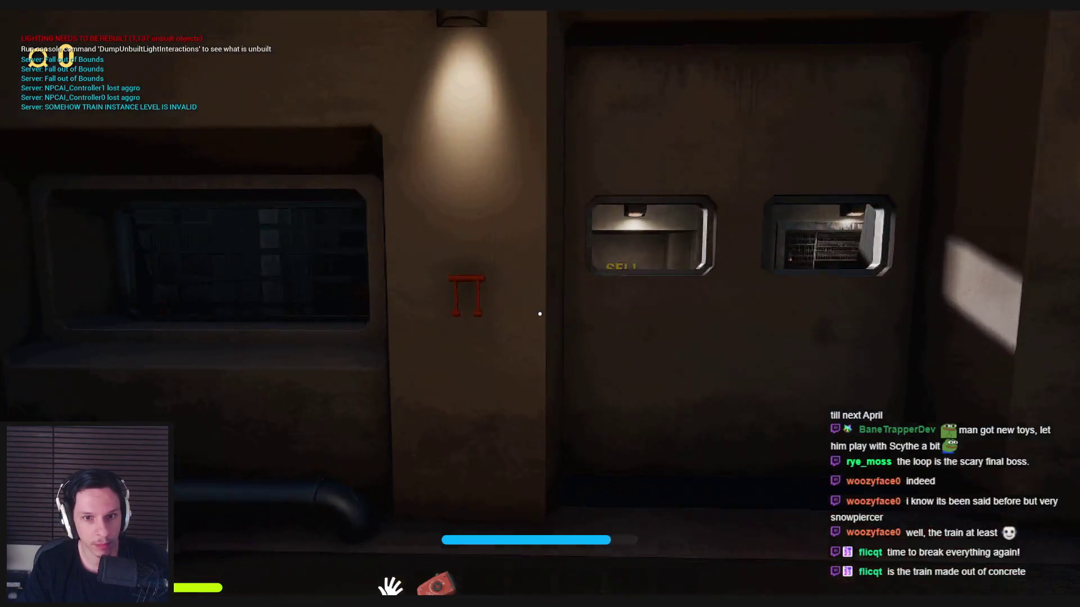
key("w")
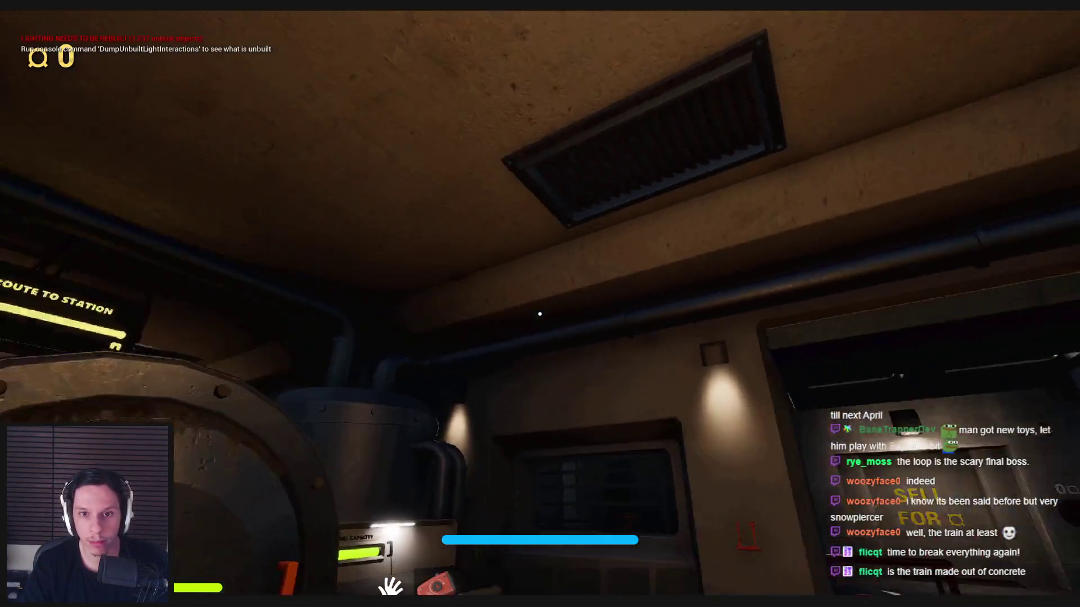
key("w")
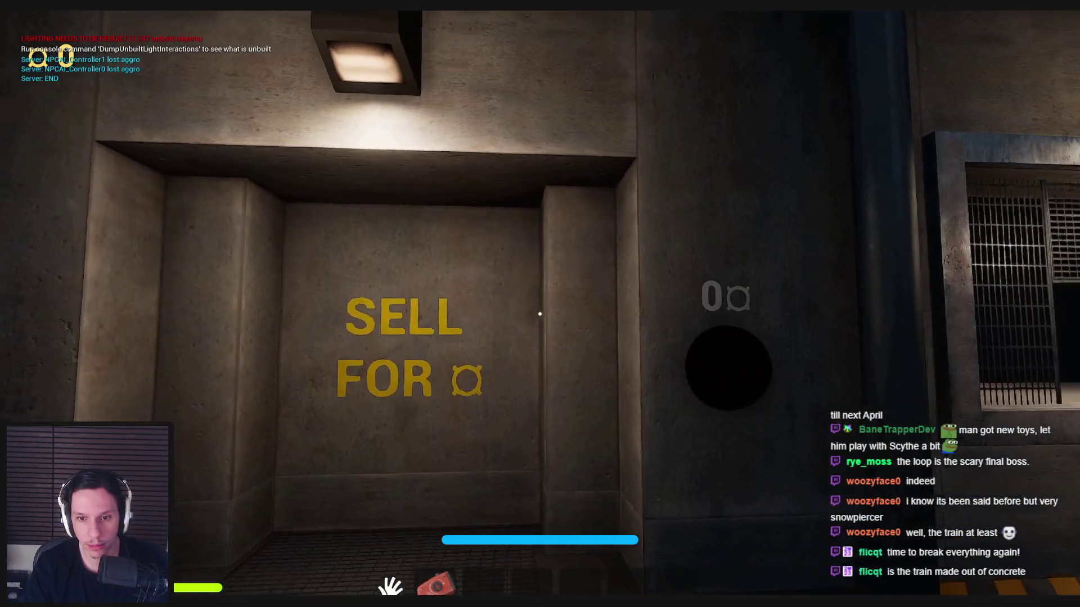
key("w")
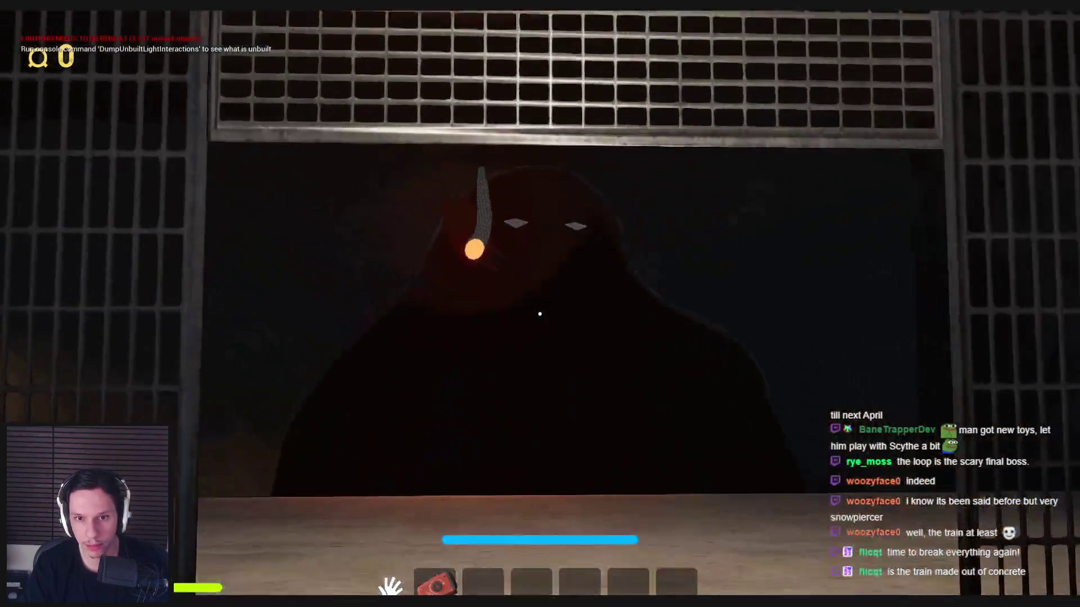
key("w")
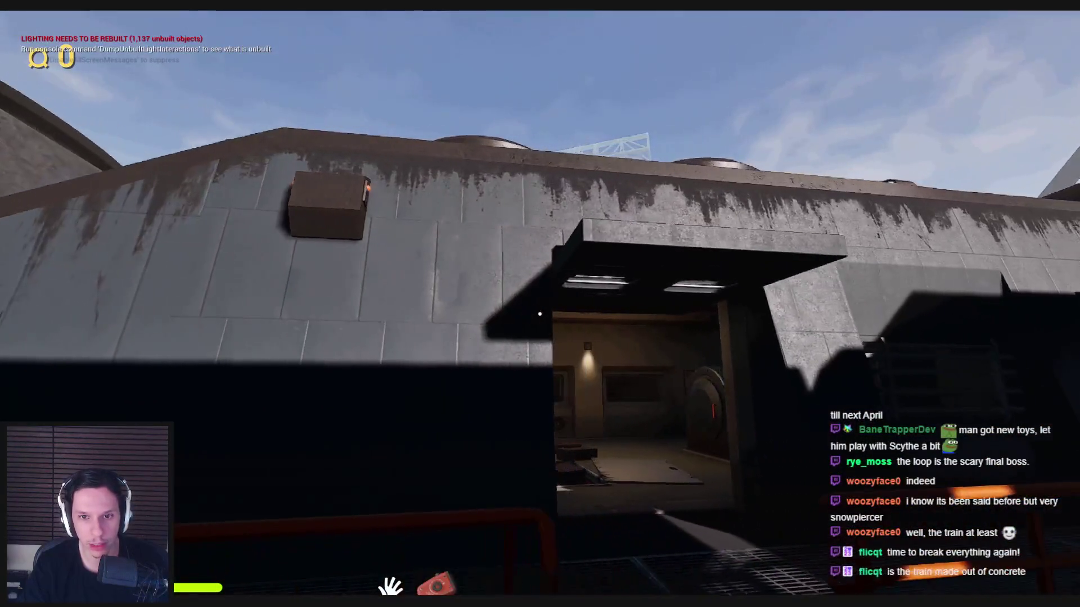
key("s")
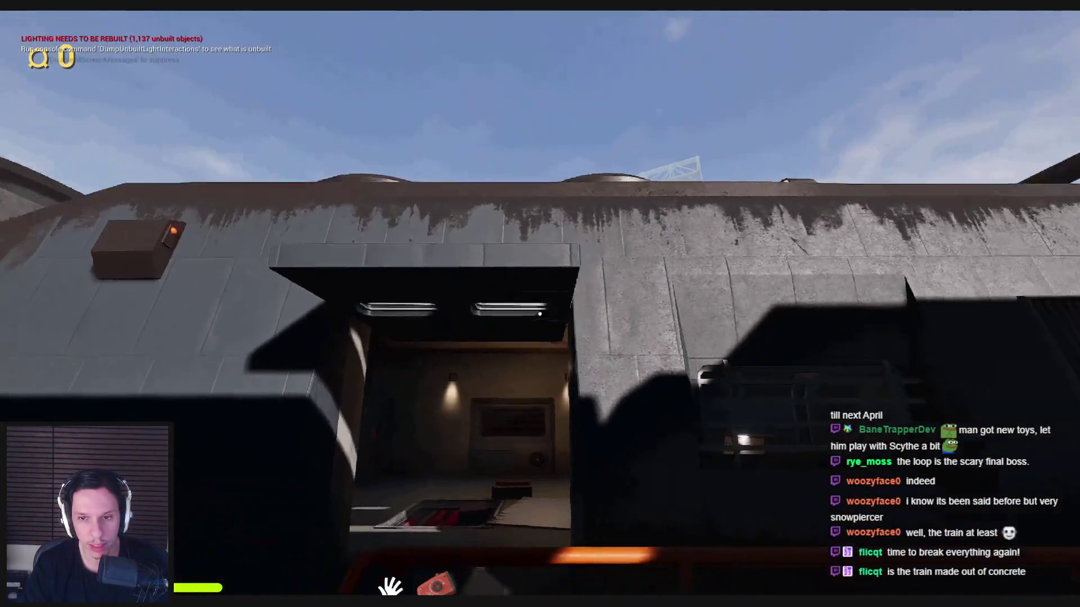
key("w")
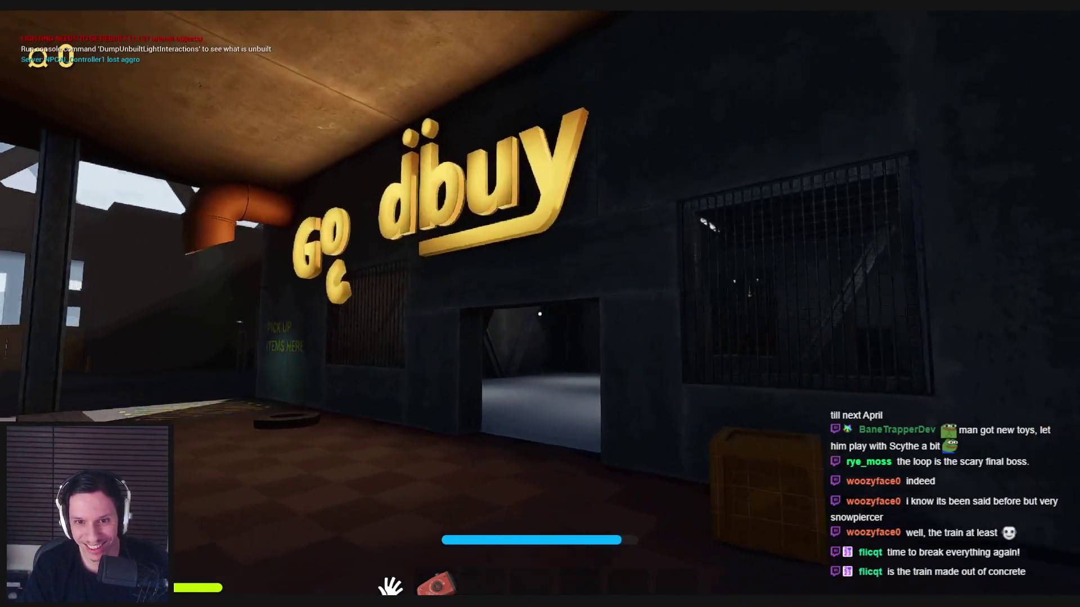
key("w")
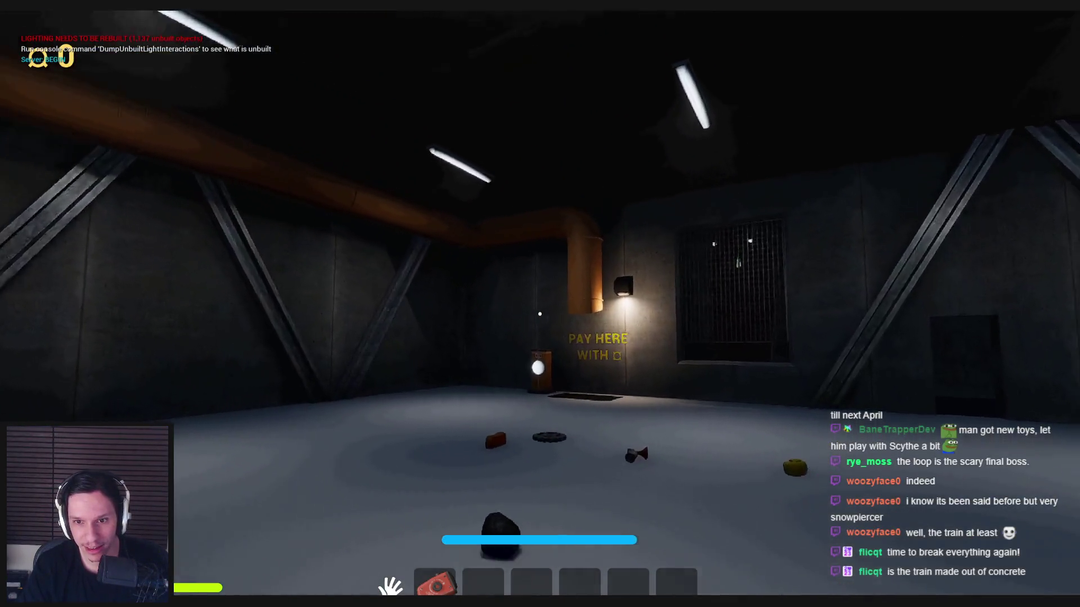
key("w")
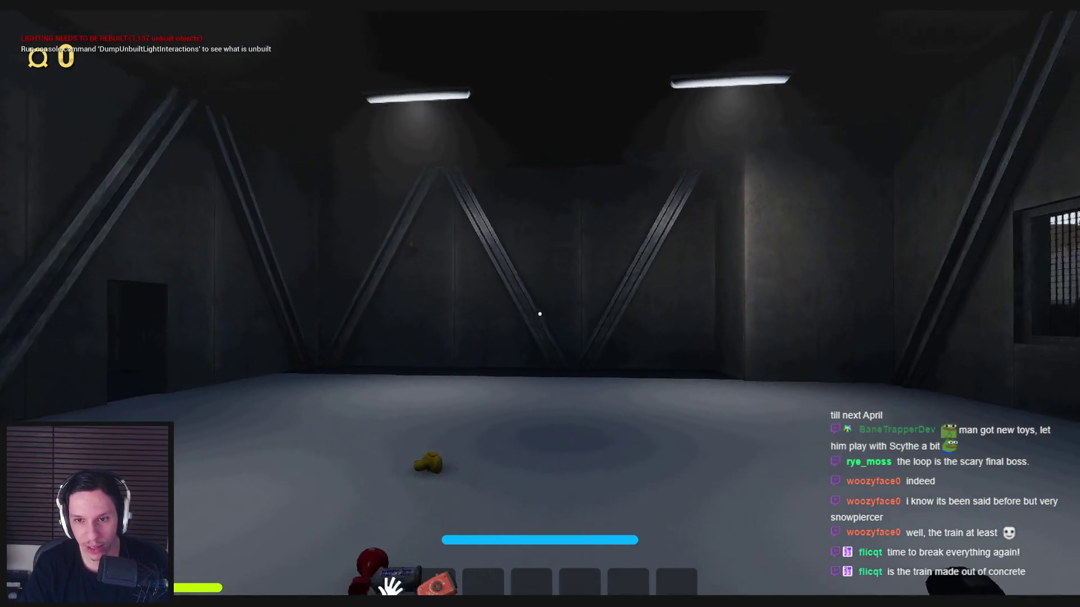
left_click(540, 314)
mouse_move(540, 314)
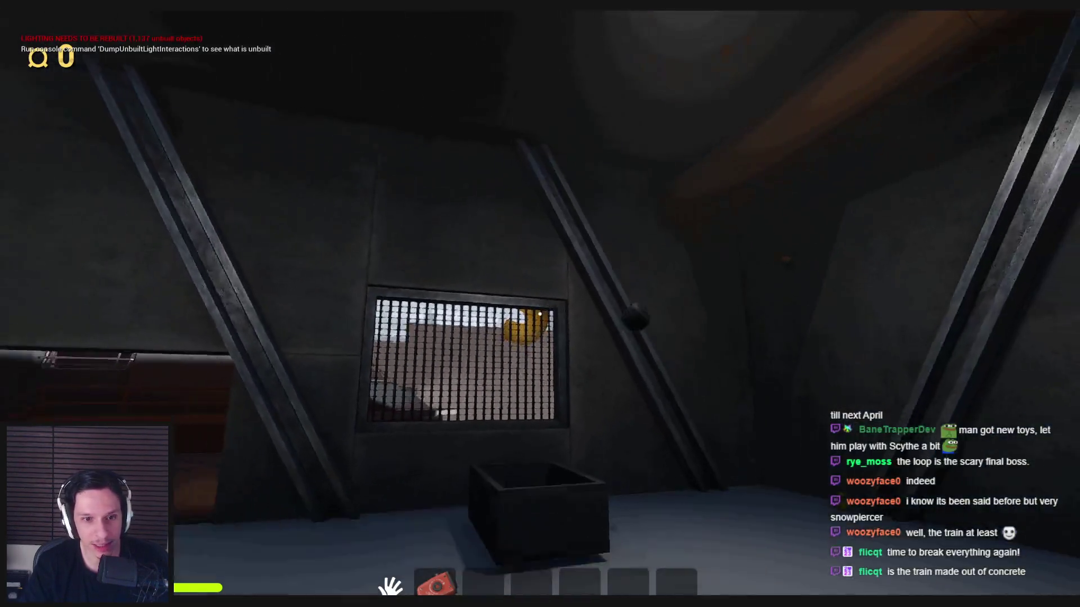
left_click_drag(540, 313, 540, 314)
mouse_move(539, 313)
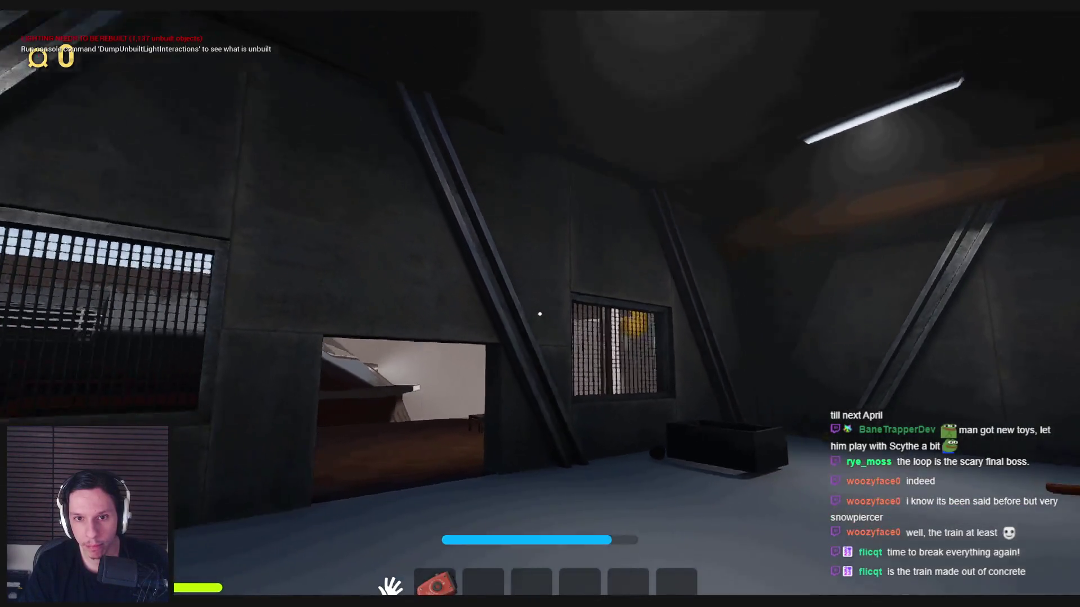
key("w")
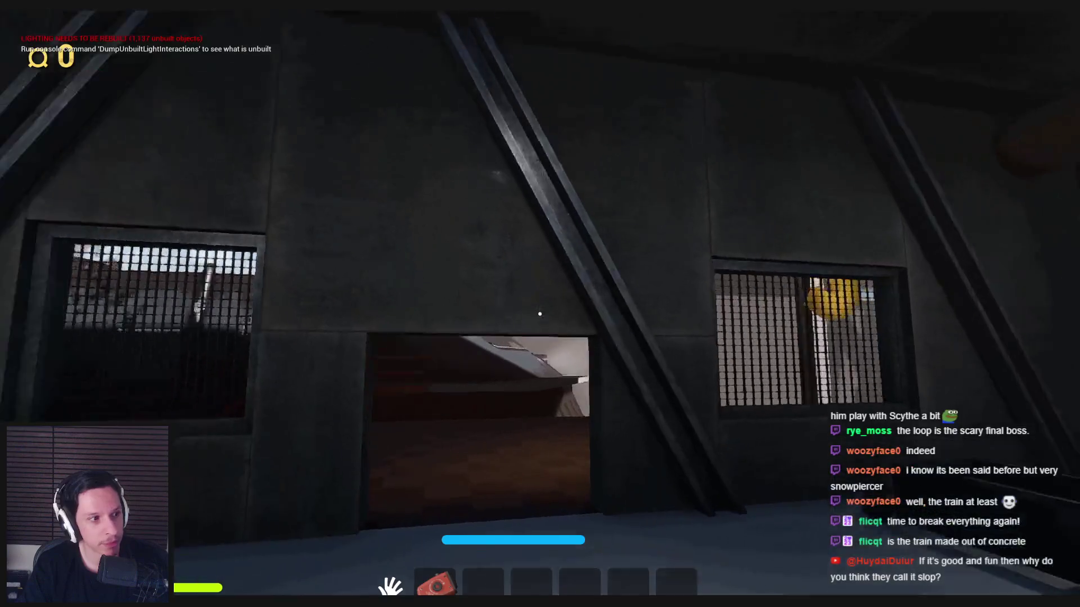
key("w")
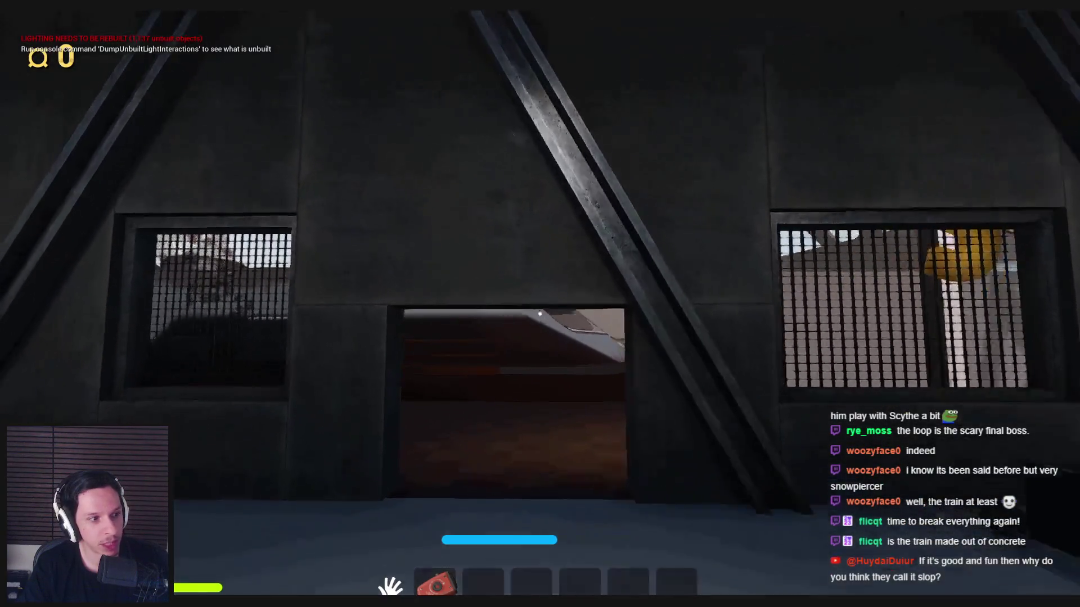
key("w")
key("w")
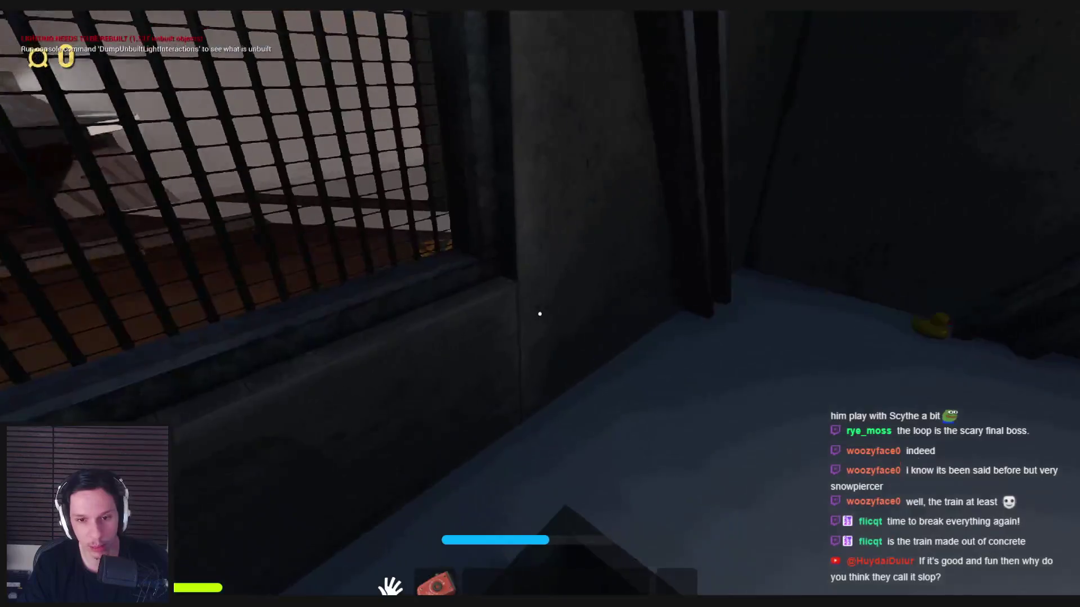
key("s")
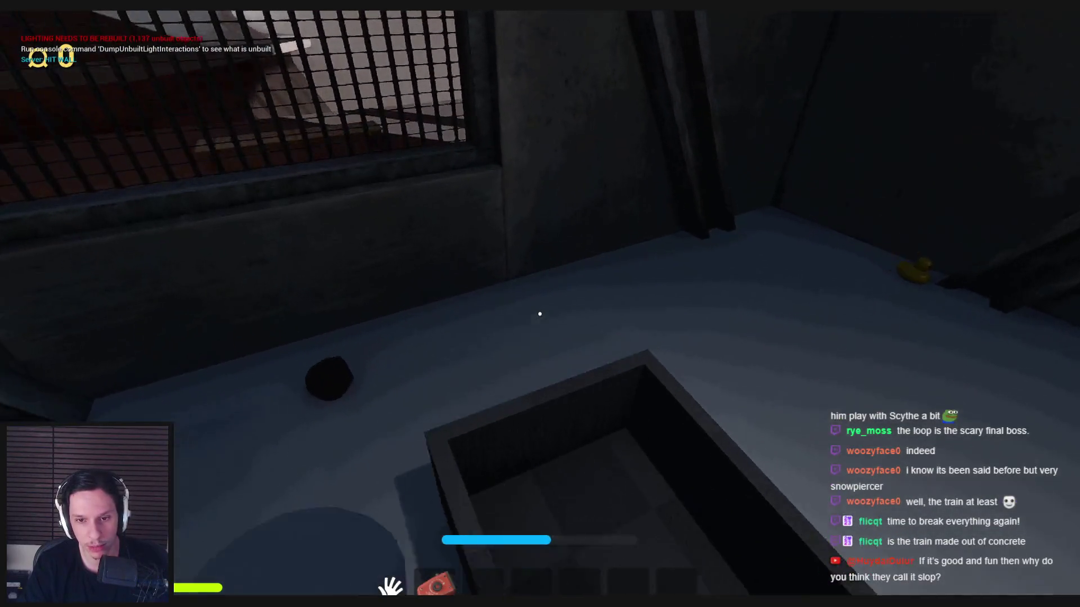
key("w")
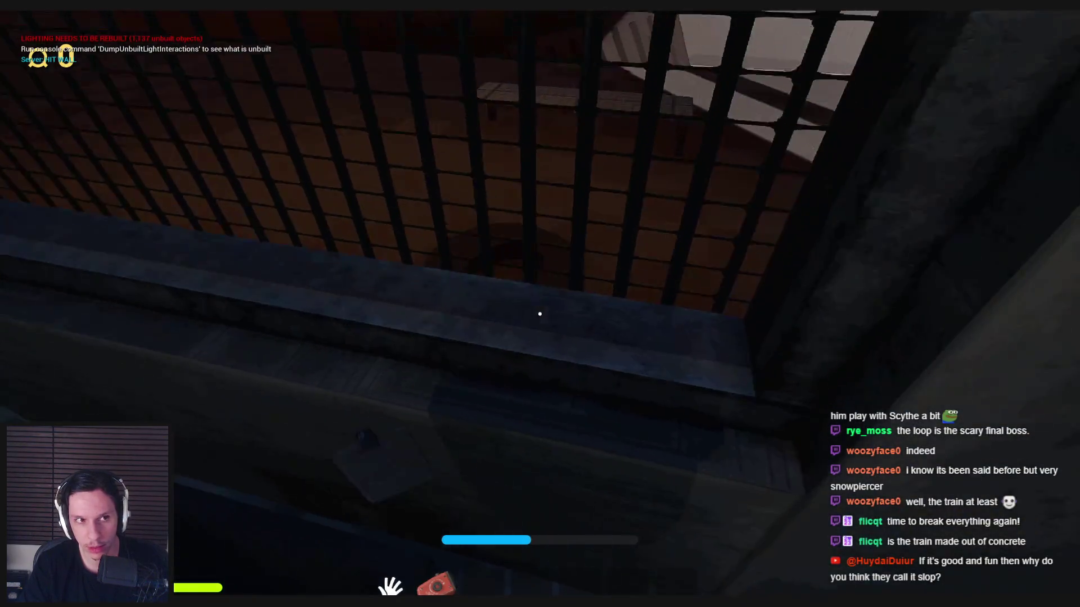
key("w")
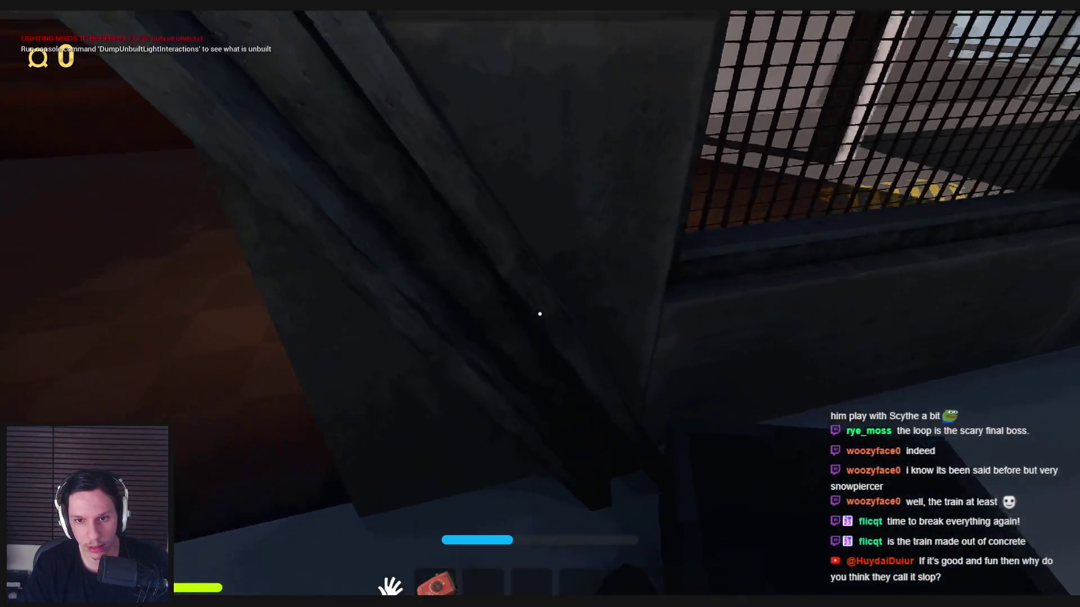
key("w")
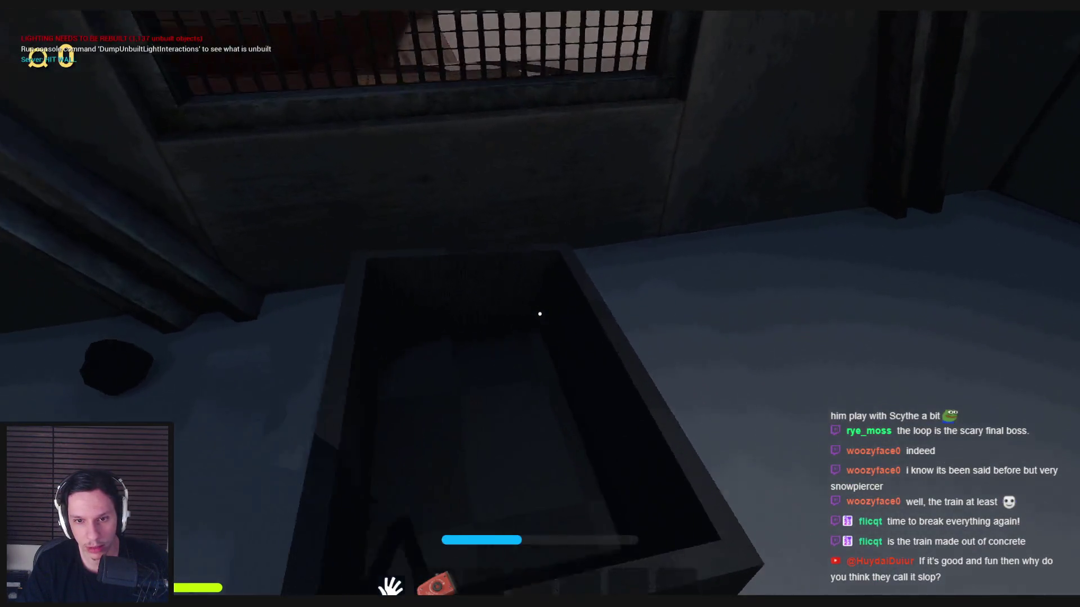
key("w")
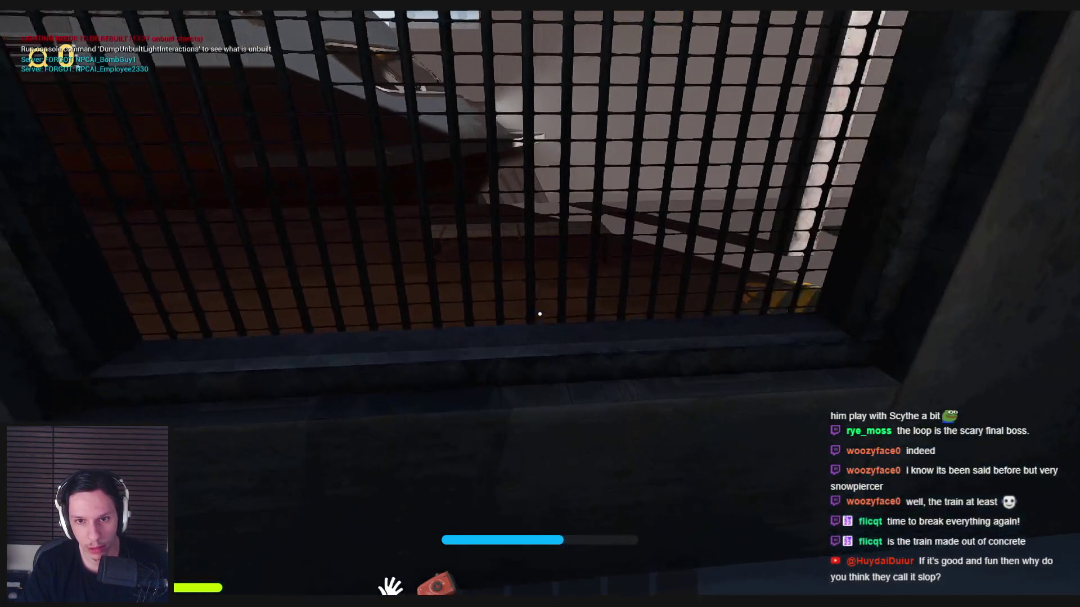
key("s")
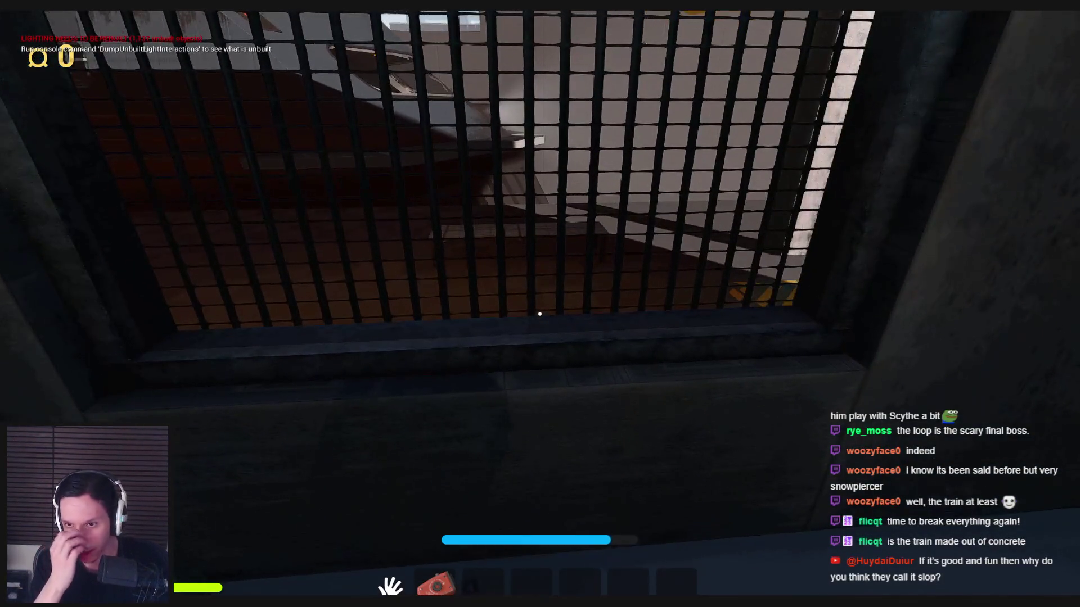
key("s")
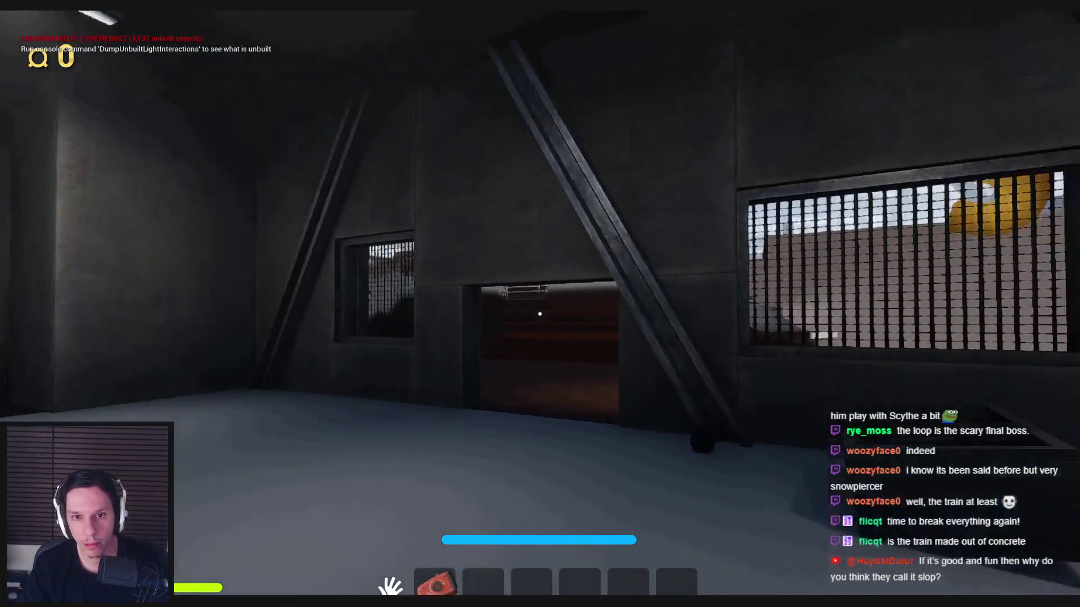
key("w")
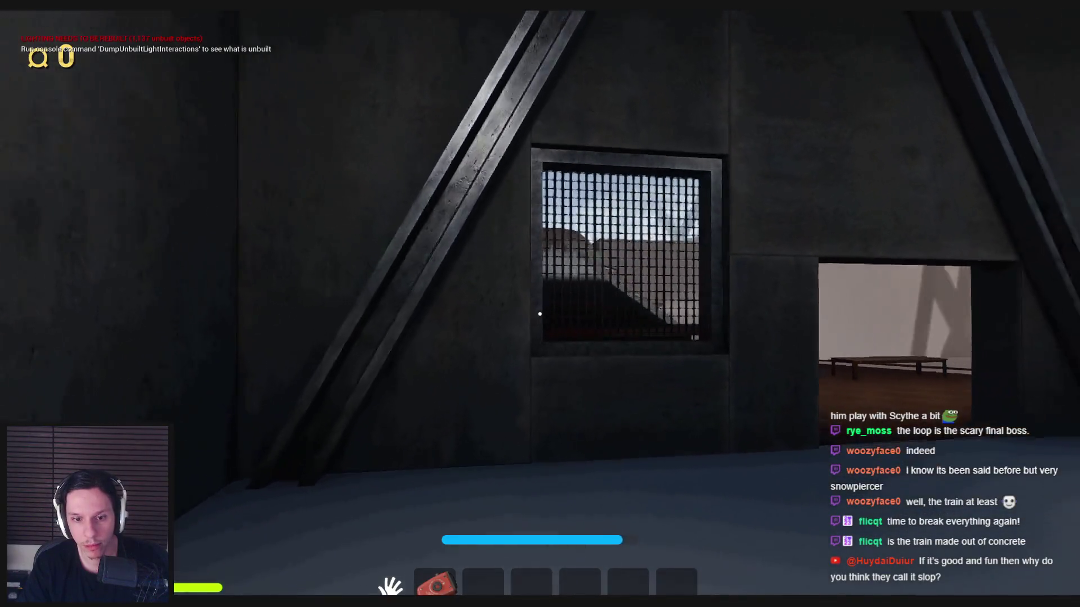
key("1")
key("1")
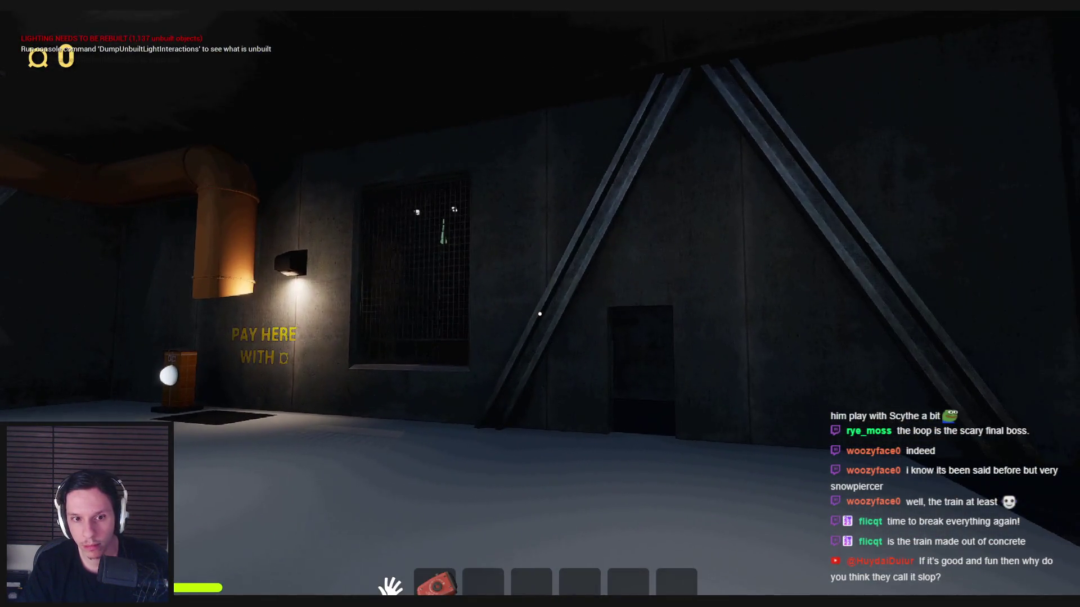
key("w")
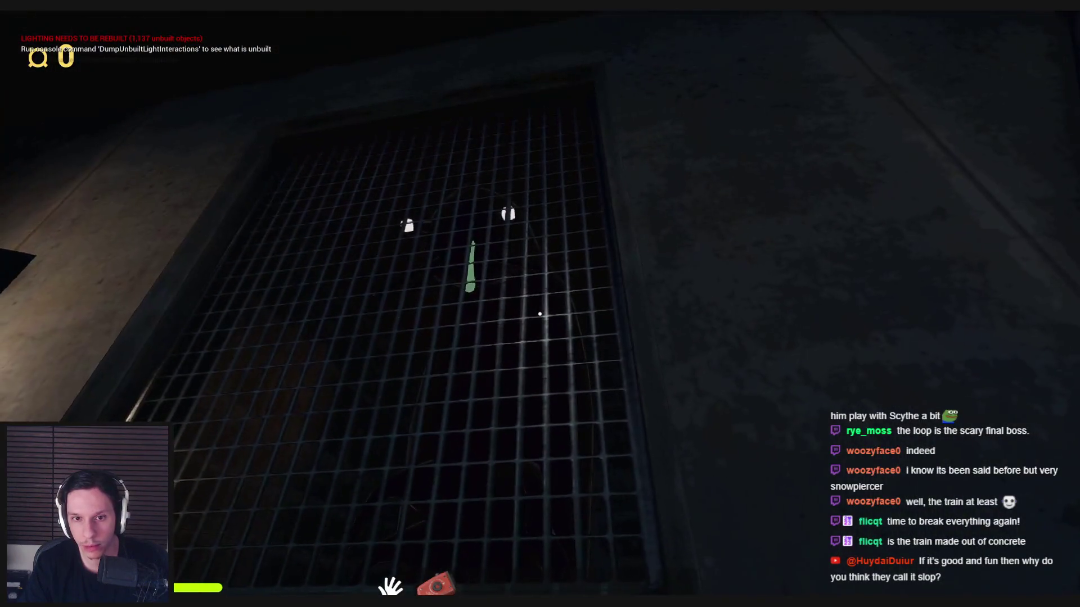
key("w")
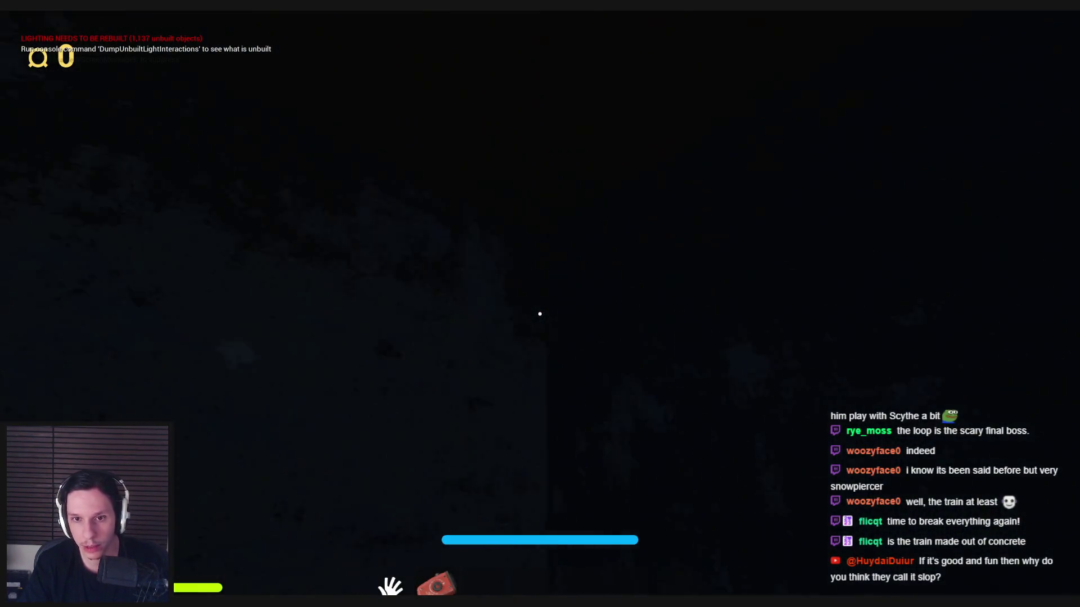
key("2")
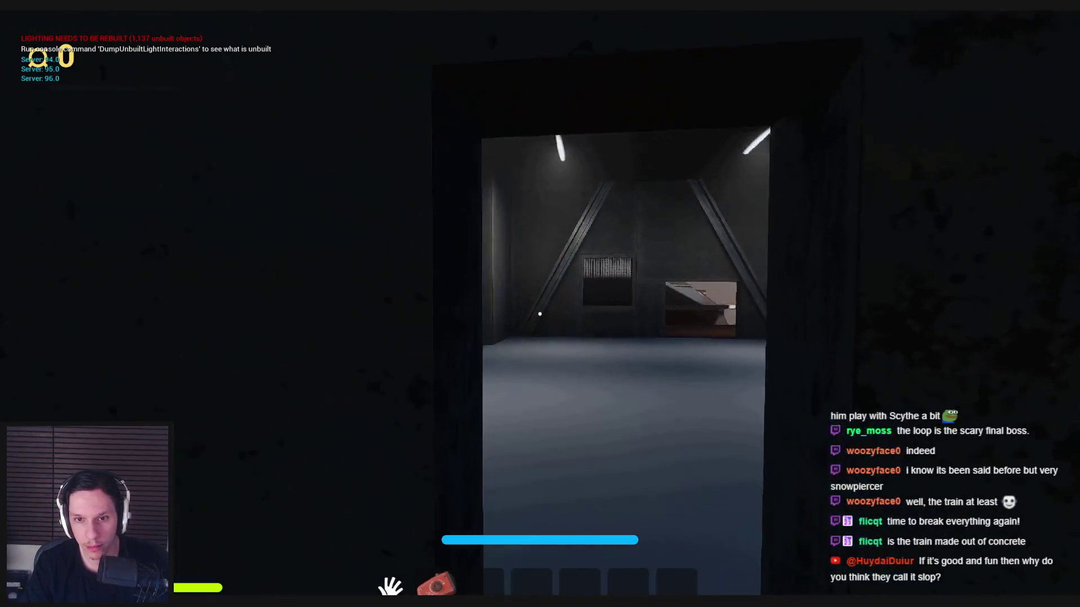
key("w")
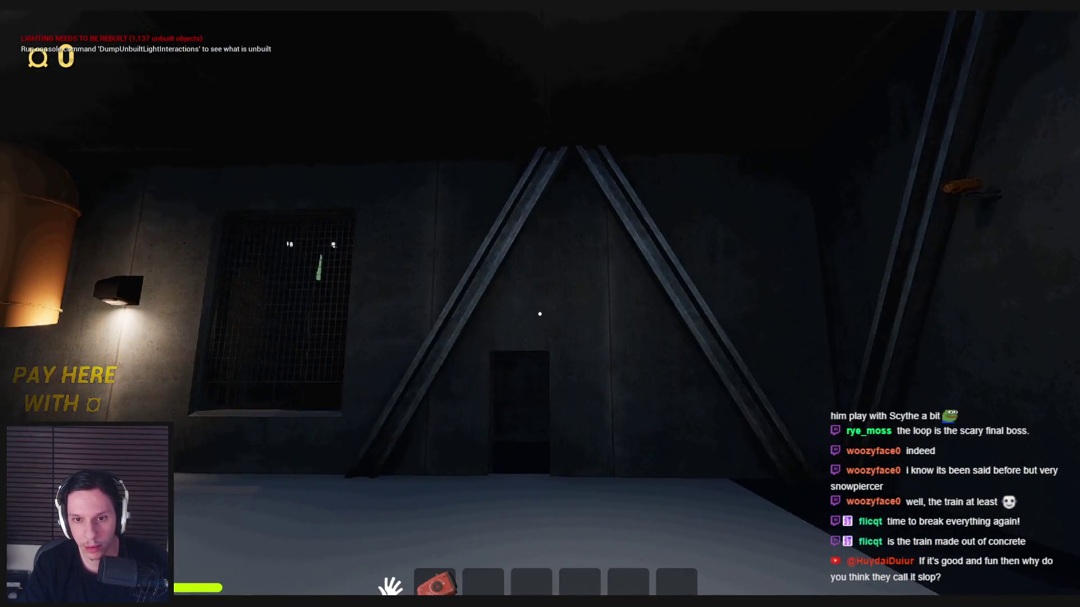
key("w")
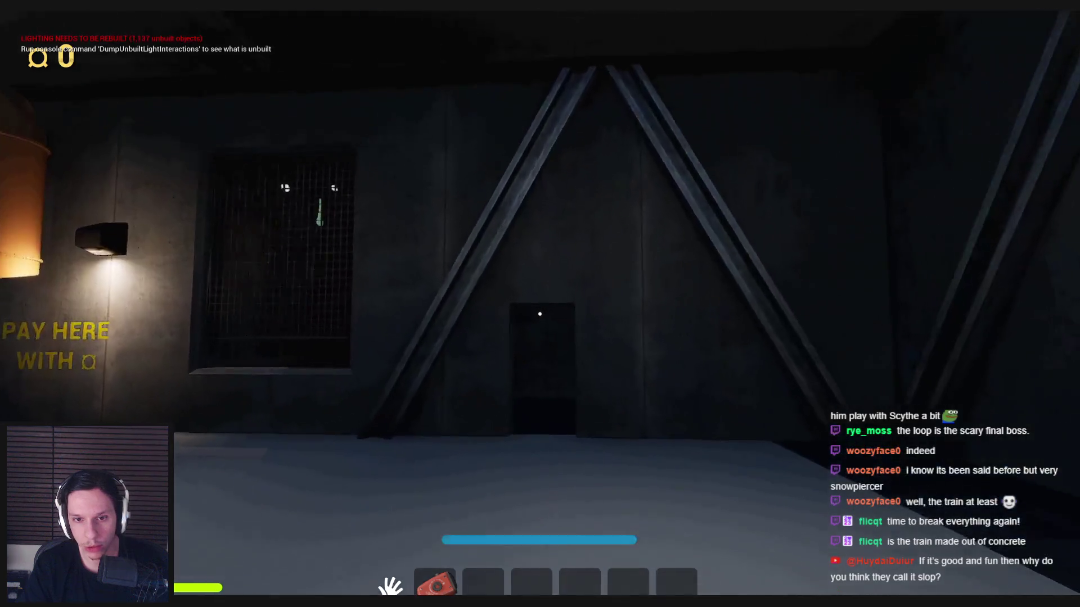
key("w")
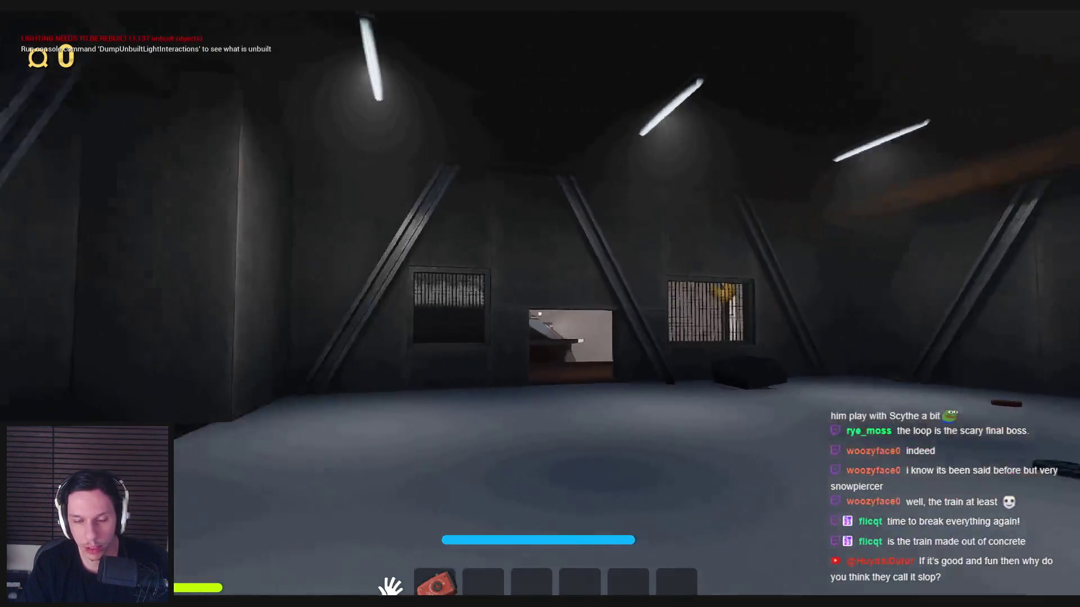
key("w")
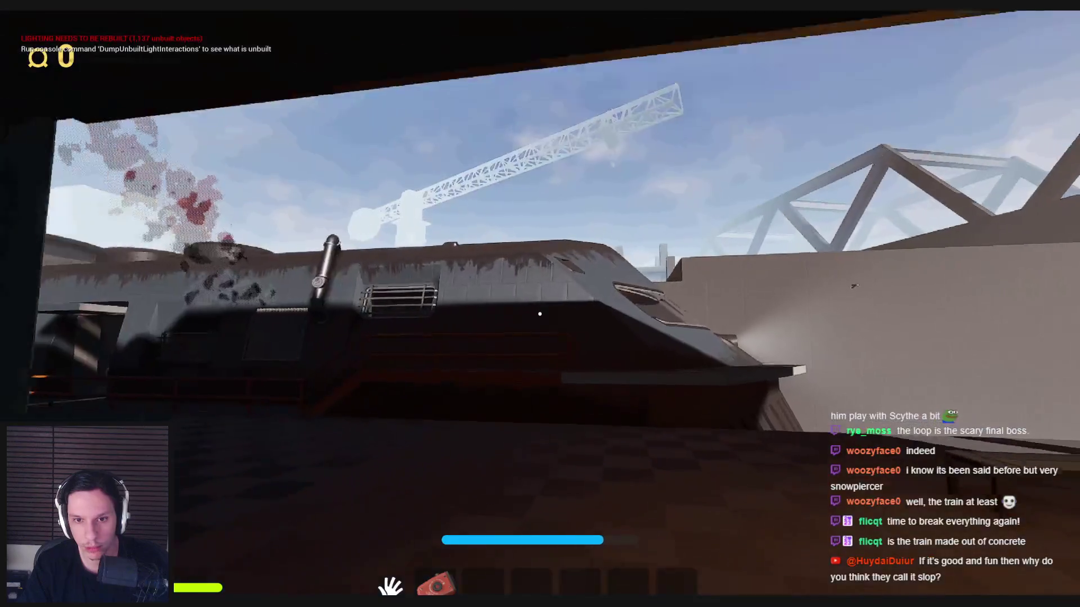
Step: Walk up to the train and climb onto its roof
key("w")
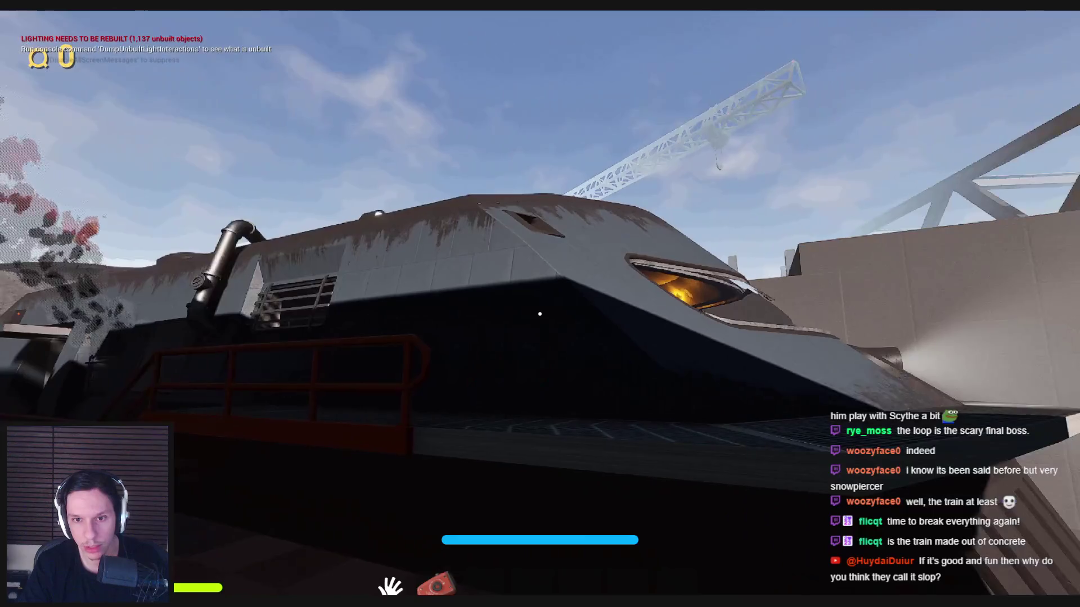
key("w")
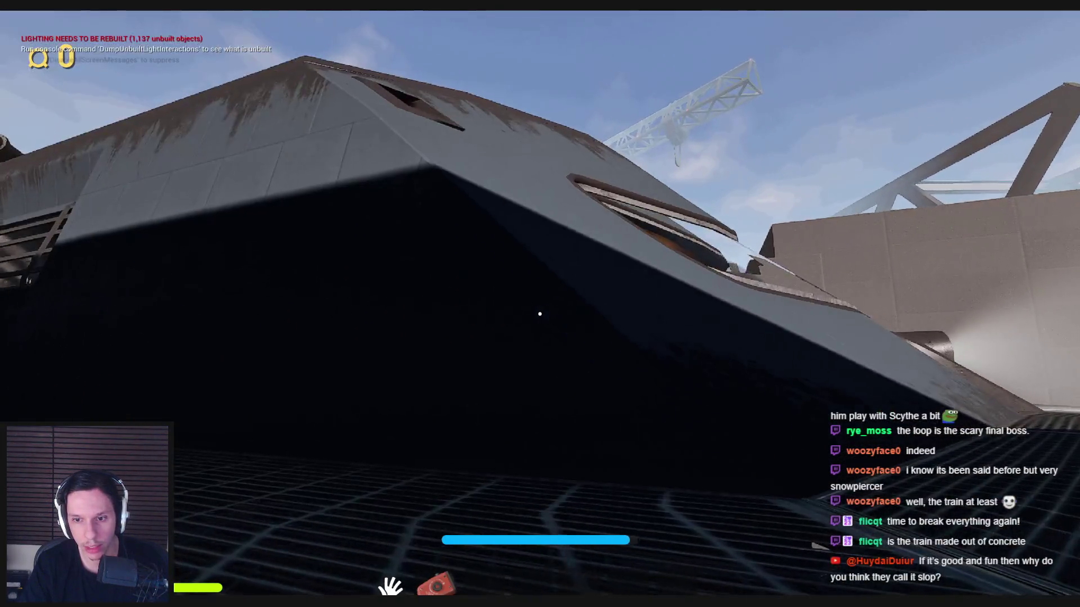
key("w")
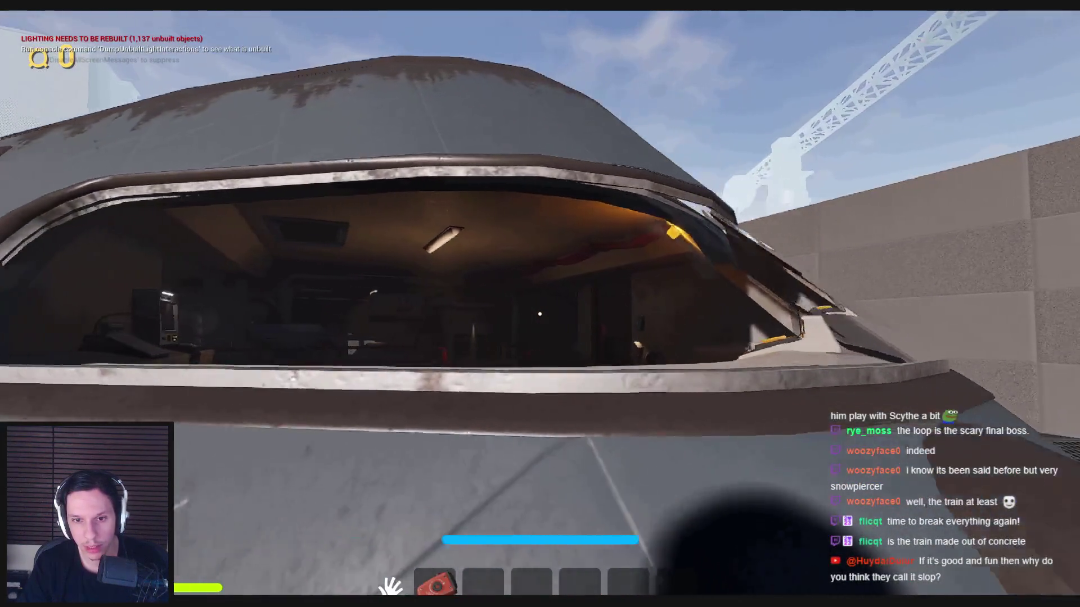
key("w")
key("space")
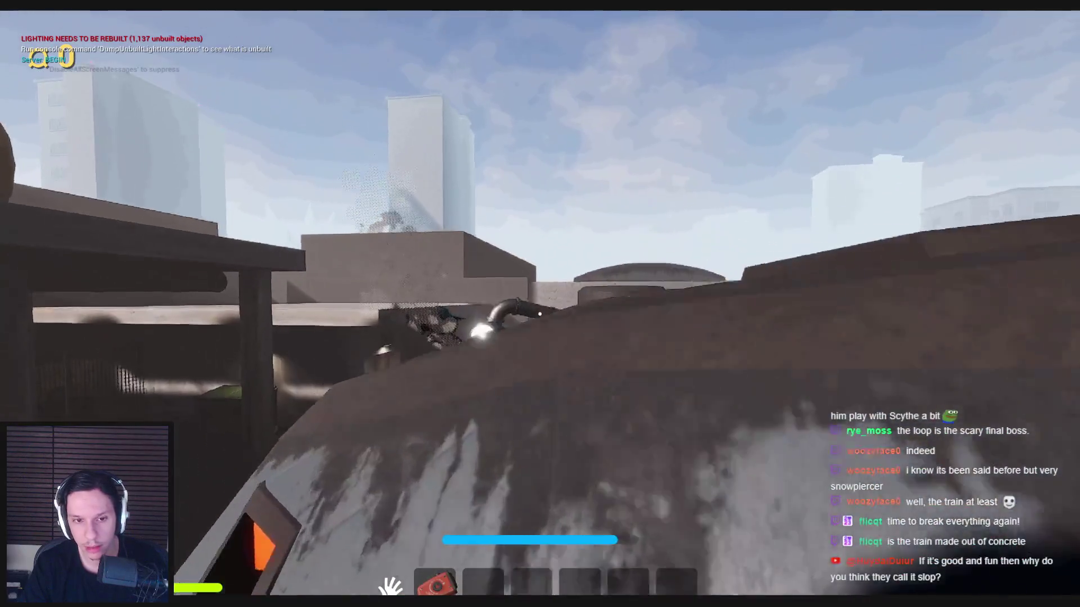
Step: Cross the train roof, drop down into the Goodbuy shop, and stop the play session
key("w")
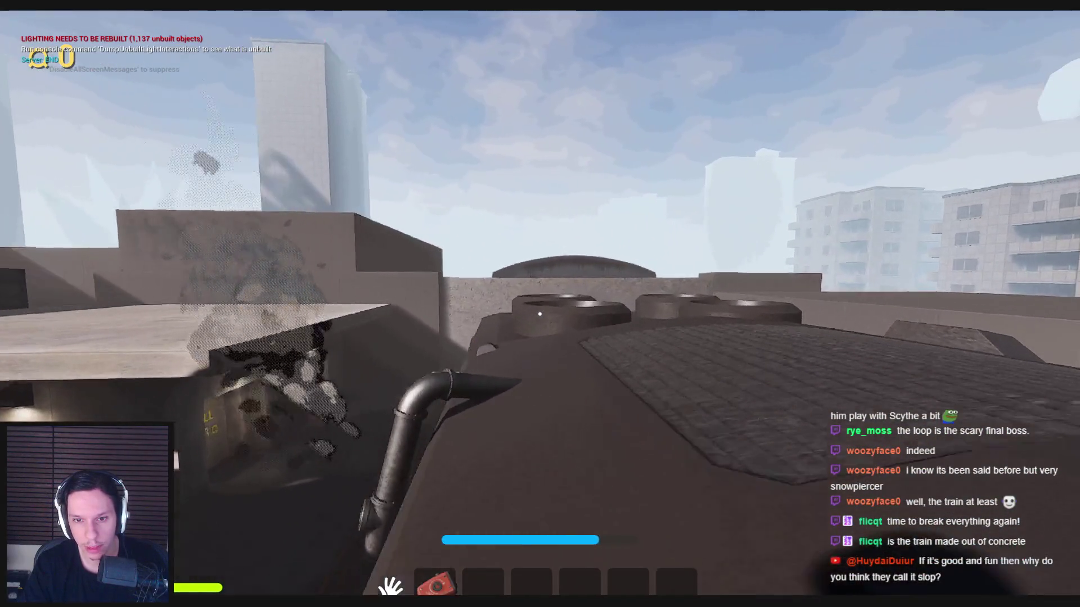
key("w")
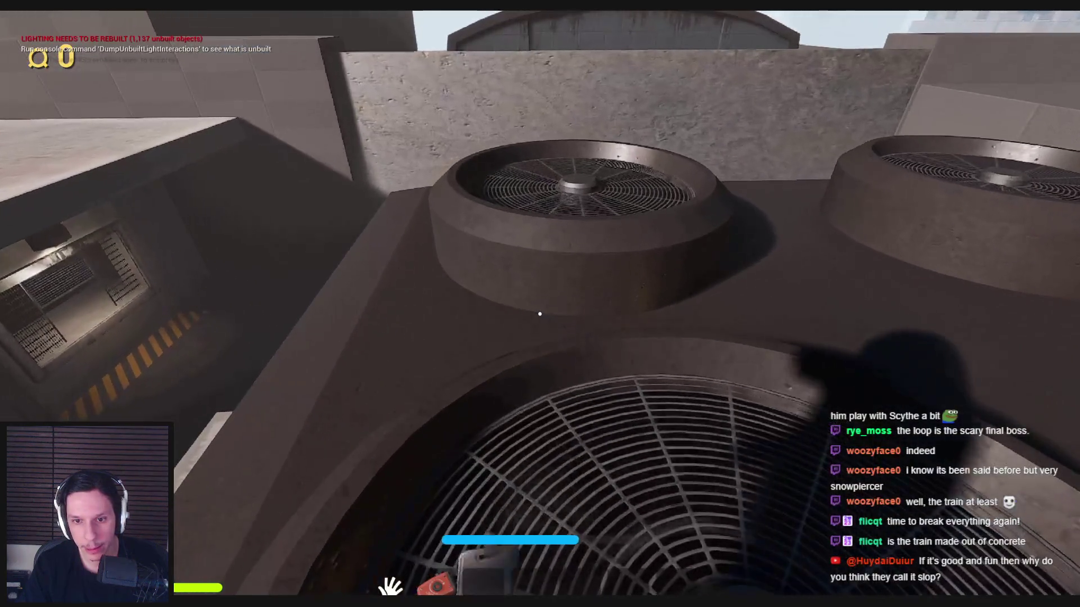
key("w")
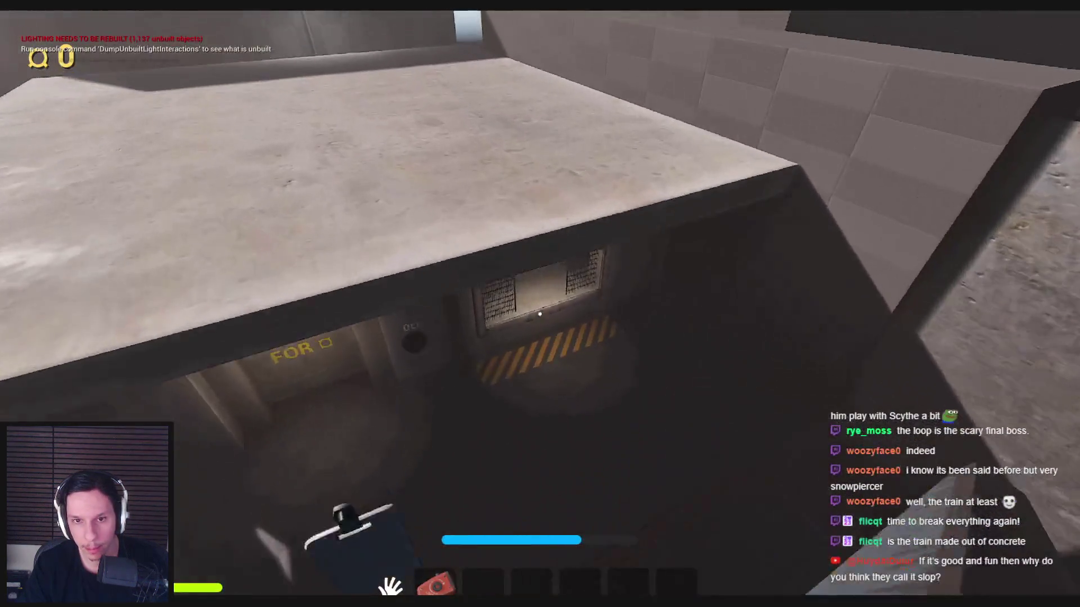
key("w")
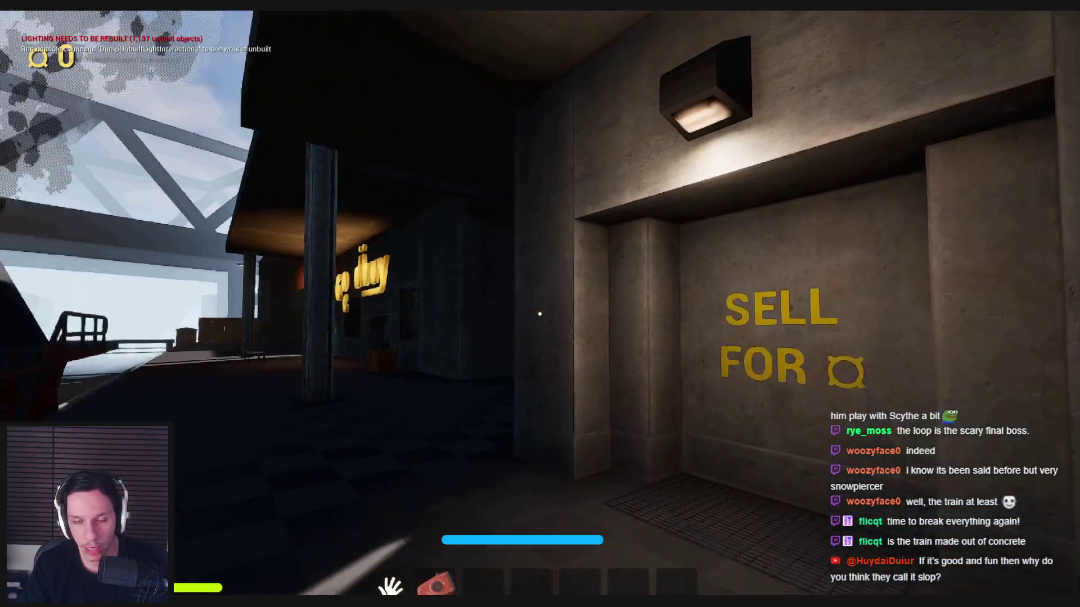
key("w")
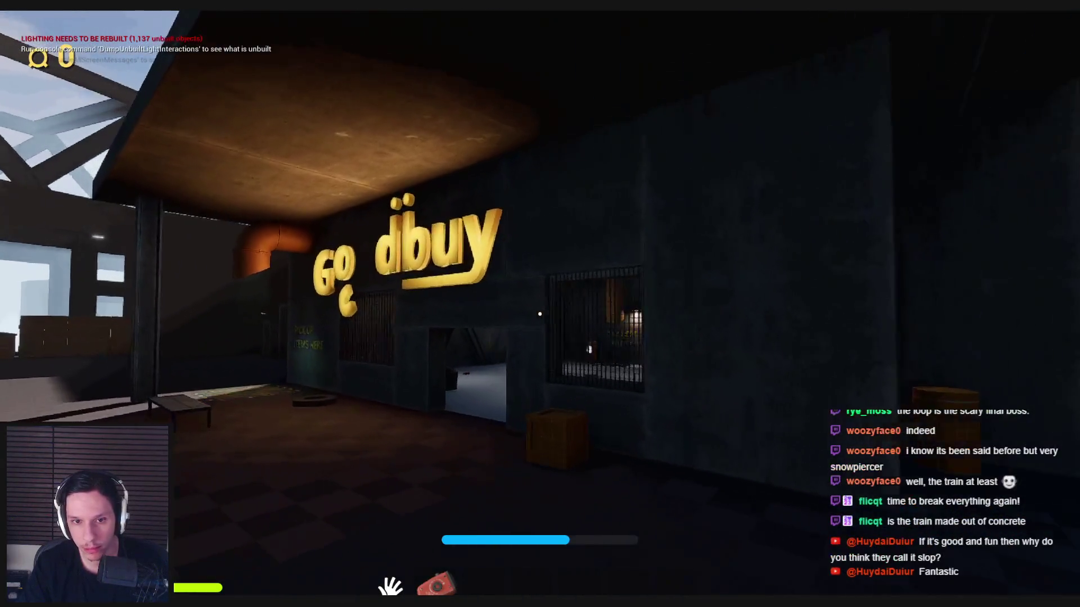
key("w")
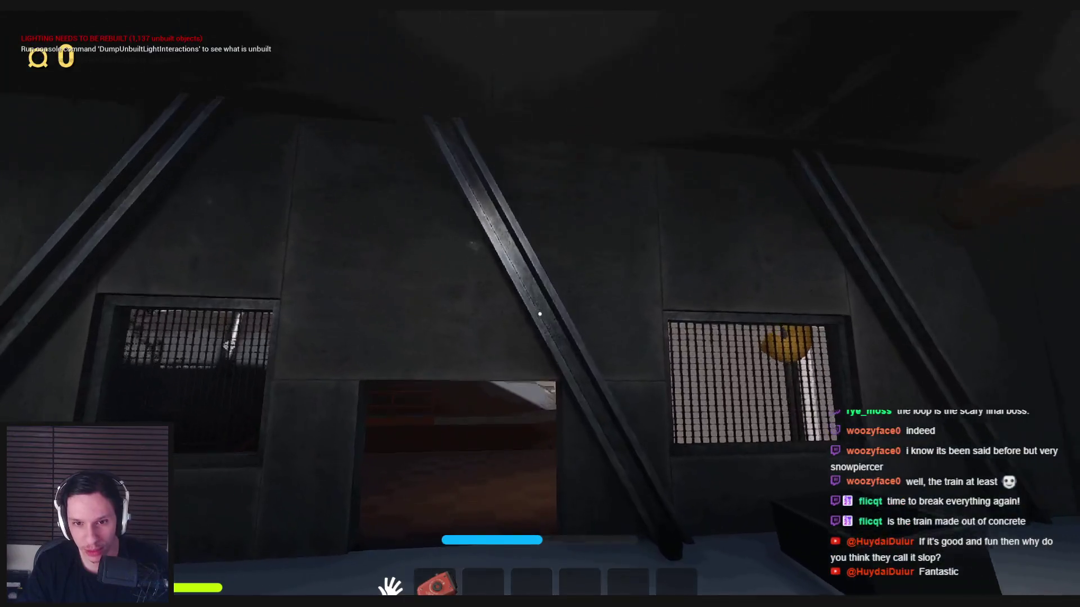
key("Escape")
left_click_drag(397, 186, 397, 236)
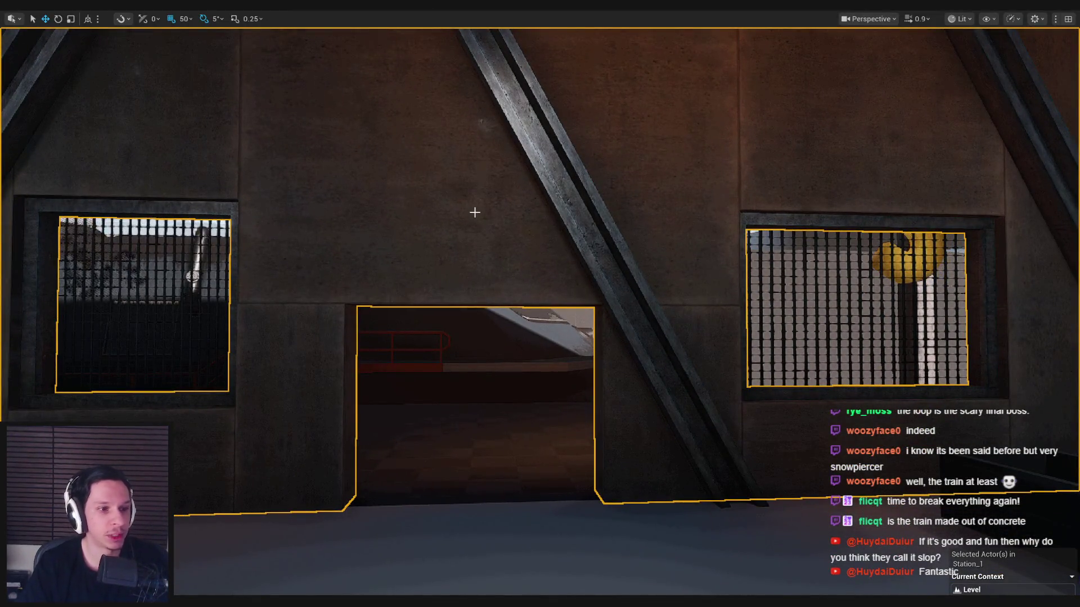
Step: Fly from the bench room to the shop front, leaving fullscreen to restore the editor layout
mouse_move(476, 295)
left_mouse_down()
mouse_move(475, 247)
mouse_move(360, 247)
left_mouse_up()
mouse_move(512, 393)
left_mouse_down()
mouse_move(518, 402)
mouse_move(495, 388)
mouse_move(512, 411)
left_mouse_up()
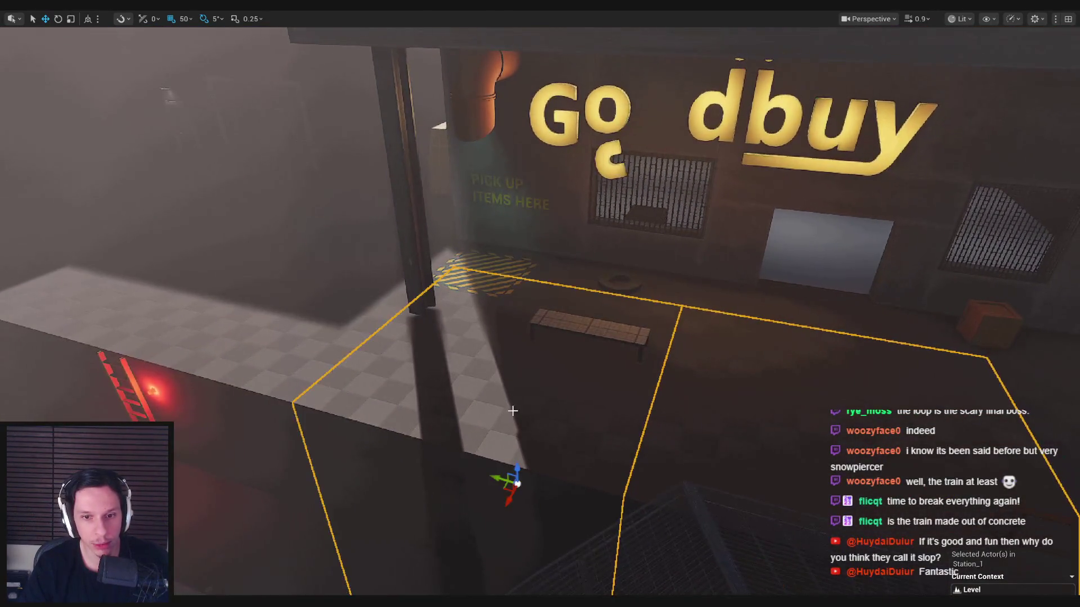
left_click_drag(353, 351, 375, 288)
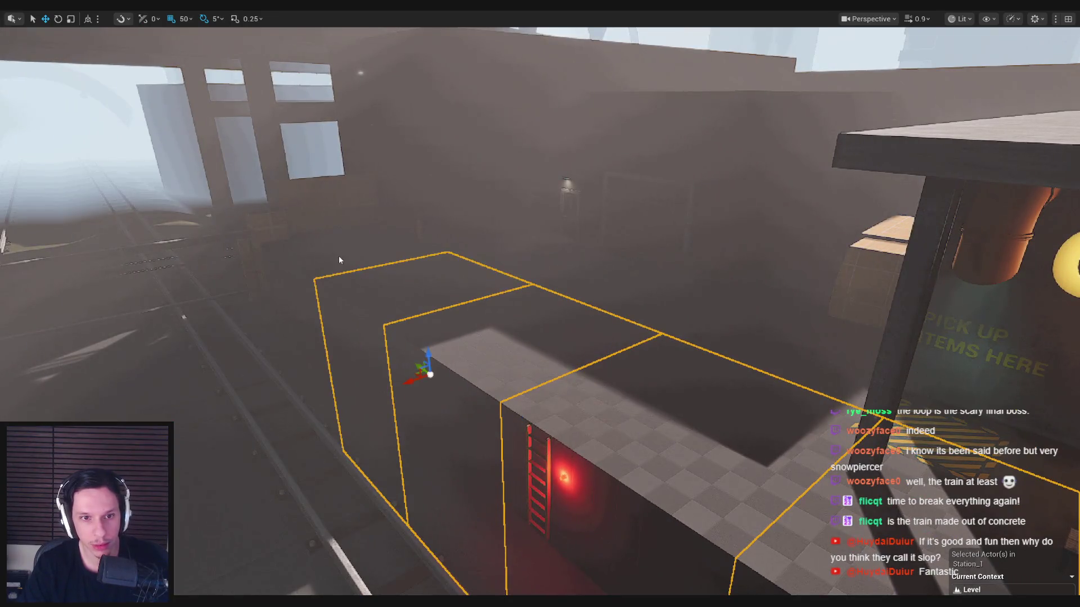
left_click_drag(392, 249, 394, 265)
key("F11")
left_click_drag(637, 289, 613, 338)
left_click_drag(548, 248, 548, 259)
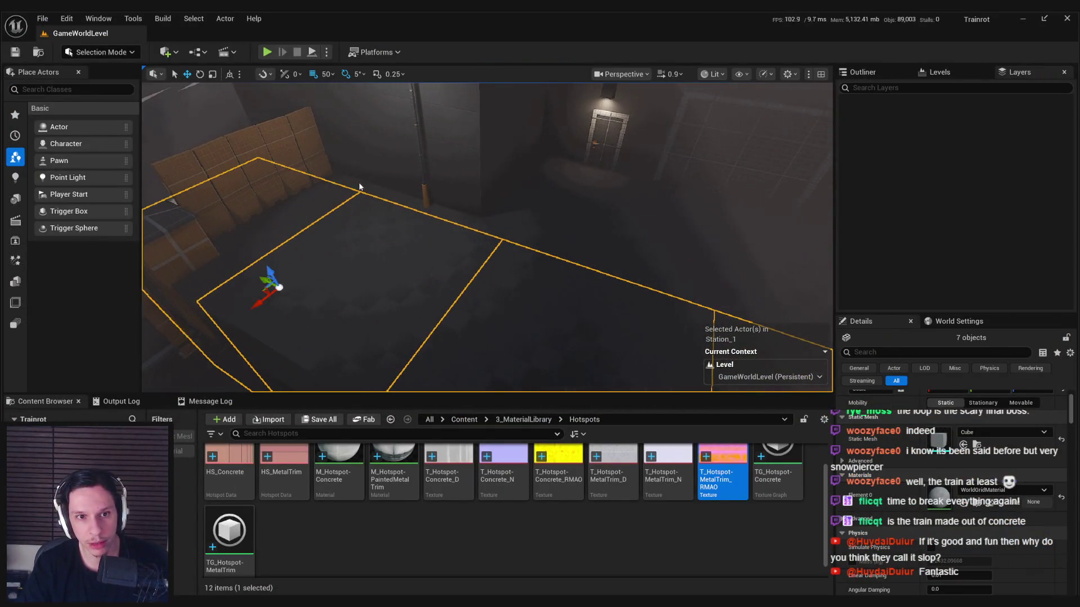
mouse_move(496, 216)
left_mouse_down()
mouse_move(506, 236)
mouse_move(538, 209)
mouse_move(614, 212)
mouse_move(503, 239)
mouse_move(513, 242)
left_mouse_up()
Step: Decline opening the selected floor slabs' assets and fly around inspecting the floor, crate and lamp
key("ctrl+e")
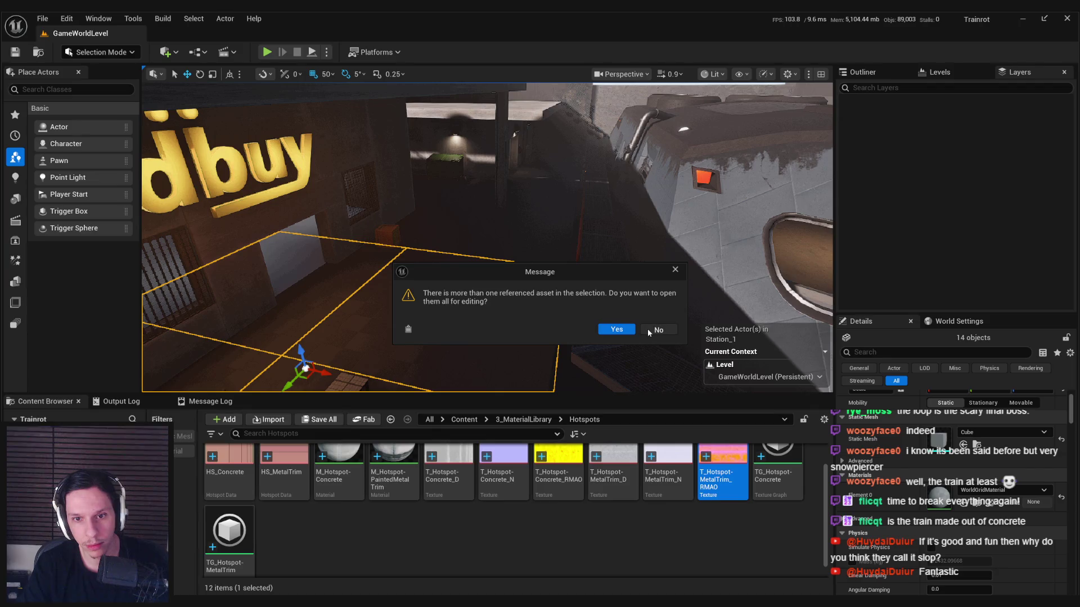
left_click(656, 330)
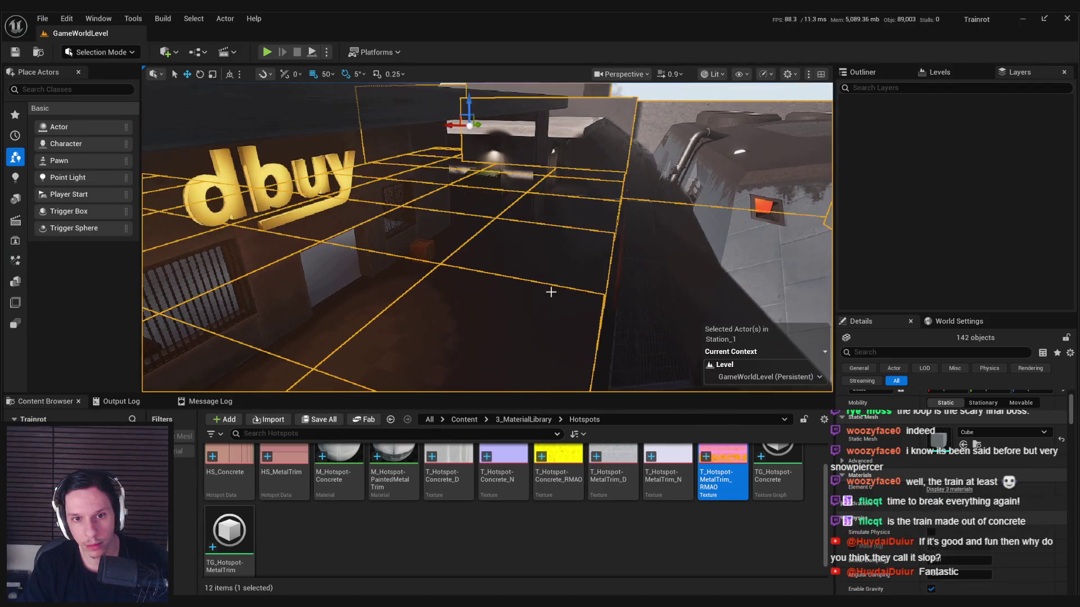
left_click_drag(578, 294, 574, 293)
left_click_drag(604, 218, 541, 231)
mouse_move(437, 232)
left_mouse_down()
mouse_move(467, 254)
mouse_move(470, 280)
left_mouse_up()
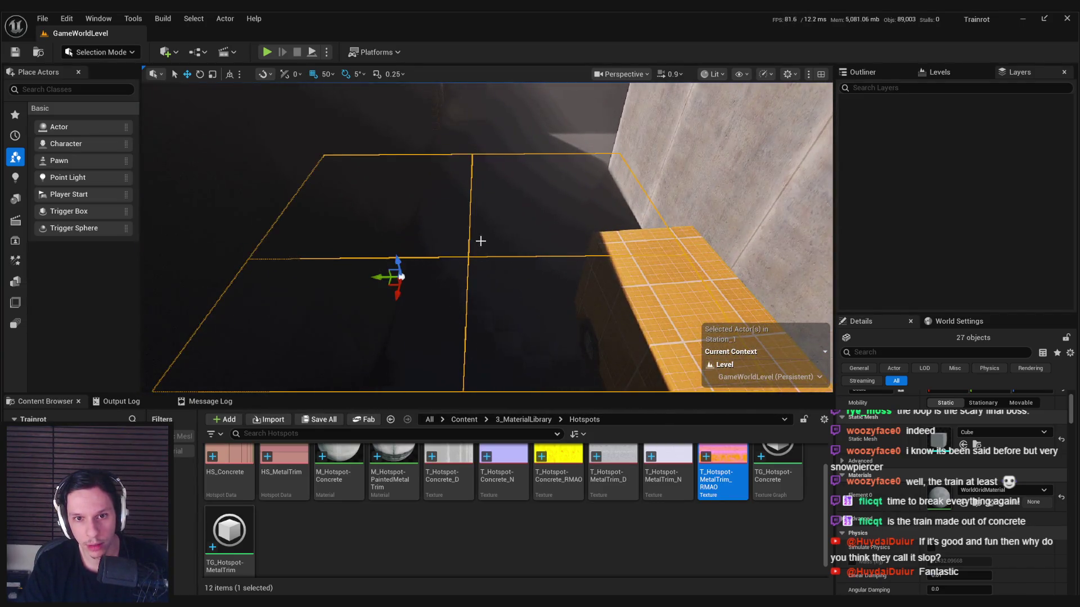
left_click_drag(560, 271, 559, 272)
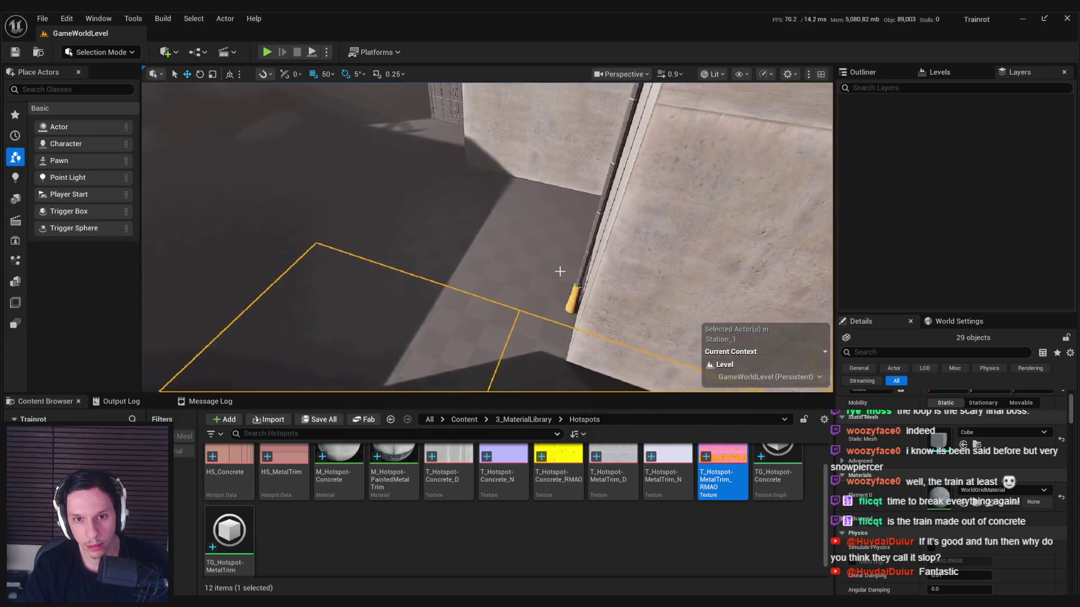
left_click_drag(601, 242, 601, 242)
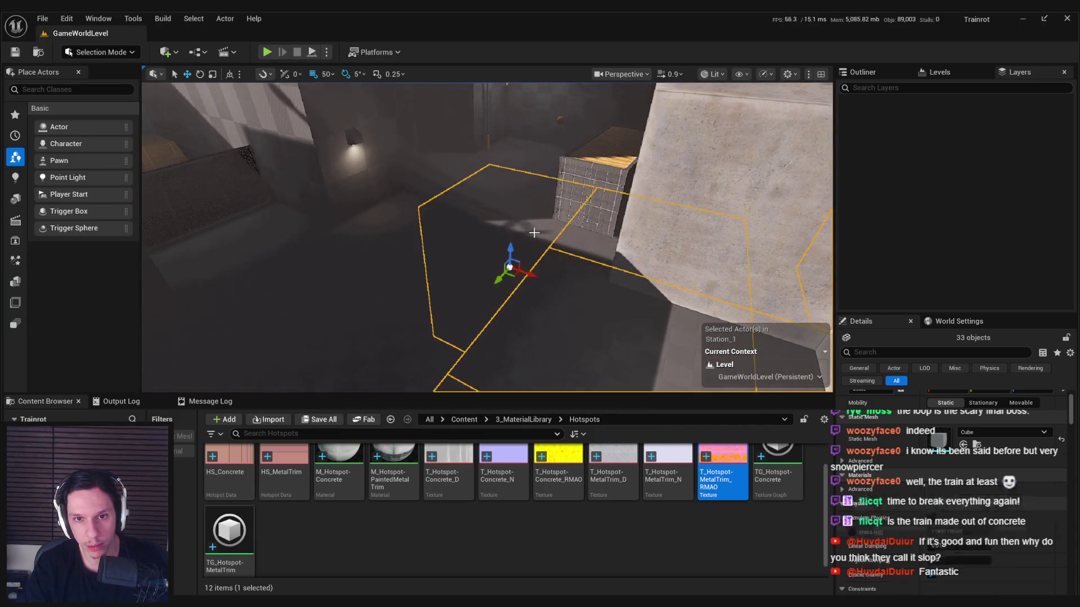
left_click_drag(534, 232, 534, 233)
left_click_drag(317, 386, 318, 386)
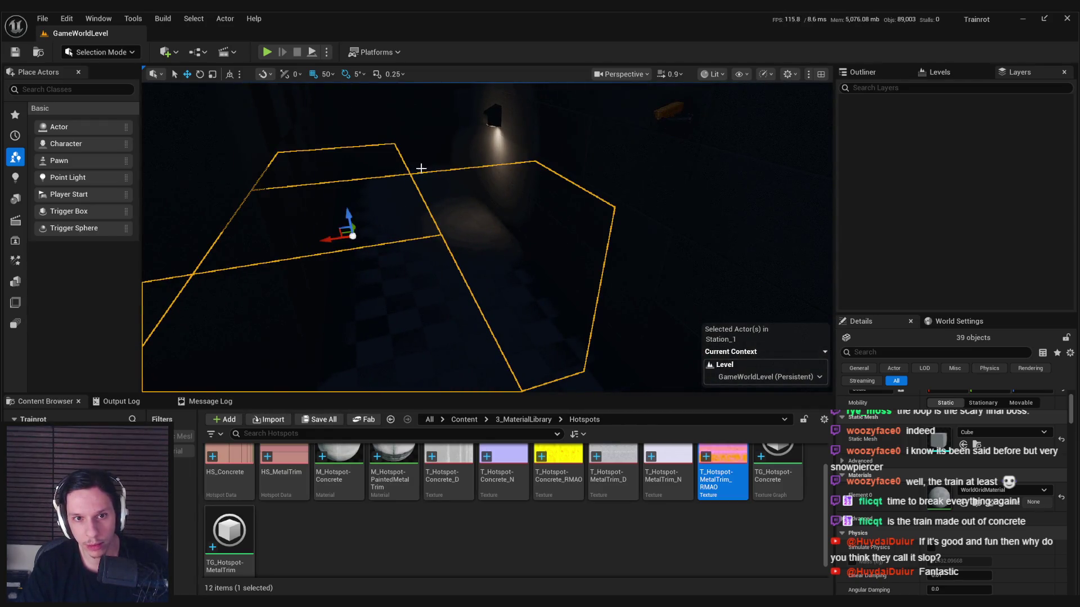
key("f")
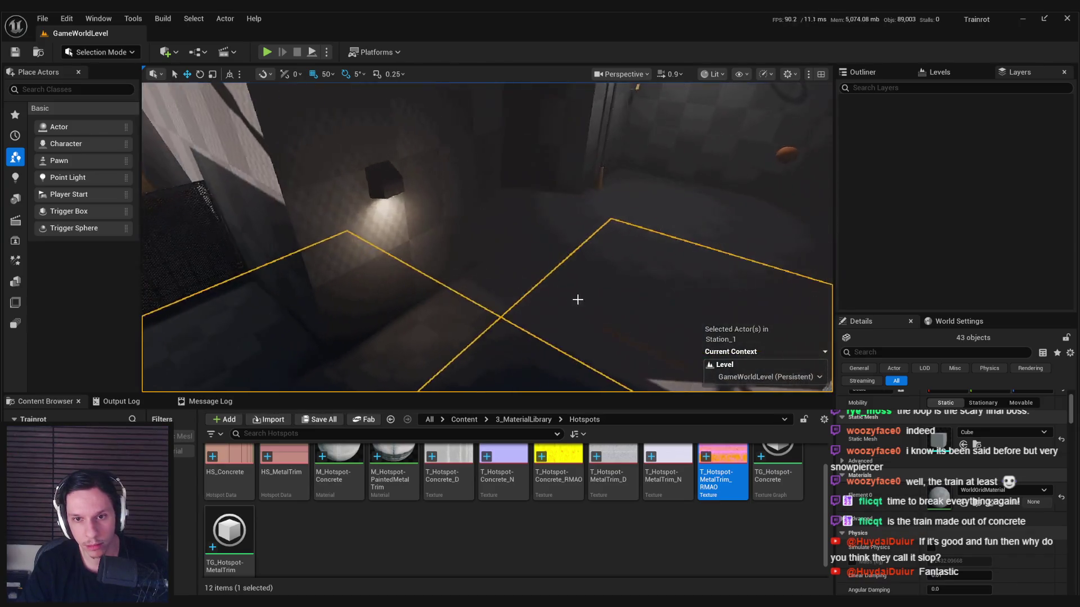
left_click_drag(535, 265, 613, 260)
mouse_move(547, 326)
left_mouse_down()
mouse_move(537, 315)
mouse_move(548, 327)
left_mouse_up()
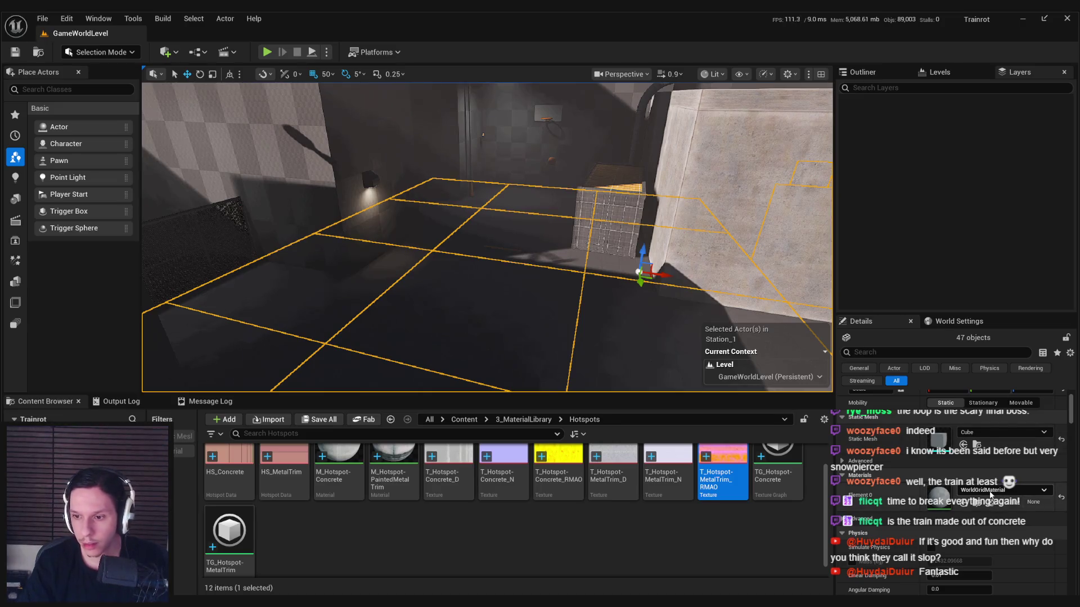
Step: Browse 3_MaterialLibrary and drag MI_TestMat-TrainFloor onto the floor slabs' Element 0
left_click(989, 490)
left_click(523, 420)
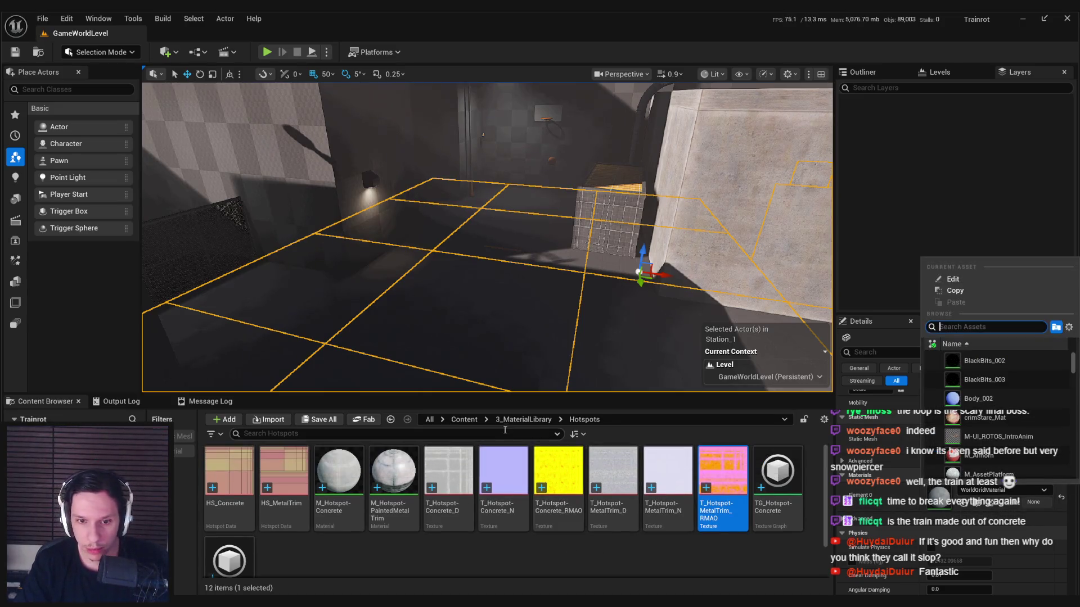
scroll(613, 506, "down", 5)
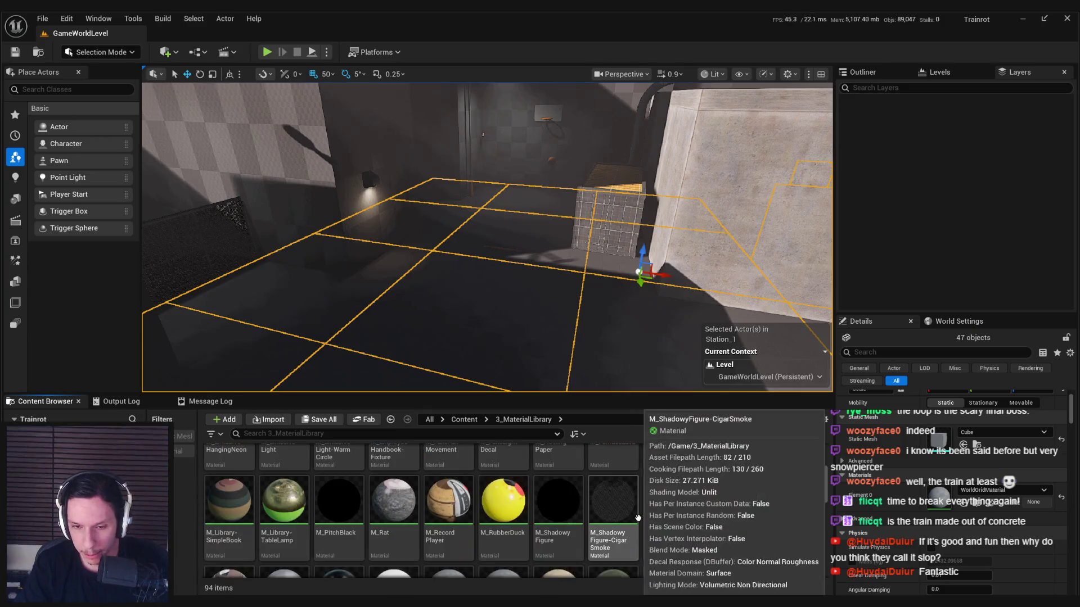
scroll(637, 518, "down", 6)
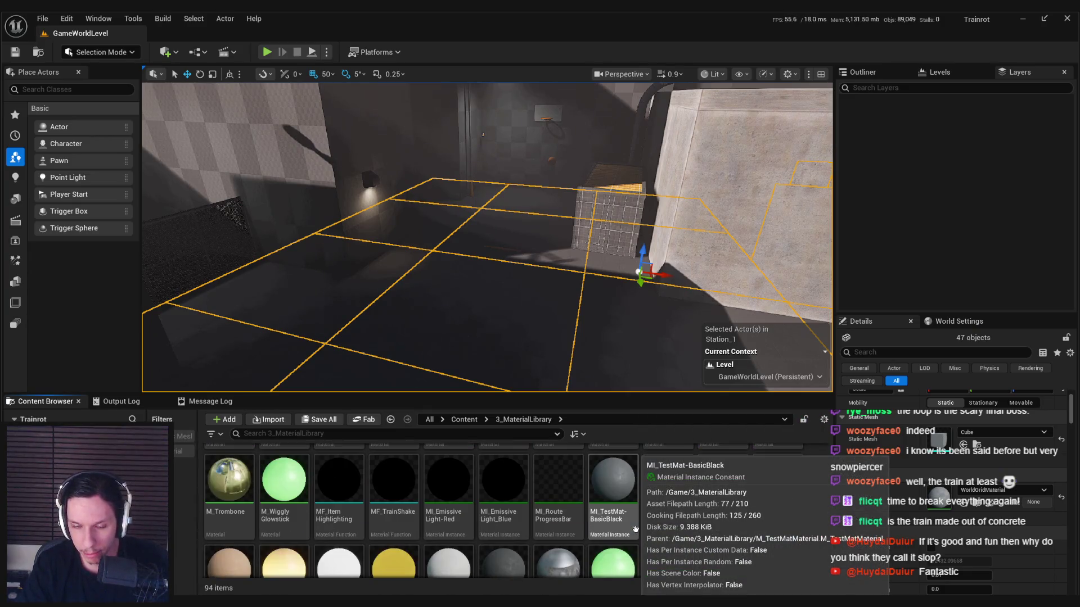
scroll(664, 537, "down", 2)
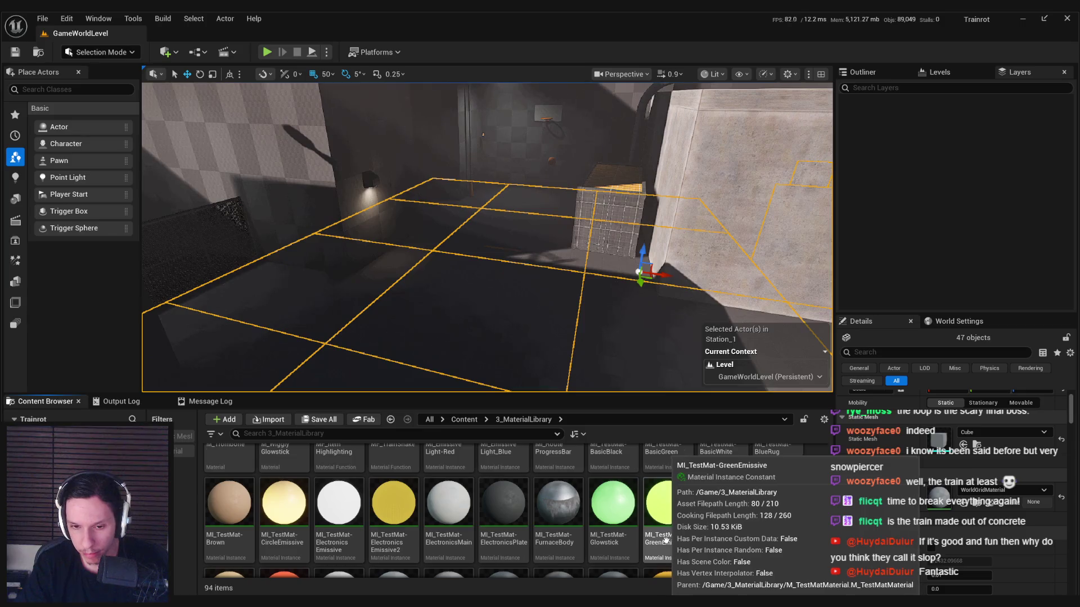
scroll(731, 545, "down", 5)
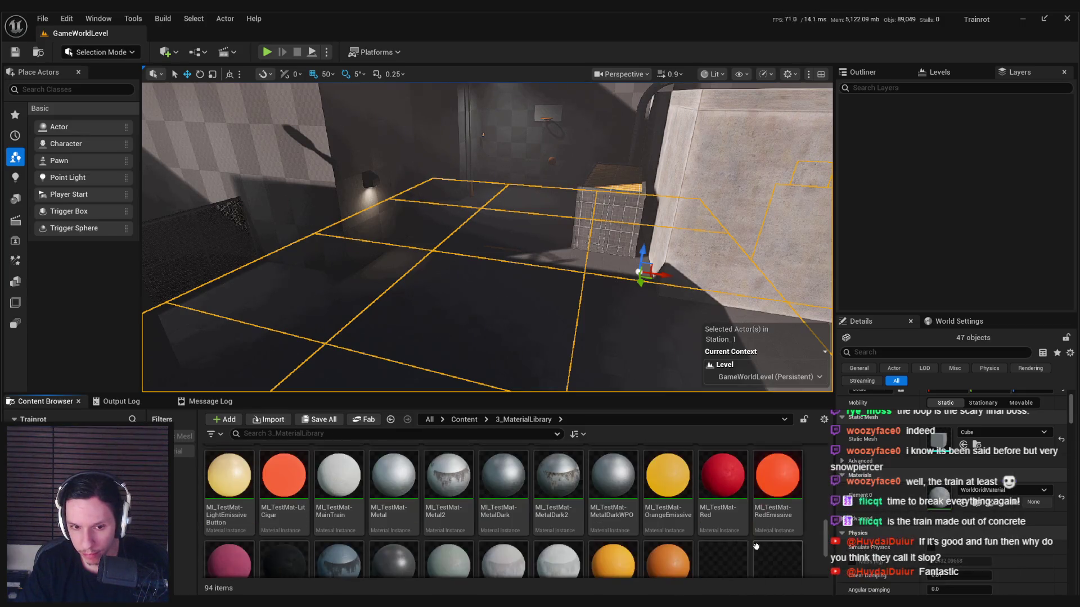
scroll(622, 556, "down", 1)
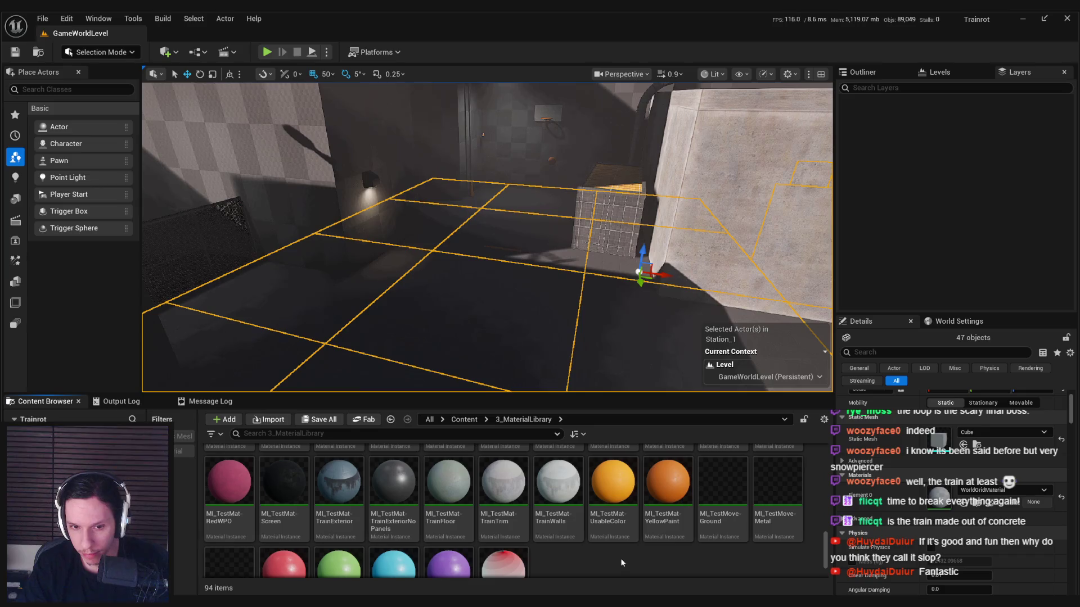
scroll(620, 558, "down", 1)
mouse_move(469, 478)
left_mouse_down()
mouse_move(929, 489)
mouse_move(940, 501)
left_mouse_up()
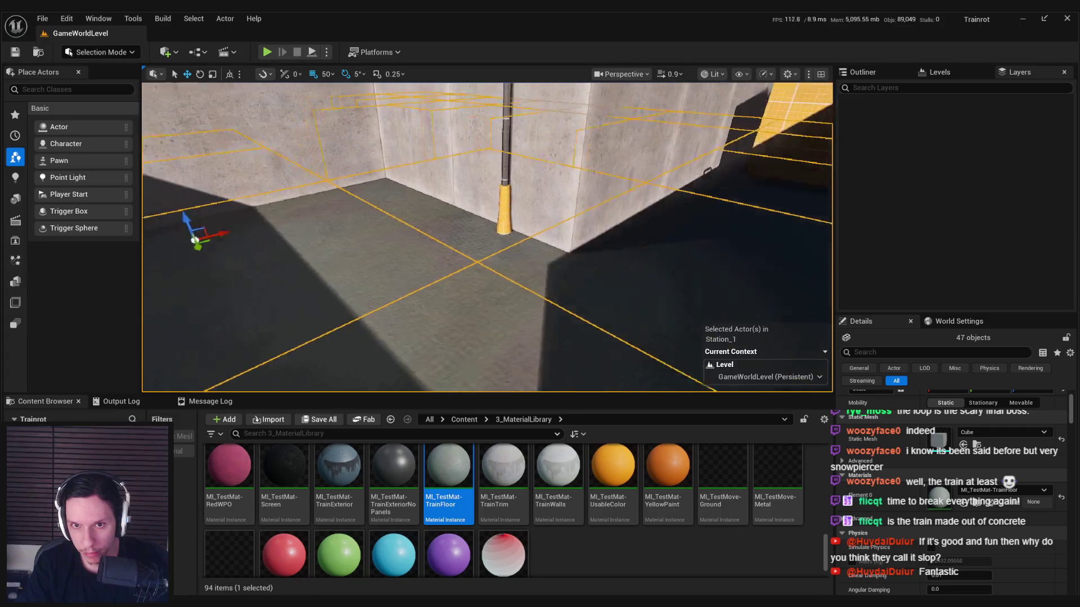
Step: Undo and redo the MI_TestMat-TrainFloor assignment, then fly around to inspect the floor
key("ctrl+z")
scroll(573, 541, "down", 1)
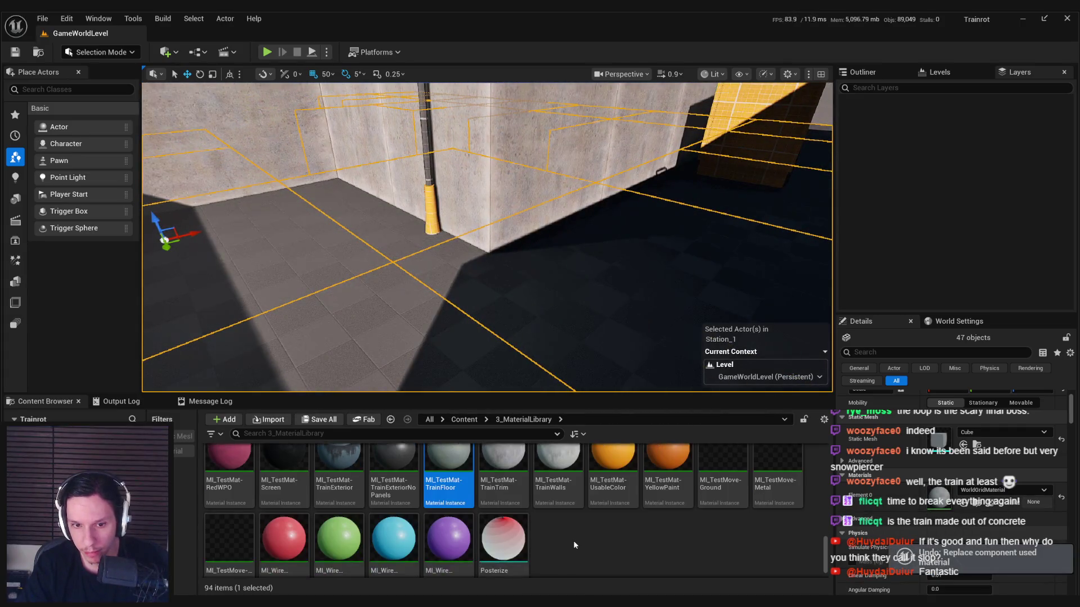
scroll(529, 546, "down", 1)
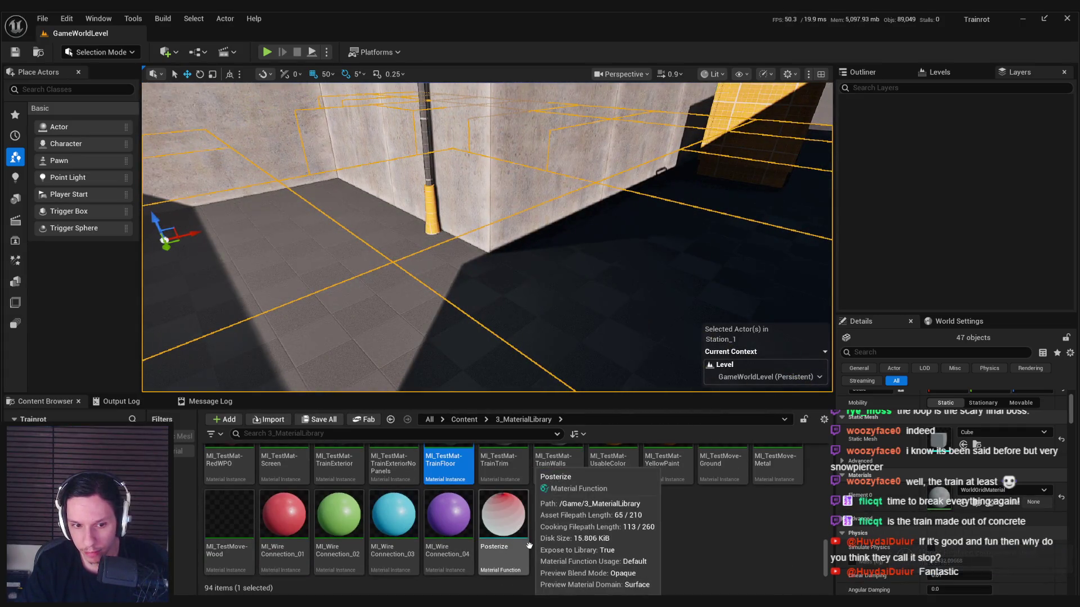
scroll(529, 545, "up", 1)
key("ctrl+y")
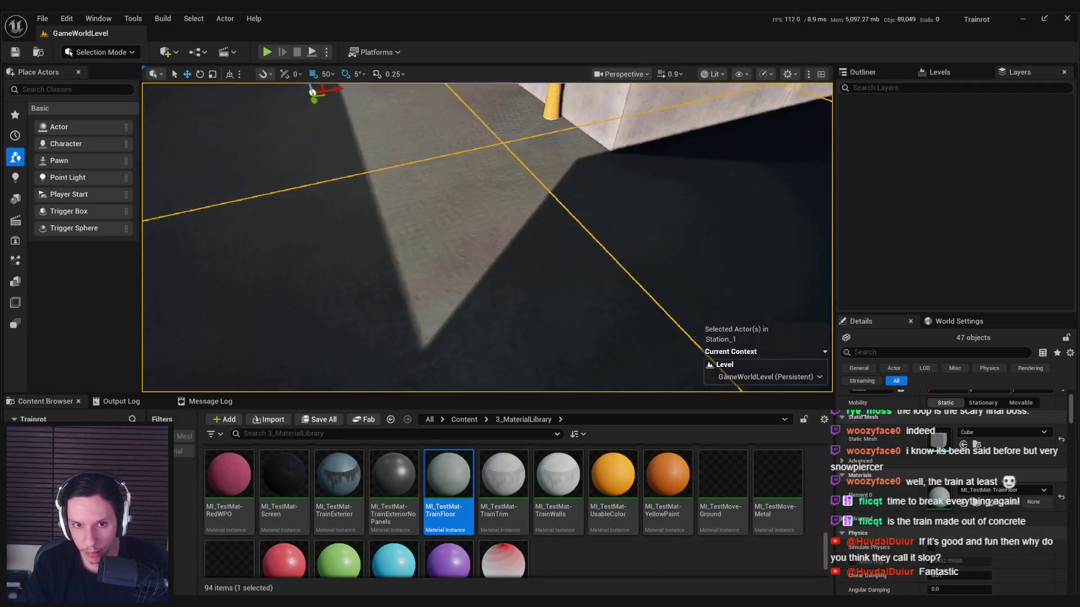
key("f")
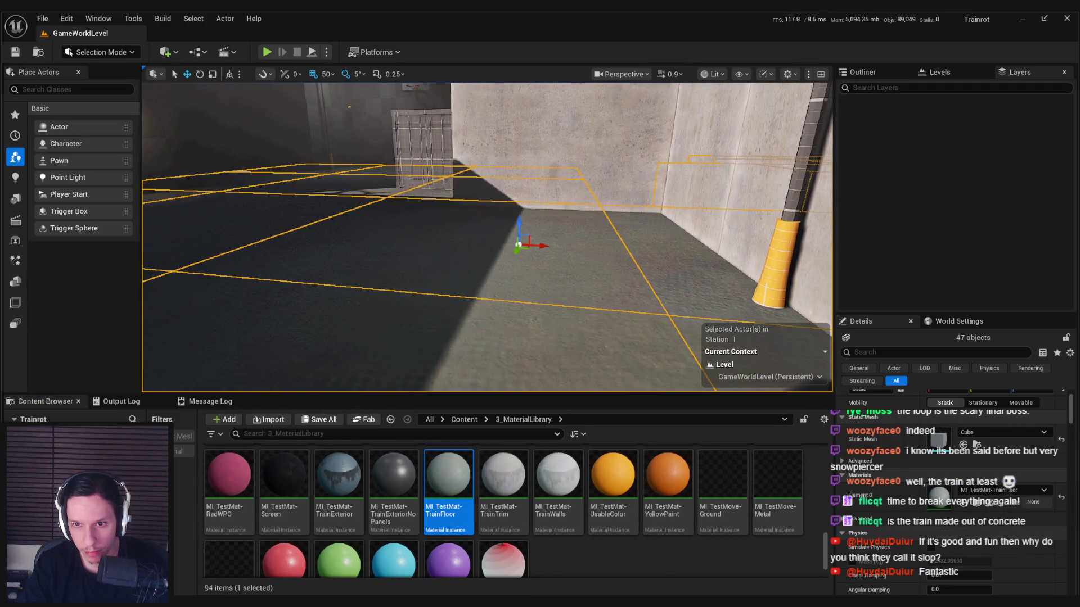
key("w")
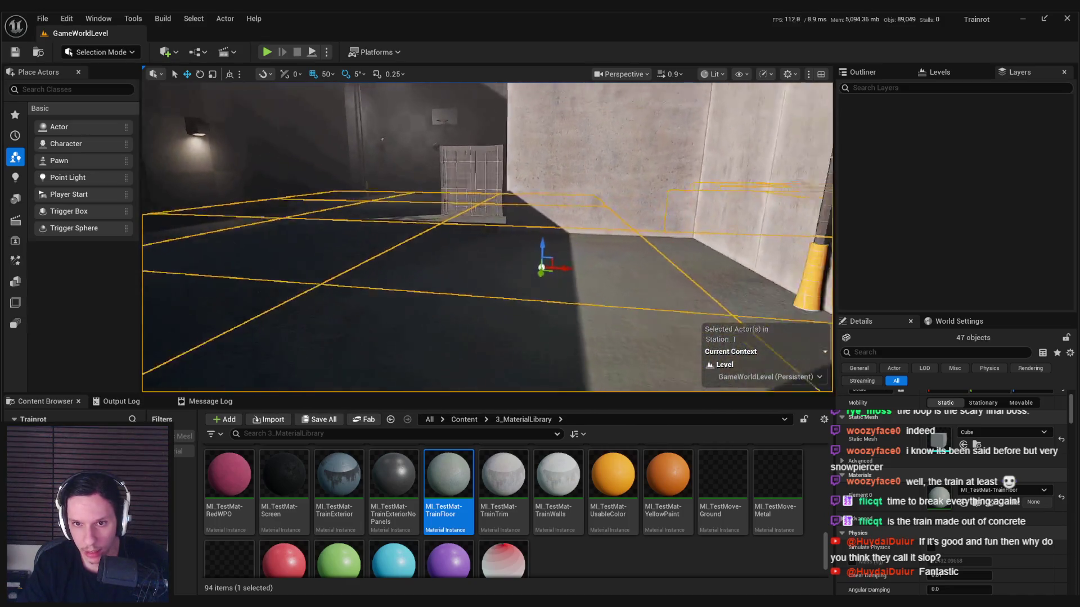
key("w")
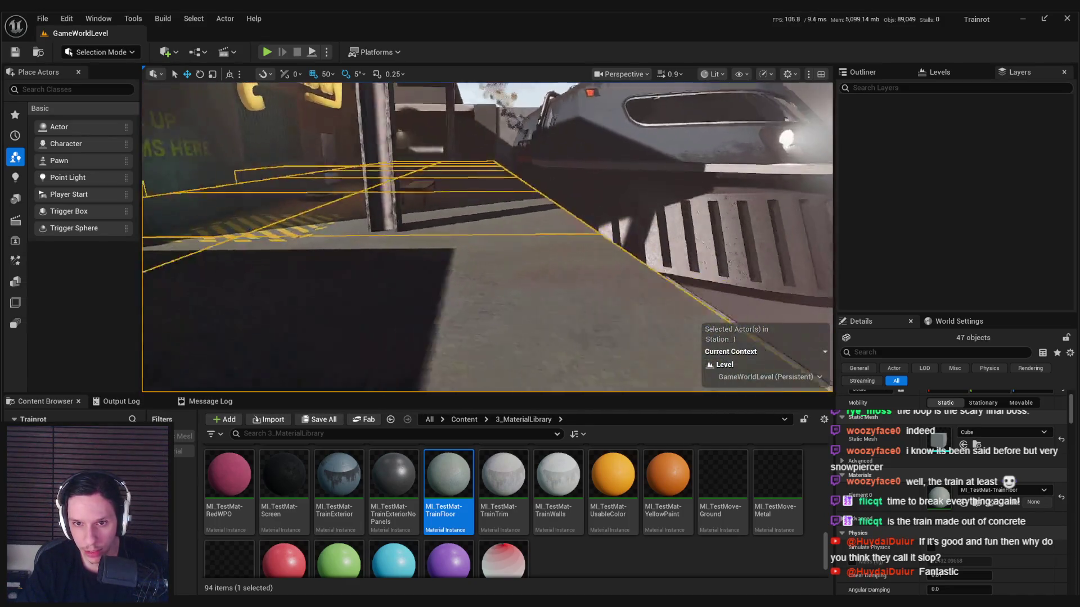
key("s")
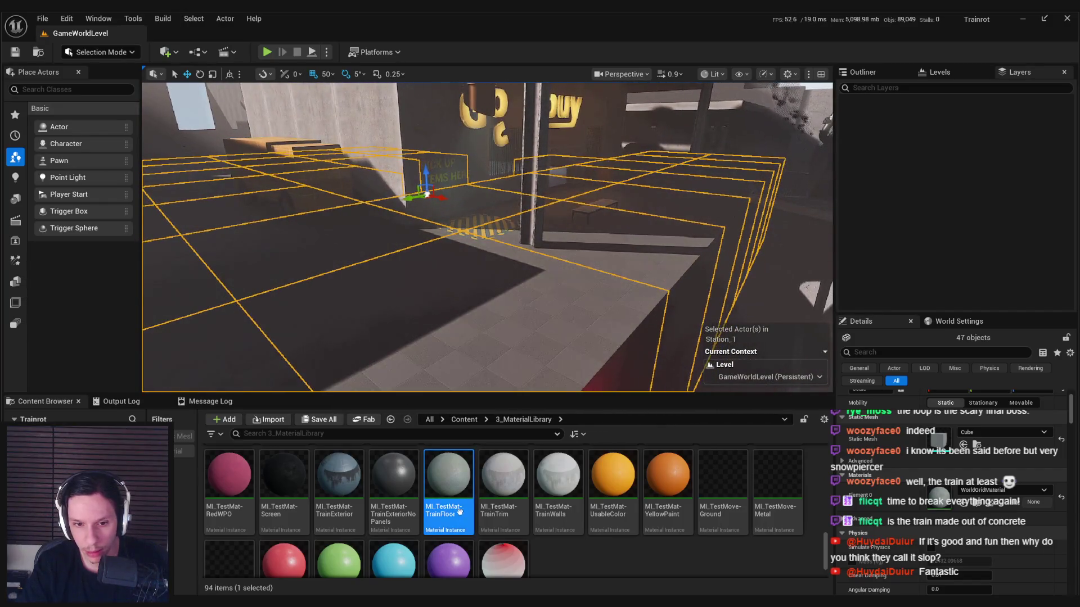
right_click(460, 511)
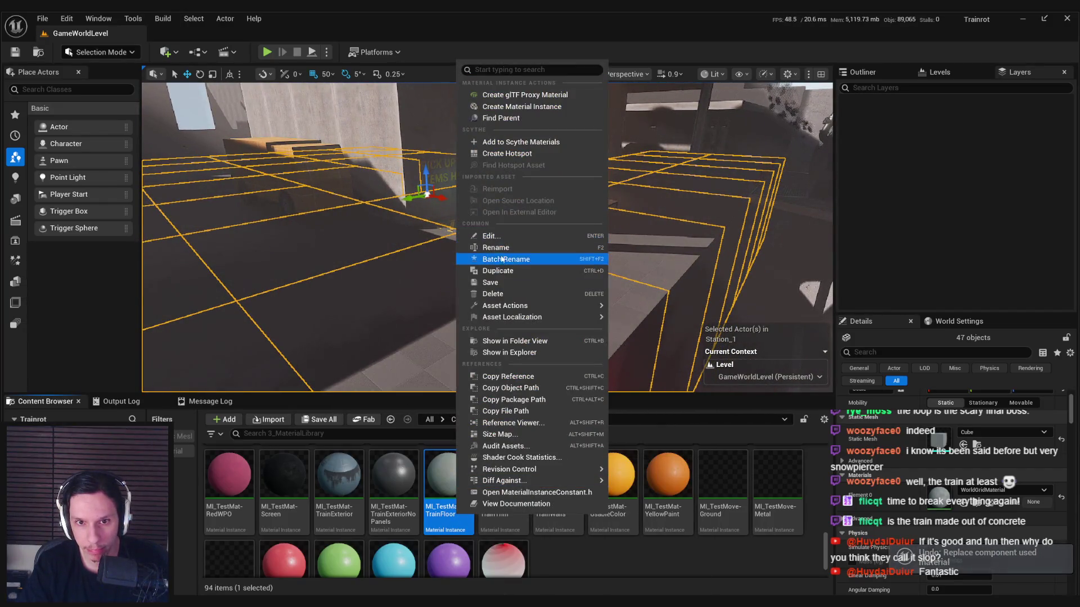
Step: Duplicate MI_TestMat-TrainFloor as MI_TestMat-Floor_1 and assign it to the floor slabs
left_click(500, 271)
key("BackSpace")
key("BackSpace")
key("BackSpace")
key("BackSpace")
type("_1")
key("Return")
left_click_drag(921, 505, 922, 503)
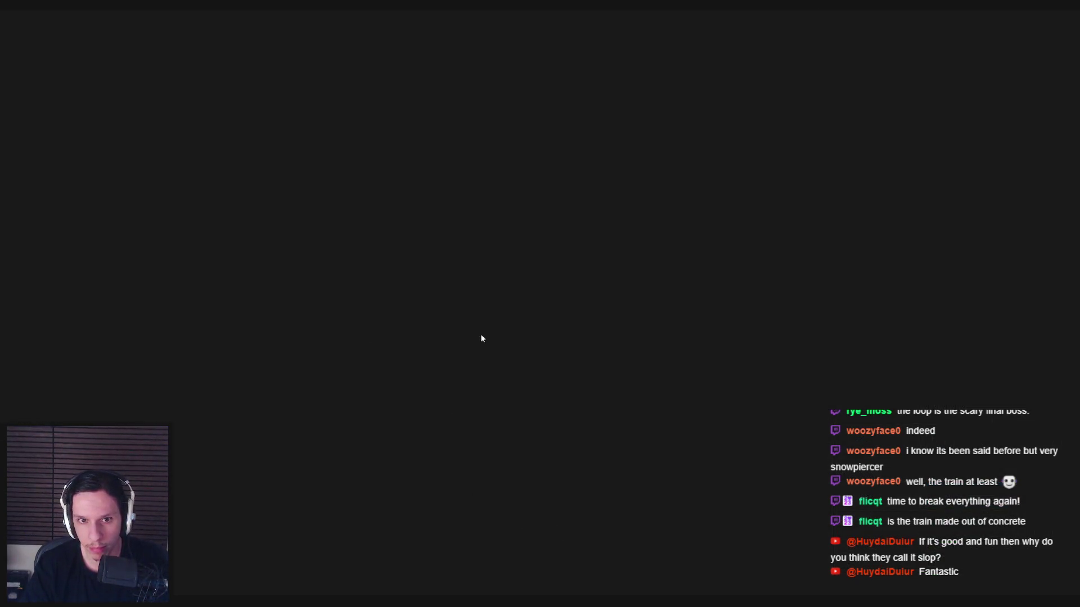
Step: Give MI_TestMat-Floor_1 a warm beige BaseColor and a Roughness of 0.5
left_click(743, 352)
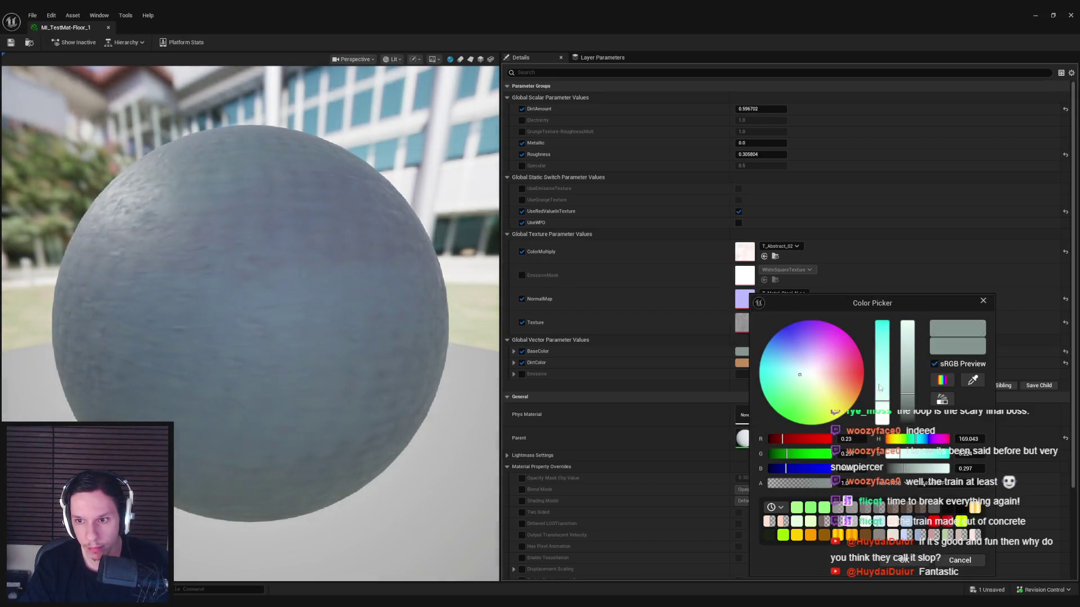
left_click_drag(894, 444, 888, 442)
left_click_drag(887, 394, 883, 380)
left_click(907, 371)
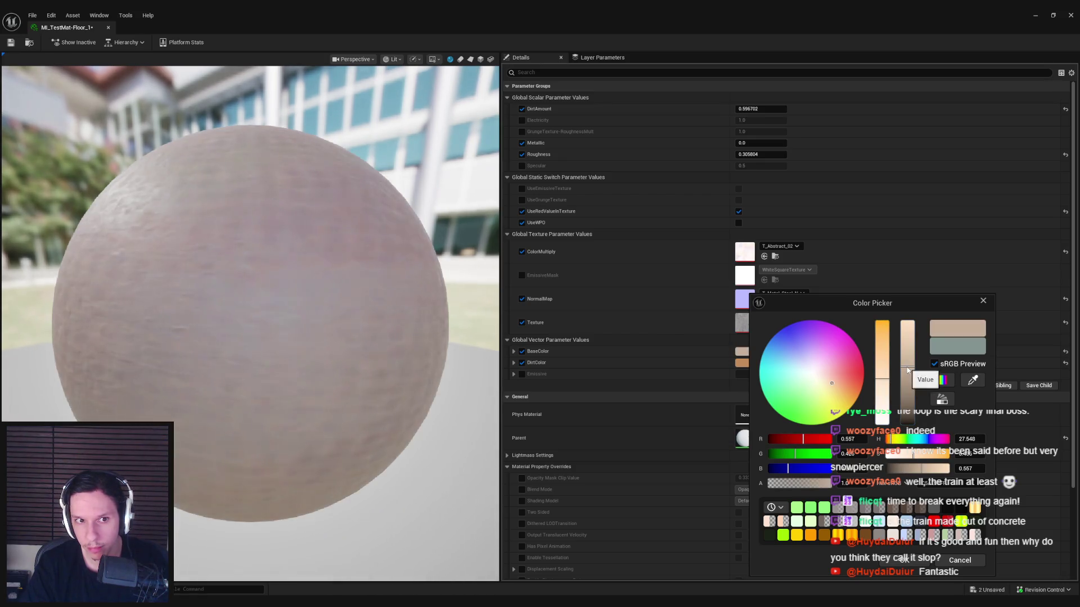
left_click(903, 560)
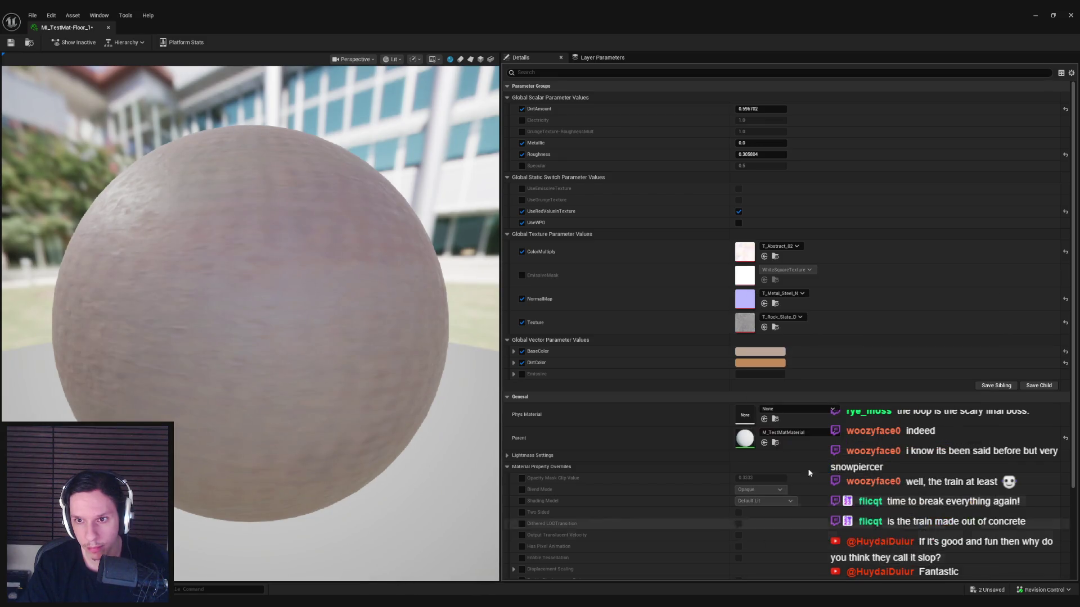
left_click(761, 154)
type("0.5")
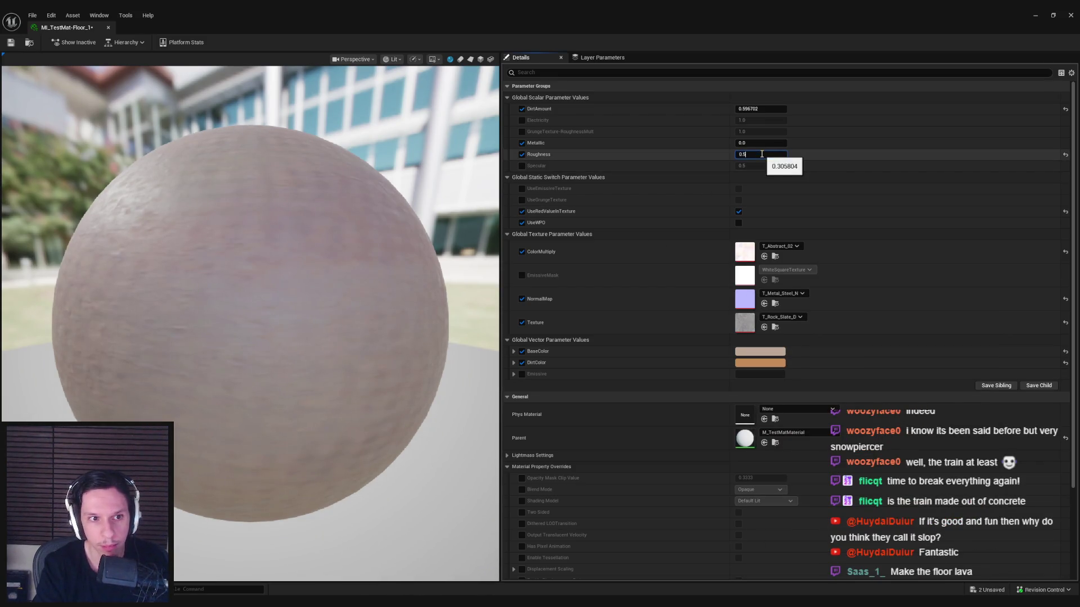
key("Return")
key("Return")
Step: Save MI_TestMat-Floor_1 and inspect the warm concrete floor back in the level viewport
mouse_move(546, 15)
left_mouse_down()
mouse_move(656, 248)
mouse_move(651, 297)
left_mouse_up()
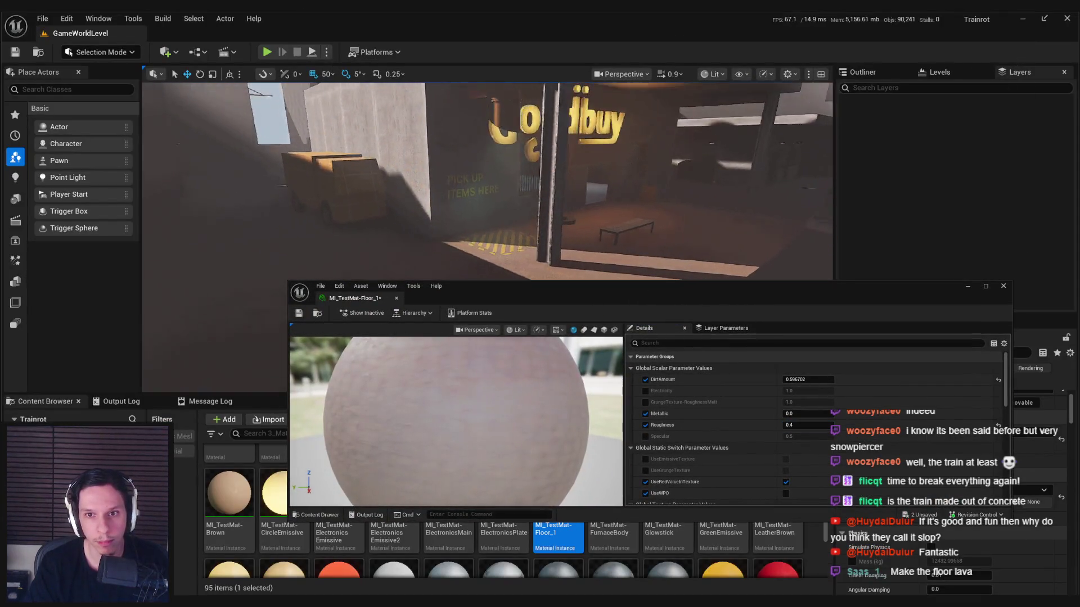
key("ctrl+s")
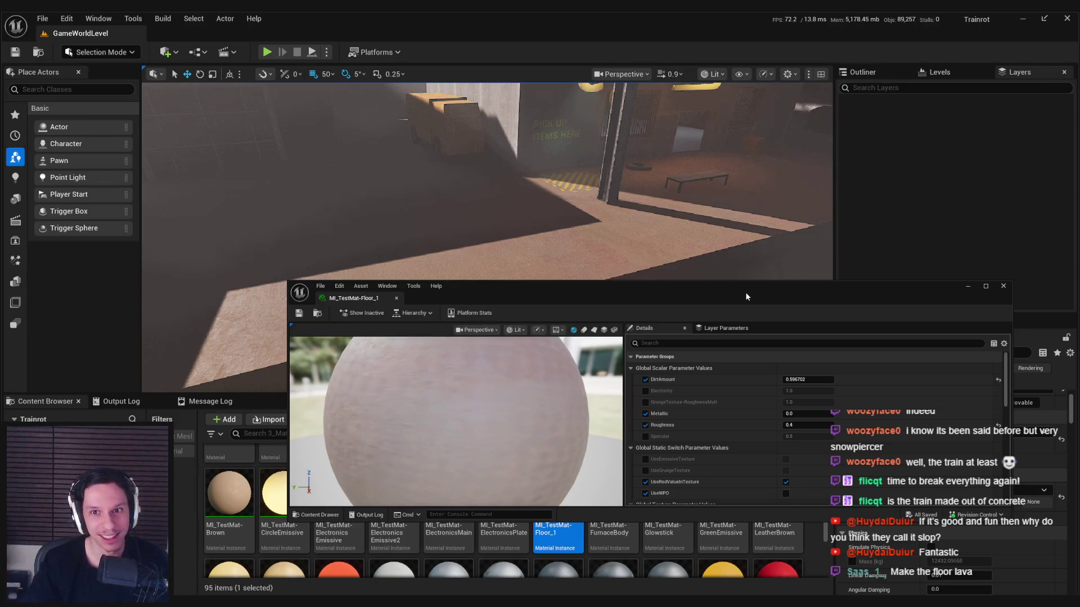
key("alt+Tab")
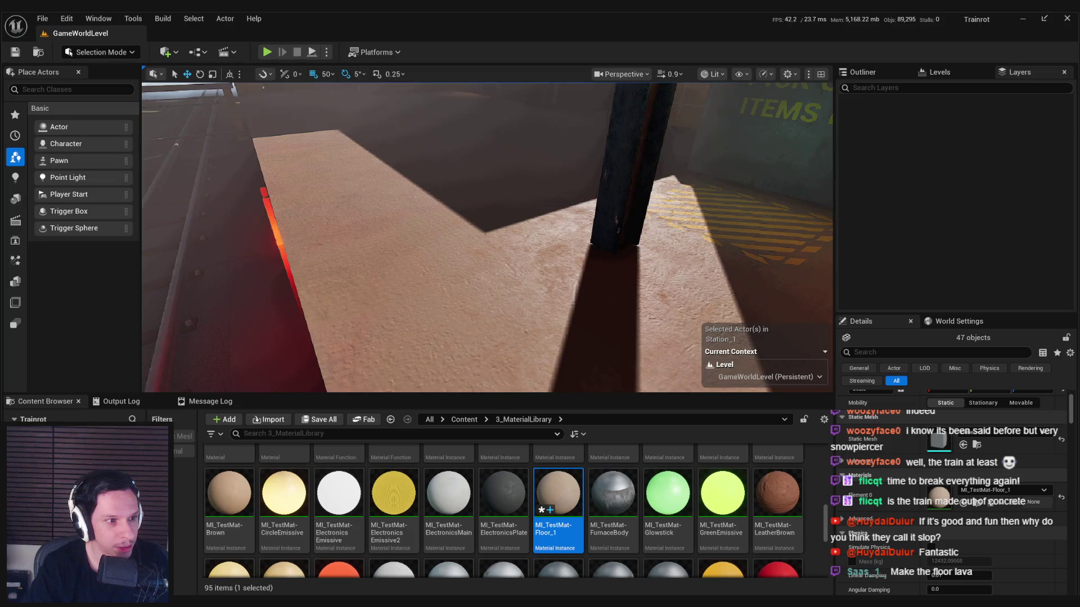
mouse_move(468, 301)
left_mouse_down()
mouse_move(468, 276)
mouse_move(428, 274)
left_mouse_up()
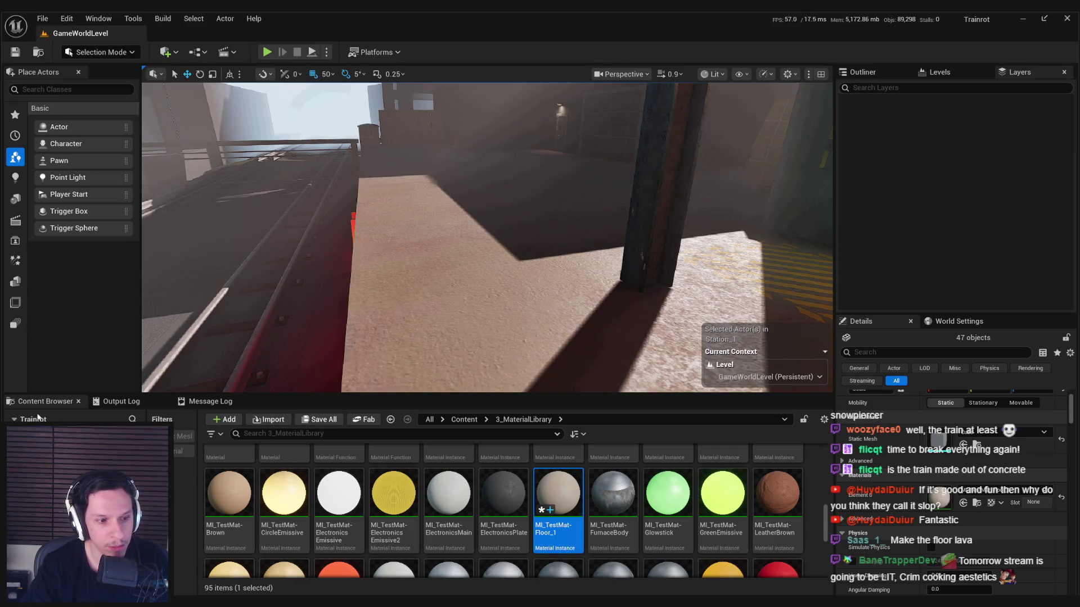
mouse_move(251, 270)
left_mouse_down()
mouse_move(322, 300)
mouse_move(305, 273)
mouse_move(467, 259)
left_mouse_up()
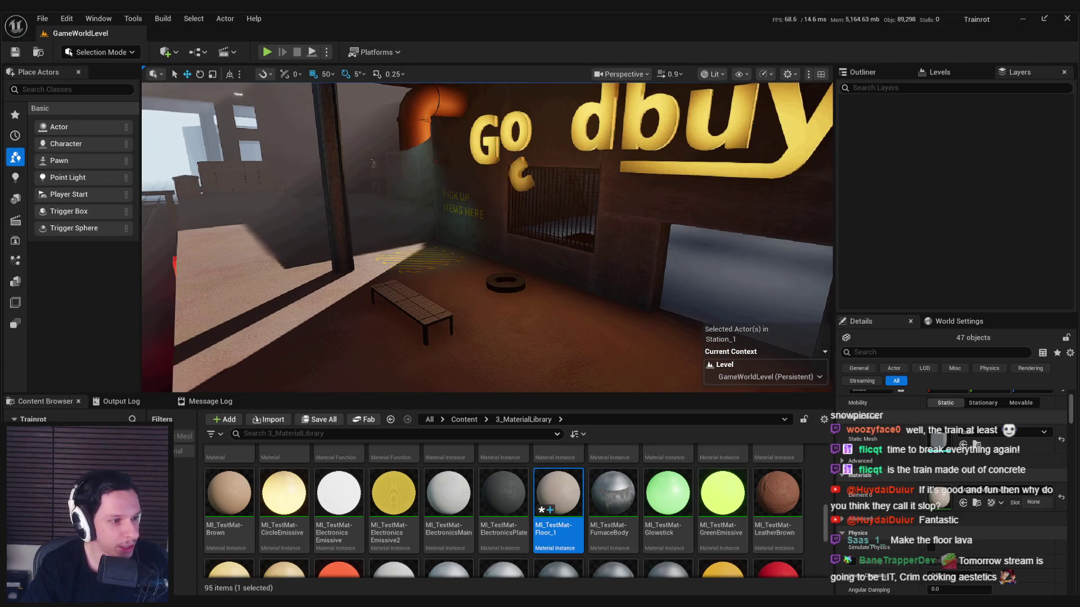
left_click_drag(468, 259, 418, 294)
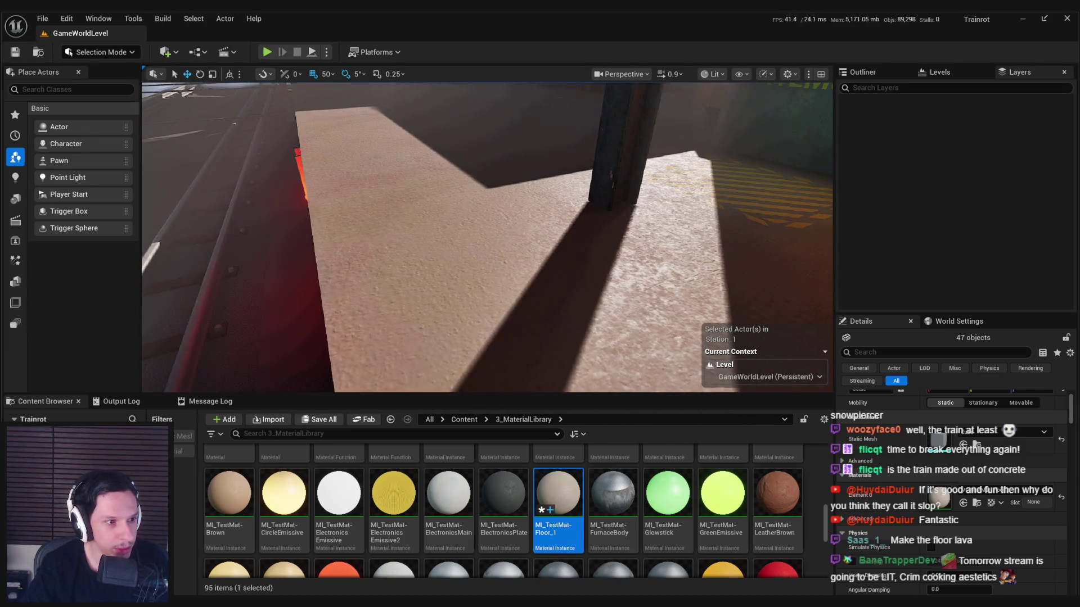
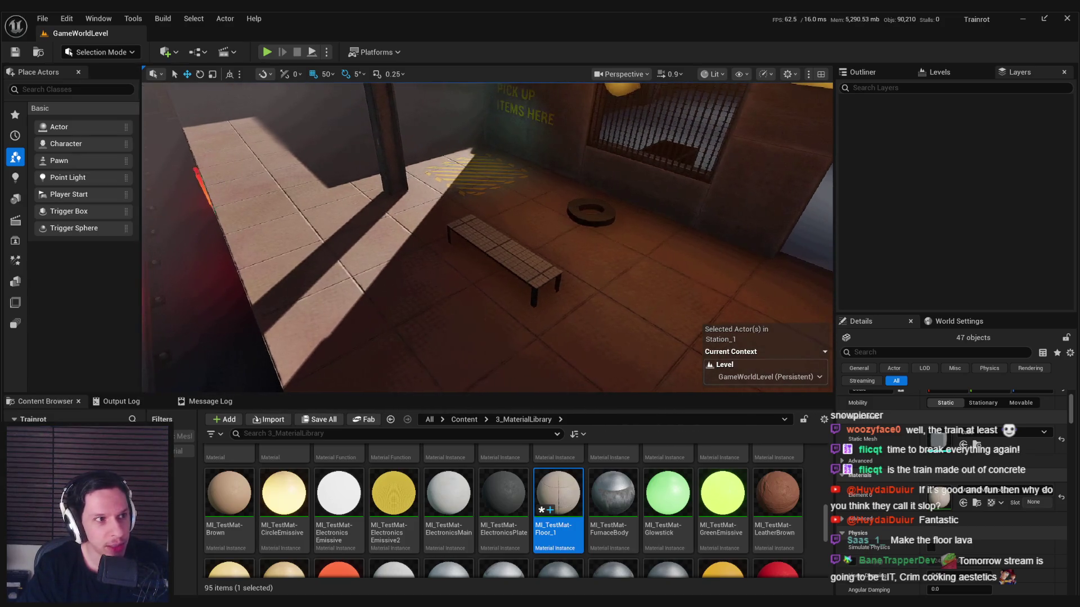
Step: Save the checked-out asset and look over the lit platform floor
left_click(548, 427)
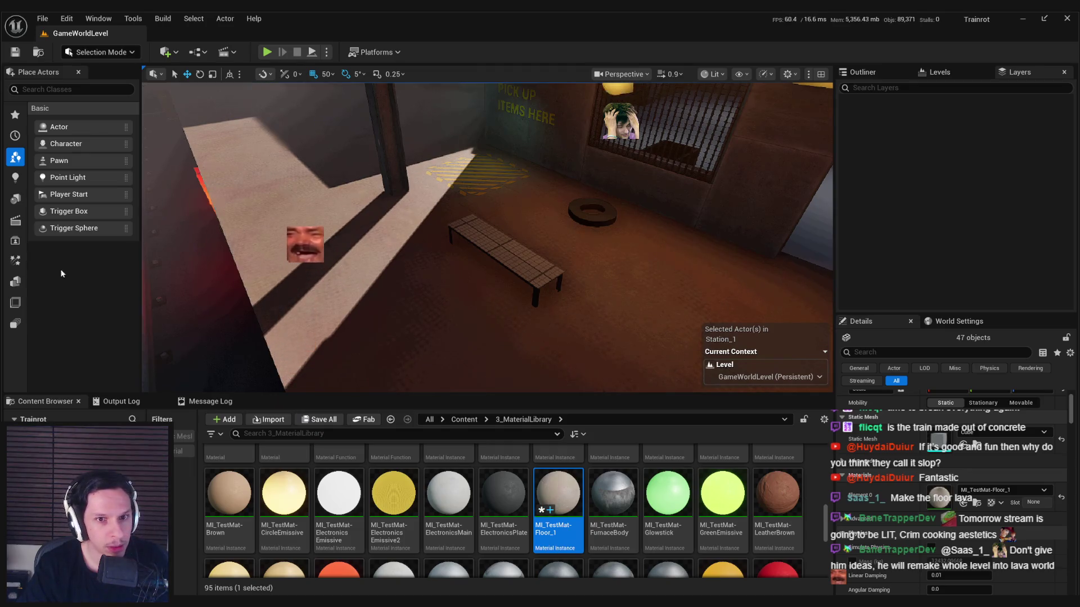
key("w")
key("s")
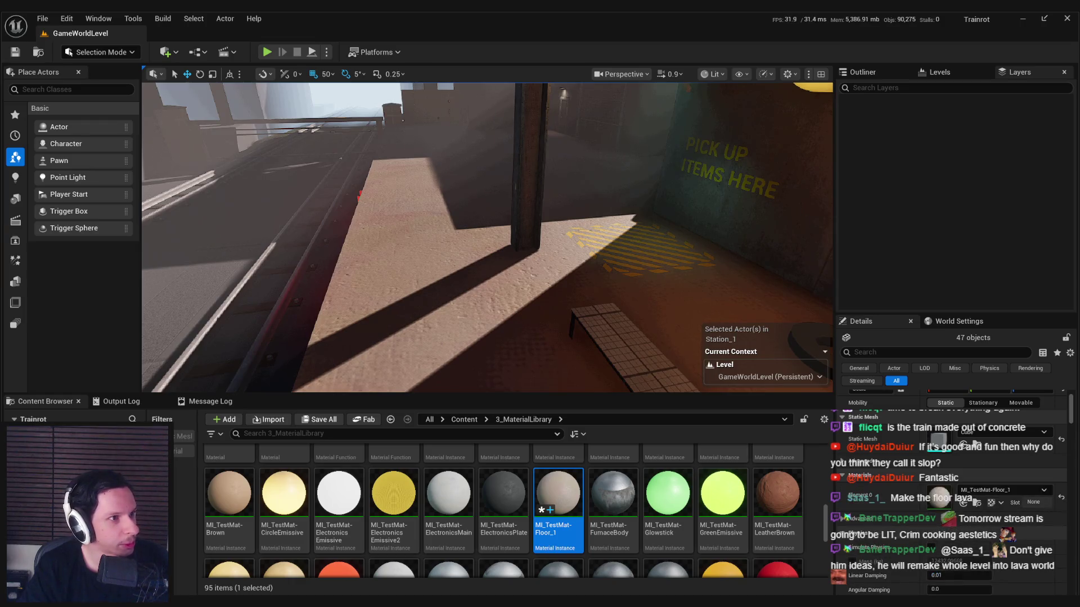
key("s")
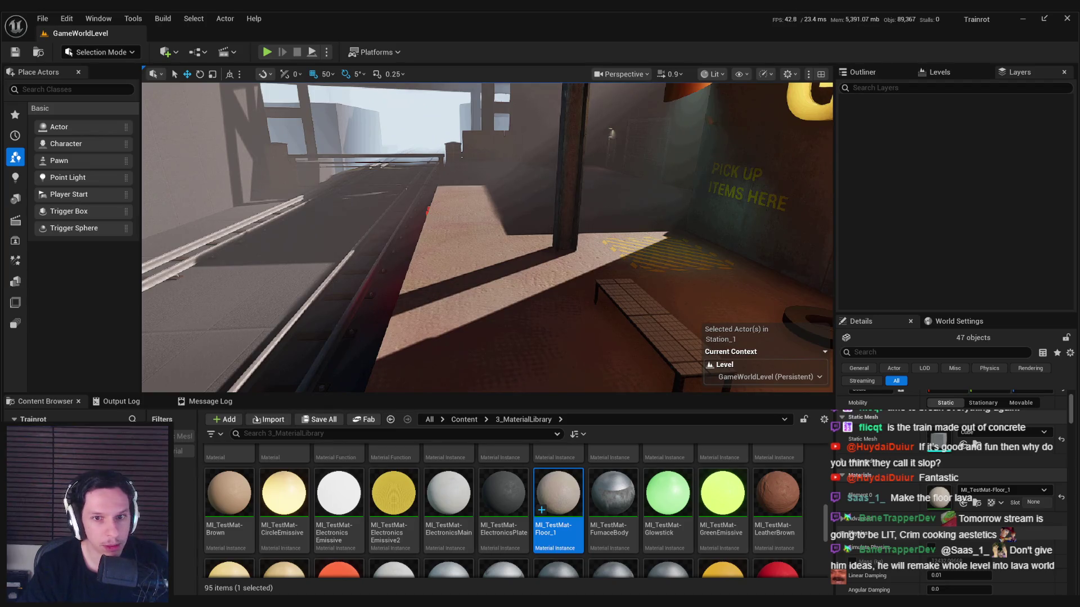
mouse_move(251, 269)
left_mouse_down()
mouse_move(236, 358)
mouse_move(210, 265)
left_mouse_up()
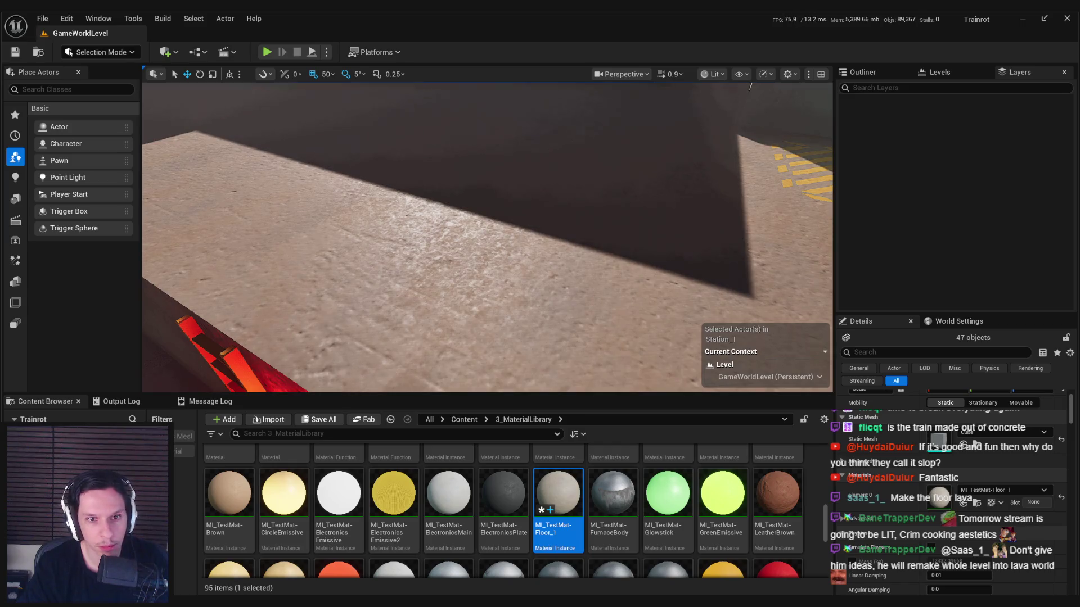
left_click_drag(229, 276, 233, 329)
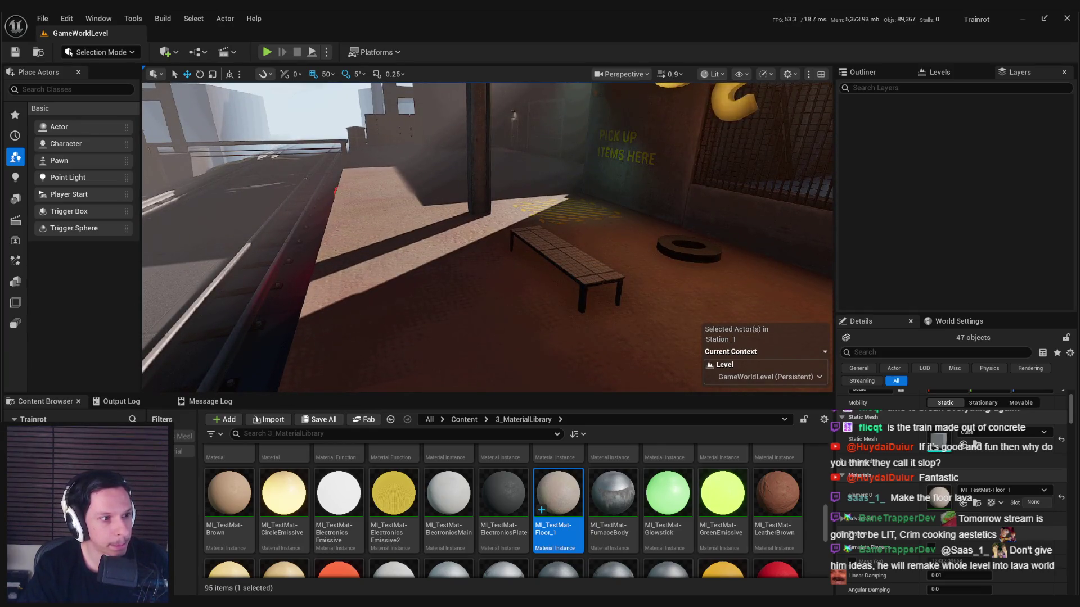
mouse_move(233, 329)
left_mouse_down()
mouse_move(239, 315)
mouse_move(242, 326)
mouse_move(295, 332)
left_mouse_up()
Step: Undo the last texture edit on the floor and select the platform block Cube20
key("ctrl+z")
mouse_move(416, 280)
left_mouse_down()
mouse_move(433, 279)
mouse_move(406, 277)
left_mouse_up()
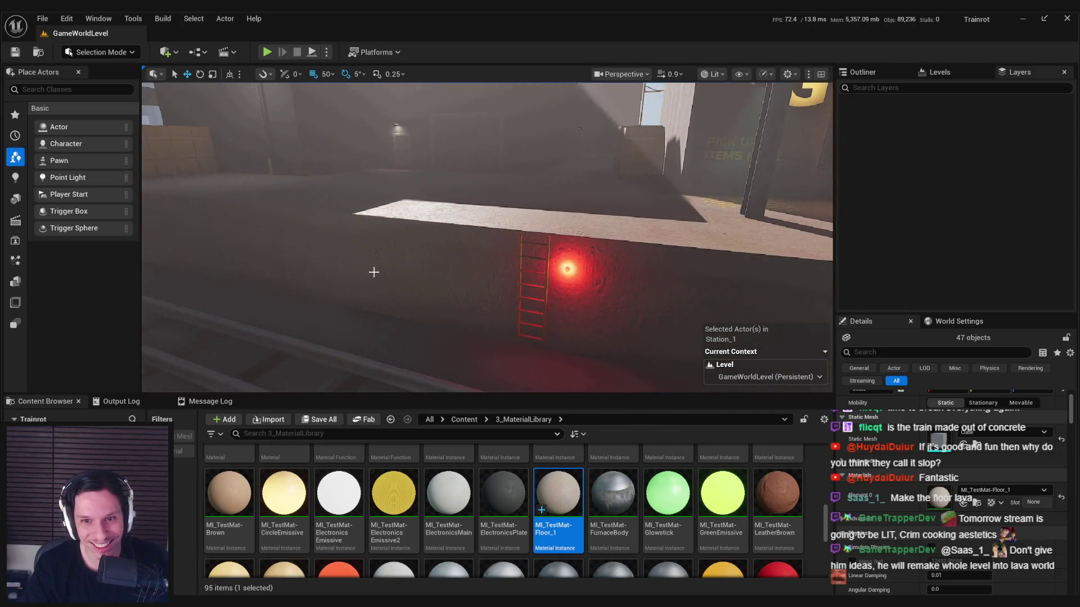
left_click(323, 280)
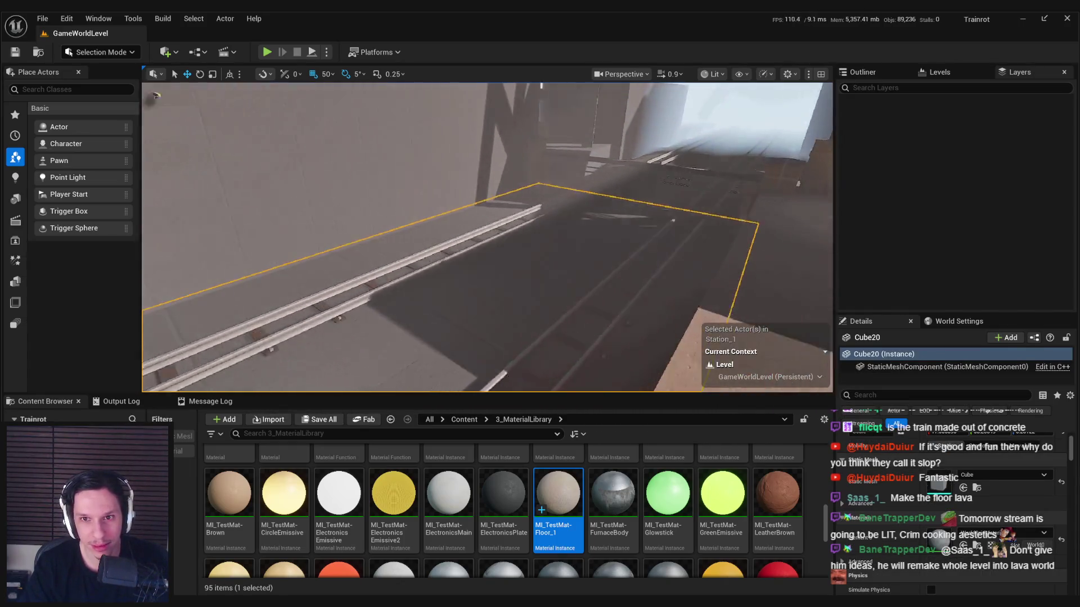
left_click_drag(487, 236, 439, 236)
mouse_move(616, 257)
left_mouse_down()
mouse_move(573, 262)
mouse_move(573, 290)
mouse_move(517, 315)
mouse_move(450, 258)
left_mouse_up()
left_click(98, 52)
Step: In Scythe Mode, place a new block mesh from the Create tools beside the railing
left_click(113, 126)
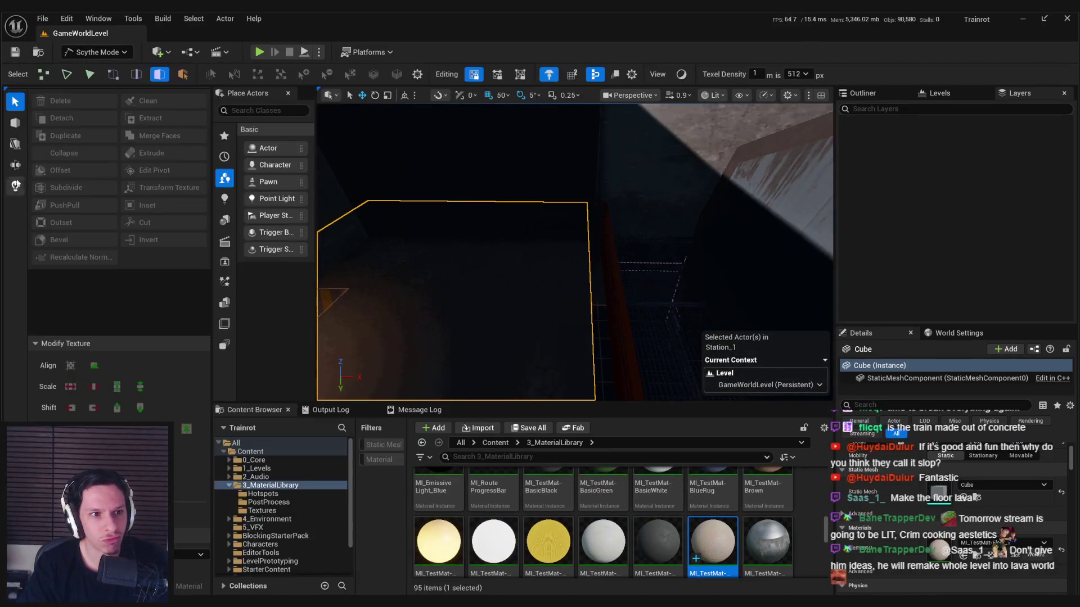
left_click(15, 123)
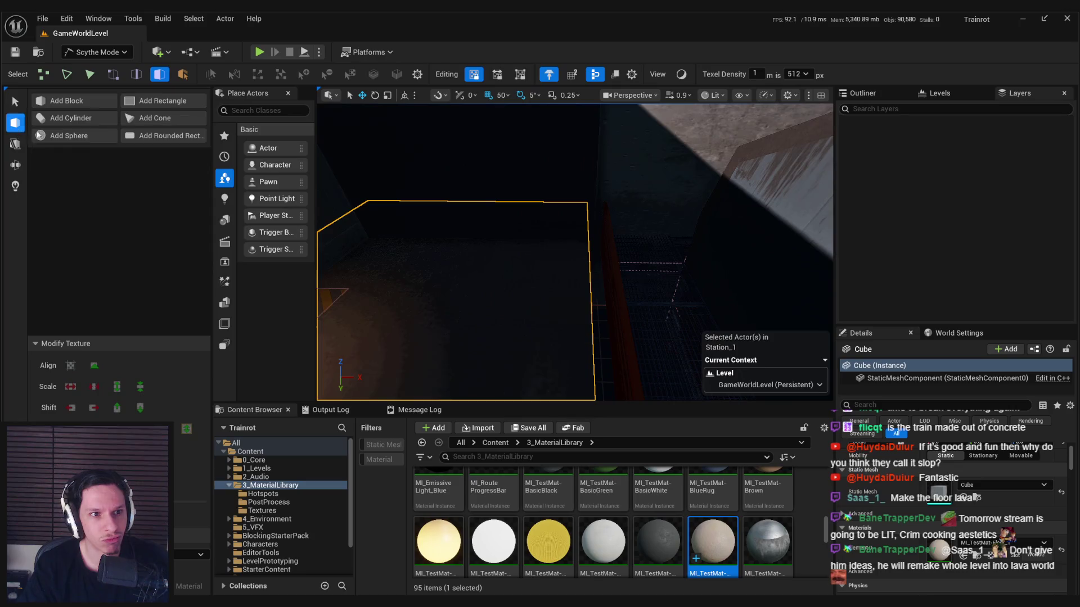
left_click(163, 101)
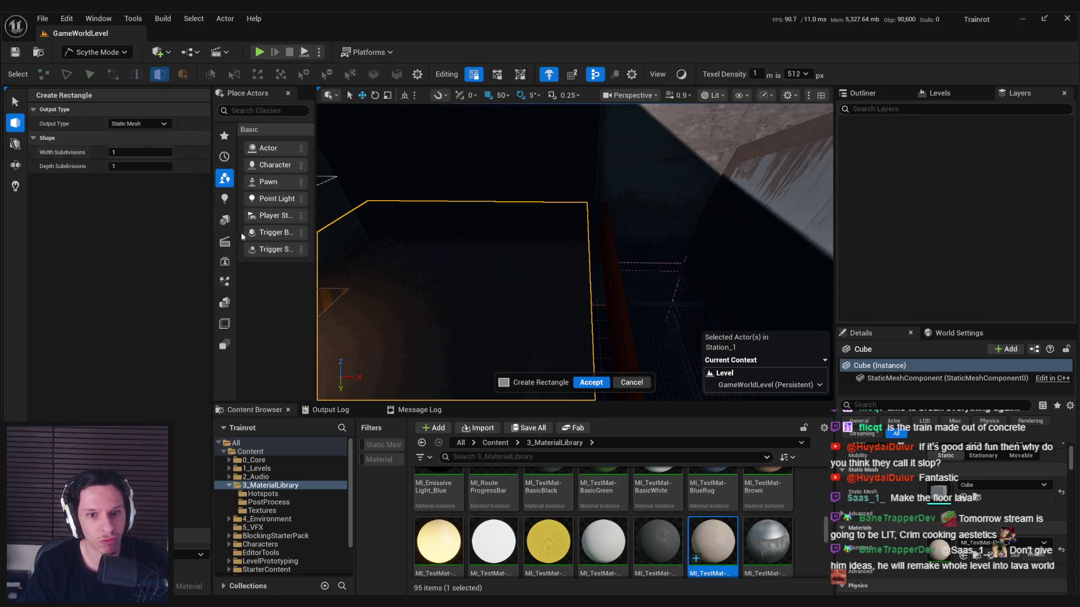
left_click(632, 383)
left_click(84, 103)
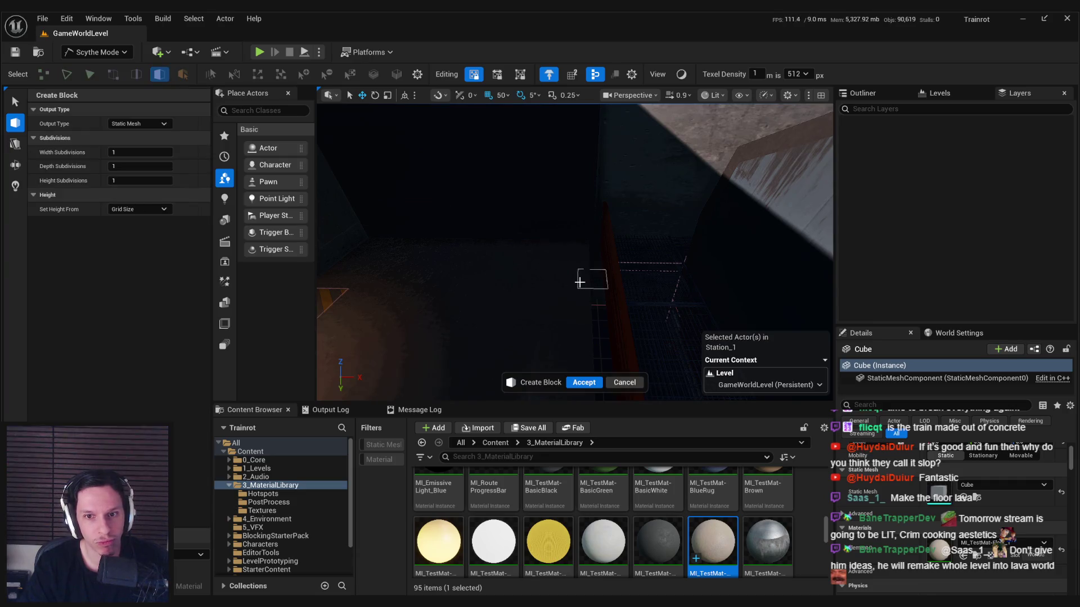
left_click(590, 383)
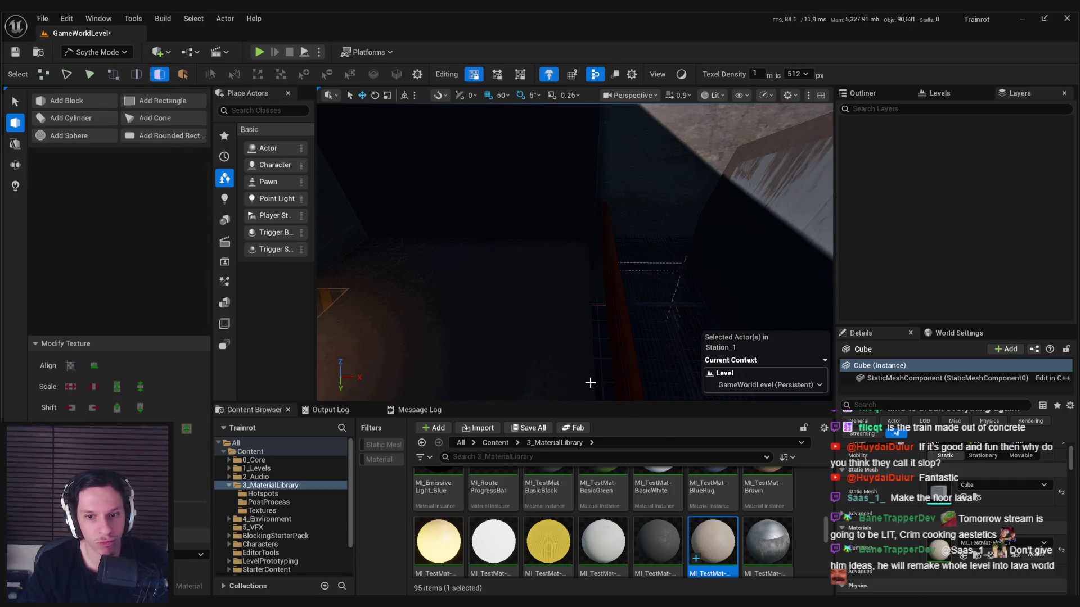
Step: Frame and reselect the new Block3, then return to Selection Mode
key("f")
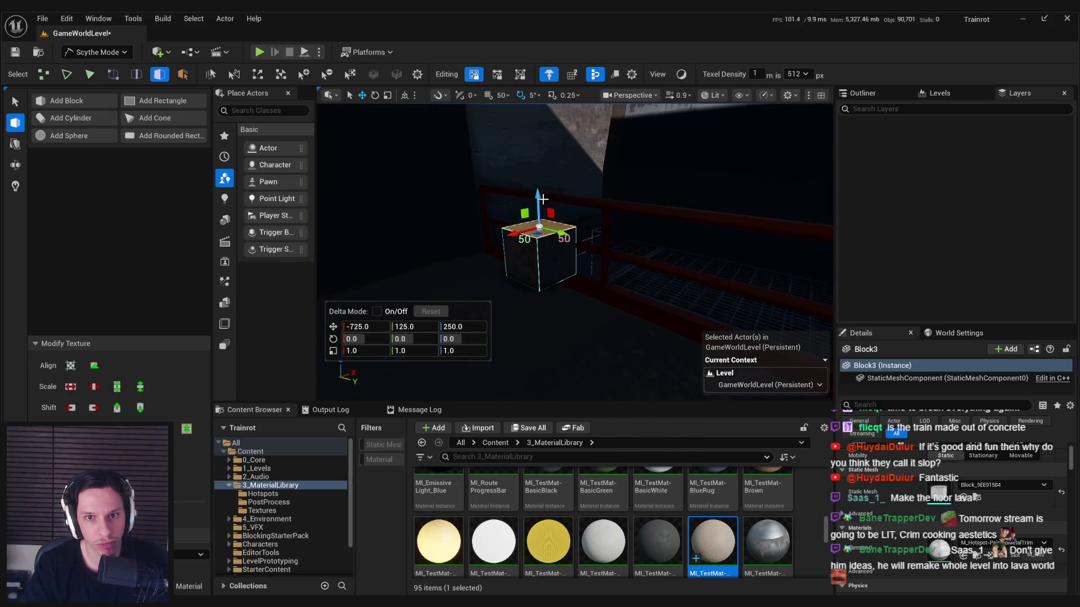
key("ctrl+z")
key("ctrl+z")
key("ctrl+z")
left_click(541, 273)
key("f")
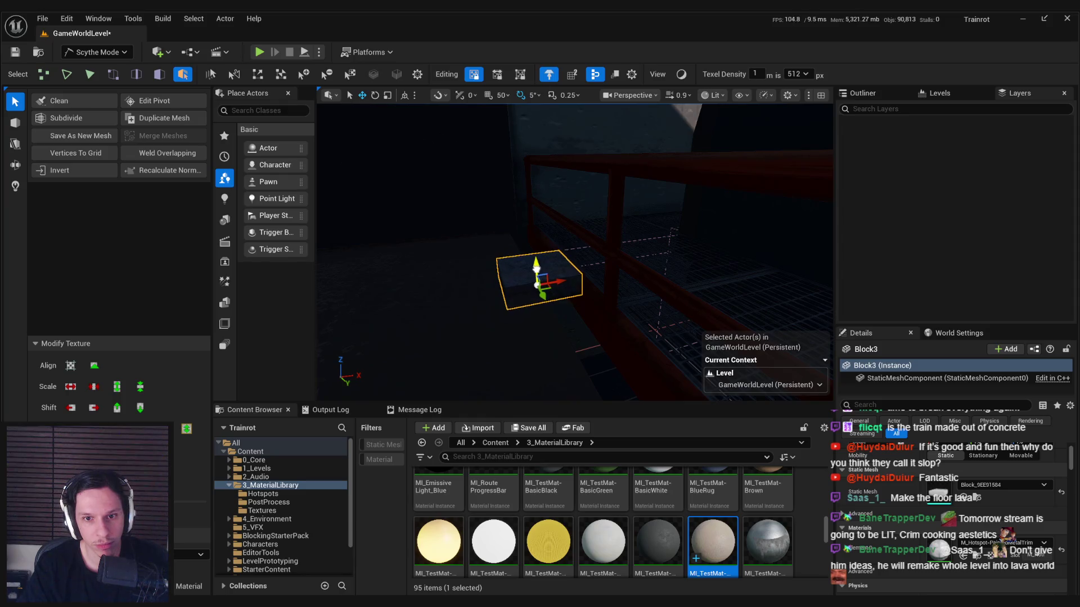
key("q")
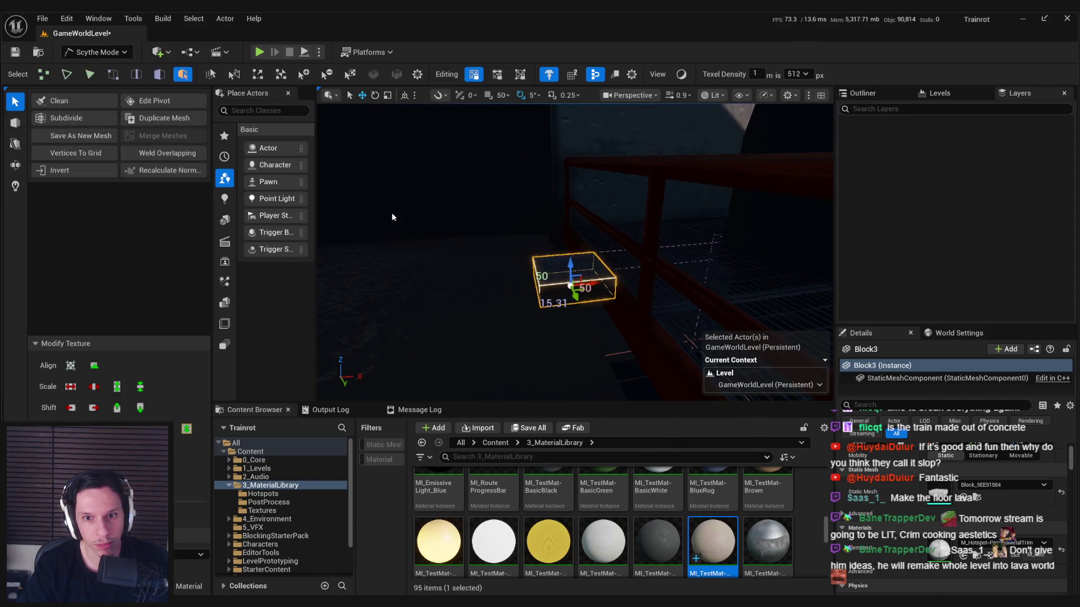
key("shift+1")
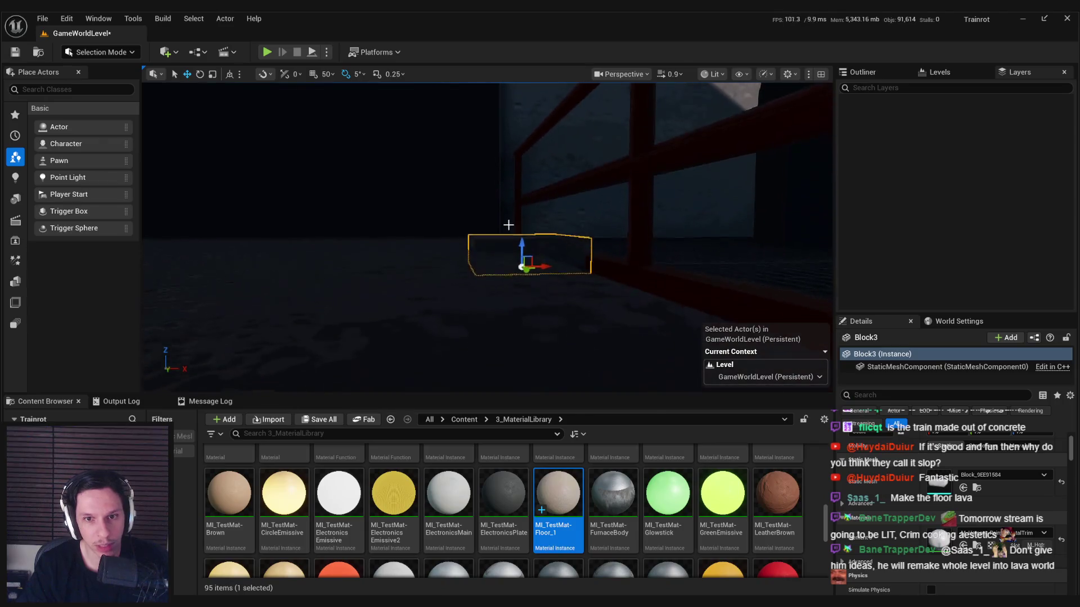
Step: Re-enter Scythe Mode, then select and frame the small Block3 slab
left_click(100, 52)
key("Escape")
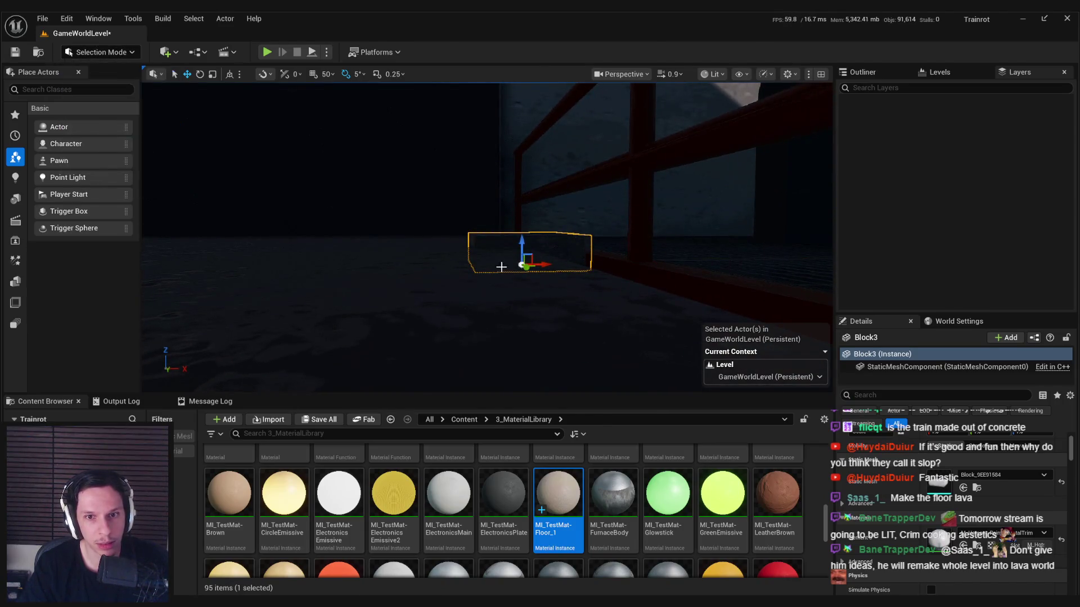
key("shift+8")
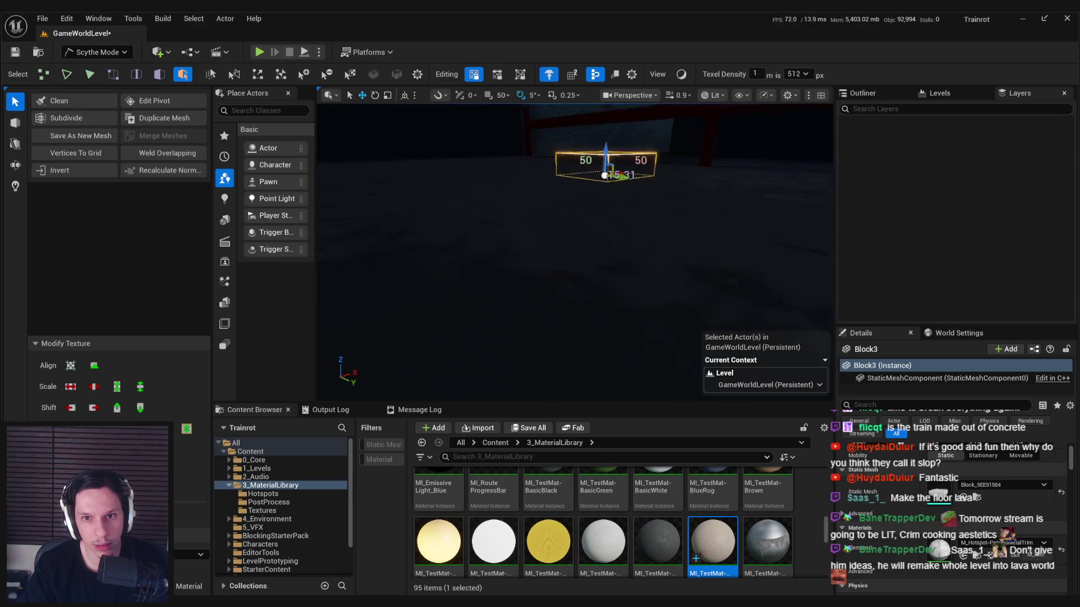
left_click(554, 332)
left_click(592, 277)
key("f")
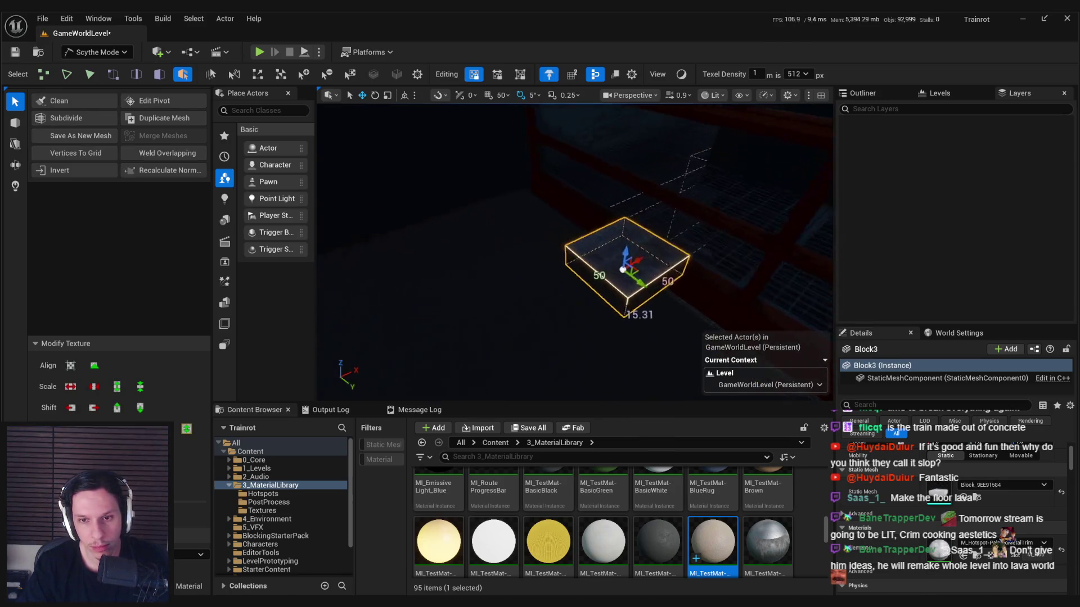
mouse_move(582, 264)
left_mouse_down()
mouse_move(552, 180)
mouse_move(573, 191)
mouse_move(386, 270)
mouse_move(394, 265)
left_mouse_up()
Step: Drag Block3's end face out to a 300-unit slab, undoing the stray rotations
key("3")
key("ctrl+z")
mouse_move(542, 210)
left_mouse_down()
mouse_move(441, 234)
mouse_move(623, 215)
mouse_move(783, 241)
mouse_move(685, 246)
mouse_move(693, 270)
mouse_move(599, 280)
mouse_move(633, 277)
left_mouse_up()
key("ctrl+z")
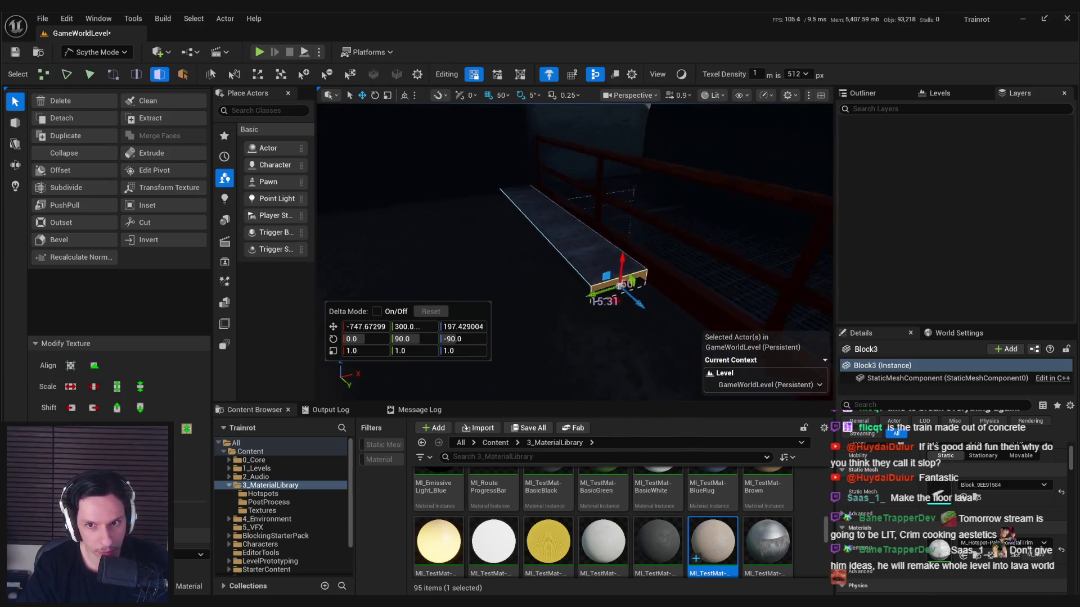
key("ctrl+z")
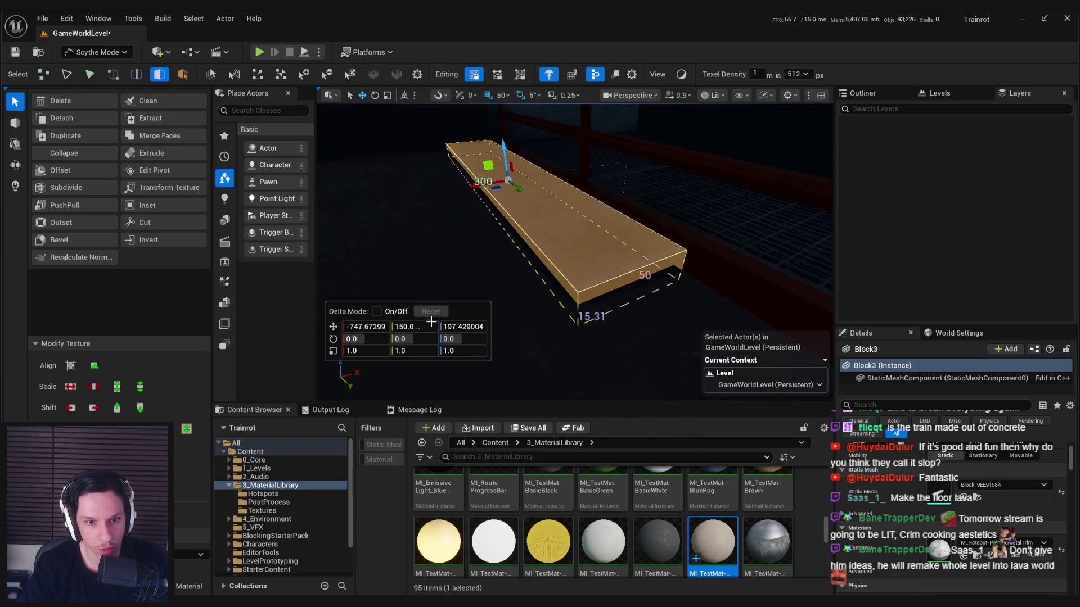
Step: Lower the toolbar Texel Density from 512 to 256 px per metre and select the slab
left_click(185, 554)
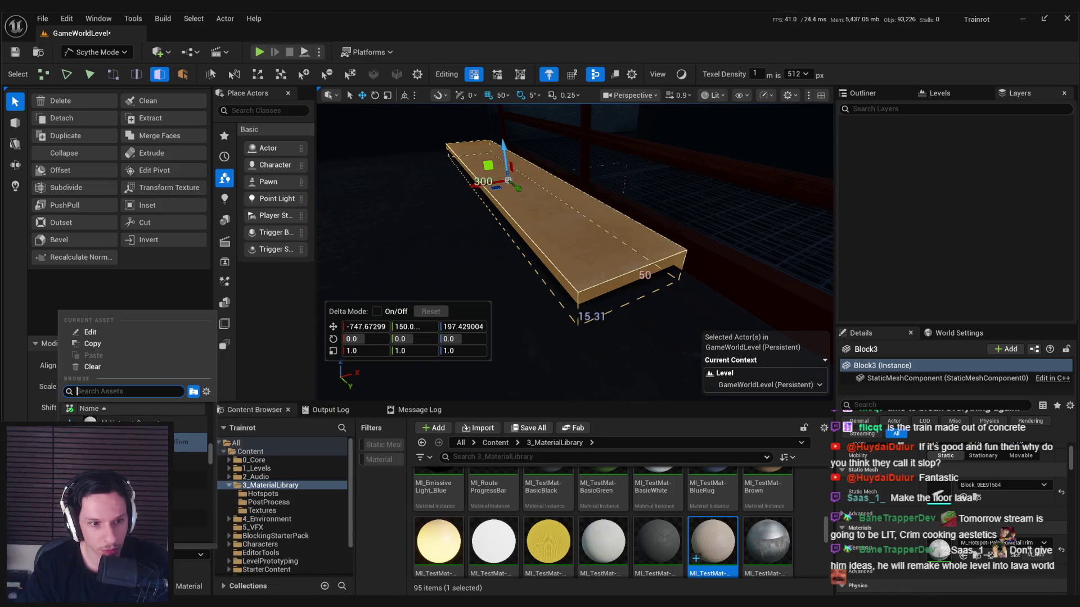
key("Escape")
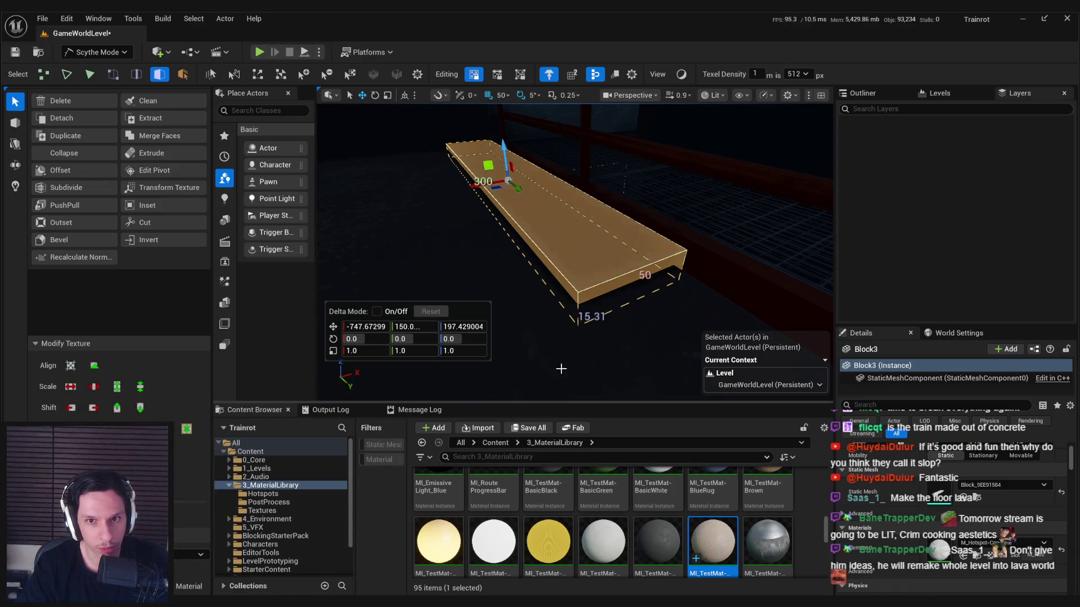
scroll(585, 311, "up", 5)
left_click_drag(585, 311, 540, 254)
mouse_move(788, 116)
left_mouse_down()
mouse_move(765, 135)
mouse_move(788, 116)
left_mouse_up()
left_click(797, 73)
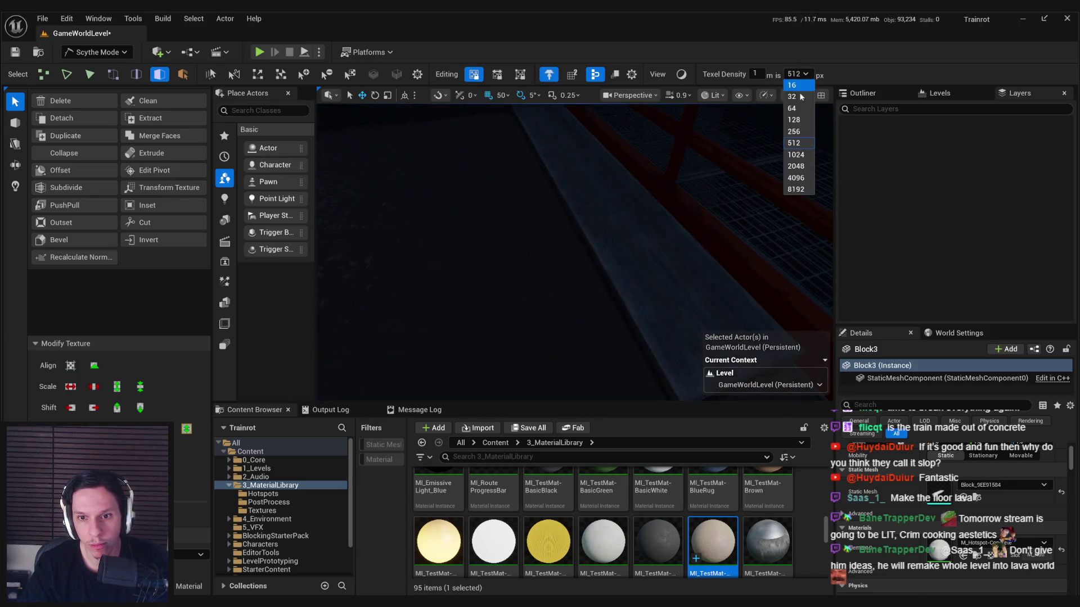
left_click(794, 131)
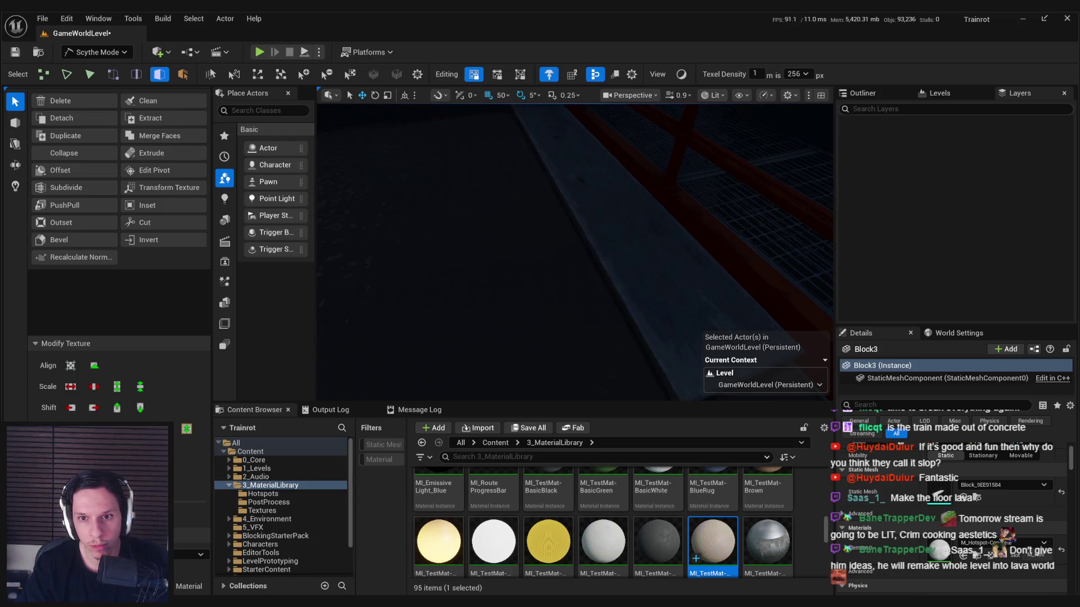
mouse_move(634, 277)
left_mouse_down()
mouse_move(613, 281)
mouse_move(579, 326)
mouse_move(478, 281)
mouse_move(634, 299)
mouse_move(687, 282)
left_mouse_up()
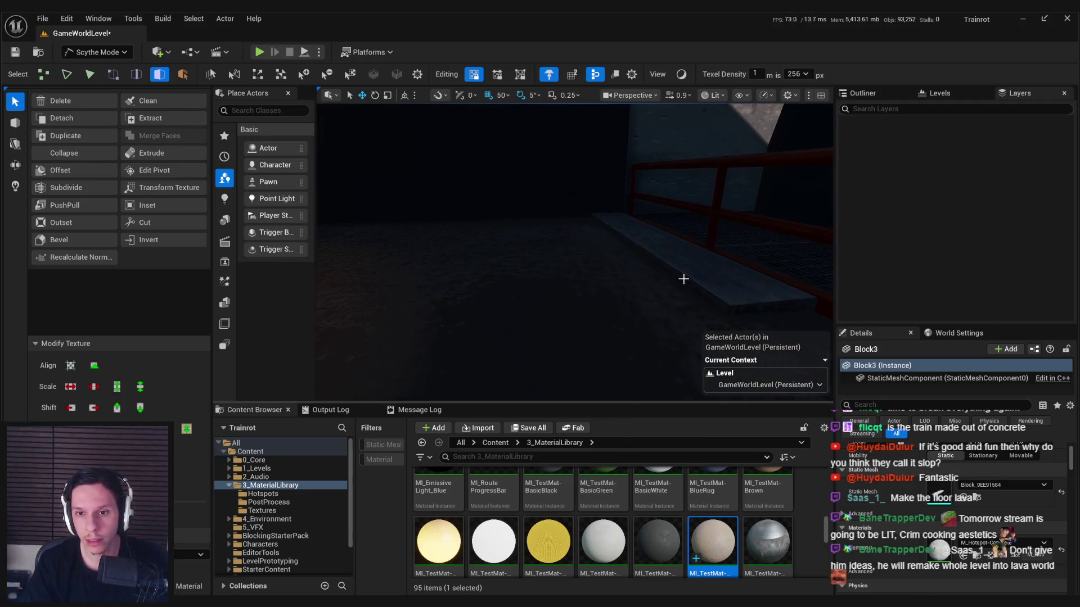
left_click(685, 278)
Step: Undo the slab's rotation, slide it along X, and begin extruding its selected face
key("f")
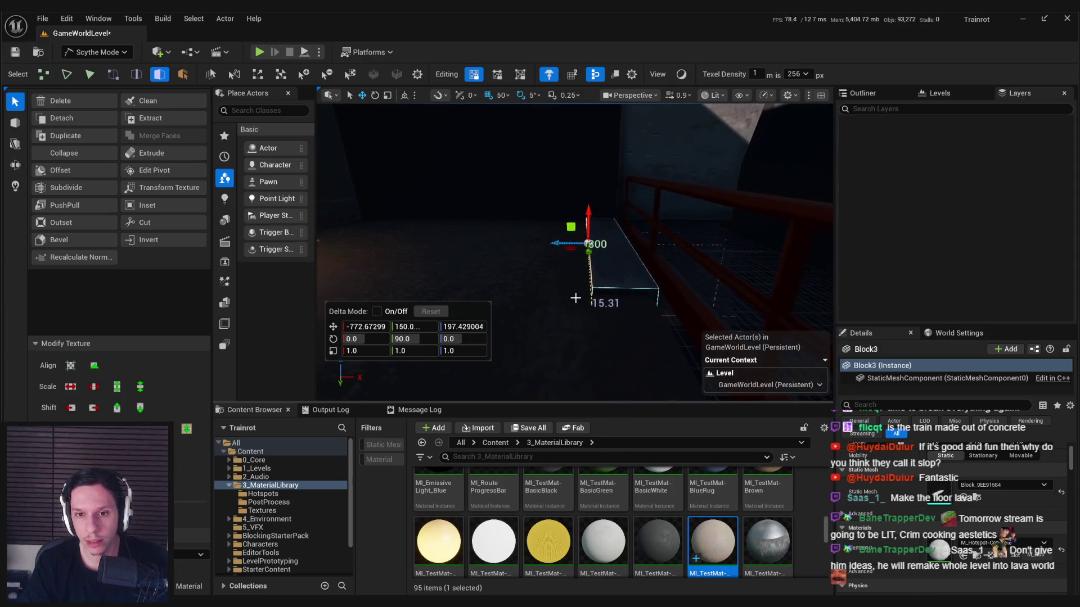
mouse_move(579, 294)
left_mouse_down()
mouse_move(596, 287)
mouse_move(580, 294)
left_mouse_up()
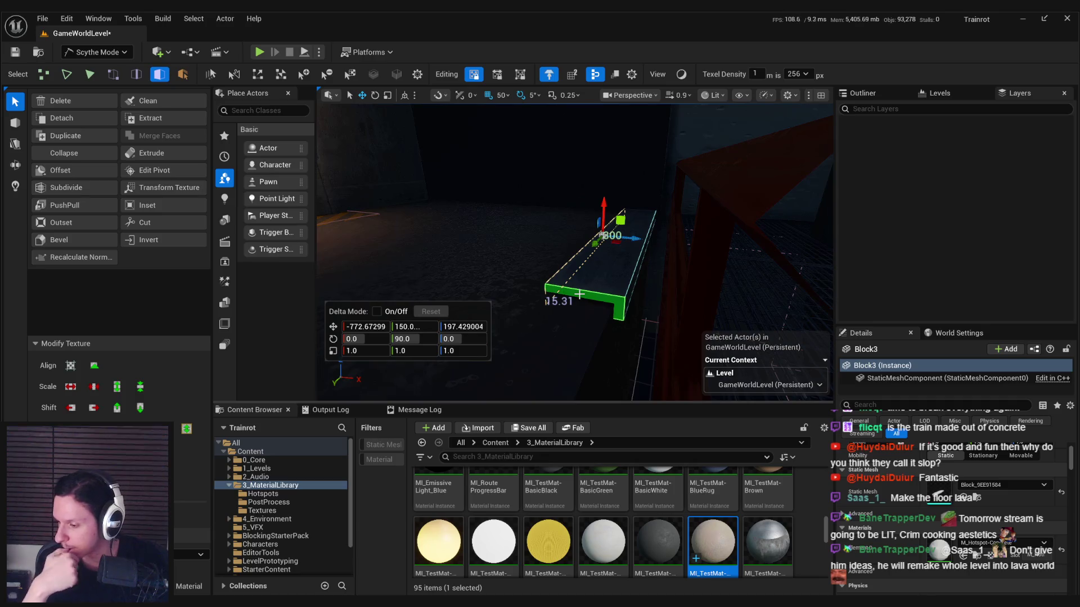
key("ctrl+z")
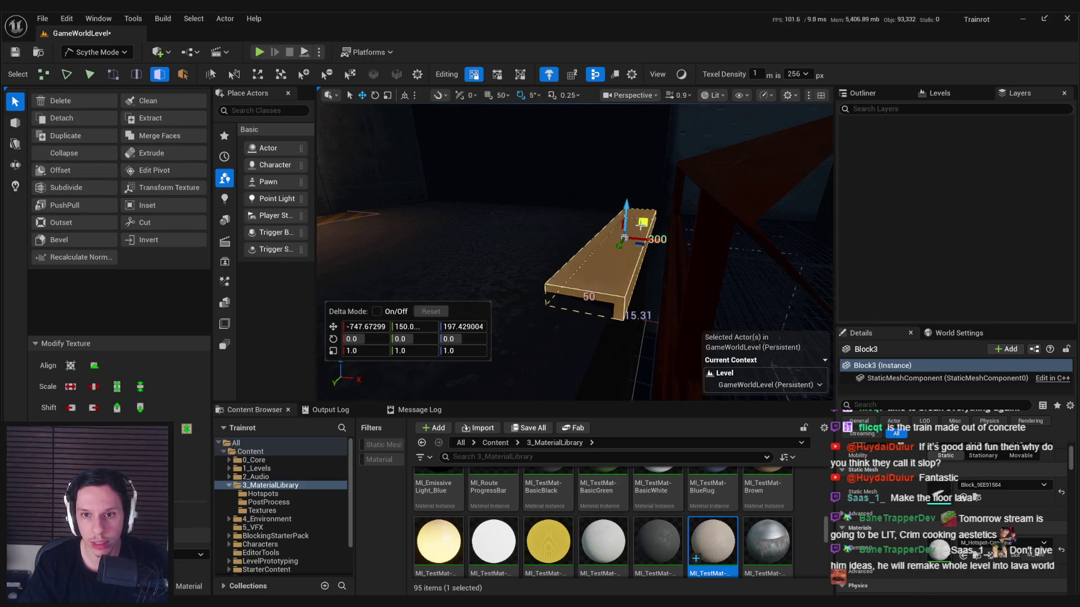
left_click_drag(652, 240, 639, 240)
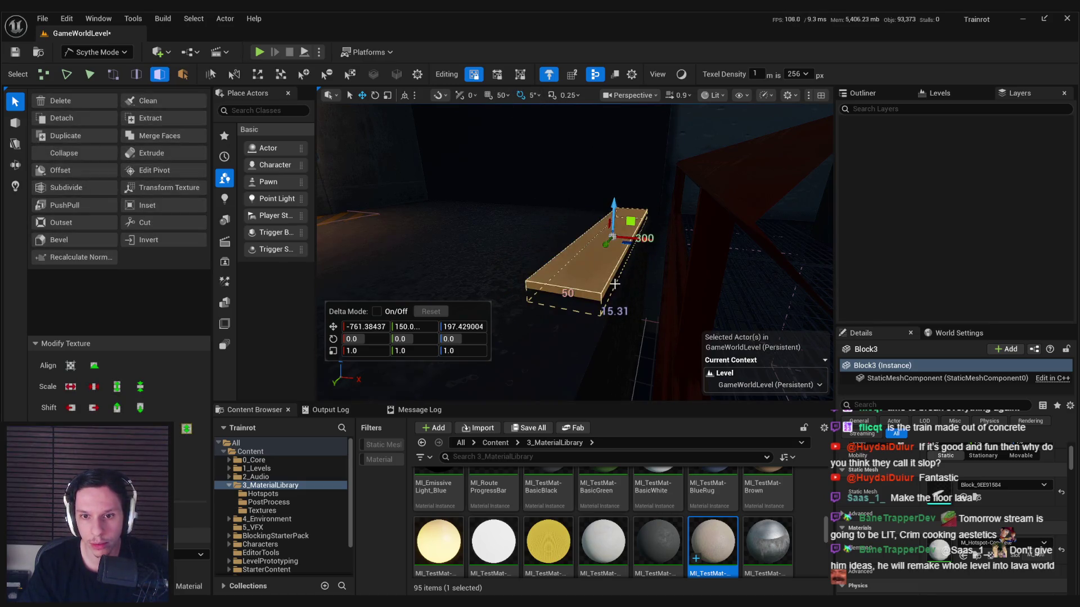
left_click(608, 284)
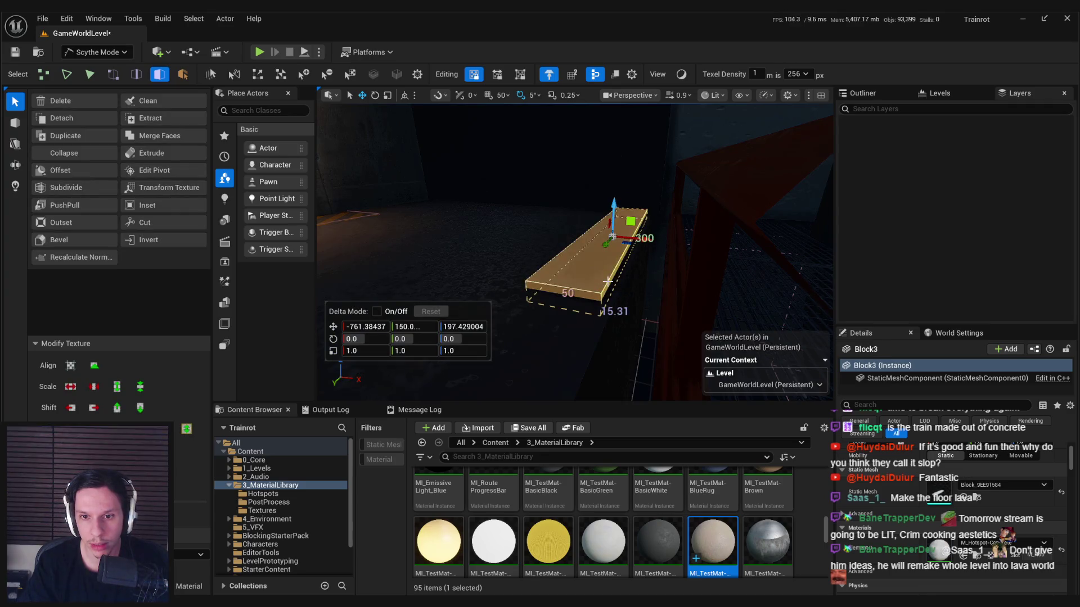
left_click(203, 153)
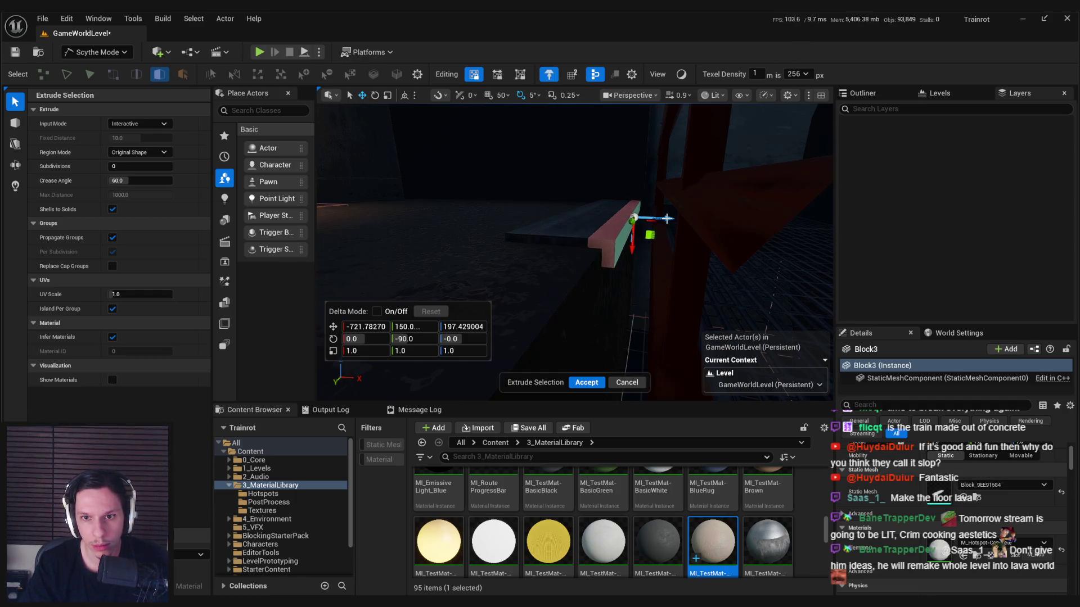
Step: Accept the first extrusion, then extrude and accept the slab's end face
left_click(587, 383)
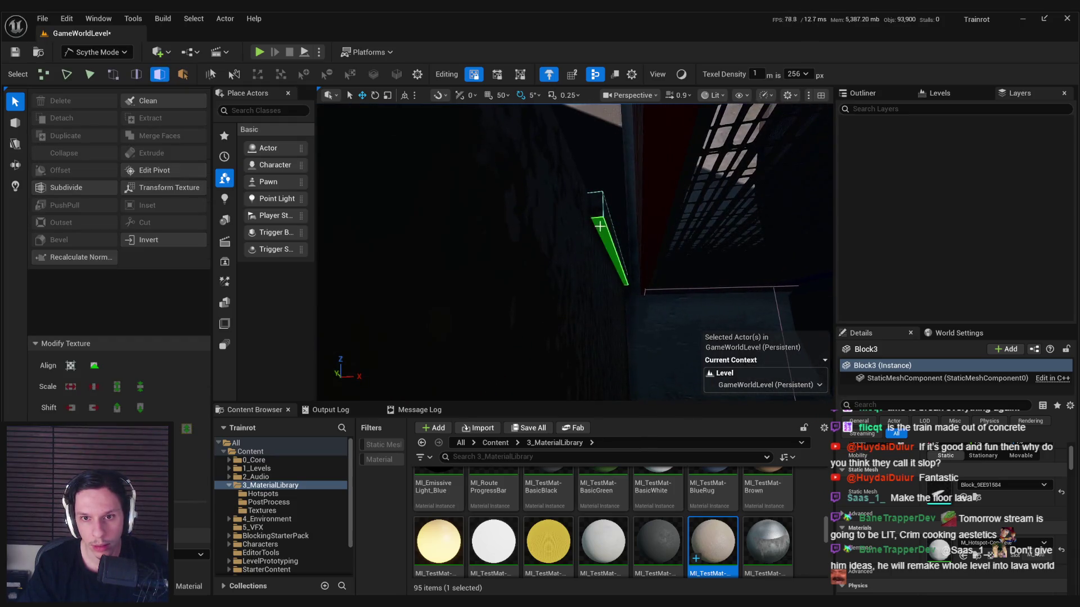
left_click(576, 230)
left_click(150, 153)
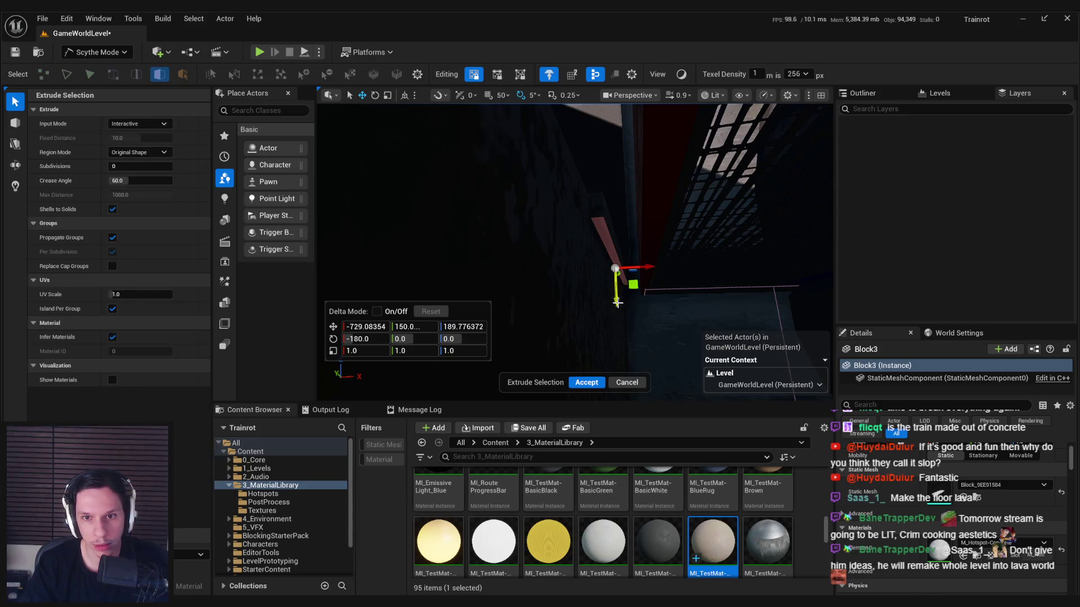
left_click(586, 382)
Step: Select and frame the new lip face and adjust it with the gizmo
left_click(622, 279)
key("f")
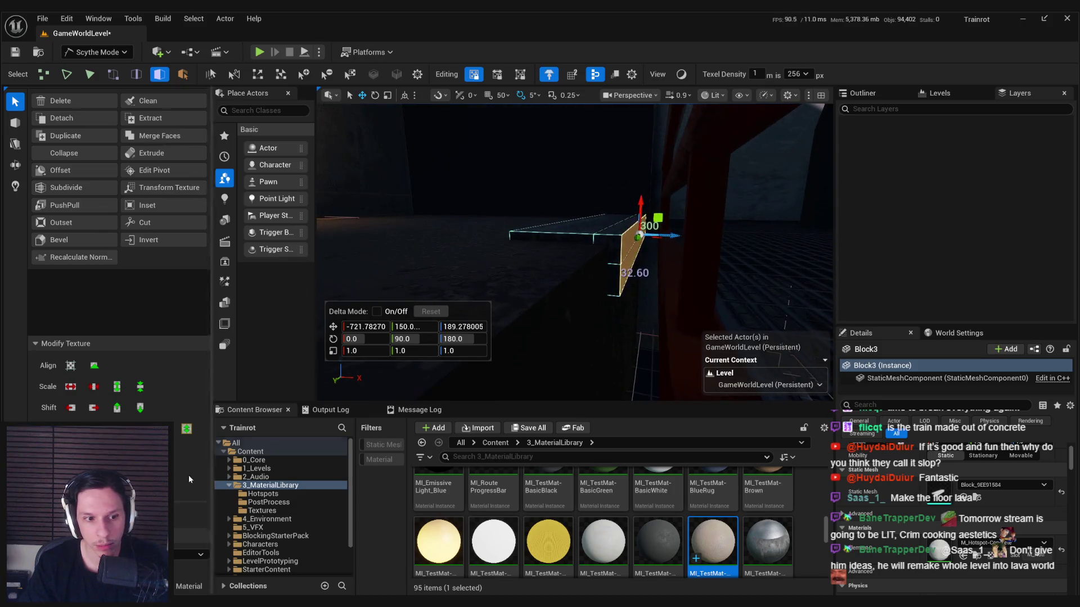
left_click(201, 554)
key("Escape")
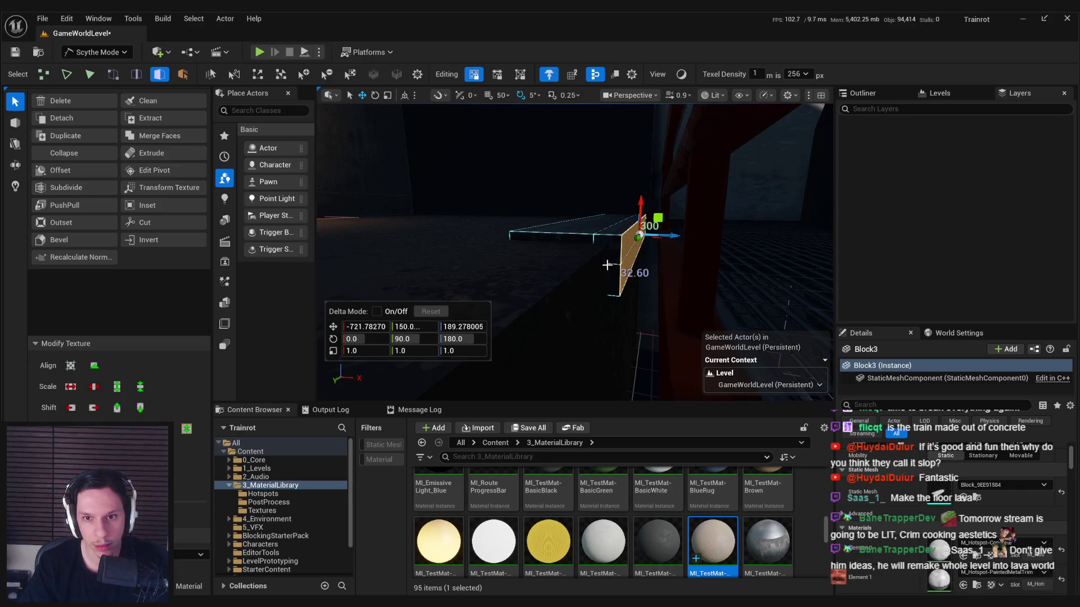
key("ctrl+Right")
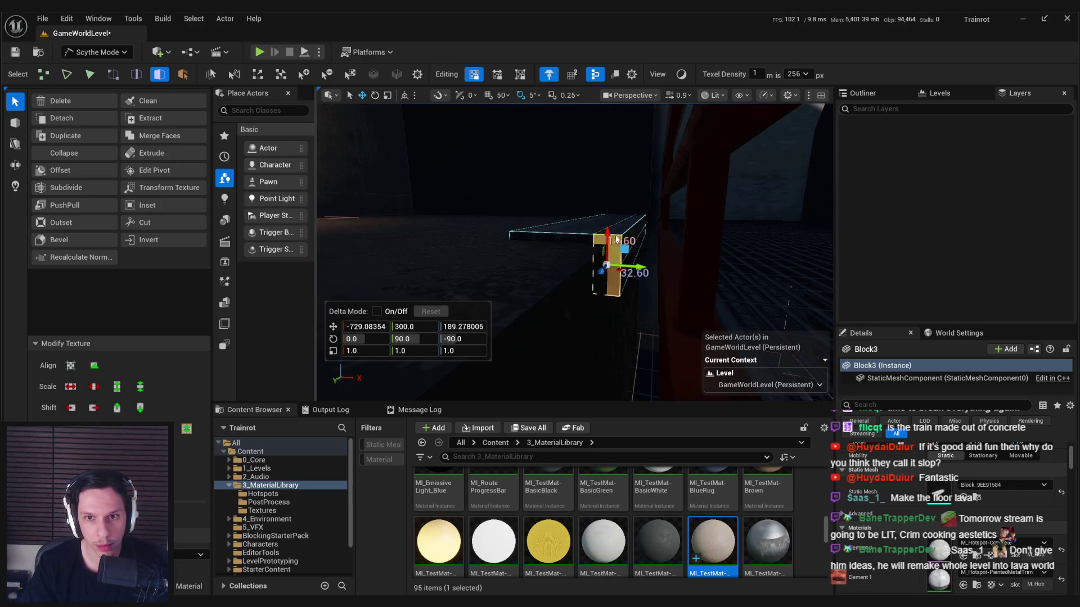
key("ctrl+Up")
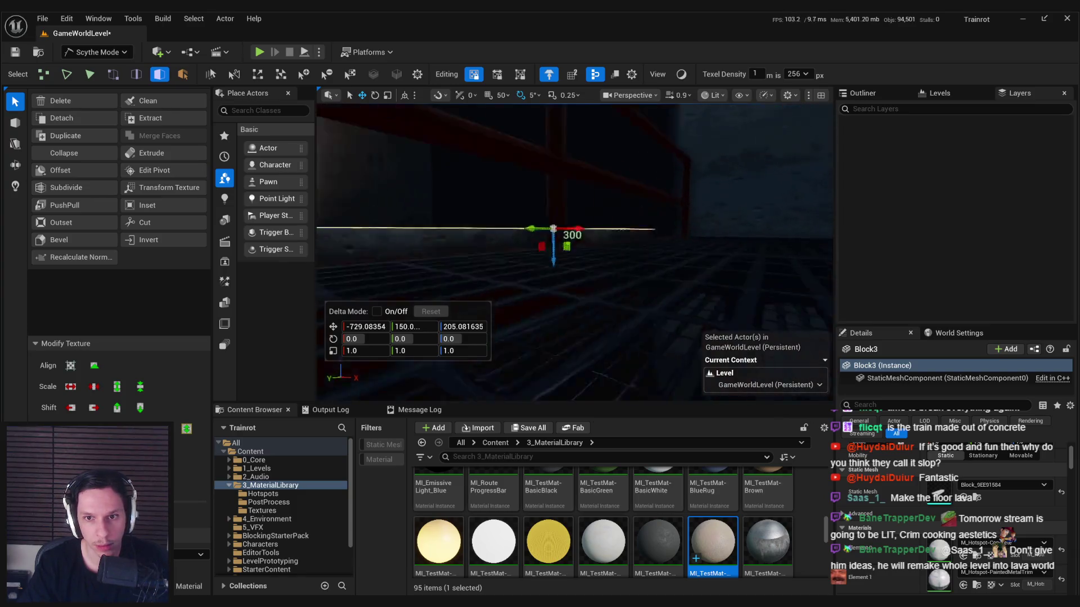
Step: Show only Block3 in the viewport and switch to Shaded Unlit view
right_click(602, 291)
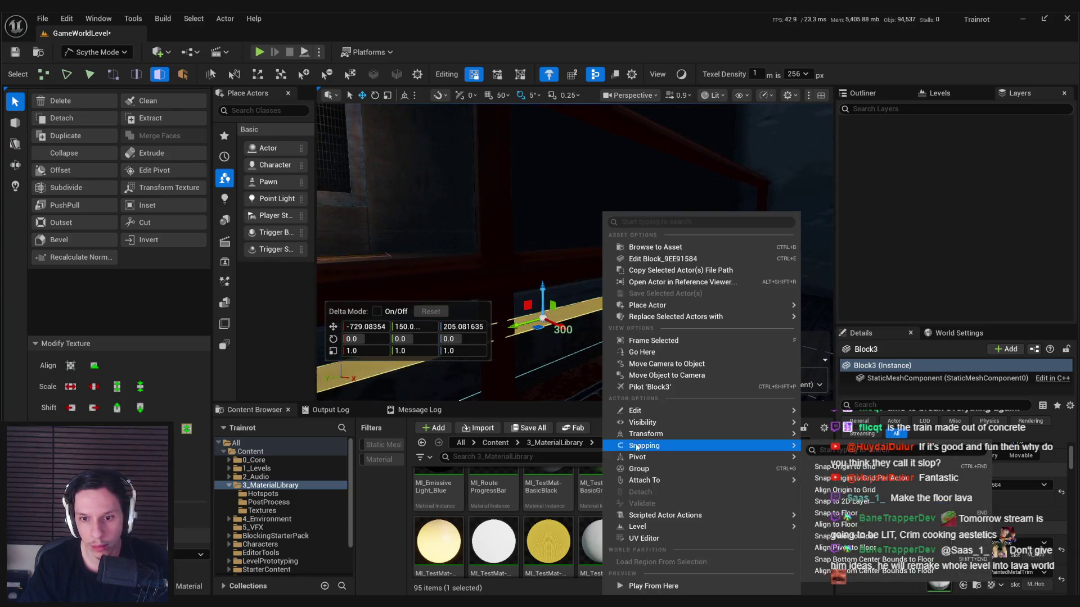
mouse_move(782, 422)
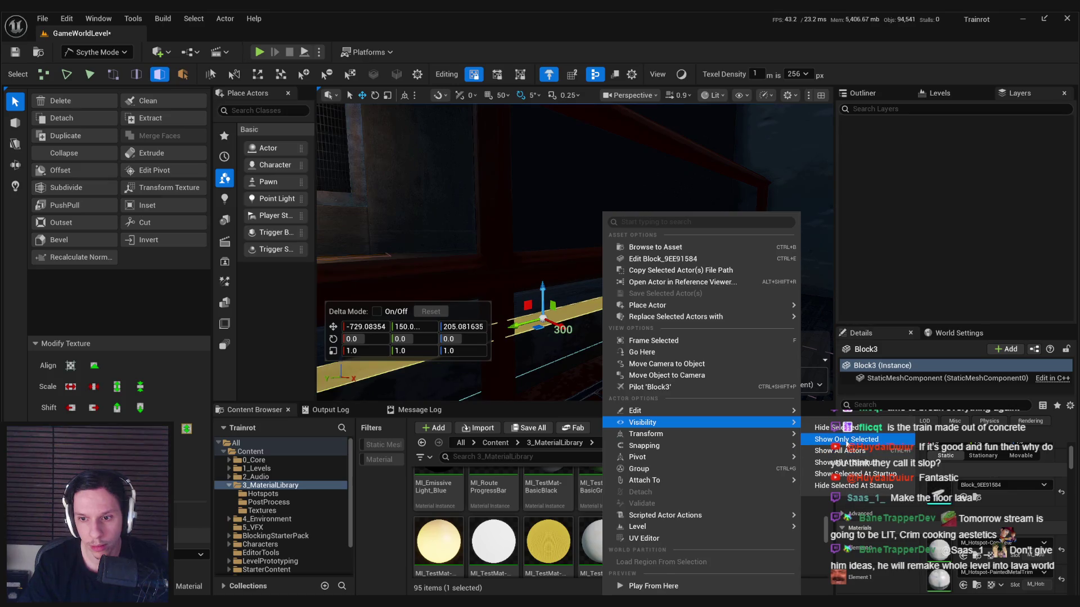
left_click(850, 451)
left_click_drag(744, 111, 744, 110)
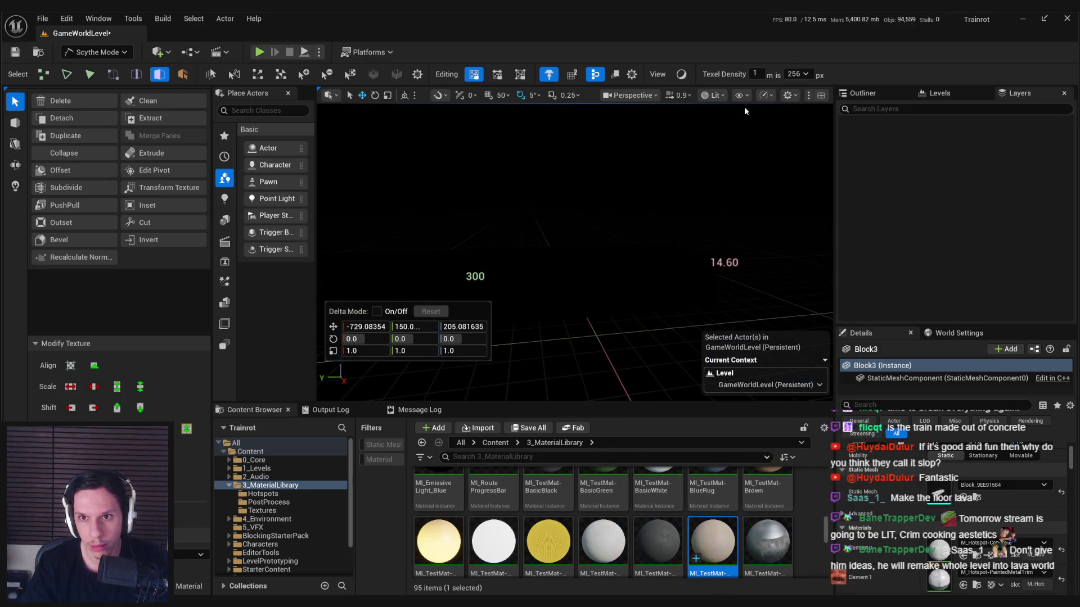
left_click(682, 75)
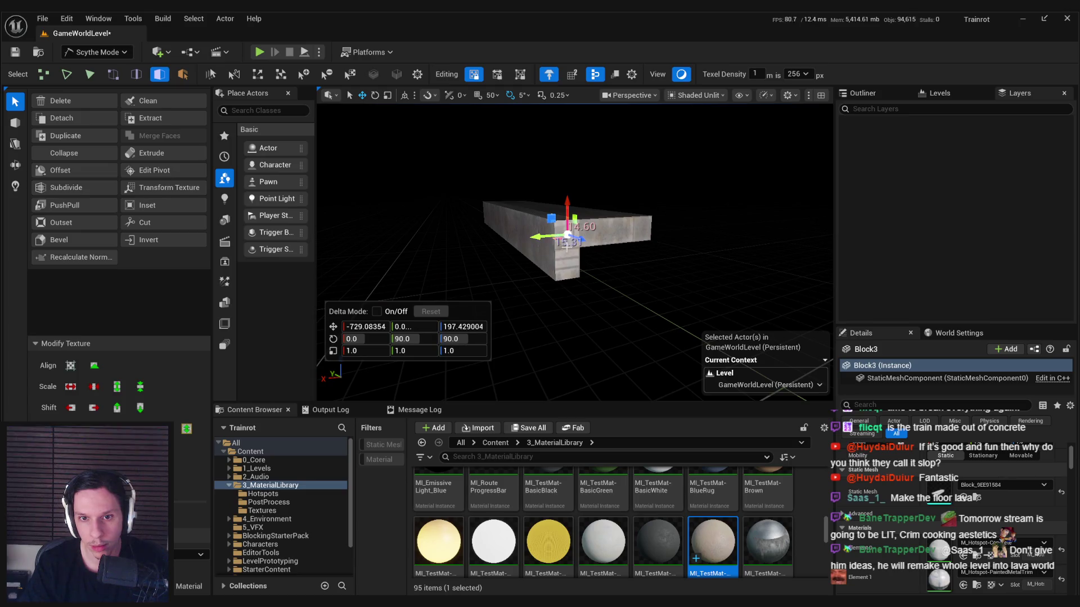
Step: Orbit Block3 and select faces on its lip to inspect them
left_click(549, 274, "shift")
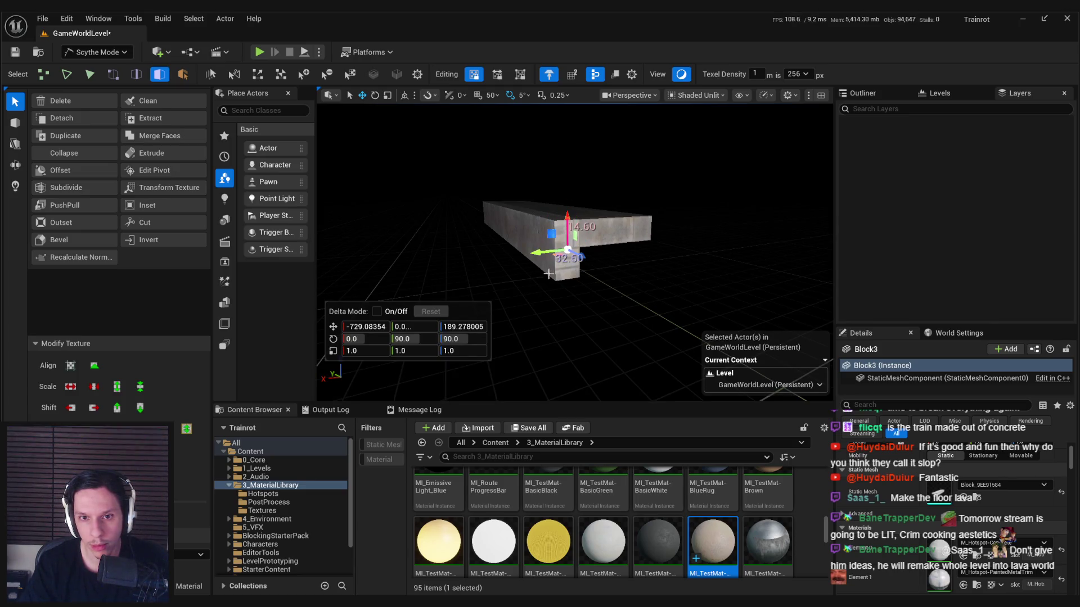
left_click_drag(389, 407, 607, 262)
left_click(610, 259)
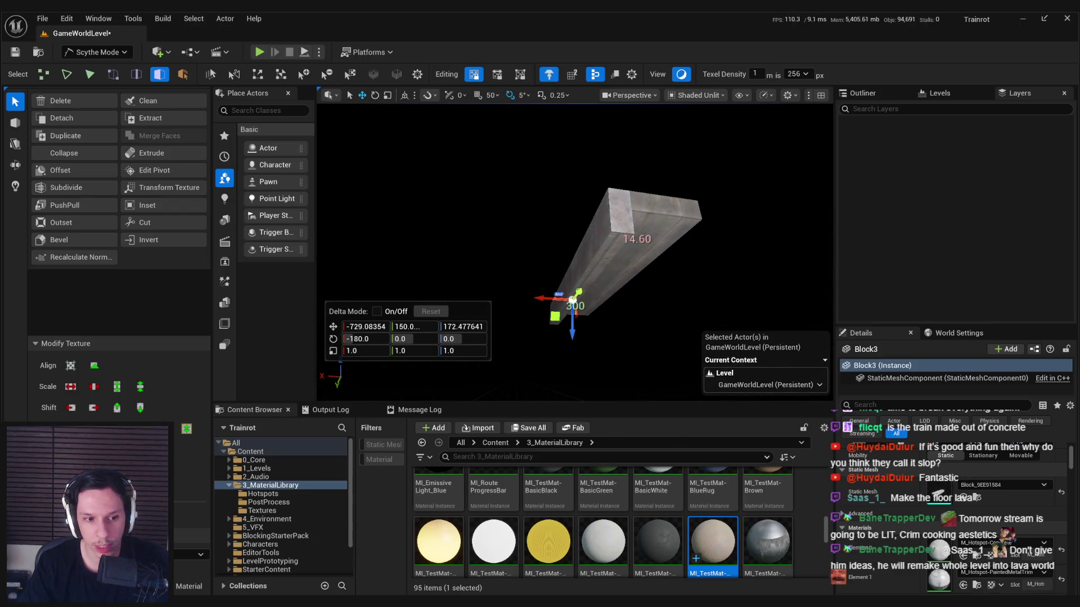
mouse_move(572, 298)
left_mouse_down()
mouse_move(671, 248)
mouse_move(555, 217)
mouse_move(634, 273)
mouse_move(552, 281)
mouse_move(600, 287)
mouse_move(578, 248)
mouse_move(600, 228)
mouse_move(580, 225)
mouse_move(562, 247)
mouse_move(598, 243)
mouse_move(605, 219)
mouse_move(615, 242)
mouse_move(599, 236)
left_mouse_up()
left_click(136, 73)
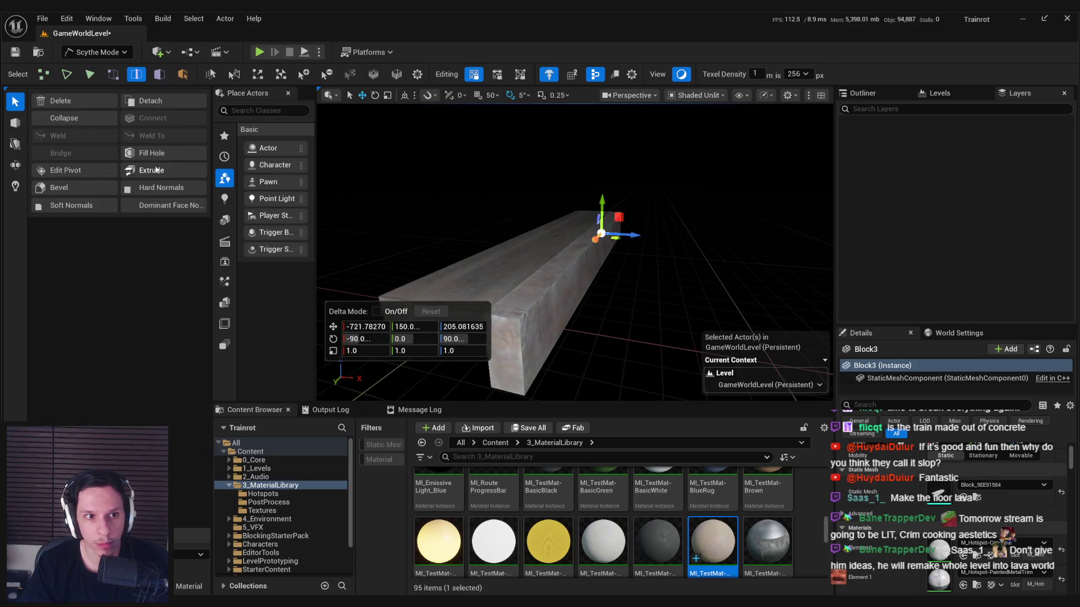
Step: Bevel Block3's edges with a Bevel Distance of about 4.29 and accept it
left_click(67, 182)
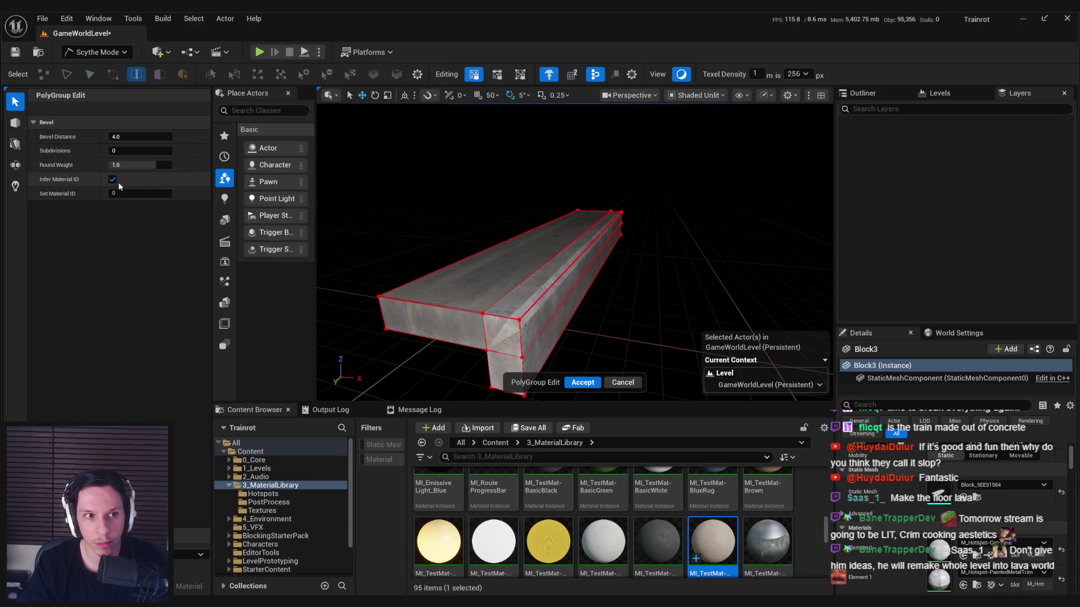
scroll(516, 240, "up", 3)
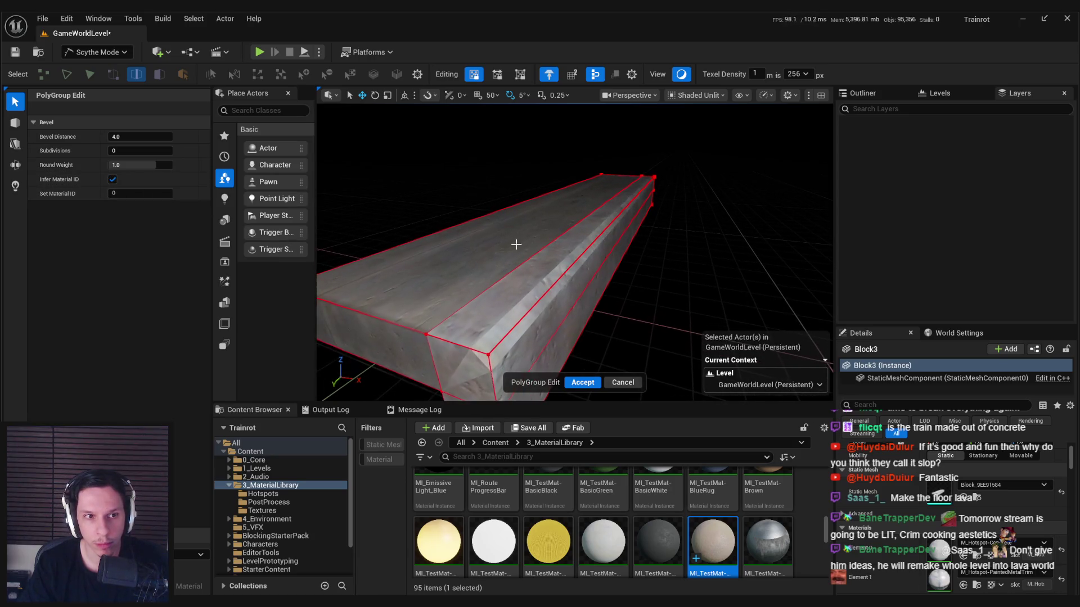
mouse_move(130, 138)
left_mouse_down()
mouse_move(113, 137)
mouse_move(170, 137)
left_mouse_up()
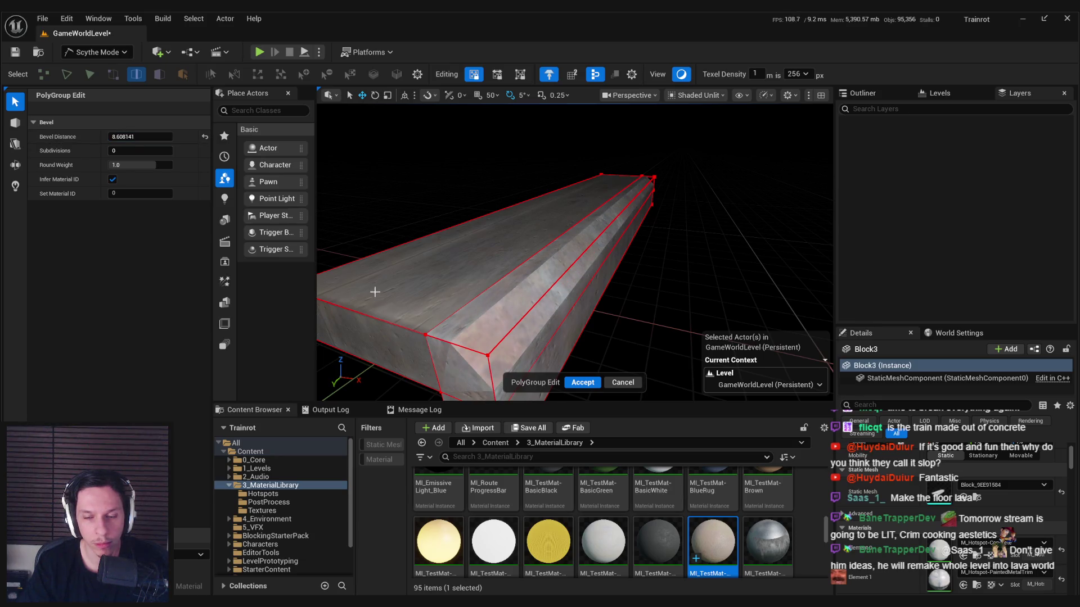
left_click(622, 382)
left_click_drag(599, 274, 598, 274)
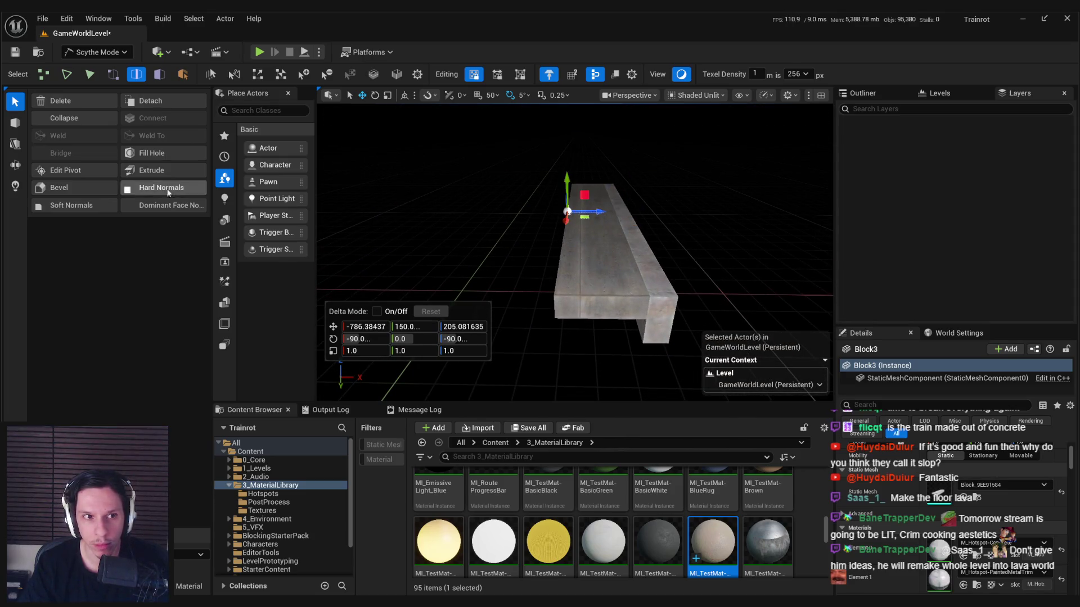
left_click(77, 186)
left_click_drag(503, 294, 503, 294)
left_click_drag(141, 137, 130, 137)
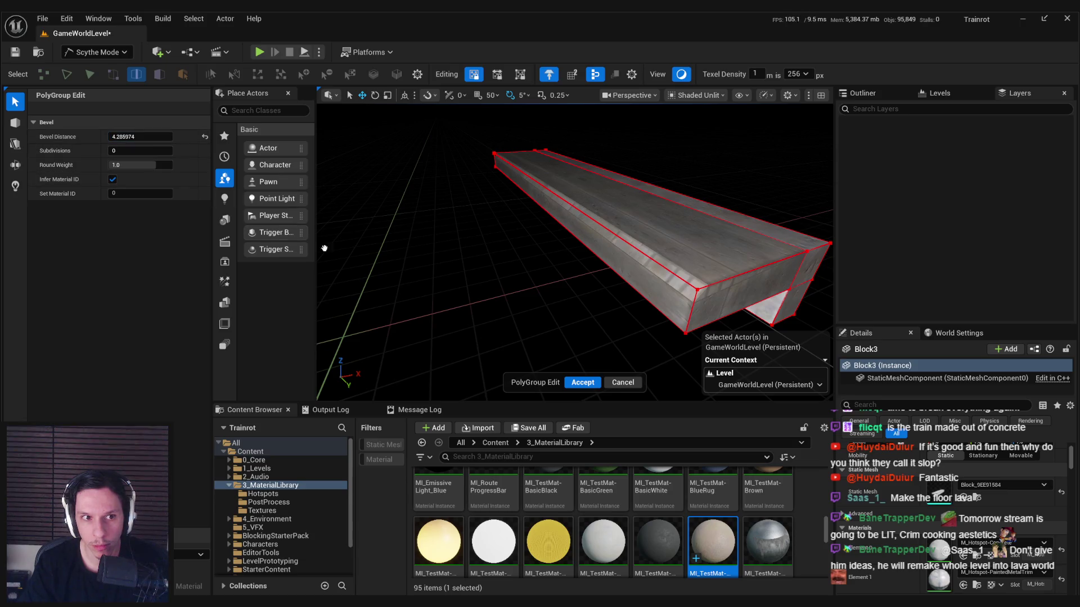
left_click(582, 384)
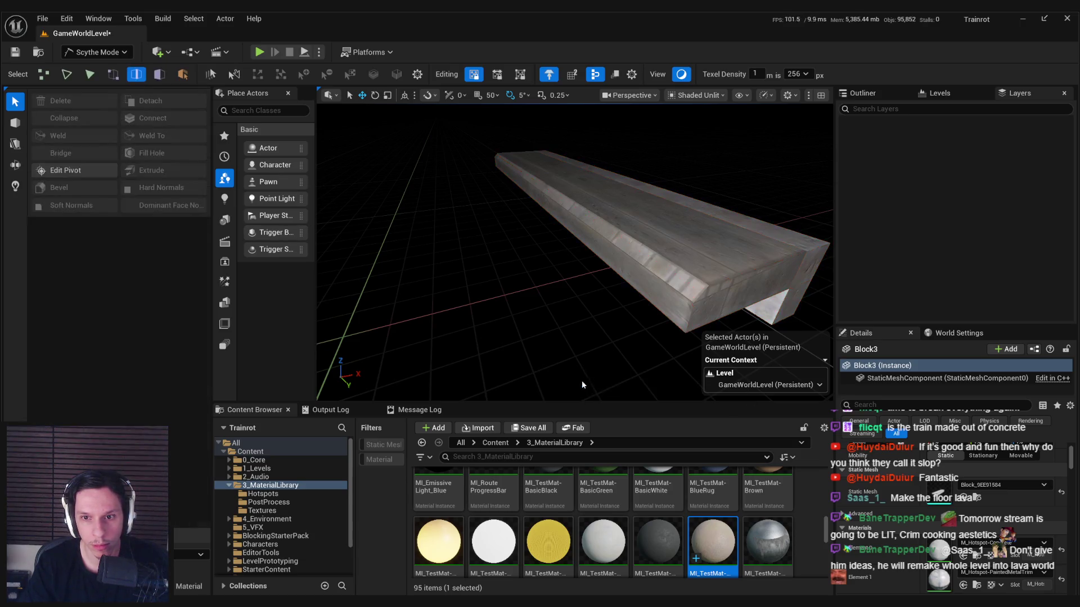
left_click(664, 267)
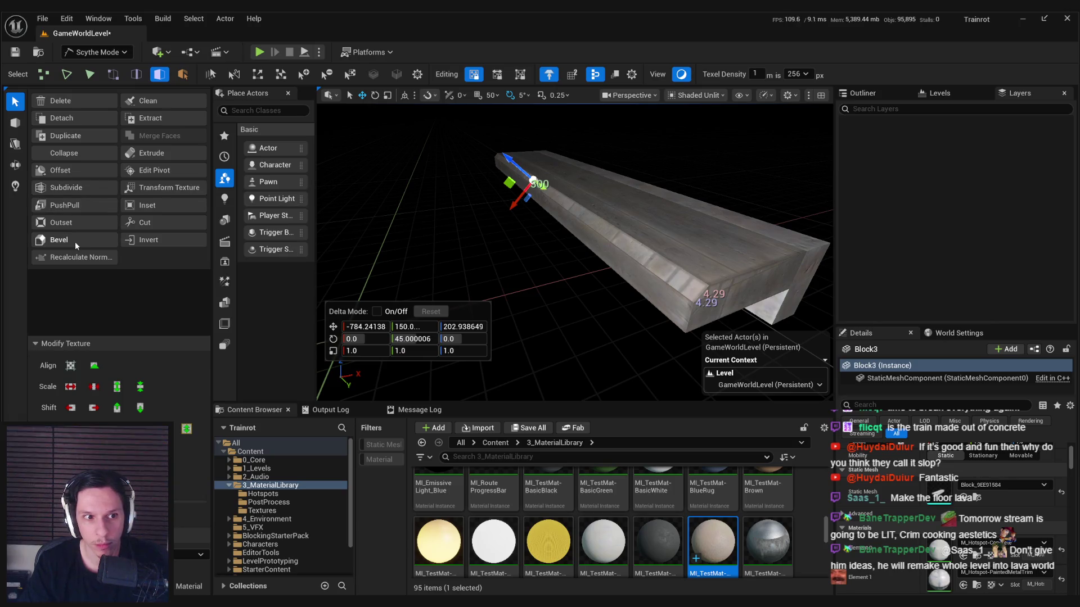
Step: Undo the stray block change, unhide all actors and return the viewport to Perspective
left_click(201, 554)
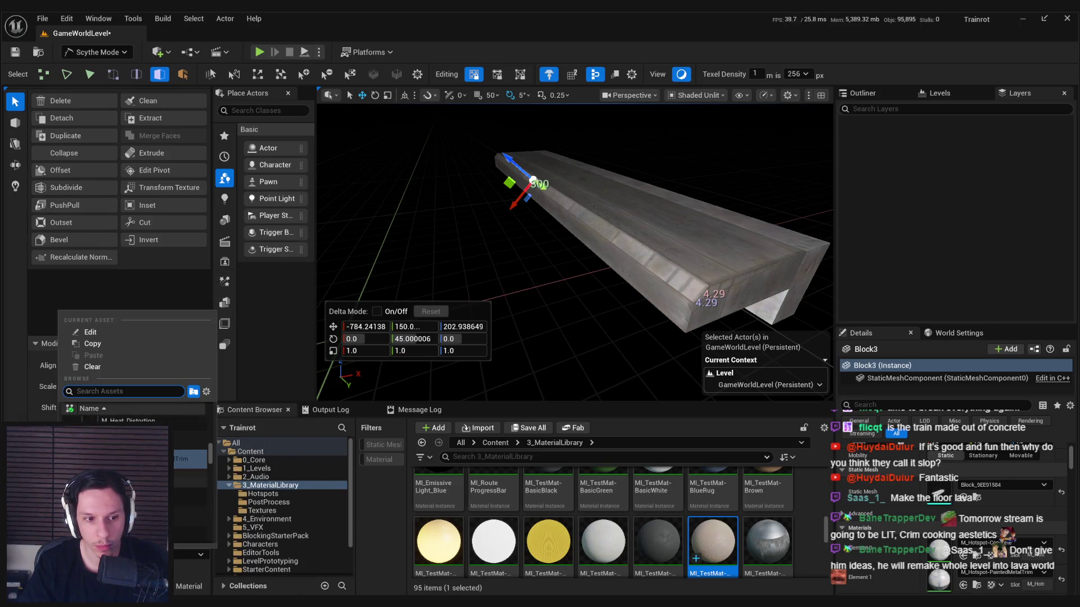
left_click(191, 441)
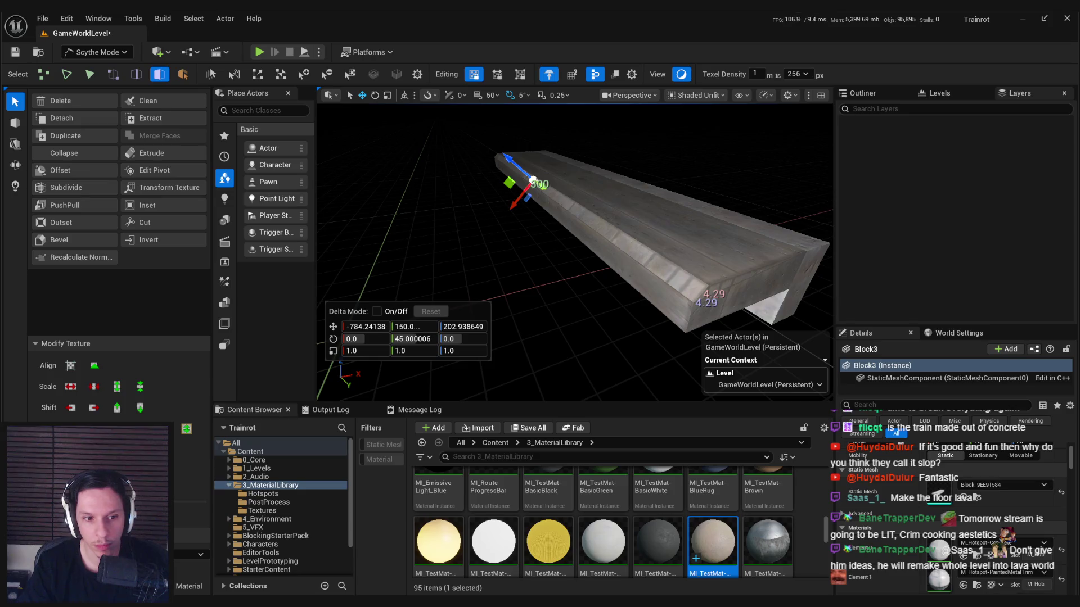
key("ctrl+z")
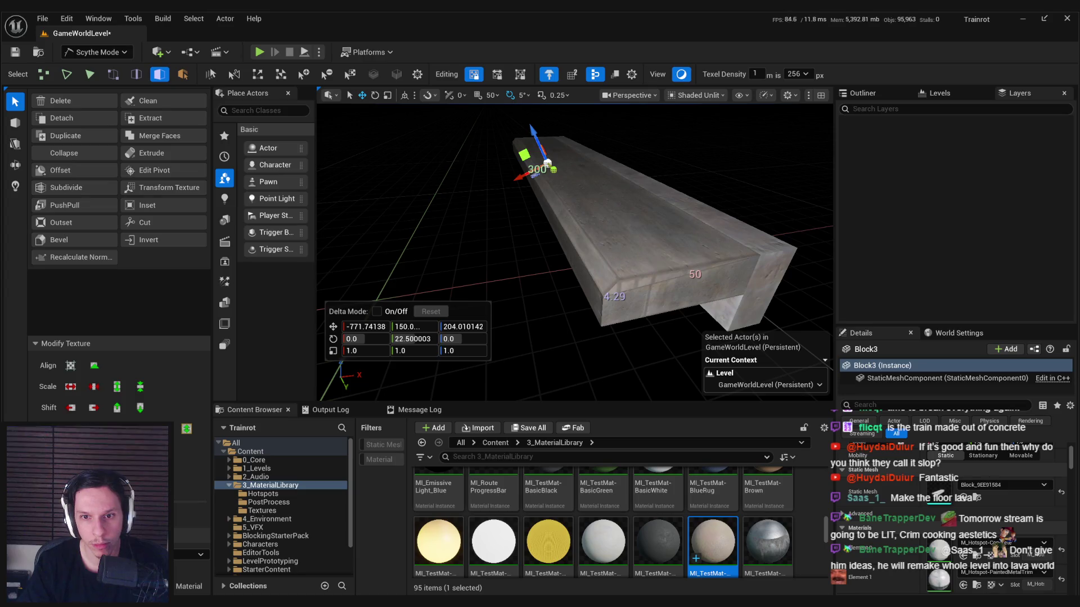
left_click_drag(558, 289, 557, 289)
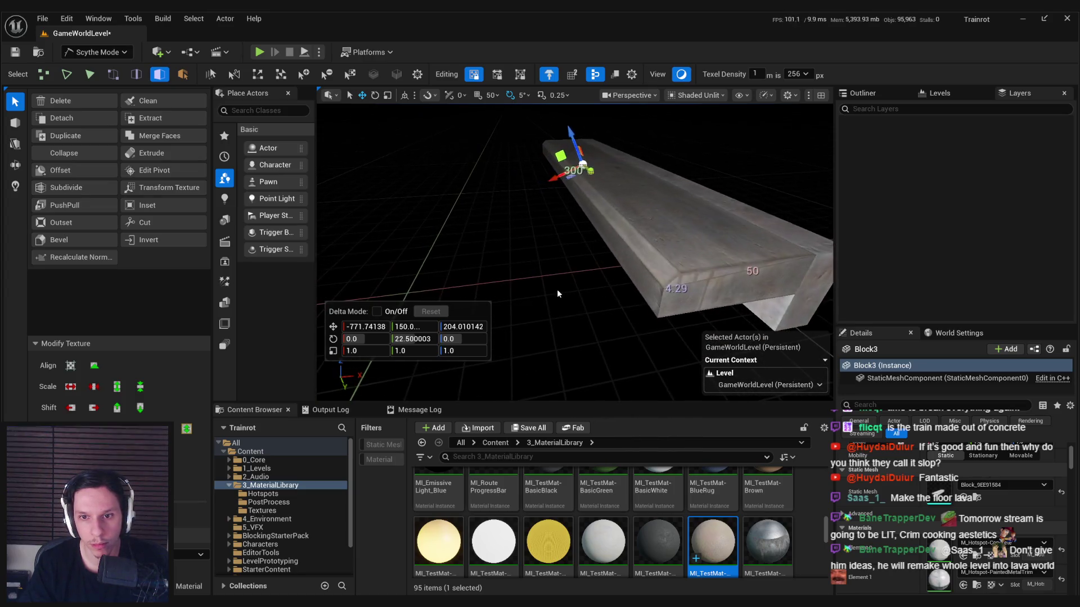
left_click(686, 293)
right_click(664, 217)
key("Escape")
key("alt+h")
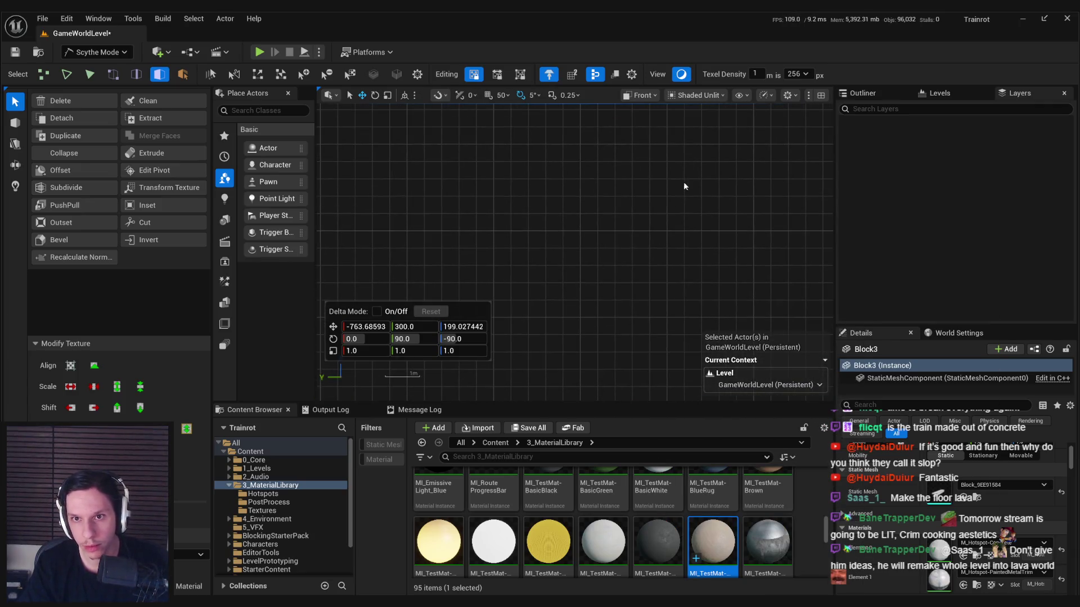
left_click(640, 95)
left_click(647, 109)
Step: Fly down to floor level and reselect the bevelled step beside the railing
left_click_drag(607, 293, 581, 267)
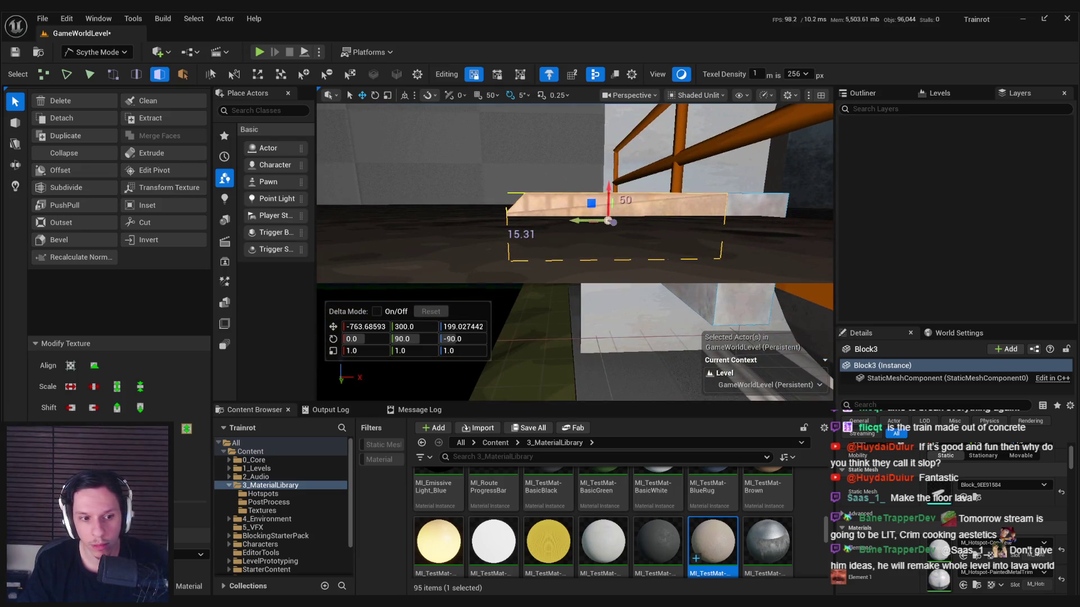
left_click_drag(578, 334, 546, 330)
left_click_drag(613, 307, 613, 306)
key("Escape")
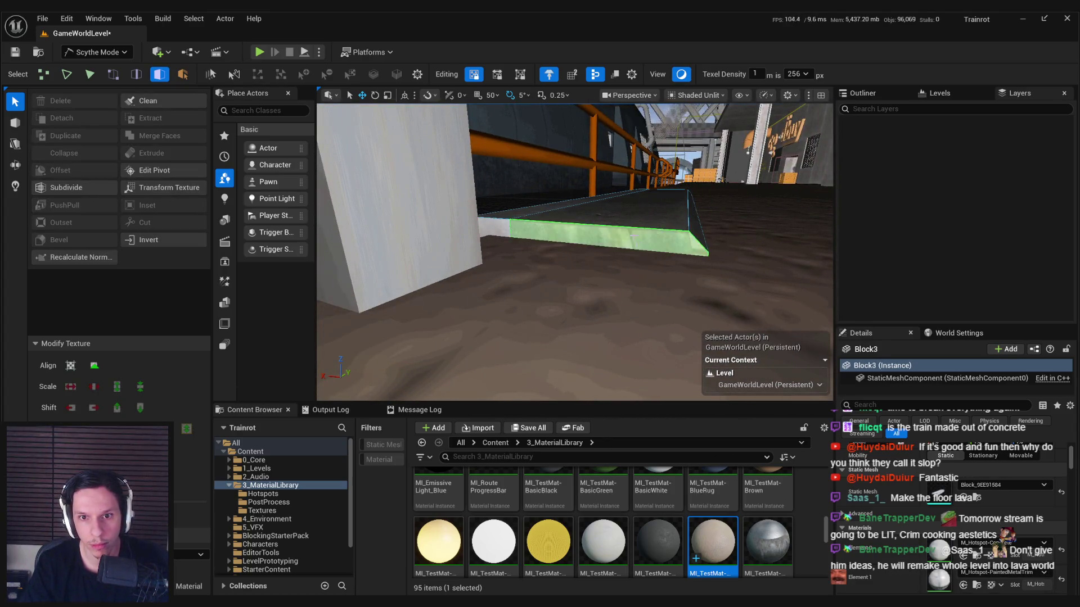
left_click(623, 257)
left_click_drag(644, 295, 644, 295)
Step: Return to Selection Mode and survey the platform, adding a second concrete slab
left_click(95, 51)
left_click(95, 68)
left_click_drag(644, 295, 644, 295)
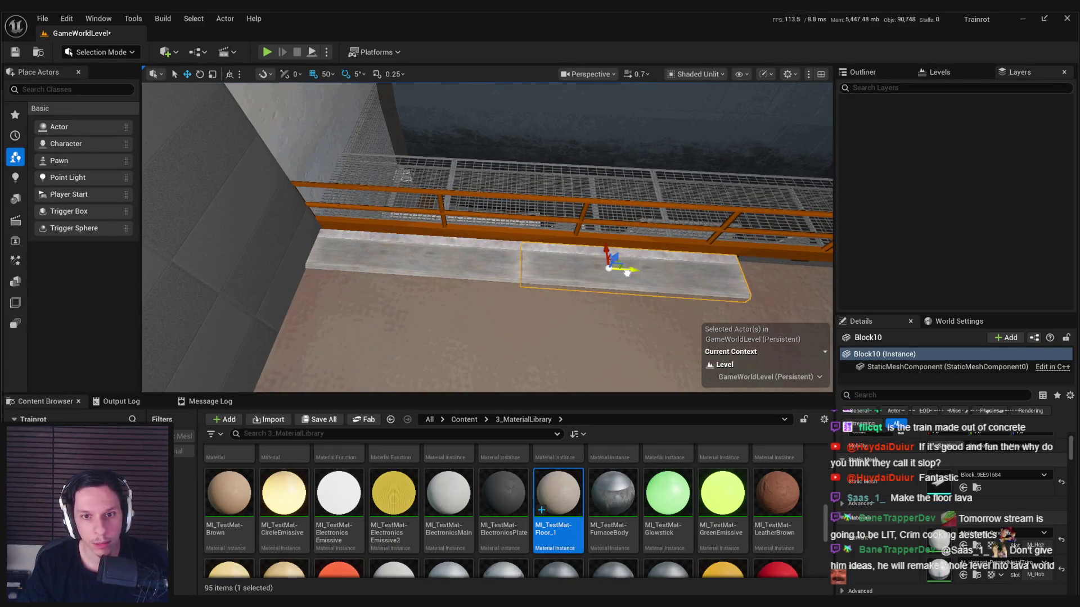
left_click(534, 325, "ctrl")
left_click_drag(534, 325, 535, 324)
left_click_drag(255, 281, 254, 280)
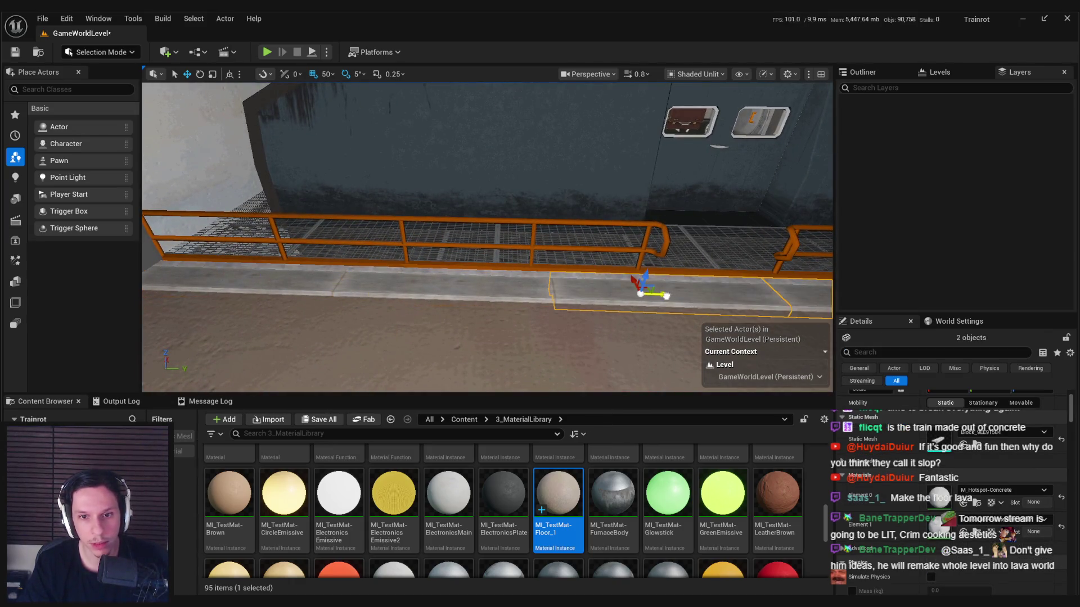
mouse_move(673, 297)
left_mouse_down()
mouse_move(379, 296)
mouse_move(366, 248)
mouse_move(382, 265)
left_mouse_up()
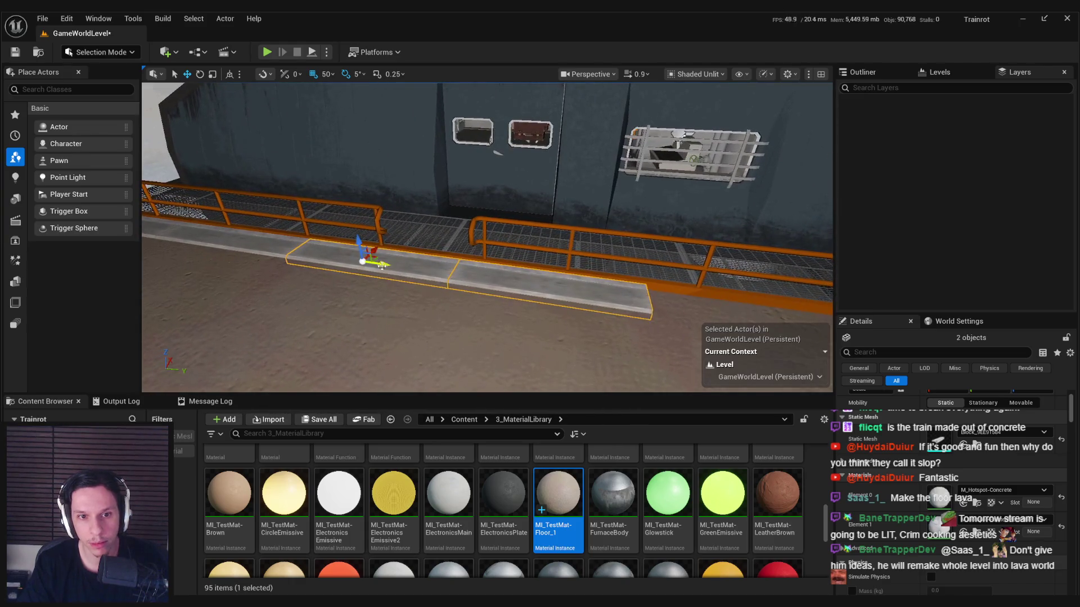
mouse_move(785, 319)
left_mouse_down()
mouse_move(540, 287)
mouse_move(316, 281)
left_mouse_up()
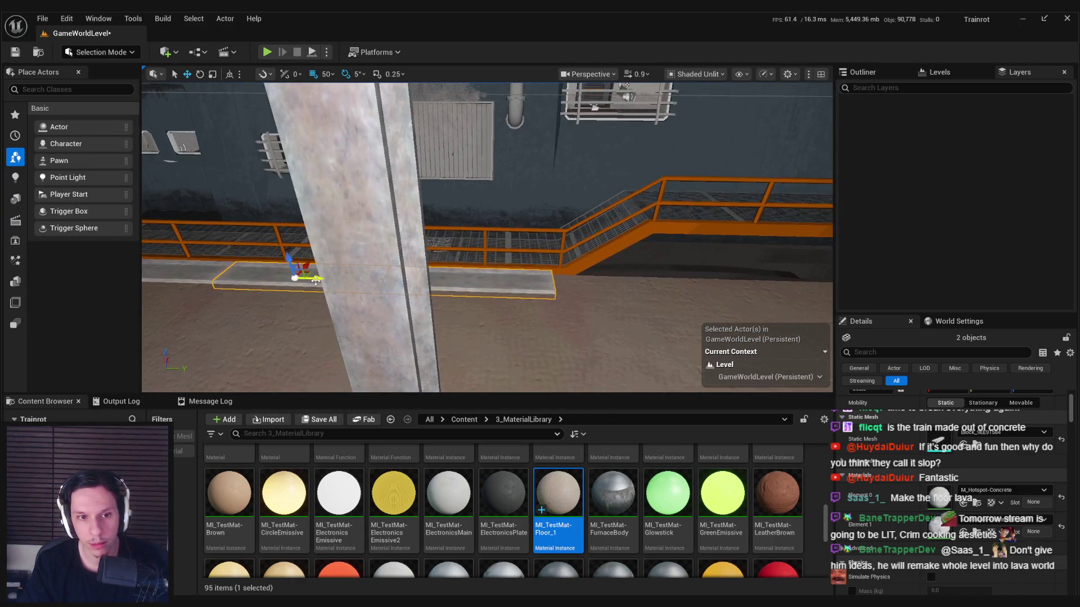
mouse_move(637, 300)
left_mouse_down()
mouse_move(449, 253)
mouse_move(501, 292)
mouse_move(217, 263)
left_mouse_up()
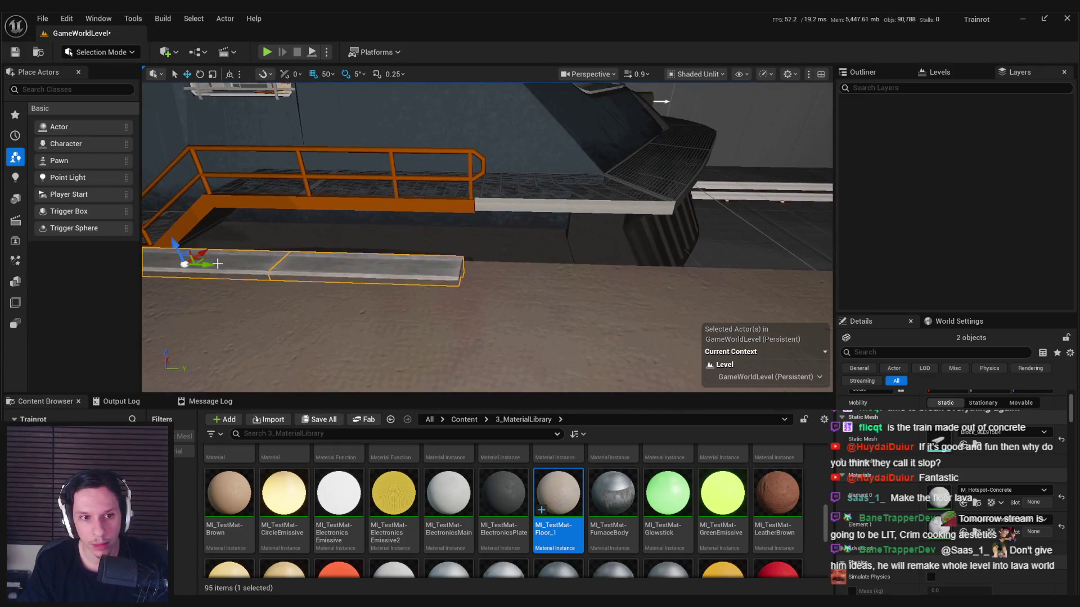
left_click_drag(573, 308, 686, 307)
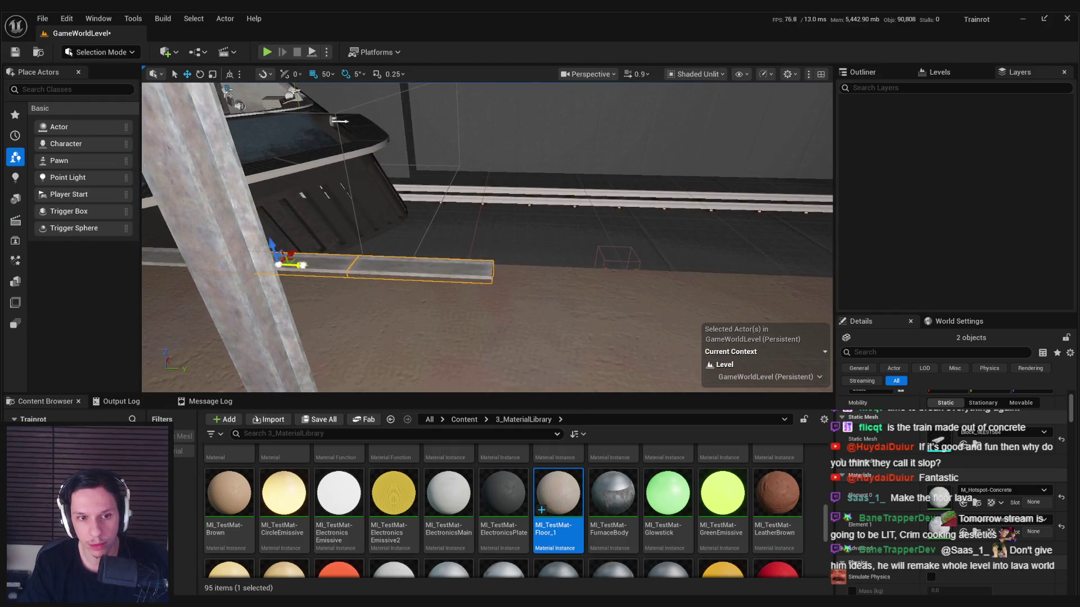
mouse_move(585, 285)
left_mouse_down()
mouse_move(822, 126)
mouse_move(597, 279)
left_mouse_up()
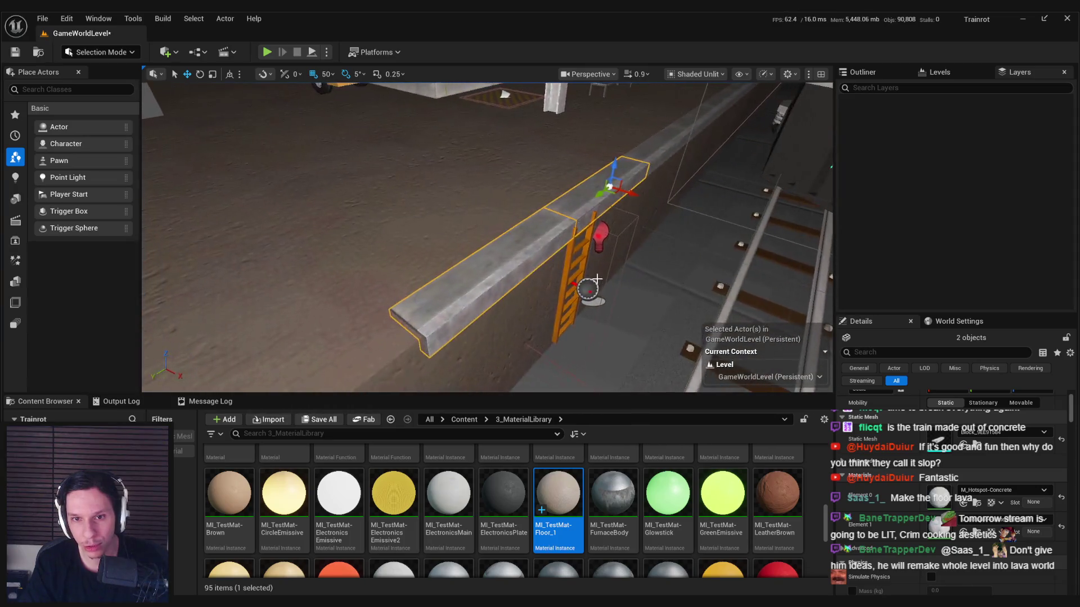
left_click_drag(522, 242, 660, 250)
Step: Select the platform floor blocks and apply MI_TestMat-Floor_1 to their Element 0
left_click(659, 250)
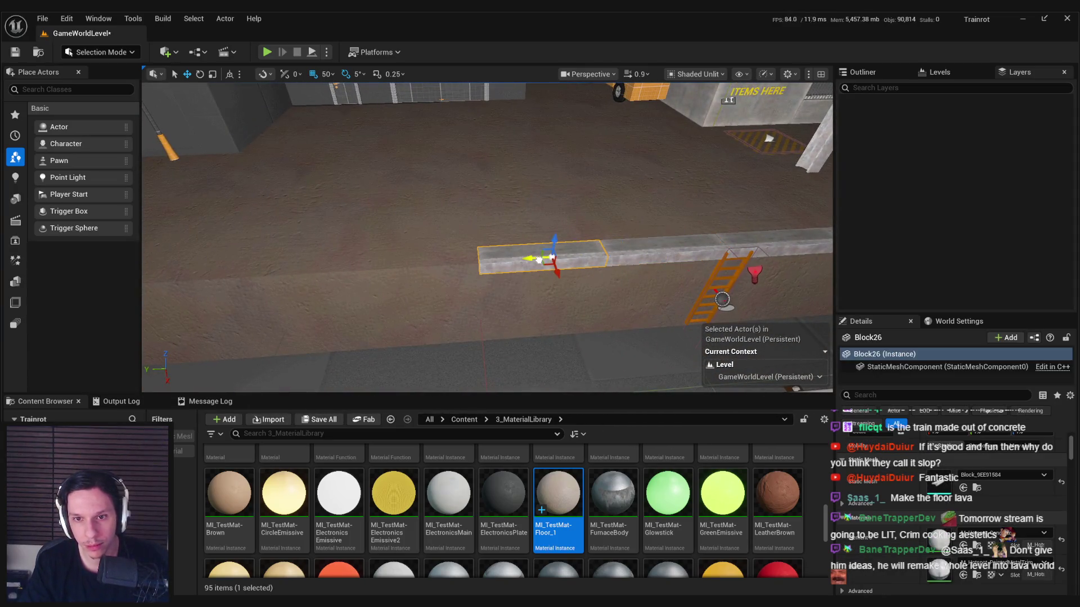
left_click(694, 245, "ctrl")
left_click(795, 246, "ctrl")
mouse_move(795, 246)
left_mouse_down()
mouse_move(446, 263)
mouse_move(600, 292)
mouse_move(558, 298)
left_mouse_up()
left_click(562, 290, "ctrl")
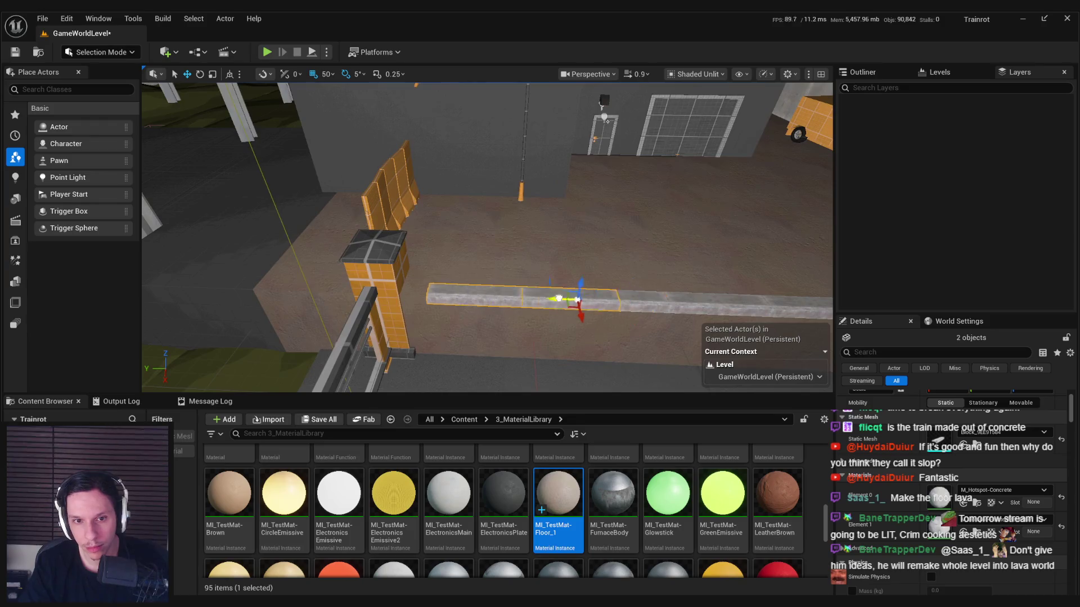
left_click(443, 302)
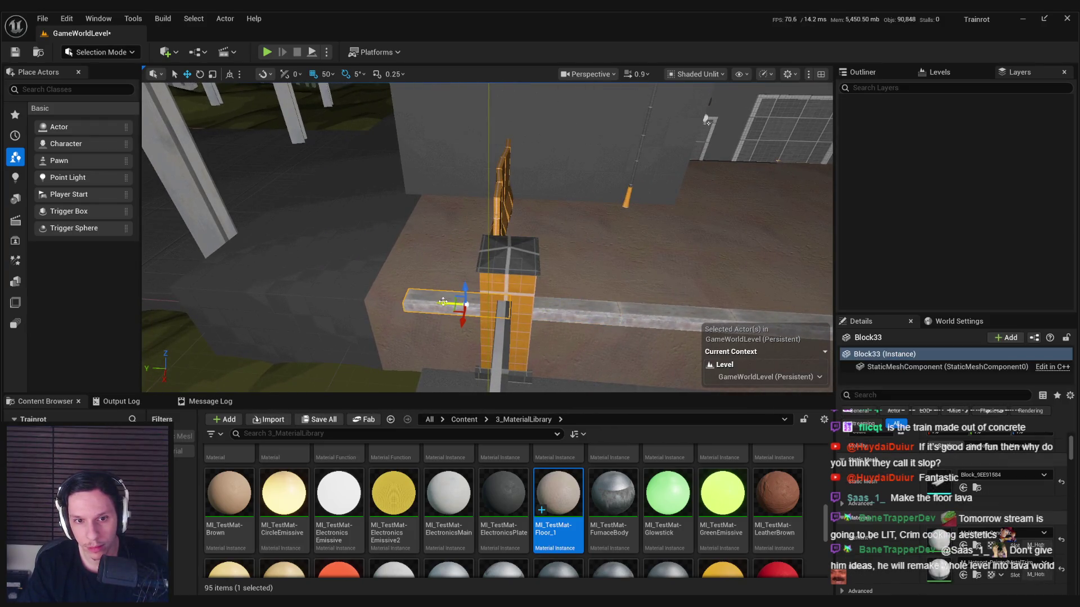
left_click(376, 195)
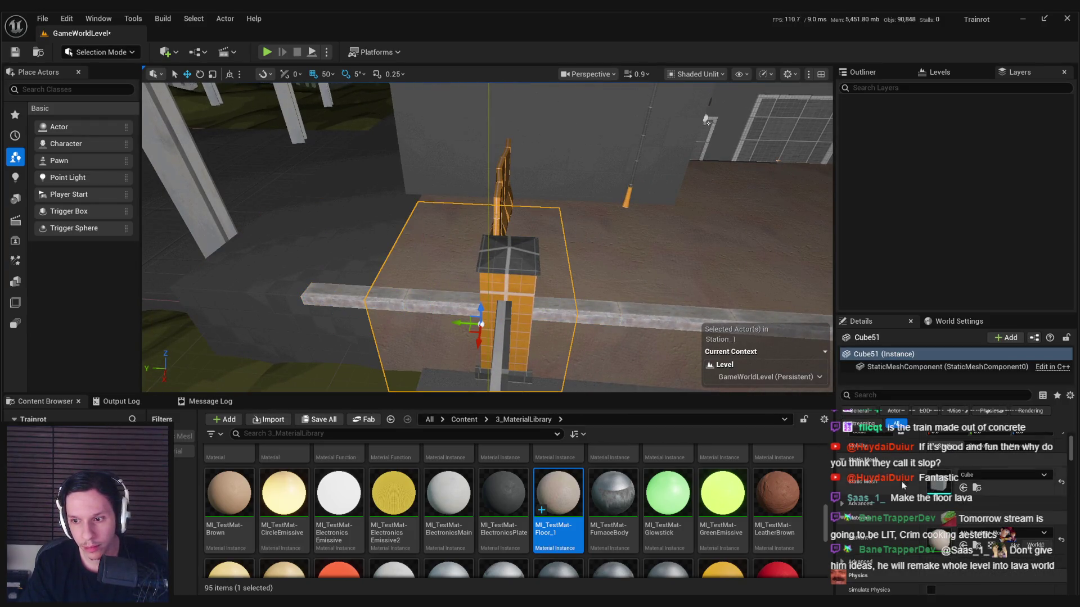
left_click(381, 190, "ctrl")
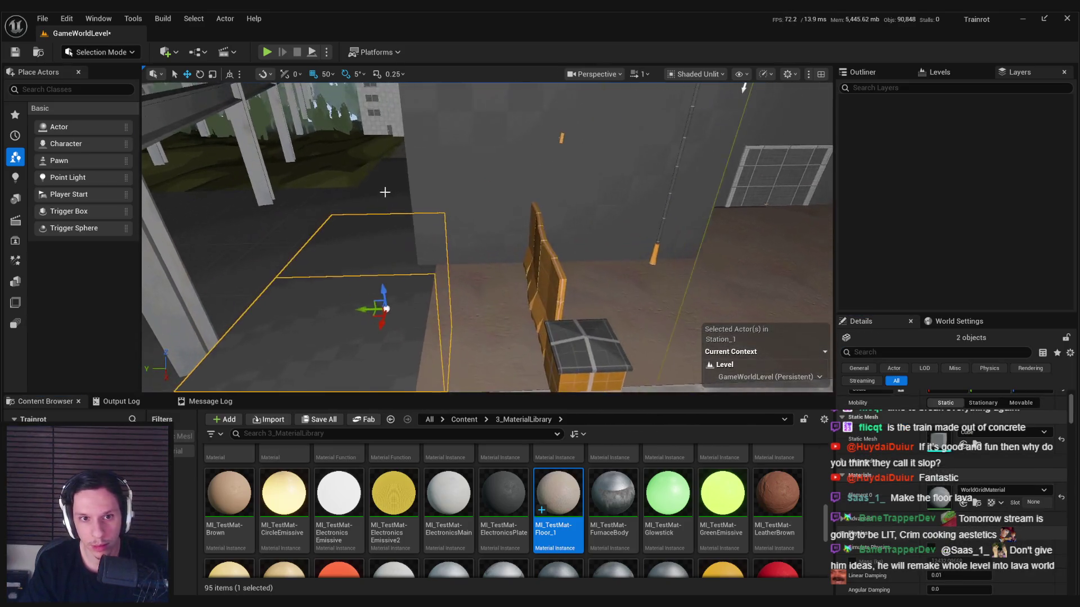
left_click_drag(928, 506, 957, 495)
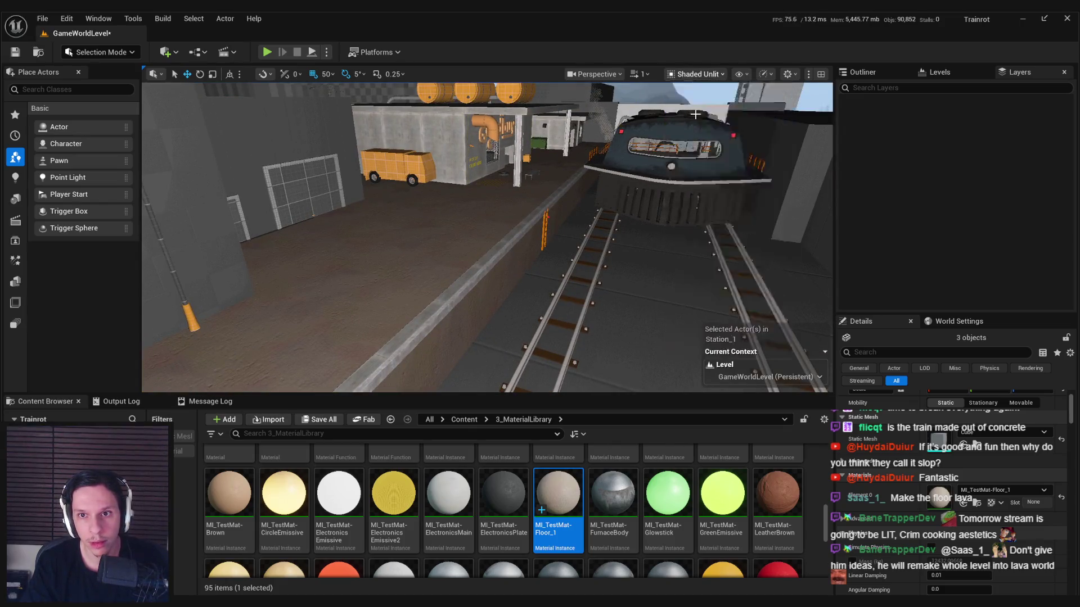
Step: Switch the viewport to Lit mode and go up to the project's Content folder
key("alt+4")
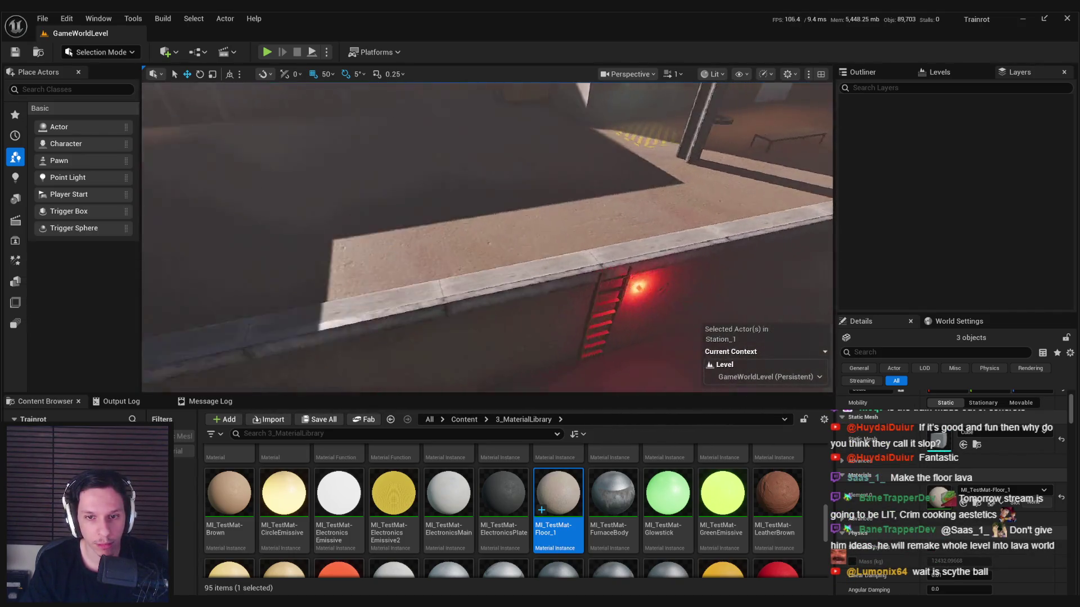
left_click_drag(487, 236, 487, 236)
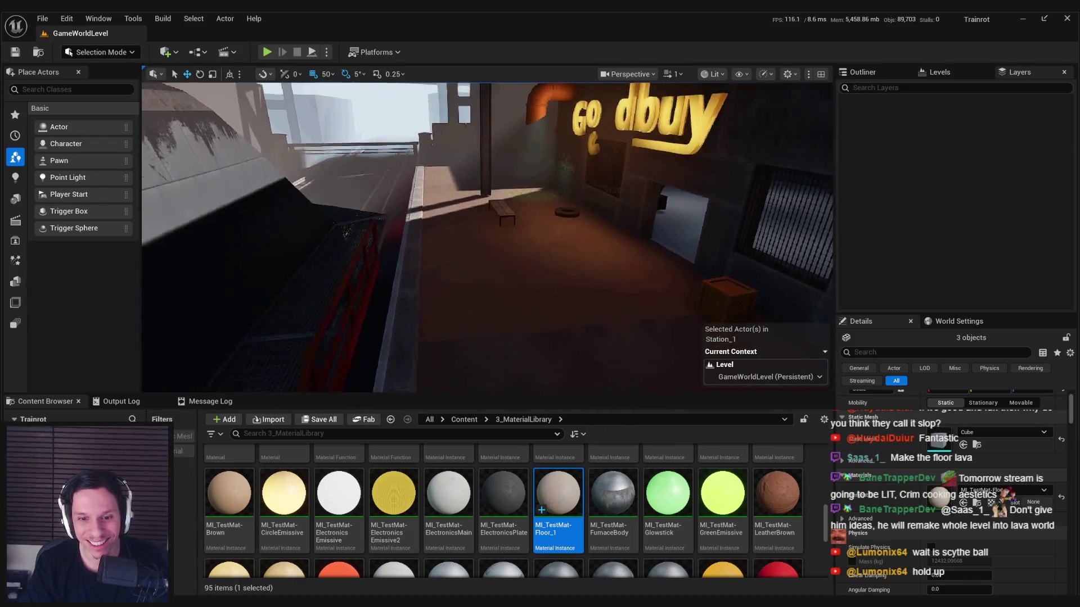
left_click(464, 419)
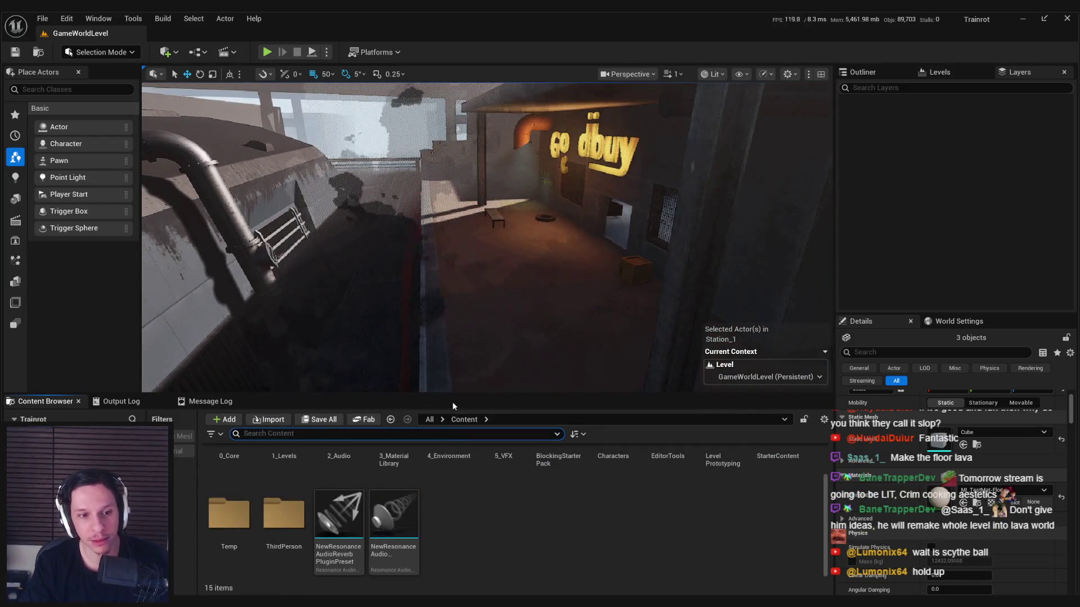
Step: Place scattered paper piles on the floor below the Goodbuy sign and nearby floor areas
type("paper")
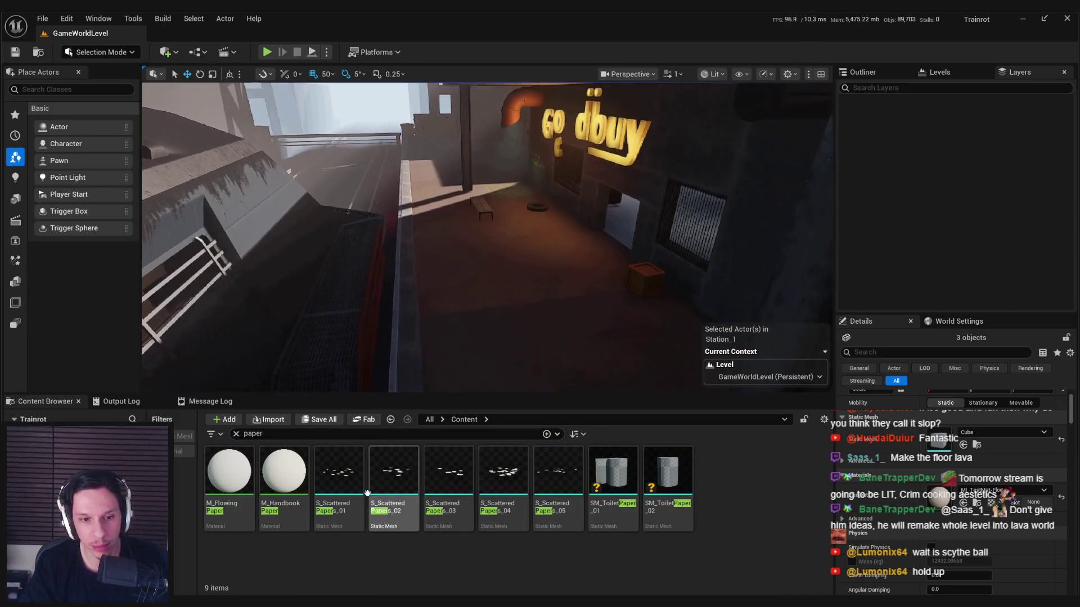
mouse_move(341, 492)
left_mouse_down()
mouse_move(516, 308)
mouse_move(331, 91)
left_mouse_up()
left_click_drag(434, 206, 488, 249)
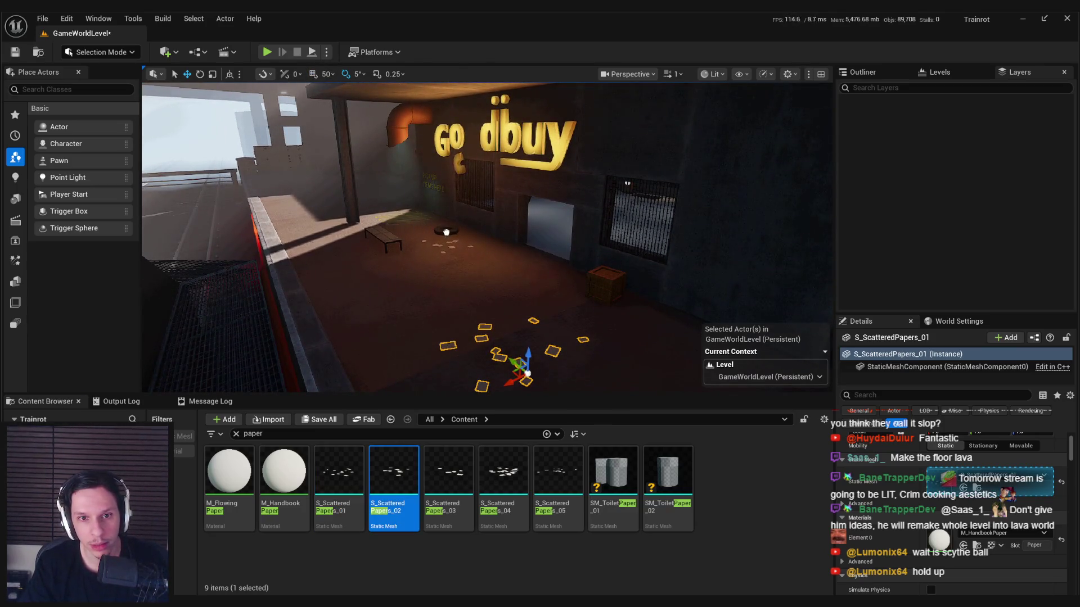
left_click_drag(470, 232, 470, 233)
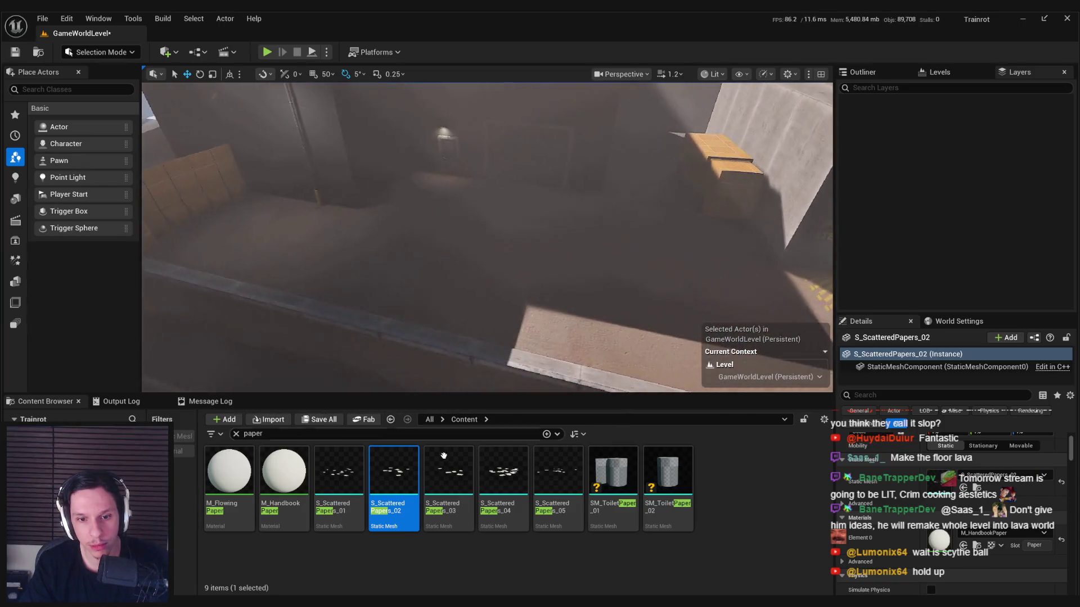
left_click_drag(448, 478, 419, 312)
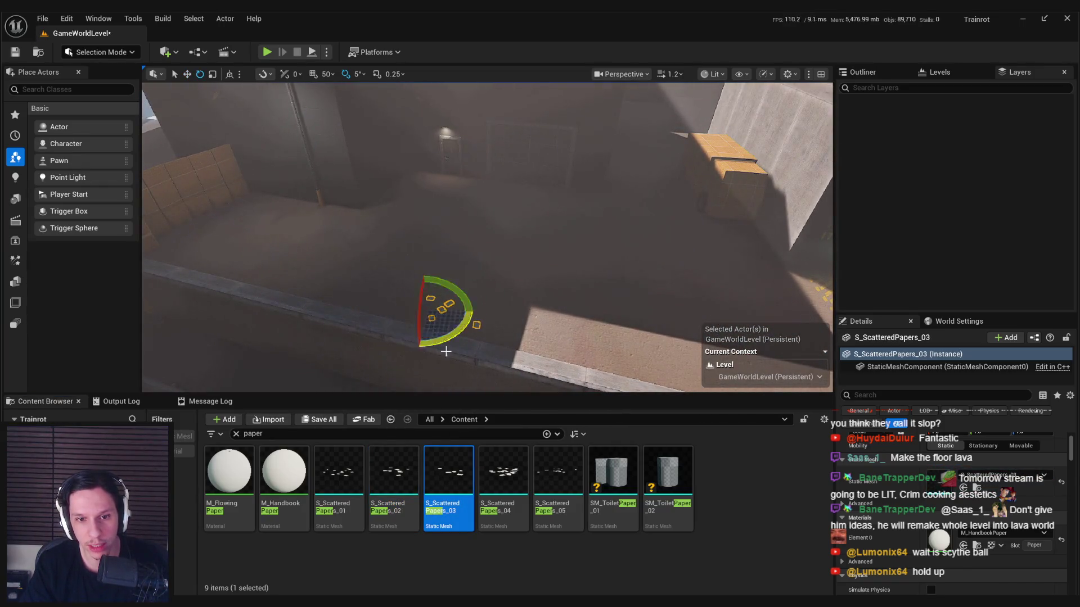
key("w")
left_click_drag(559, 478, 388, 262)
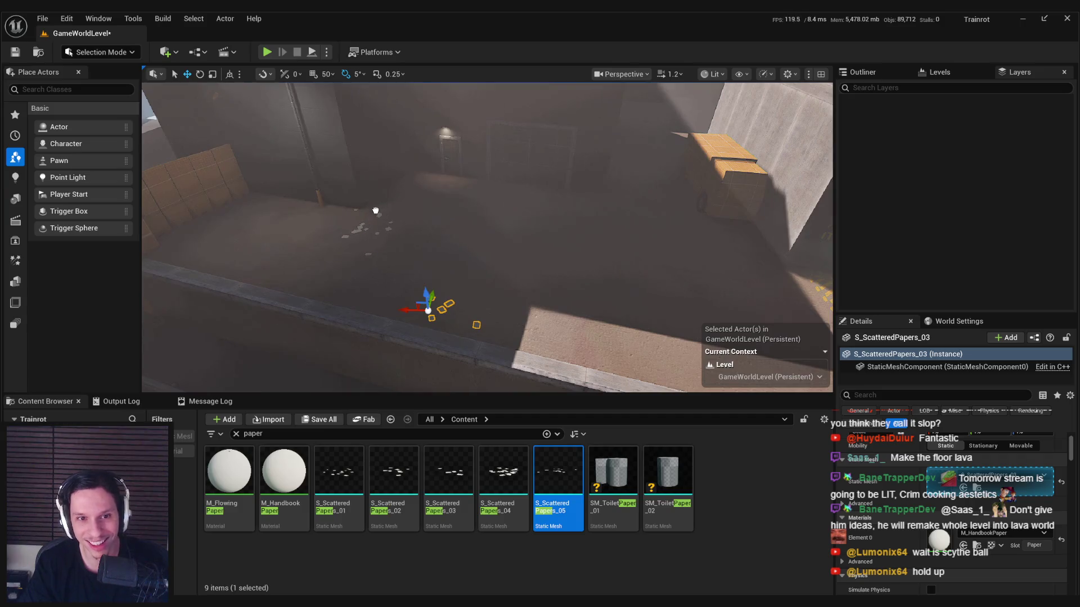
left_click_drag(470, 272, 469, 273)
Step: Add S_ScatteredPapers_02, _04 and _01 piles around the dumpster
mouse_move(394, 475)
left_mouse_down()
mouse_move(533, 298)
mouse_move(540, 307)
left_mouse_up()
left_click(502, 450)
mouse_move(502, 450)
left_mouse_down()
mouse_move(506, 256)
mouse_move(518, 243)
left_mouse_up()
left_click_drag(394, 476, 456, 334)
left_click_drag(536, 293, 507, 338)
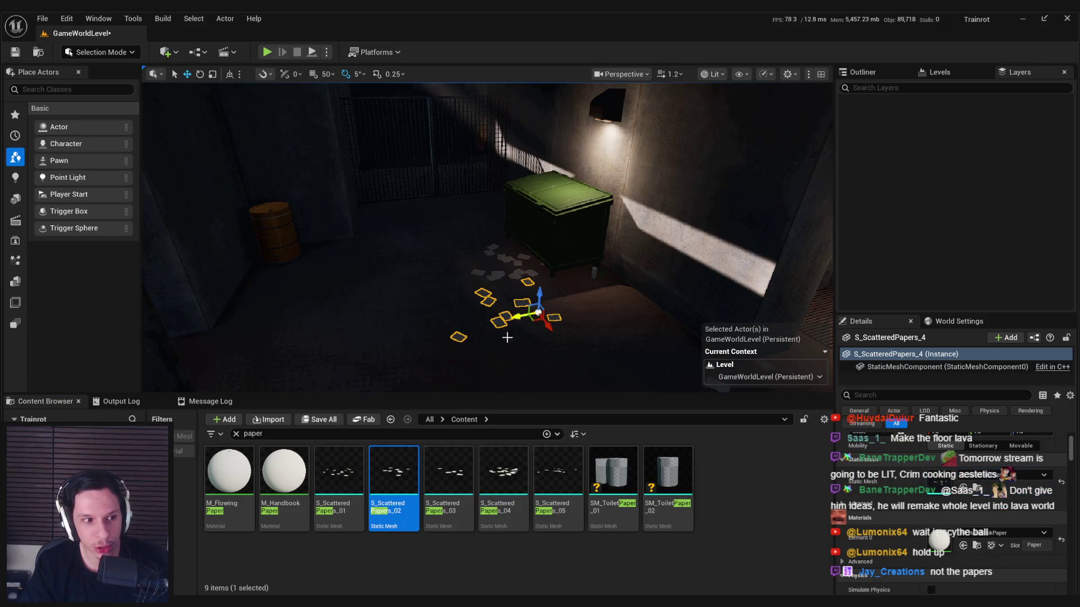
left_click_drag(358, 482, 472, 231)
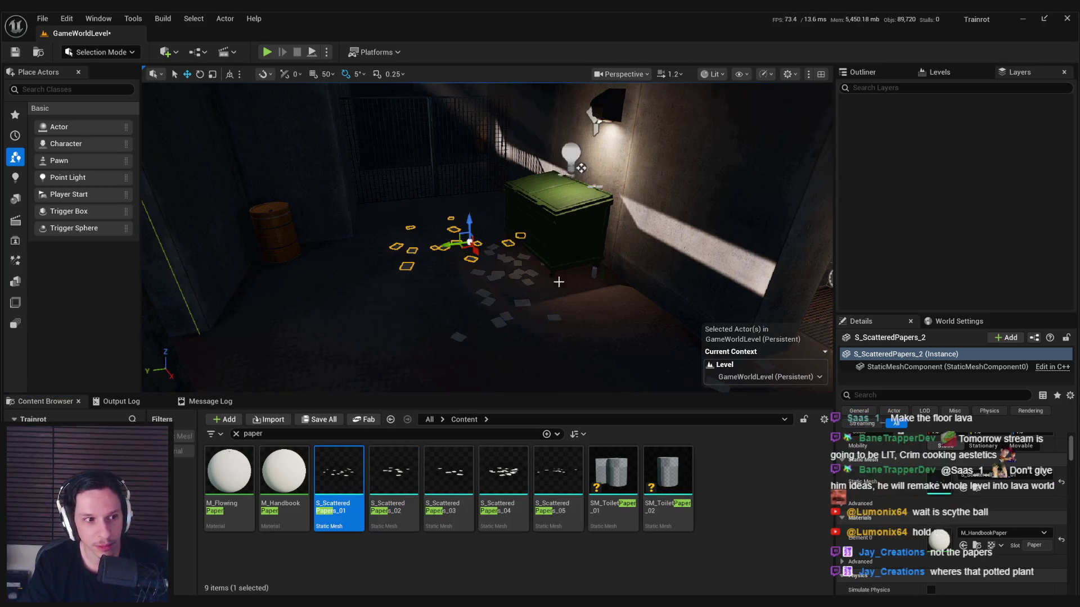
Step: Scatter papers near the SELL FOR door and save the level
left_click_drag(393, 482, 687, 270)
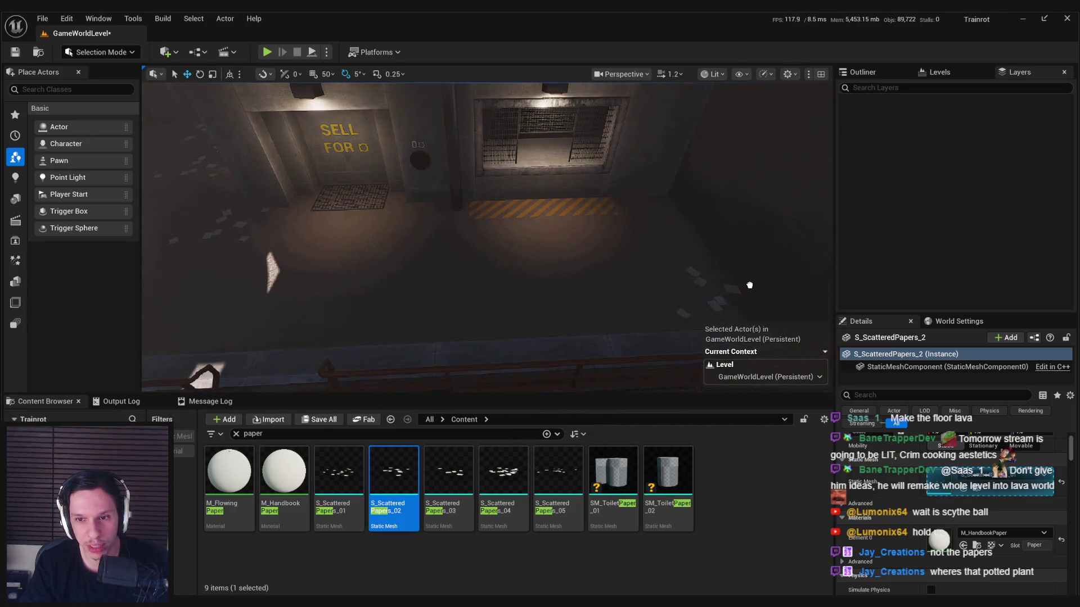
left_click_drag(645, 322, 645, 323)
key("ctrl+s")
left_click_drag(549, 296, 549, 297)
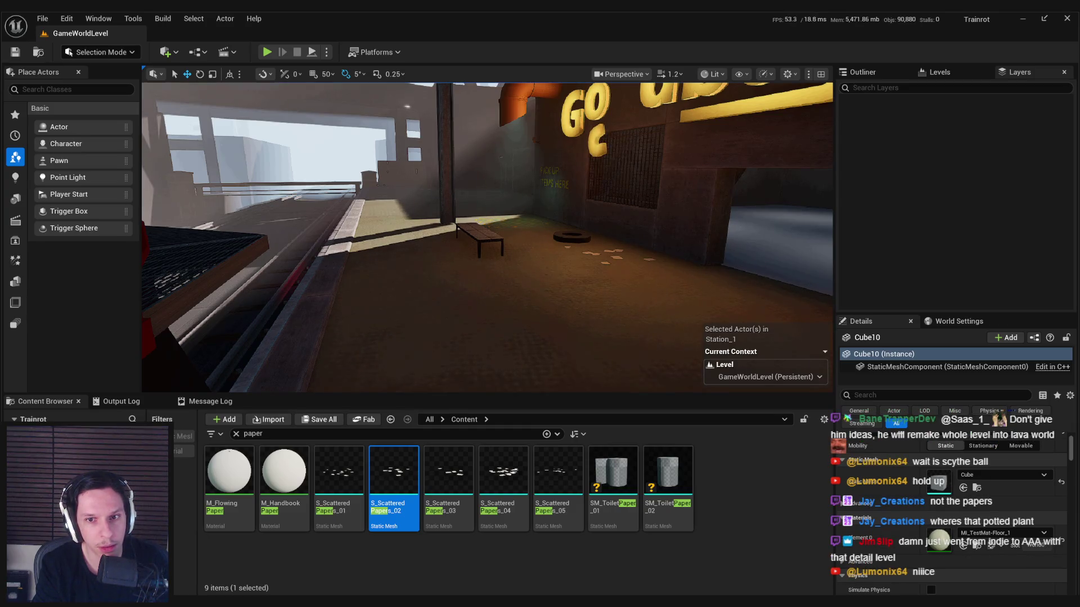
mouse_move(487, 236)
left_mouse_down()
mouse_move(447, 275)
mouse_move(515, 264)
mouse_move(490, 320)
mouse_move(499, 269)
mouse_move(460, 261)
mouse_move(597, 288)
left_mouse_up()
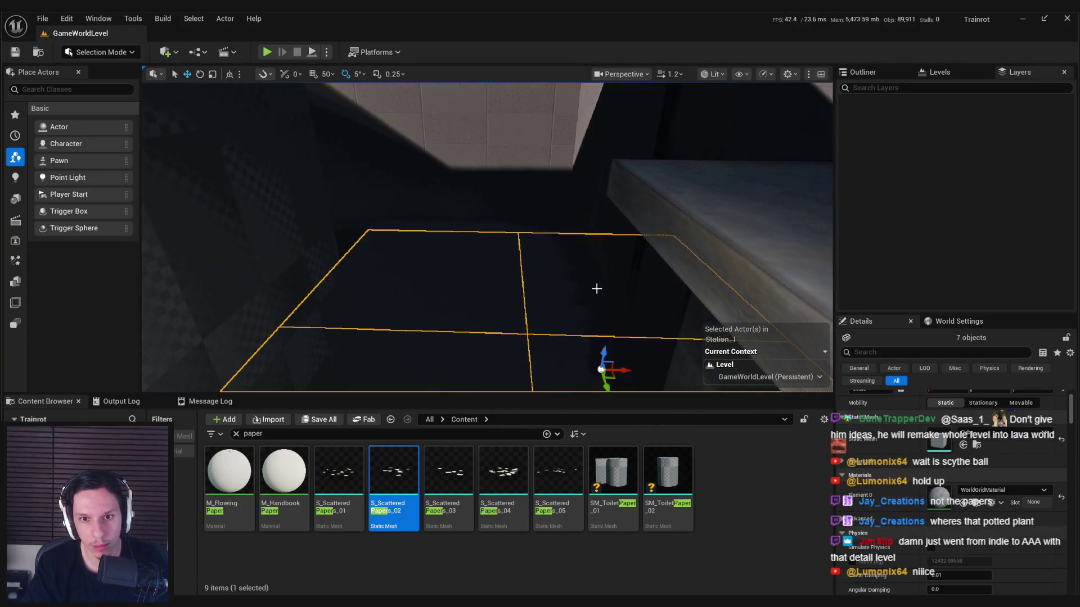
Step: Assign MI_TestMat-Floor_1 as the Element 0 material of the selected floor blocks
left_click(1010, 491)
type("floor")
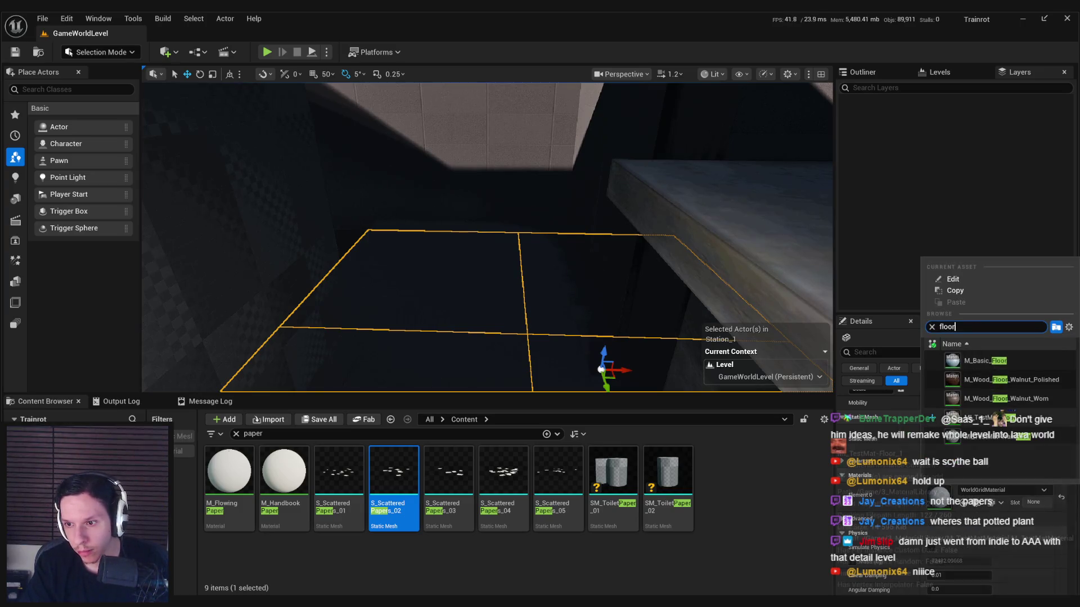
left_click(990, 418)
mouse_move(596, 292)
left_mouse_down()
mouse_move(617, 304)
mouse_move(618, 292)
mouse_move(580, 295)
mouse_move(579, 278)
mouse_move(596, 270)
mouse_move(593, 287)
mouse_move(534, 270)
mouse_move(501, 281)
mouse_move(450, 264)
mouse_move(461, 310)
left_mouse_up()
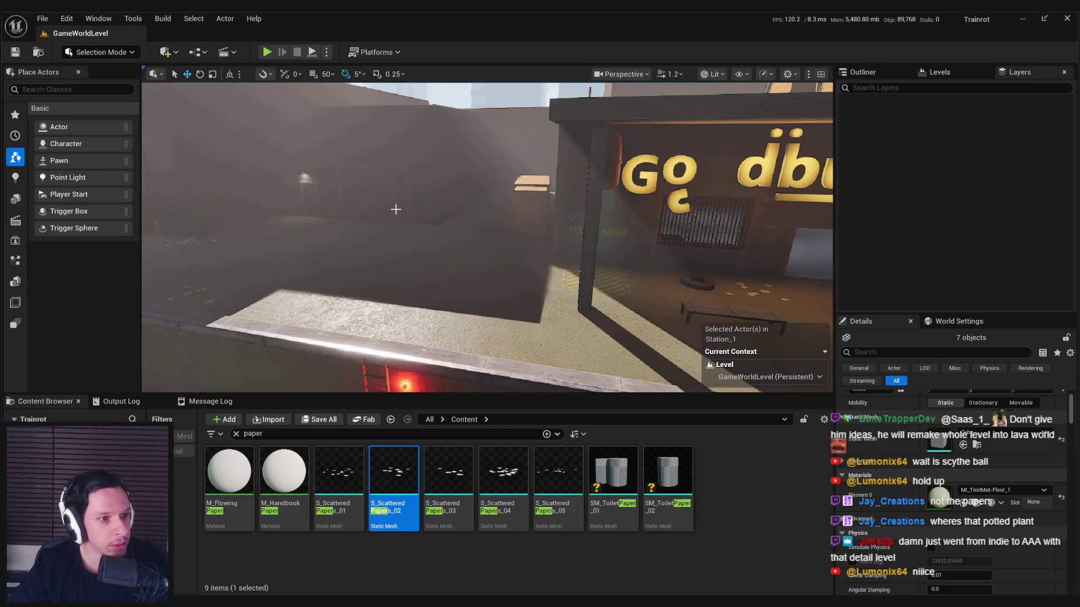
mouse_move(396, 210)
left_mouse_down()
mouse_move(461, 216)
mouse_move(430, 206)
mouse_move(414, 226)
mouse_move(489, 241)
mouse_move(641, 328)
left_mouse_up()
Step: Raise, slide, enlarge and lower the concrete block to sit under the SELL FOR doorway
left_click(523, 257)
key("f")
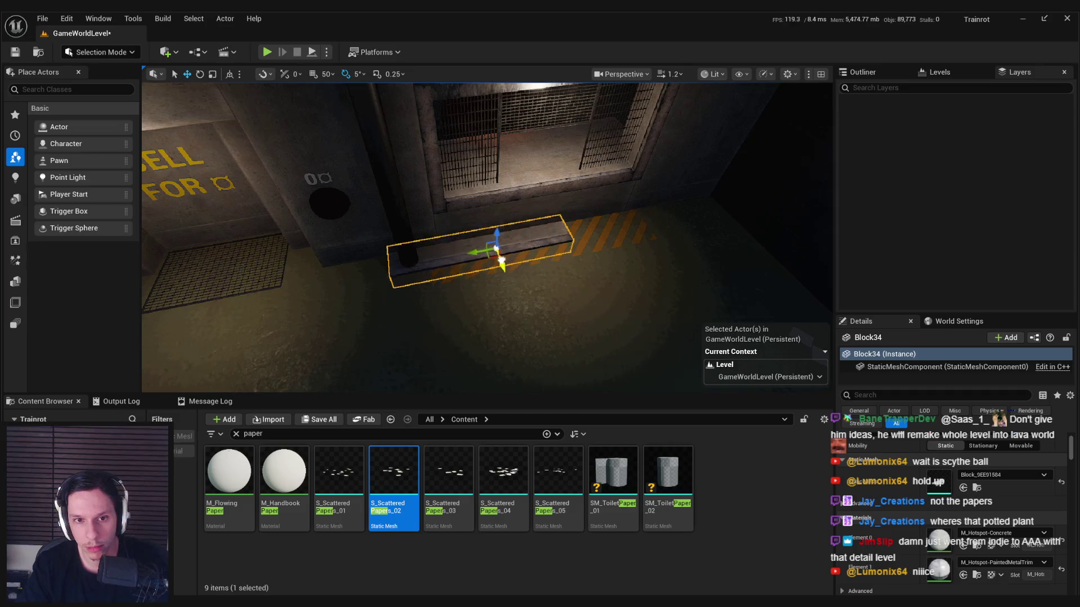
key("f")
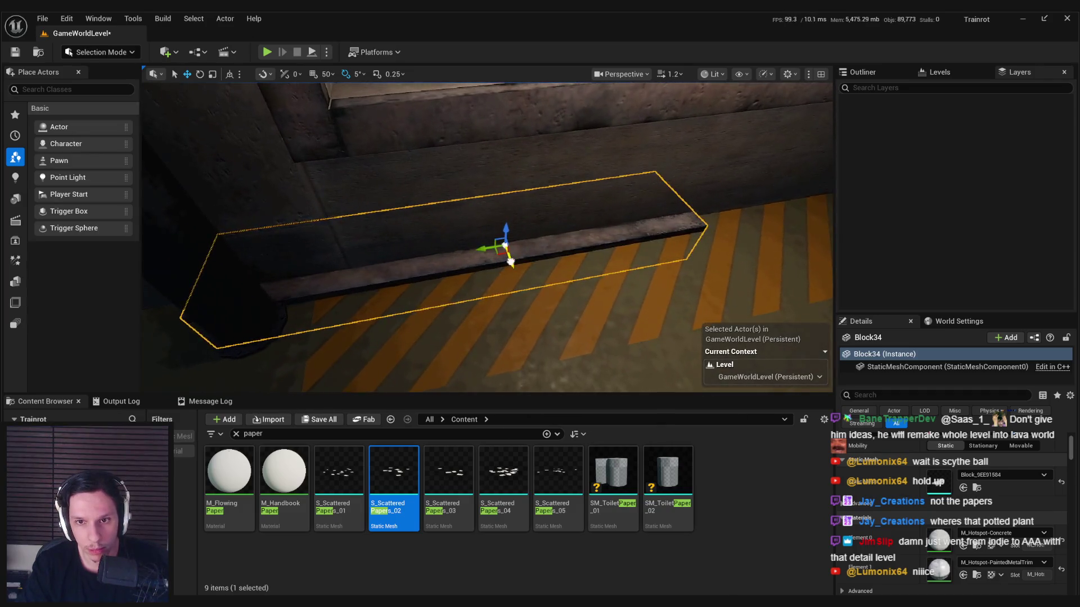
left_click_drag(506, 231, 501, 200)
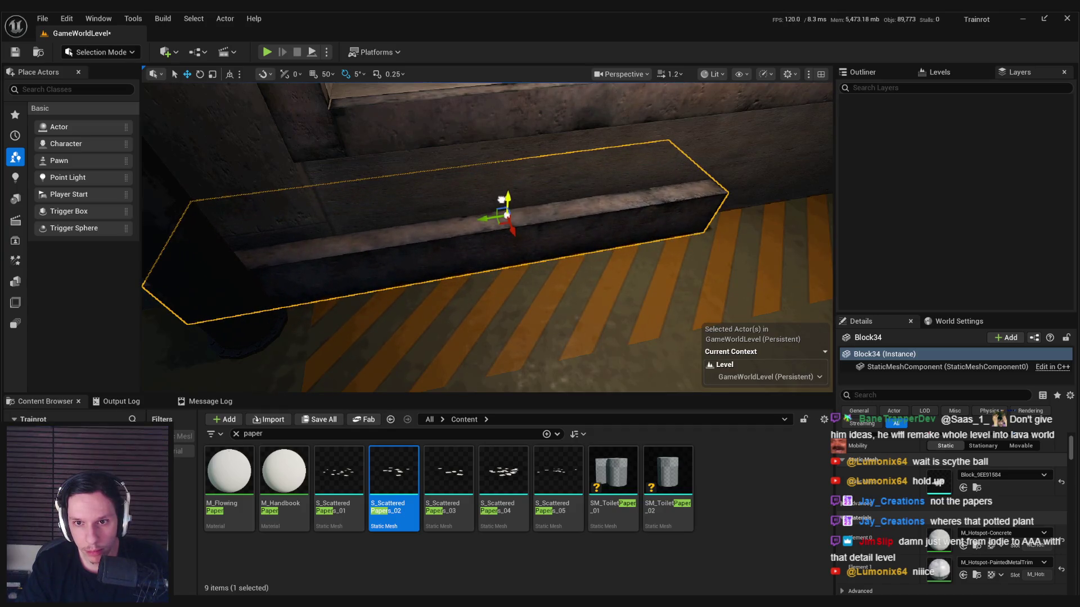
scroll(340, 234, "down", 10)
mouse_move(340, 234)
left_mouse_down()
mouse_move(402, 234)
mouse_move(471, 287)
mouse_move(524, 289)
mouse_move(624, 248)
mouse_move(703, 247)
mouse_move(266, 322)
left_mouse_up()
key("f")
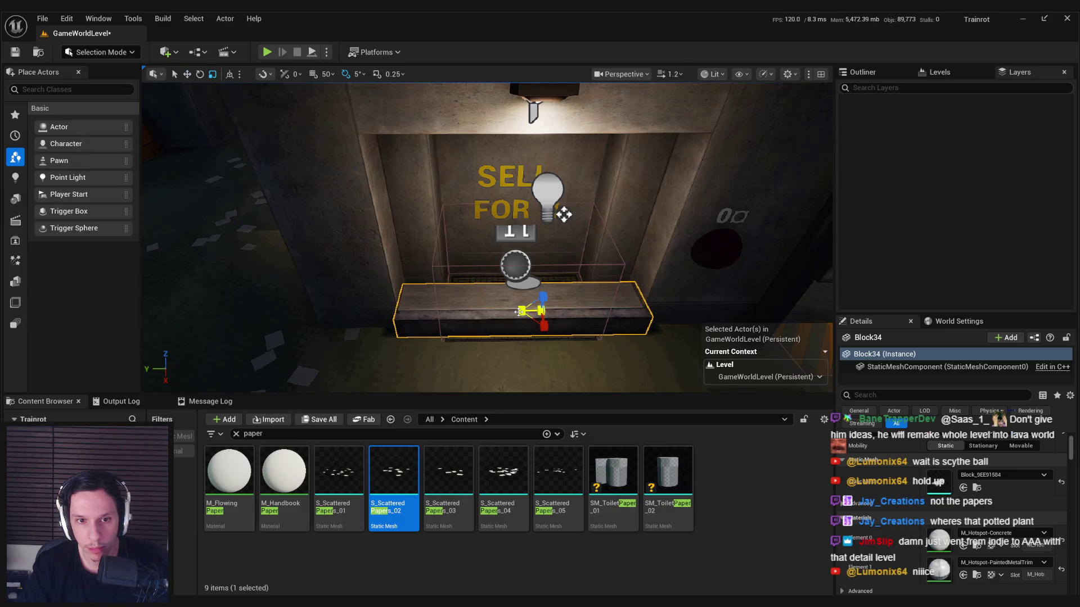
left_click_drag(543, 332, 544, 351)
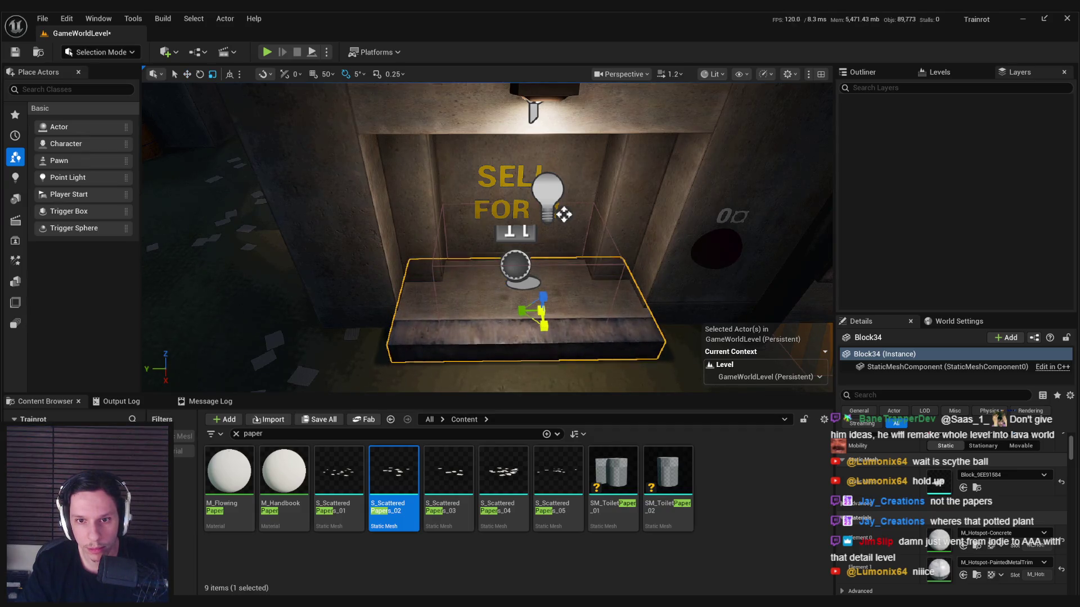
key("w")
left_click_drag(542, 296, 541, 341)
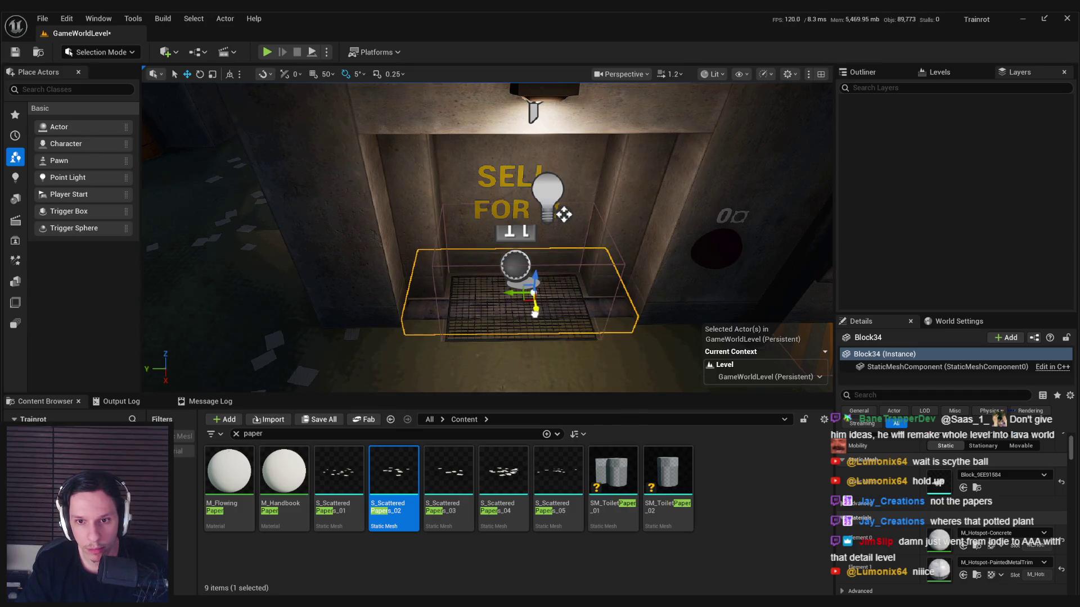
Step: Check the step in Game View, push it toward the door and duplicate it turned around
key("g")
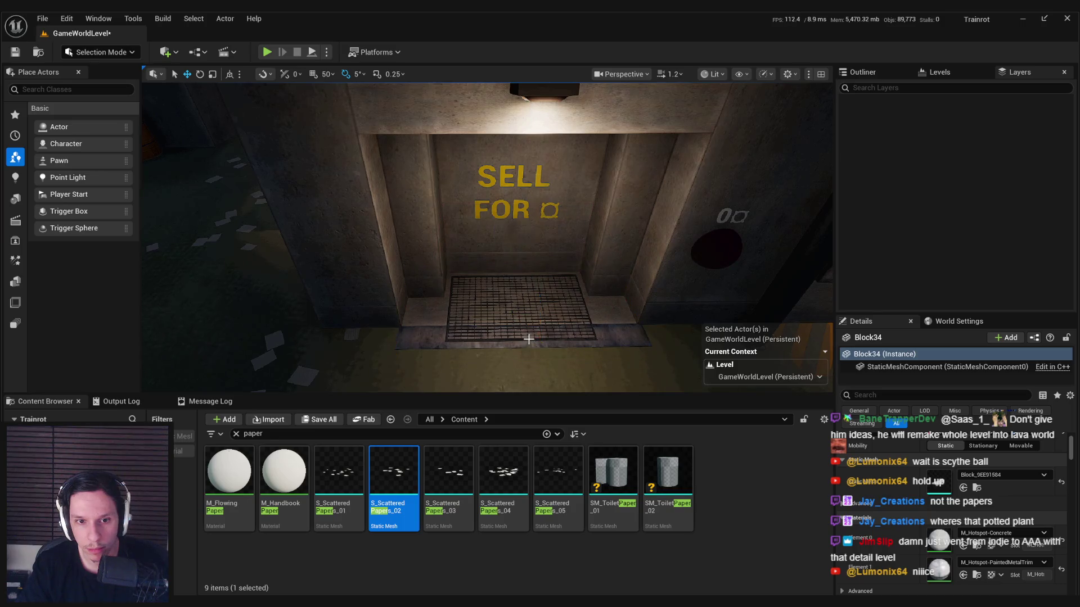
mouse_move(540, 341)
left_mouse_down()
mouse_move(590, 338)
mouse_move(513, 340)
left_mouse_up()
key("g")
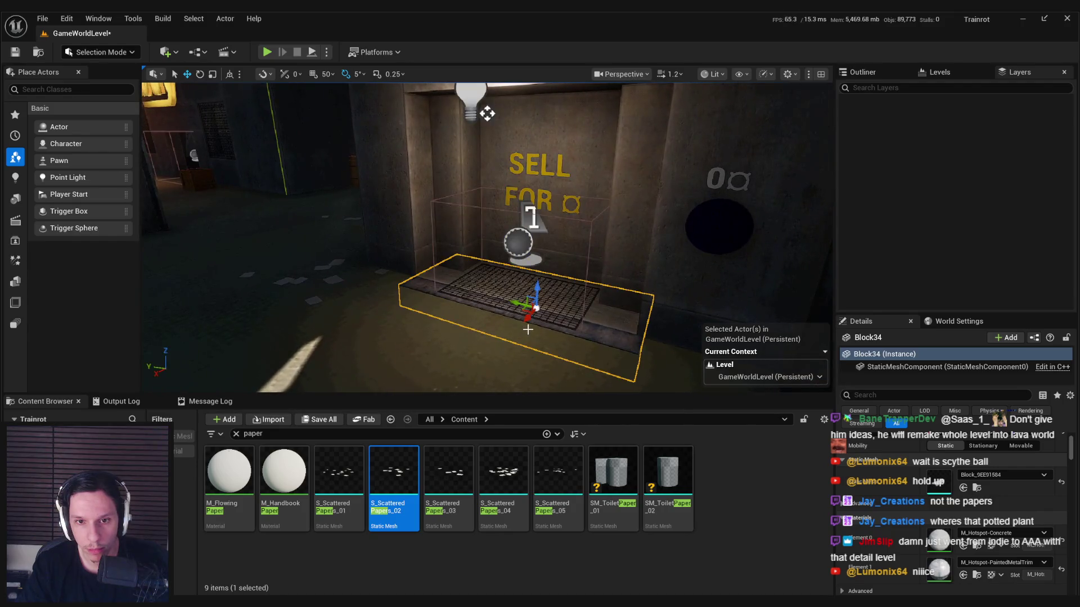
key("Delete")
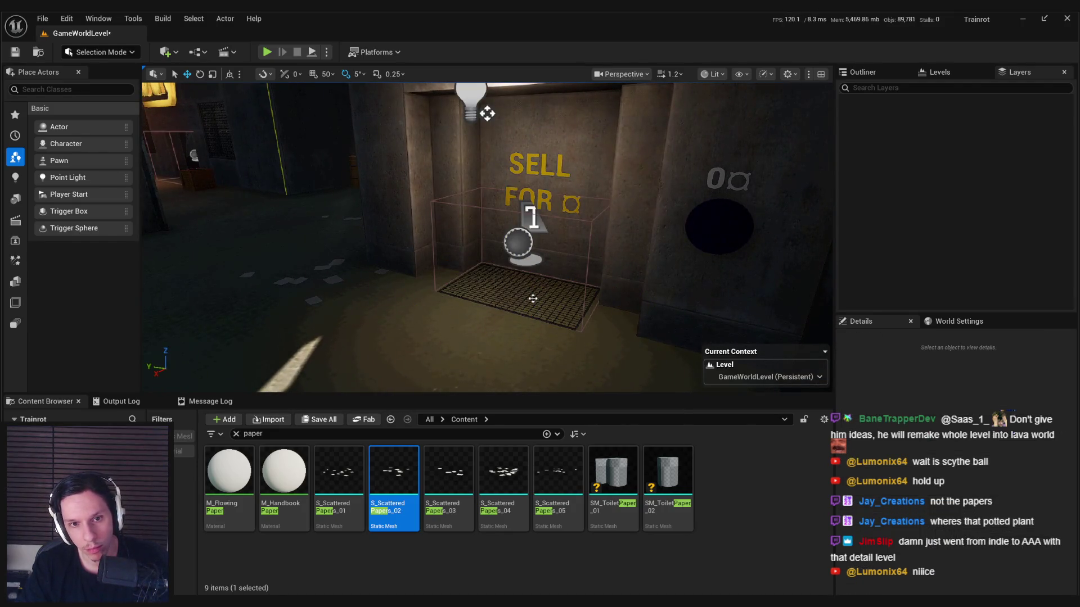
key("ctrl+z")
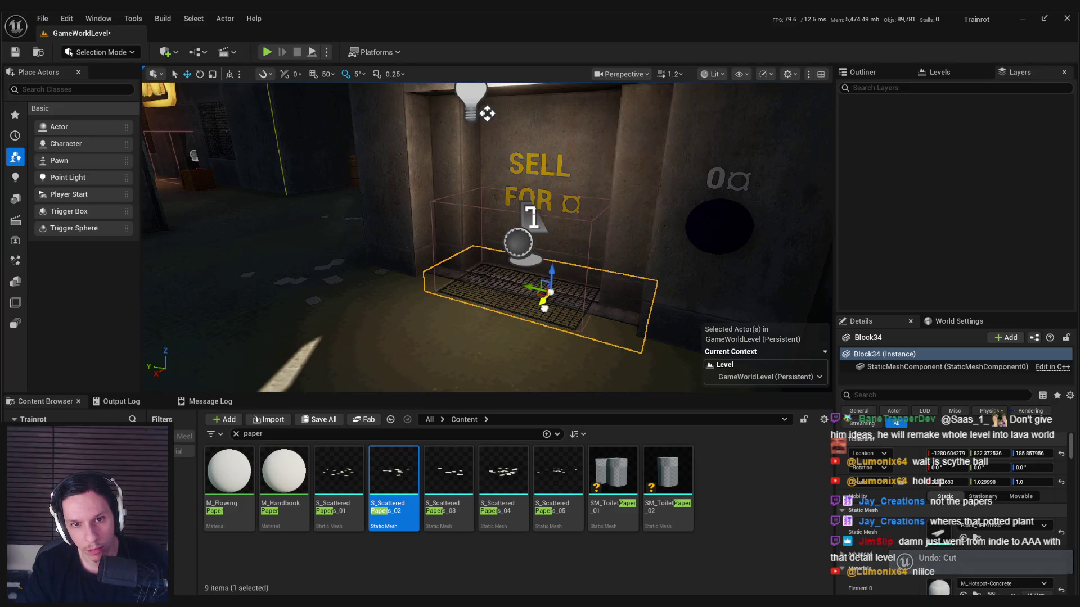
key("g")
mouse_move(528, 321)
left_mouse_down()
mouse_move(506, 322)
mouse_move(557, 319)
mouse_move(526, 339)
mouse_move(577, 368)
mouse_move(583, 311)
left_mouse_up()
key("g")
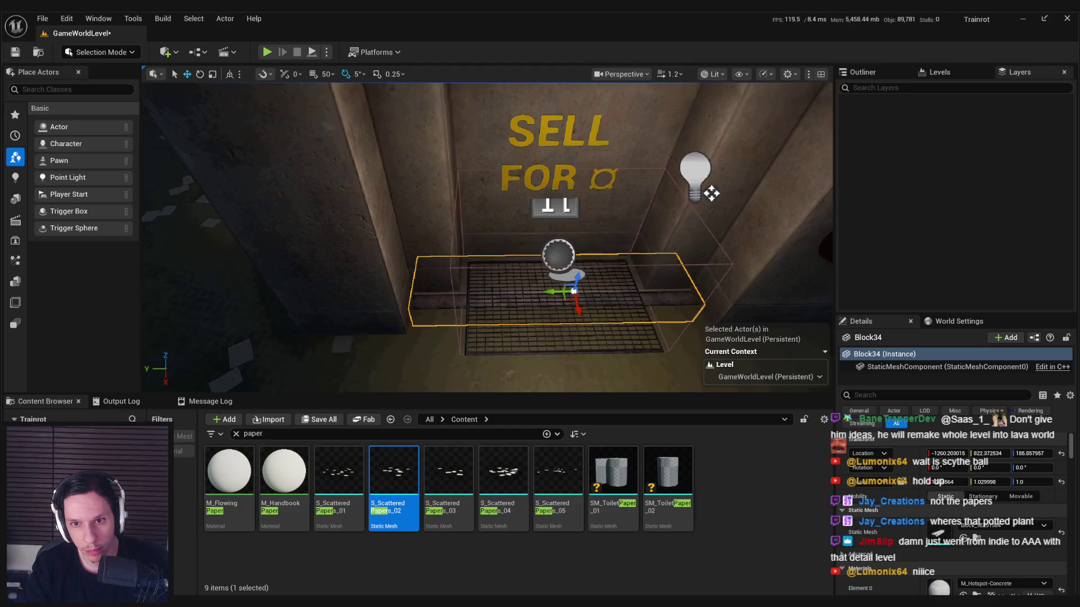
scroll(582, 308, "down", 2)
mouse_move(581, 317)
left_mouse_down()
mouse_move(580, 377)
mouse_move(585, 315)
mouse_move(605, 293)
left_mouse_up()
key("e")
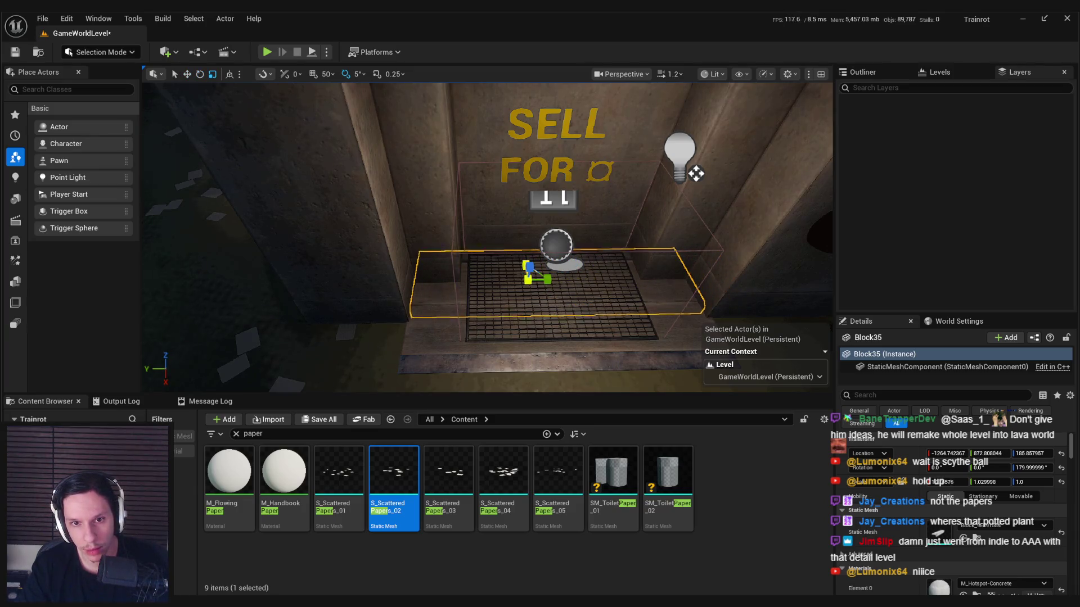
Step: Select the doormat and step blocks, try scaling them and undo, then save the level
mouse_move(522, 258)
left_mouse_down()
mouse_move(354, 138)
mouse_move(315, 125)
mouse_move(464, 292)
mouse_move(411, 295)
left_mouse_up()
key("e")
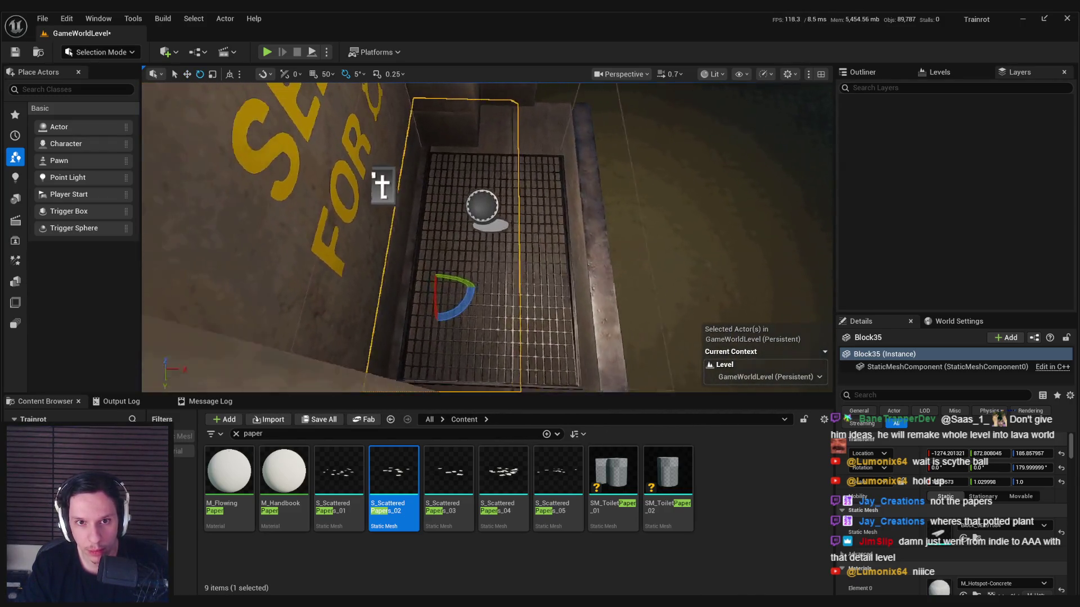
key("w")
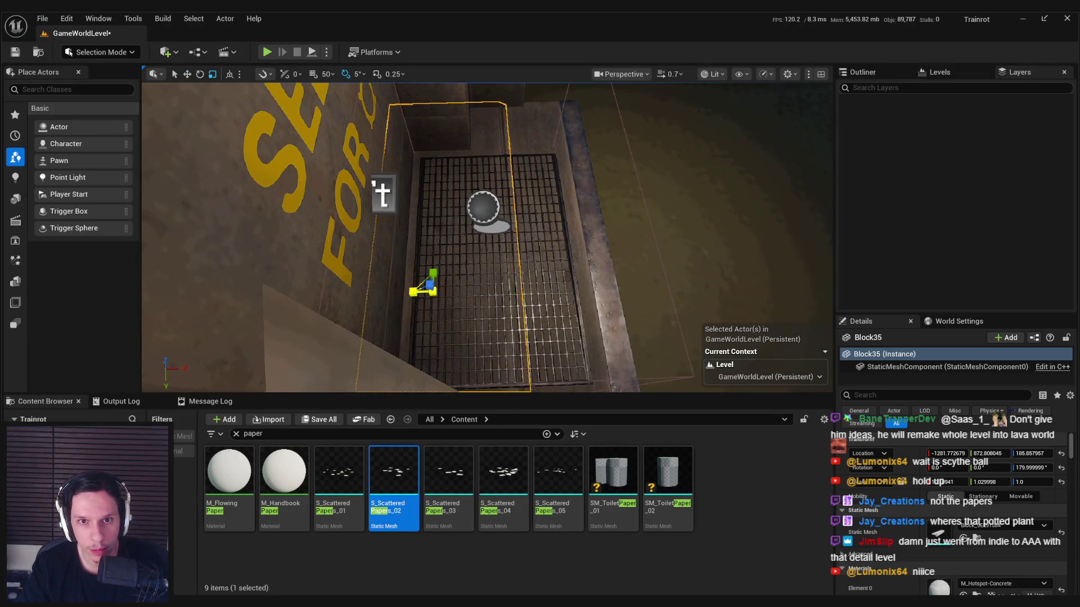
mouse_move(411, 295)
left_mouse_down()
mouse_move(348, 281)
mouse_move(393, 286)
left_mouse_up()
left_click(529, 255, "ctrl")
key("f")
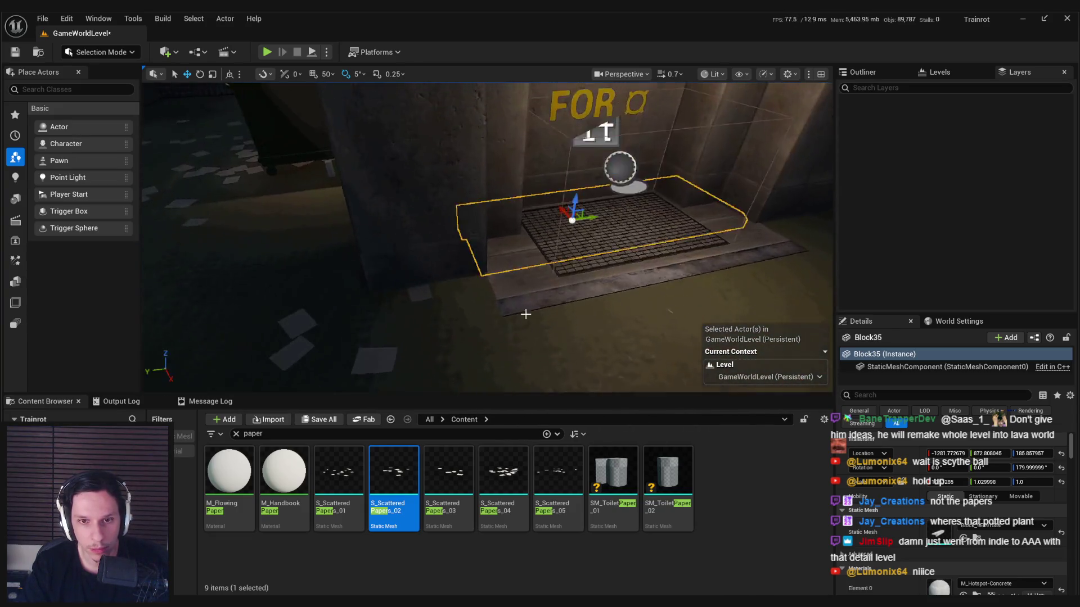
key("r")
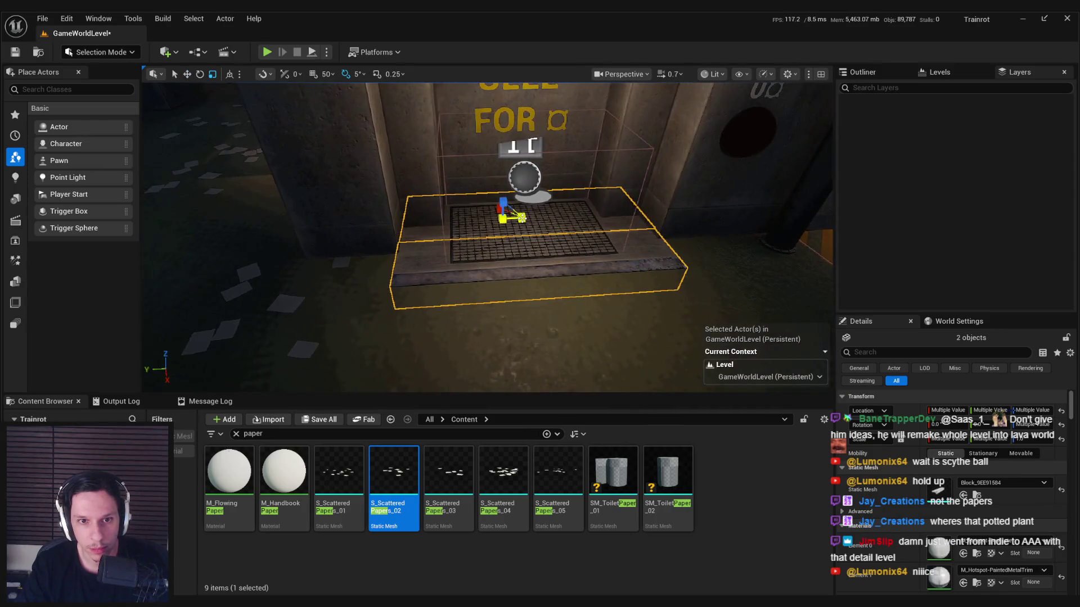
key("ctrl+z")
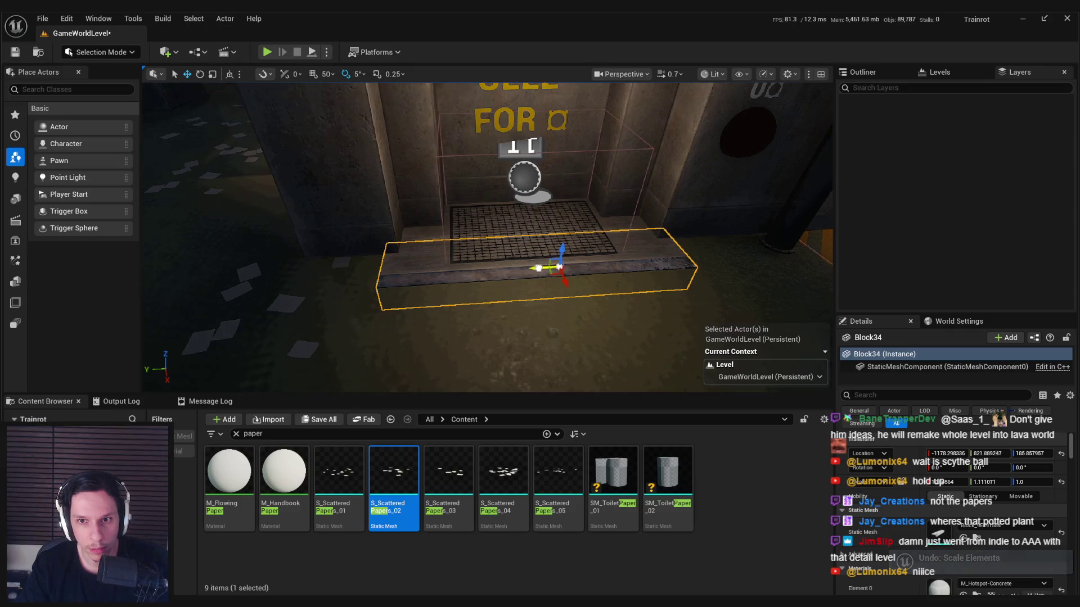
scroll(530, 289, "down", 10)
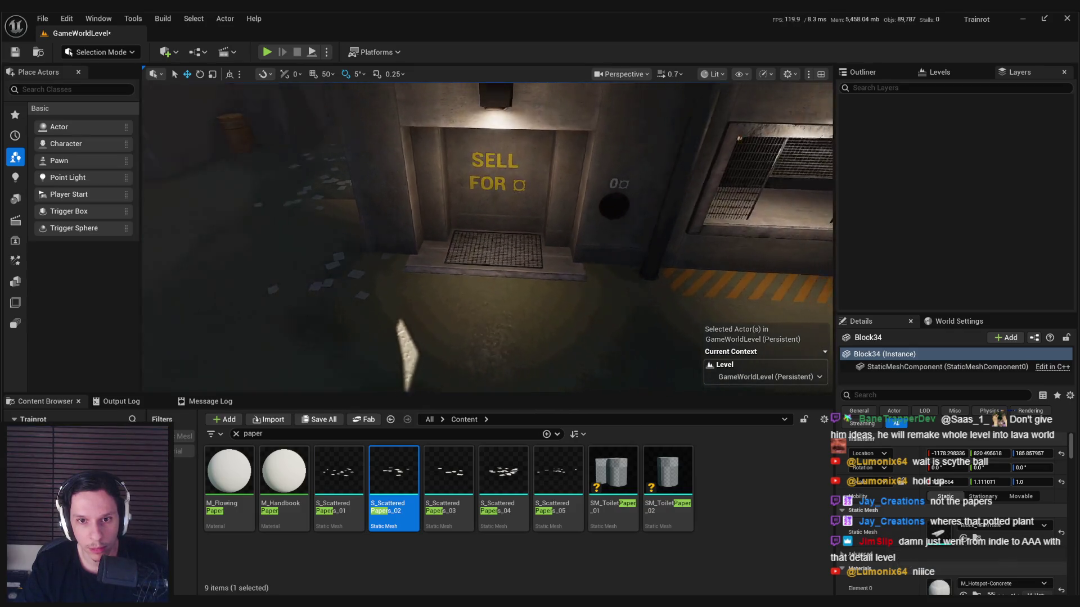
scroll(553, 289, "down", 10)
key("ctrl+s")
scroll(552, 289, "down", 10)
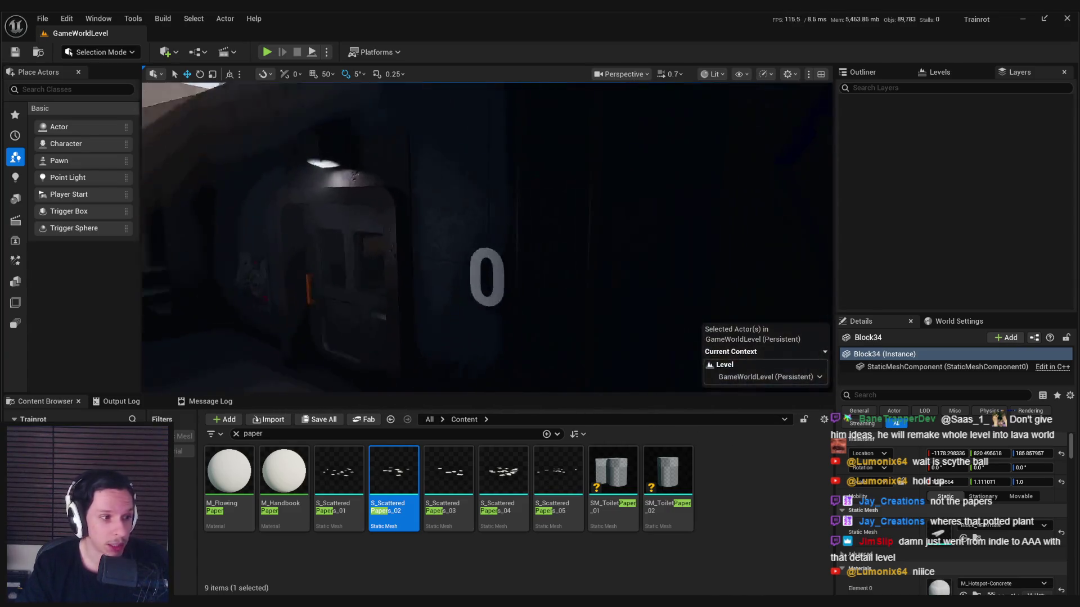
Step: Play-test fullscreen, walk to the START/STOP button to start the train, then exit back to the editor
key("alt+p")
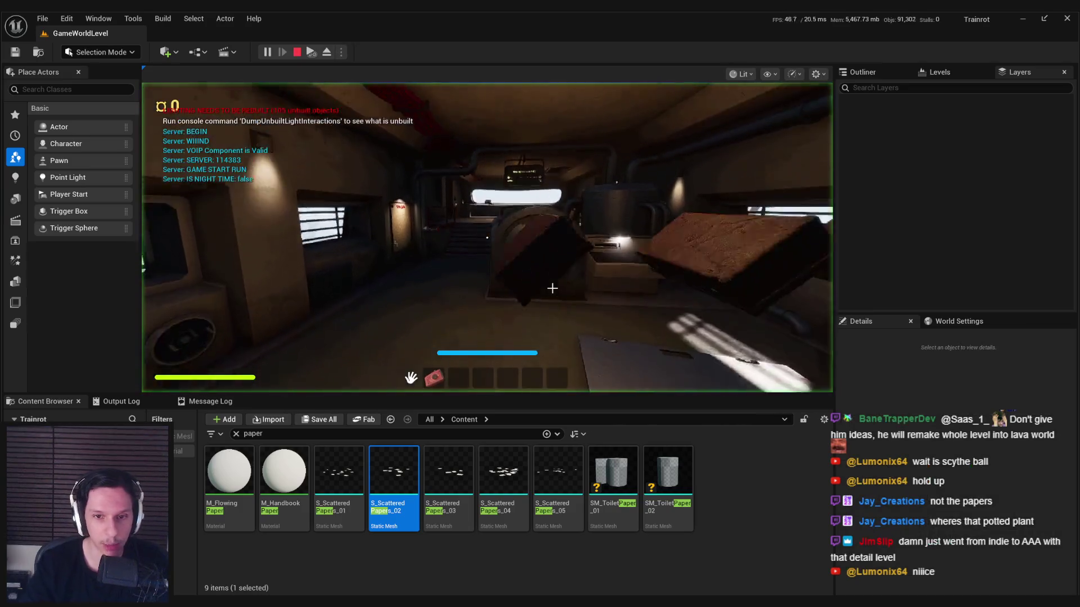
key("F11")
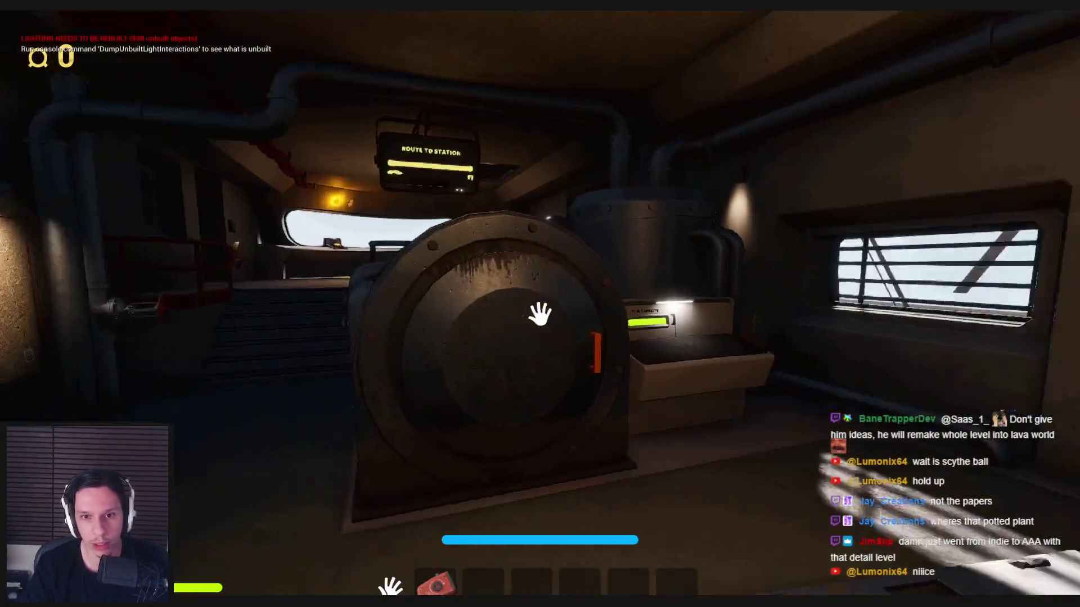
key("w")
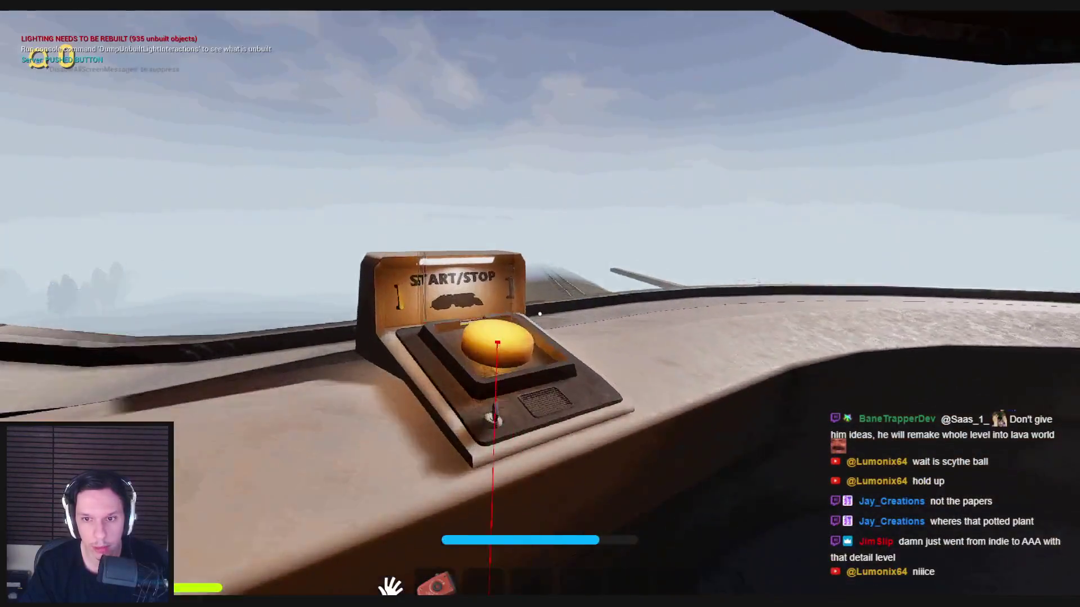
left_click(539, 313)
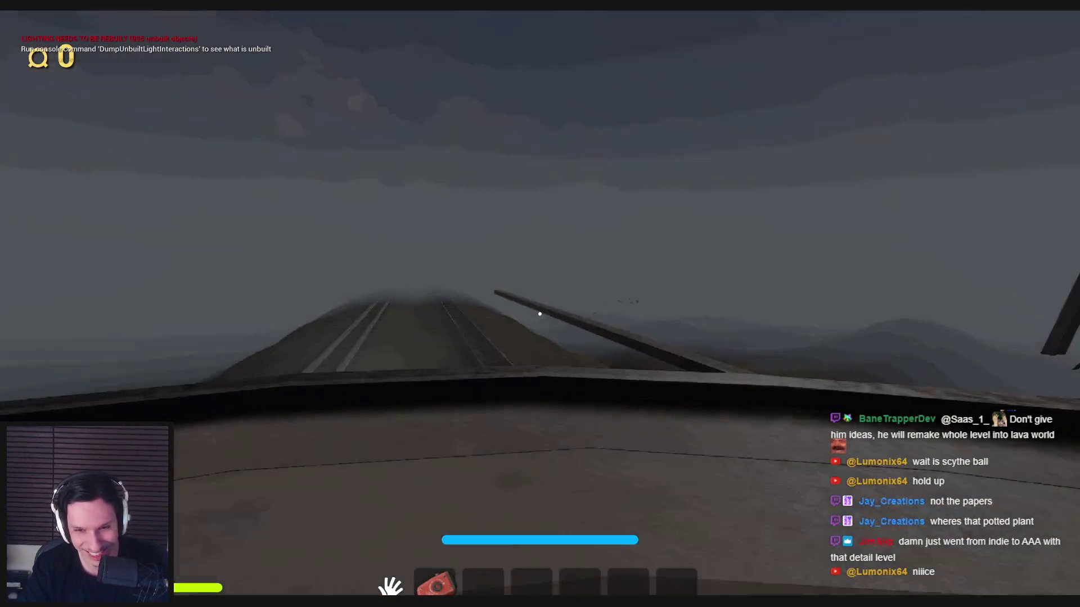
key("Escape")
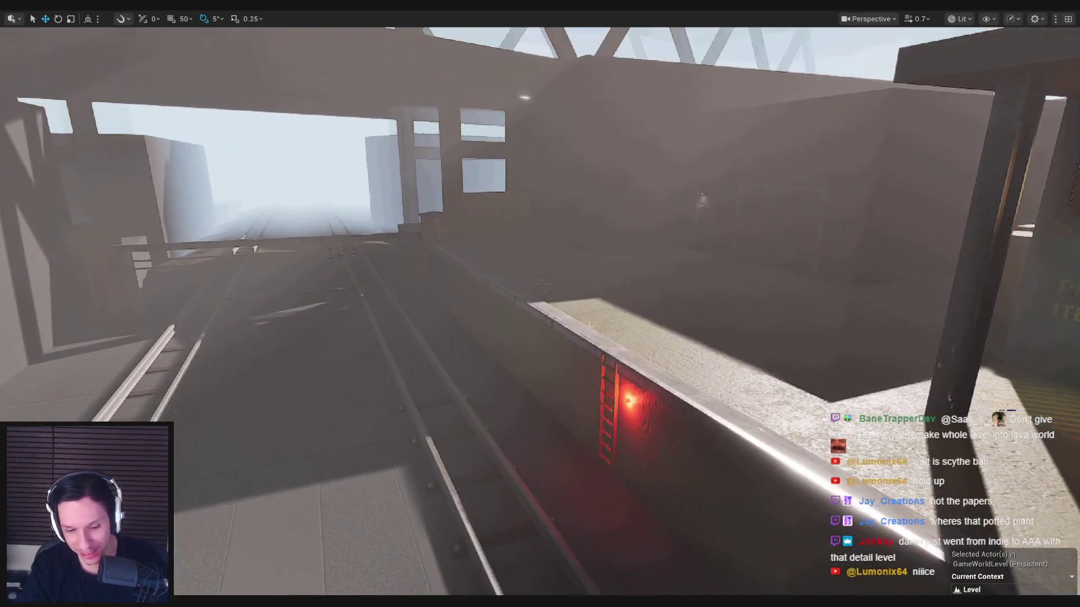
key("F11")
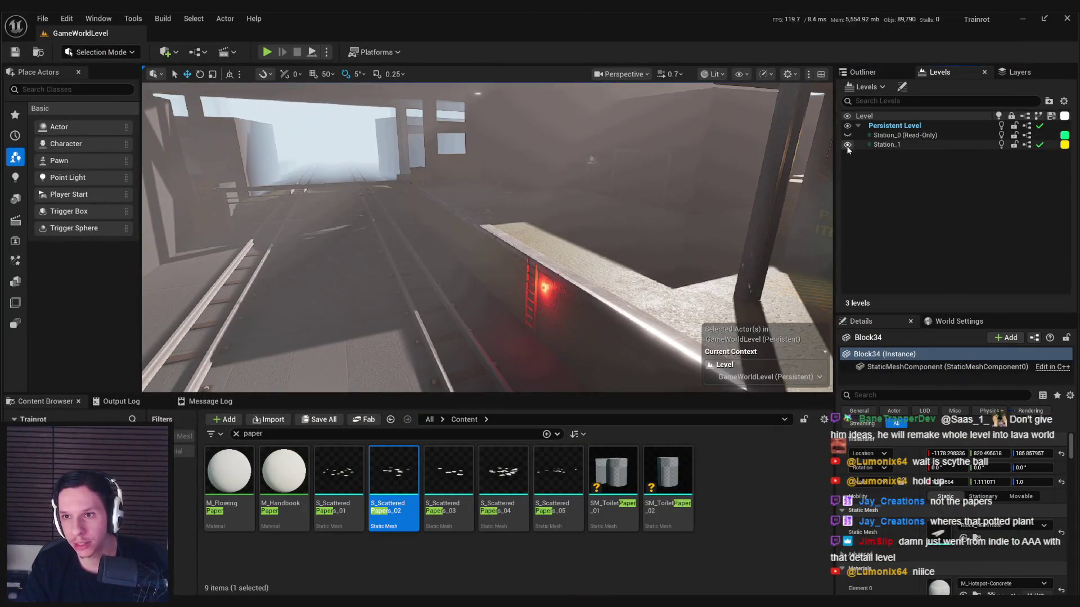
Step: Hide Station_1 and select the stray scattered papers and beam blocks
left_click(847, 145)
left_click(462, 216, "ctrl")
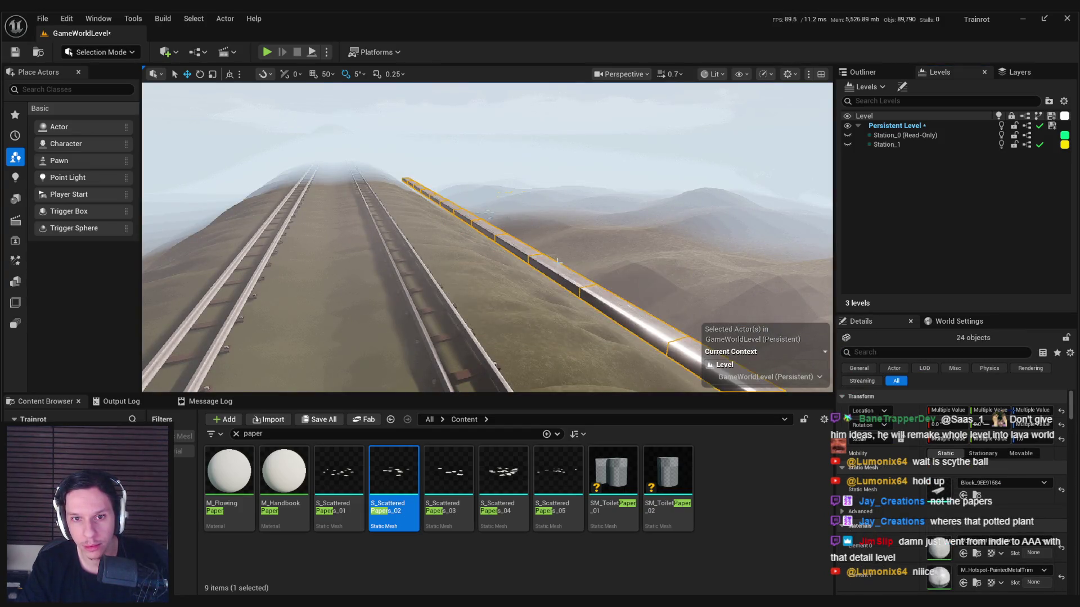
mouse_move(504, 257)
left_mouse_down()
mouse_move(490, 258)
mouse_move(637, 290)
left_mouse_up()
left_click(637, 290, "ctrl")
key("ctrl+z")
left_click(611, 264, "ctrl")
left_click_drag(612, 264, 580, 270)
left_click(579, 269, "ctrl")
left_click_drag(511, 264, 525, 275)
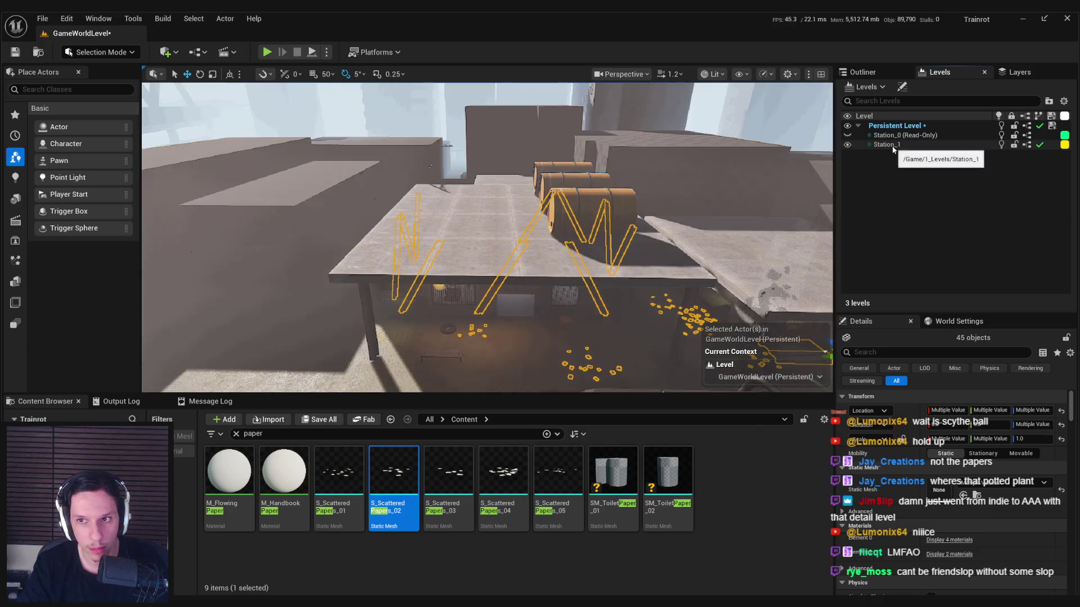
Step: Move the selected actors into the Station_1 sublevel
right_click(891, 145)
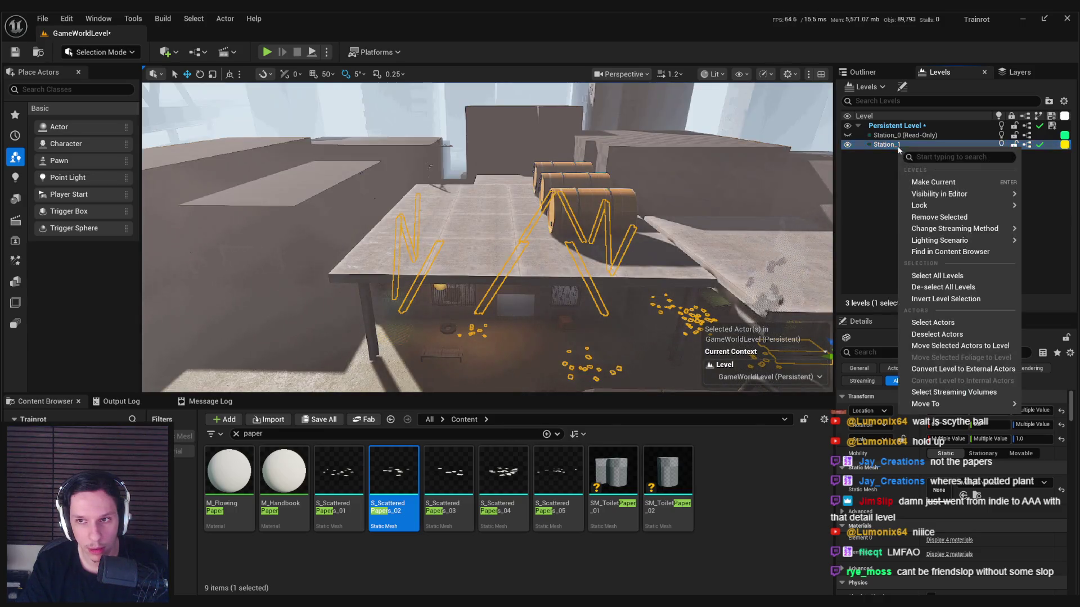
left_click(947, 347)
left_click_drag(615, 254, 615, 255)
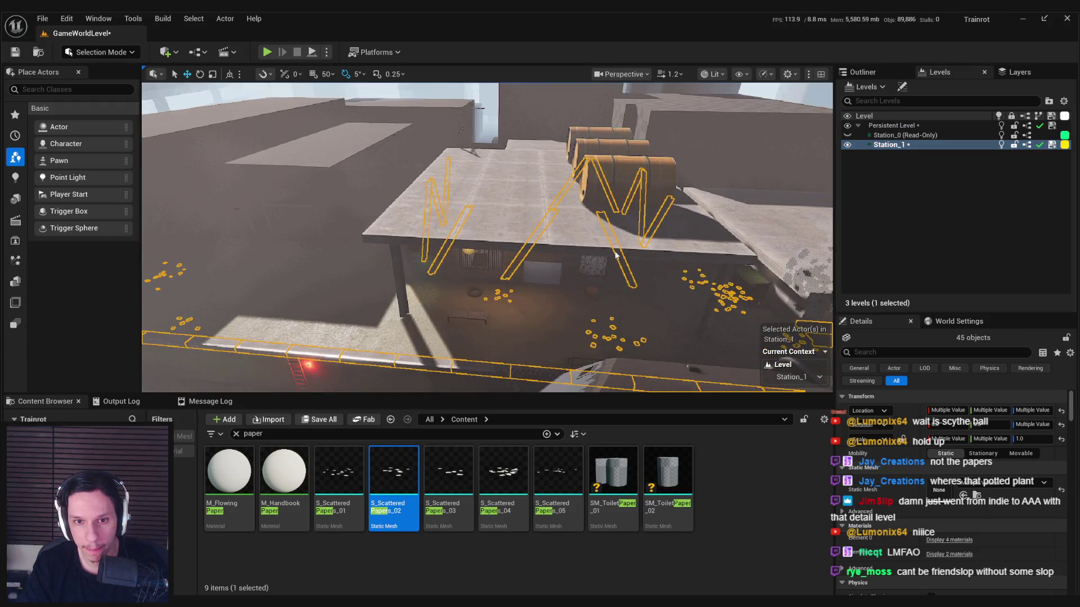
mouse_move(531, 260)
left_mouse_down()
mouse_move(526, 270)
mouse_move(509, 251)
left_mouse_up()
key("F11")
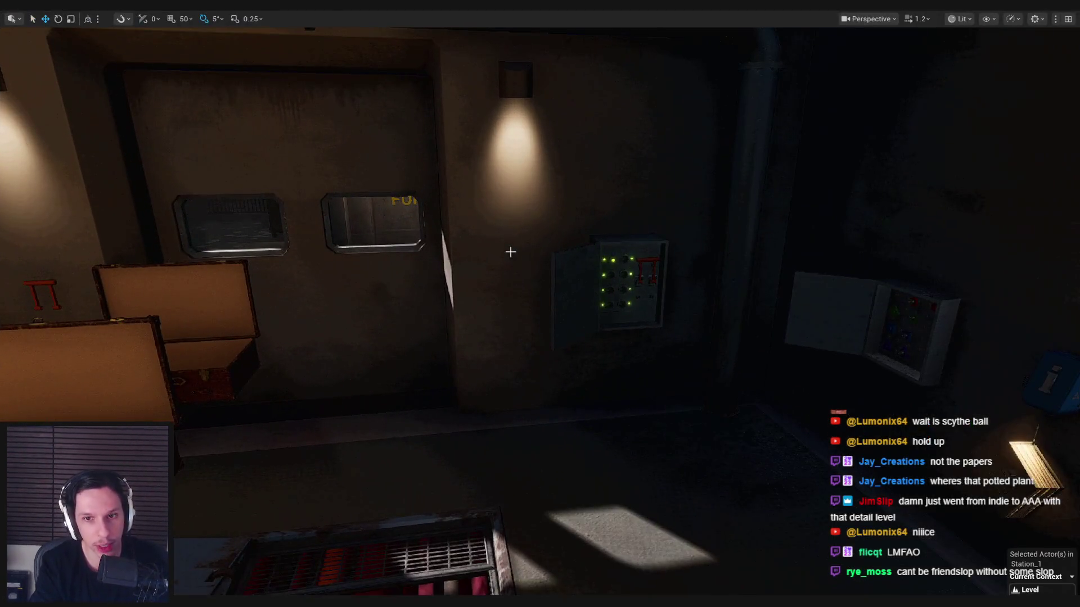
Step: Start a play-test, walk through the corridors and open the garage door onto the platform
key("alt+p")
key("w")
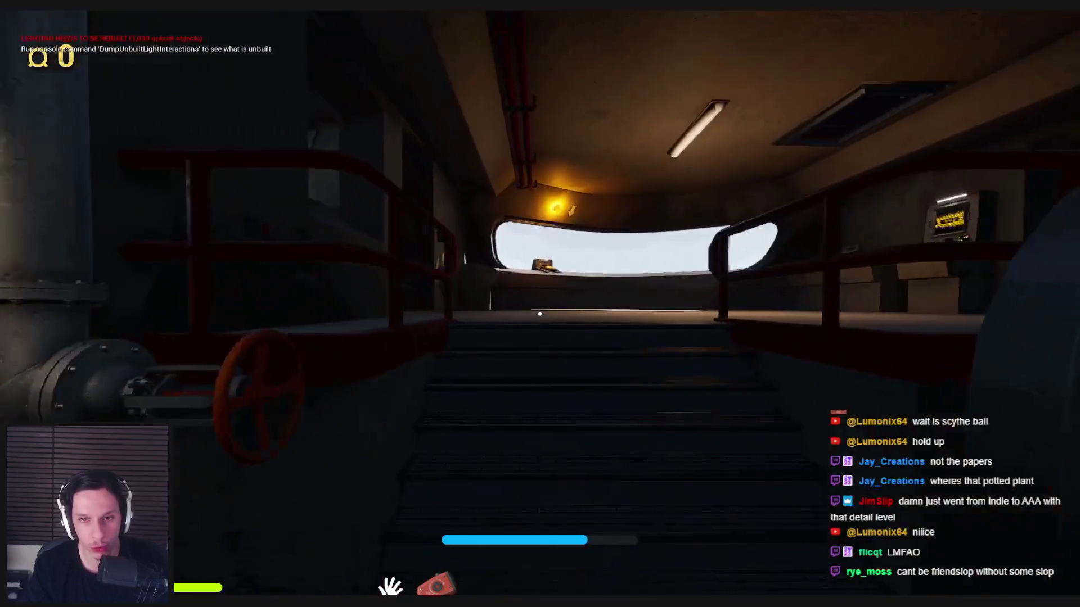
key("e")
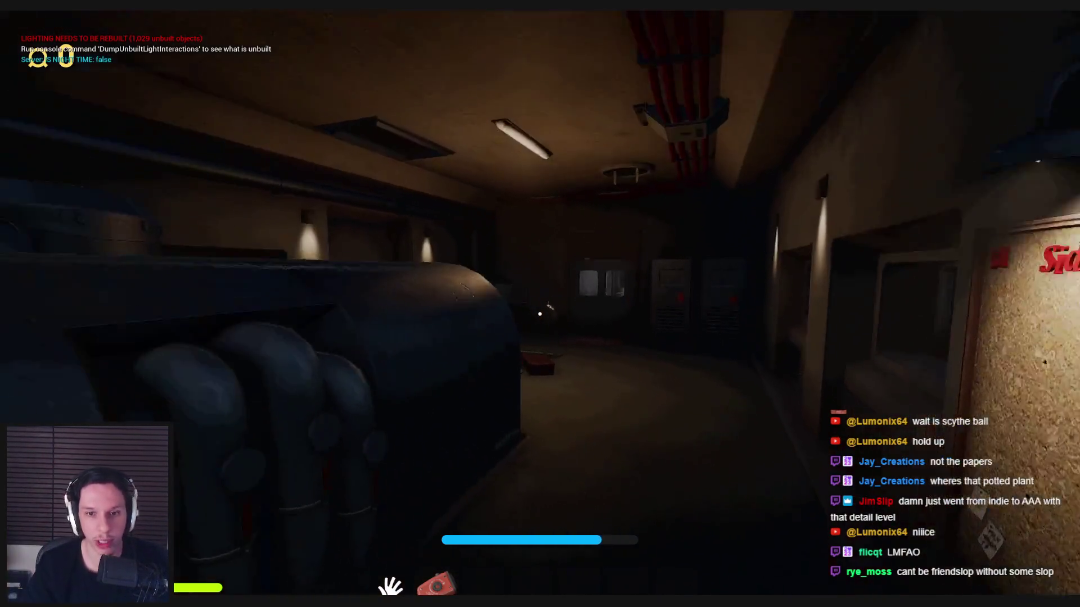
key("w")
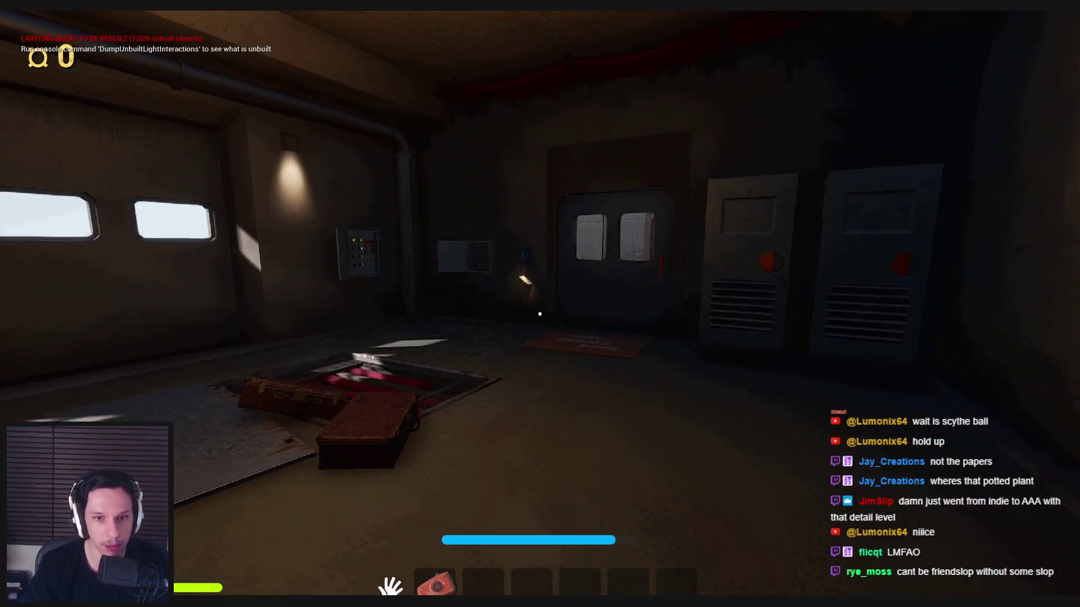
key("w")
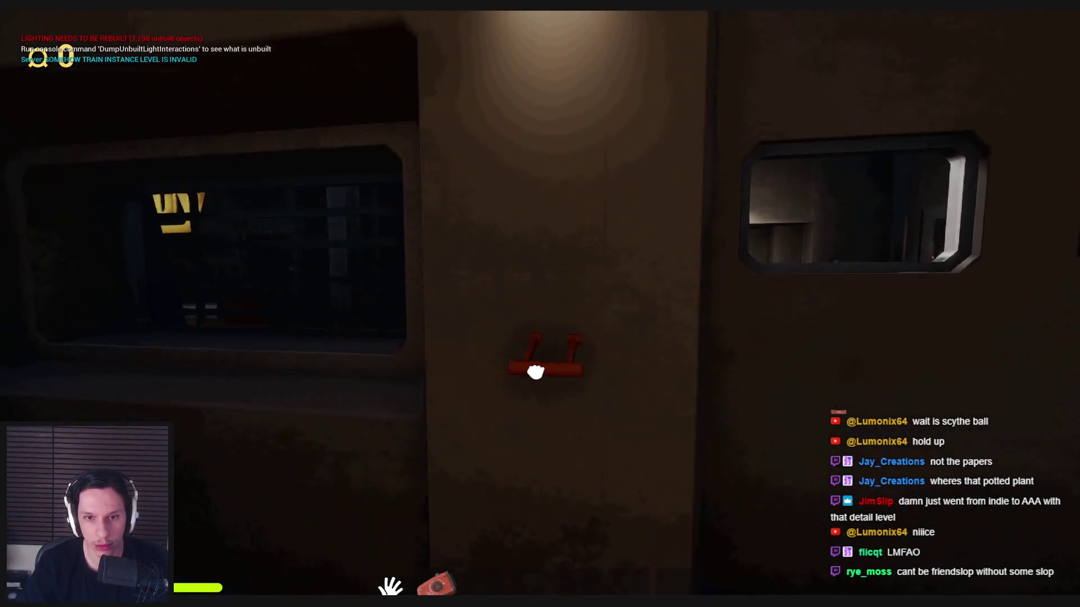
key("e")
key("w")
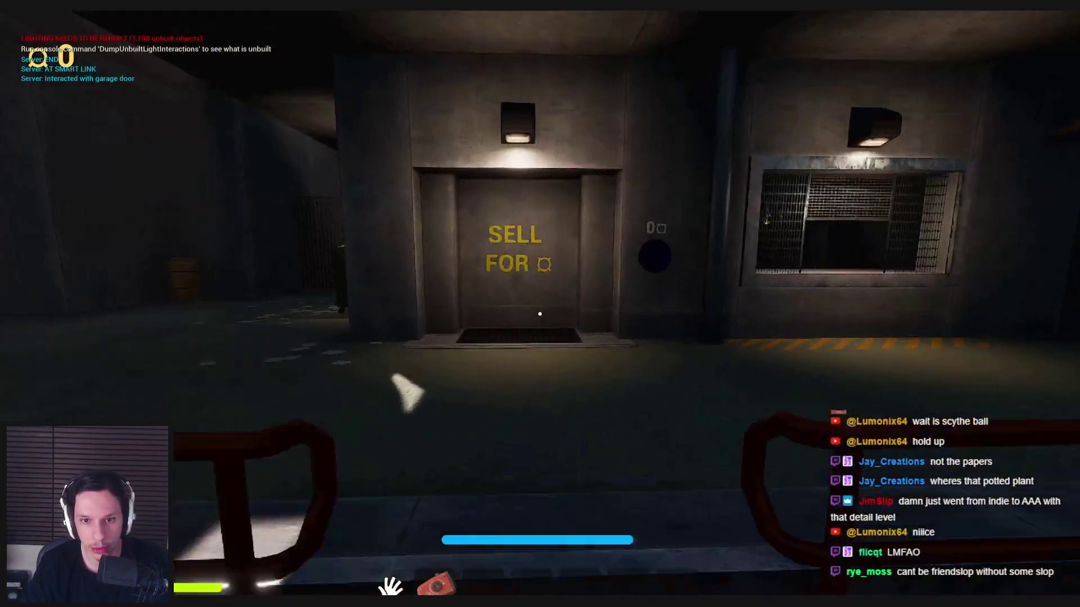
Step: Walk past the SELL FOR door and storefront, comparing wireframe, unlit and lit views
key("s")
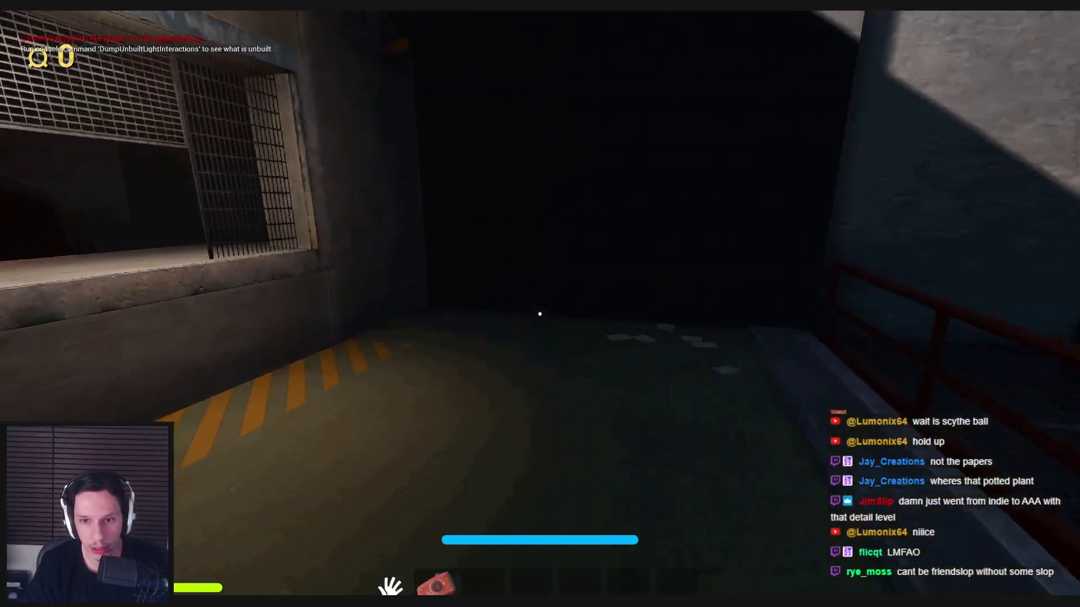
key("shift+w")
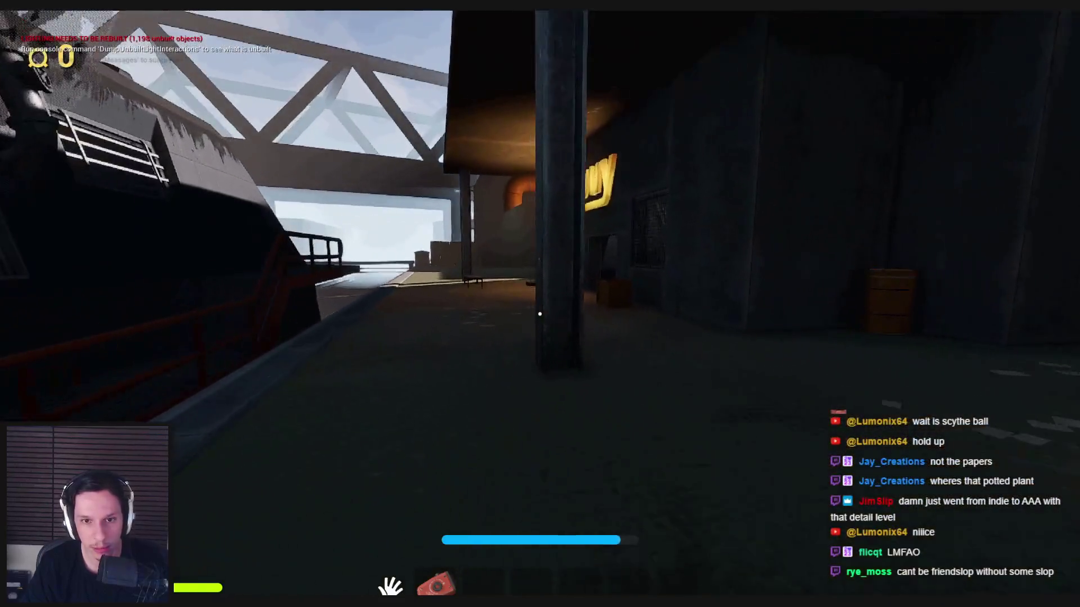
key("shift+w")
key("F1")
key("F2")
key("F3")
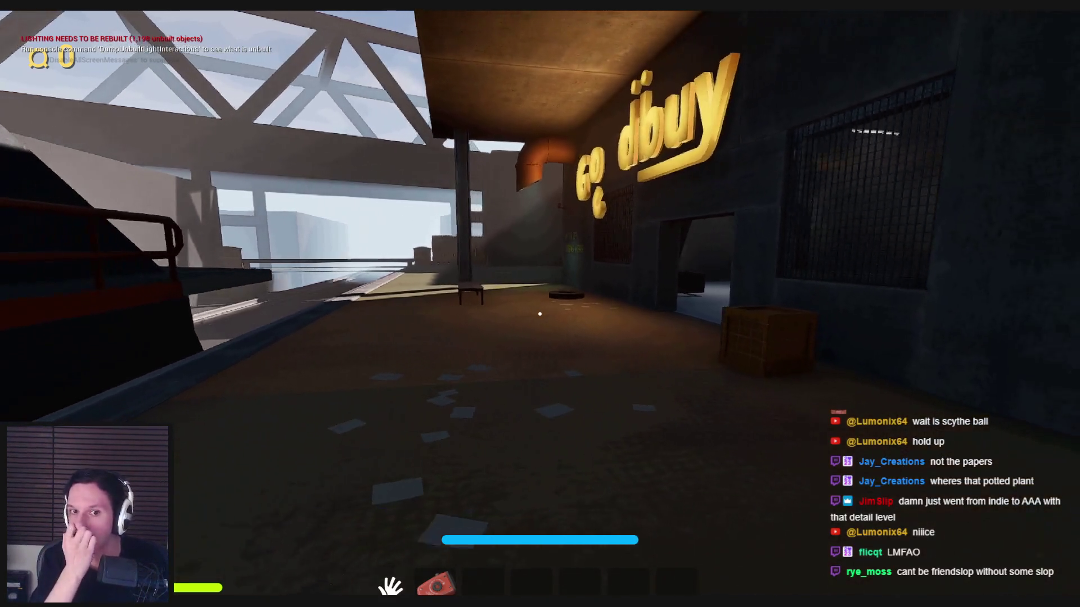
key("shift+w")
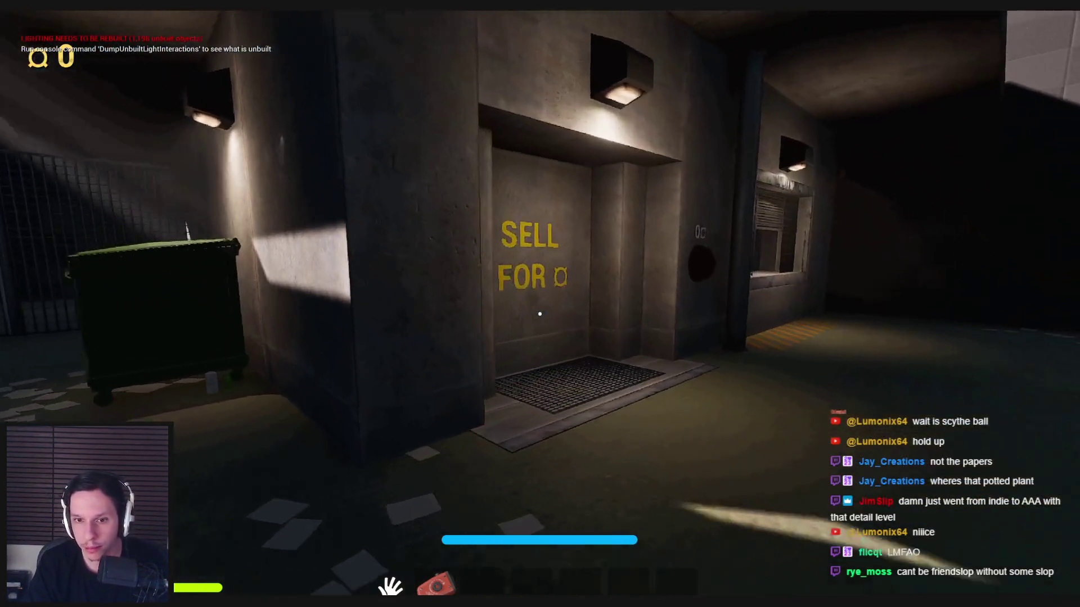
key("shift+w")
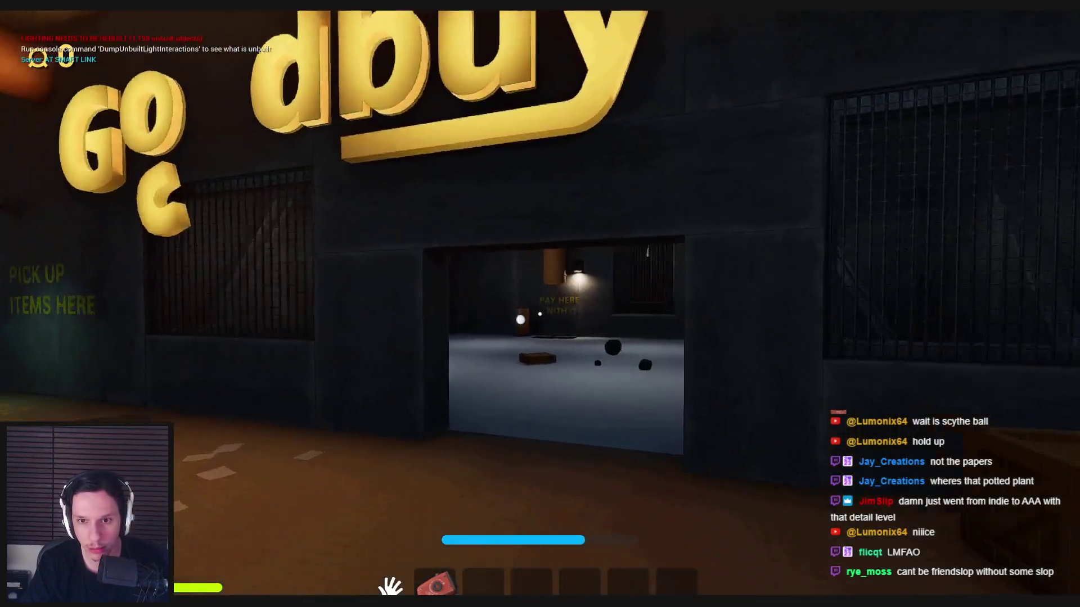
key("shift+w")
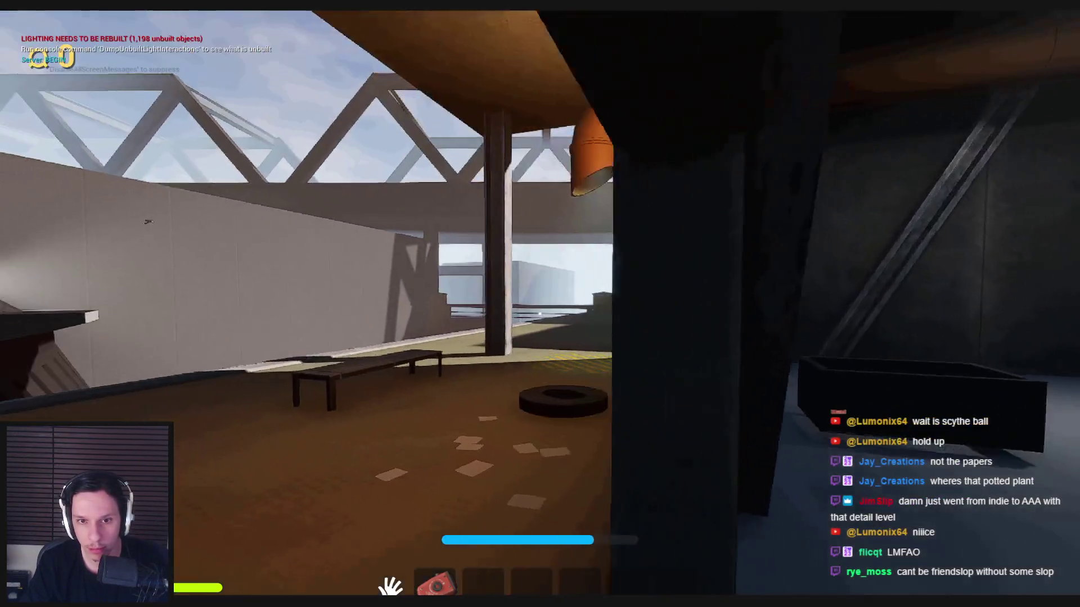
key("shift+w")
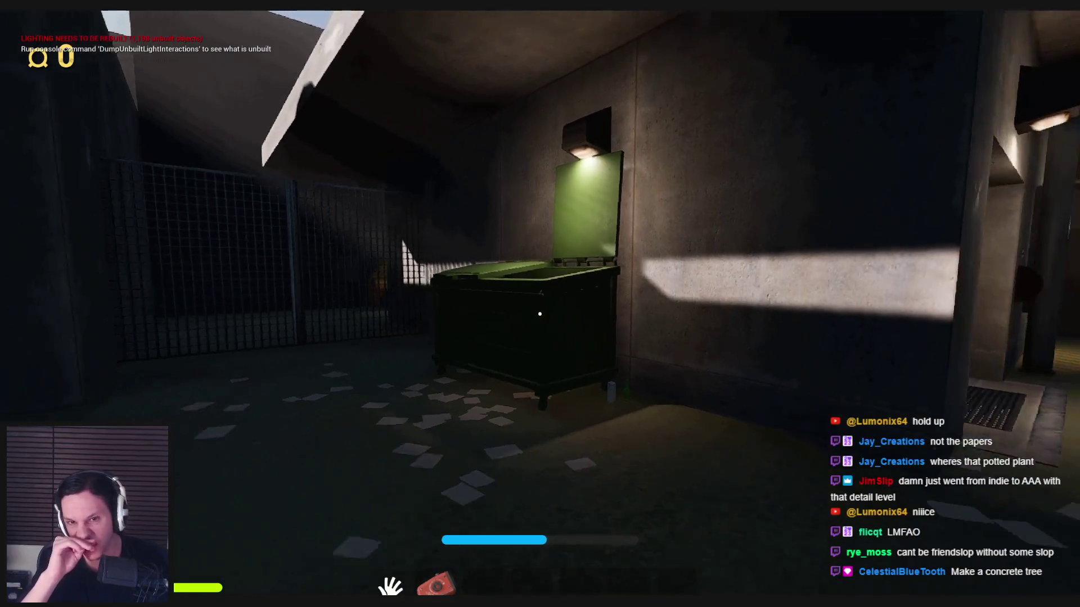
Step: Sprint through the sunlit yard and alley past the yellow truck to the bench area
key("shift+w")
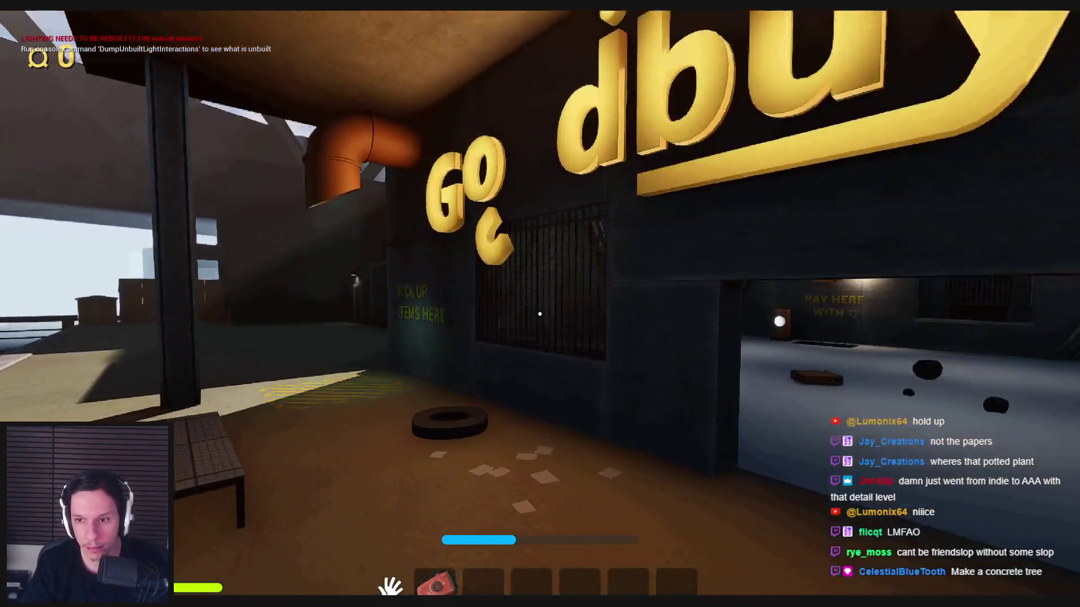
key("w")
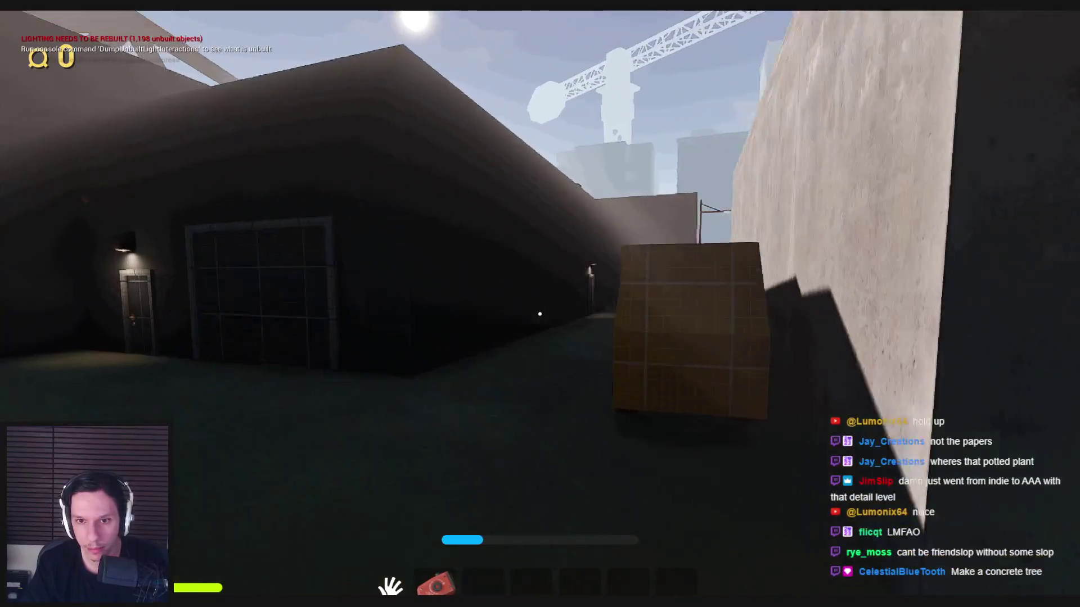
key("w")
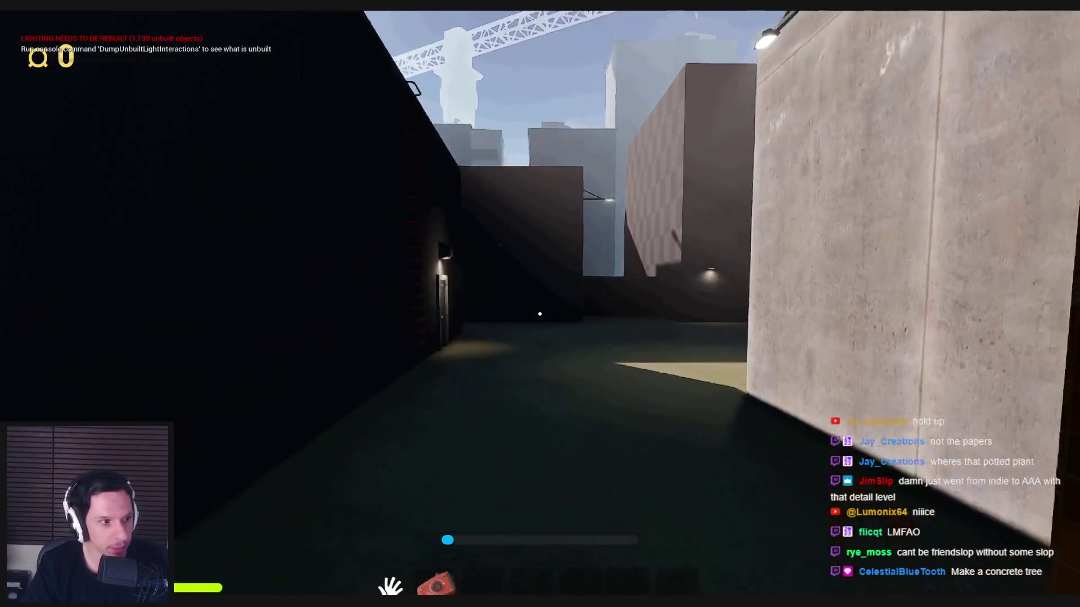
key("w")
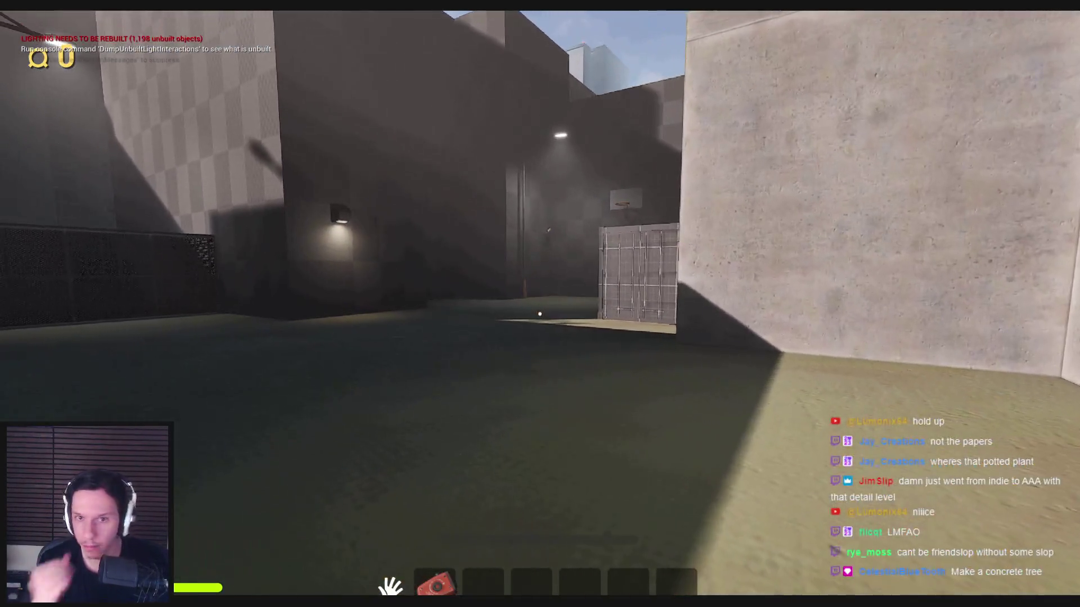
key("w")
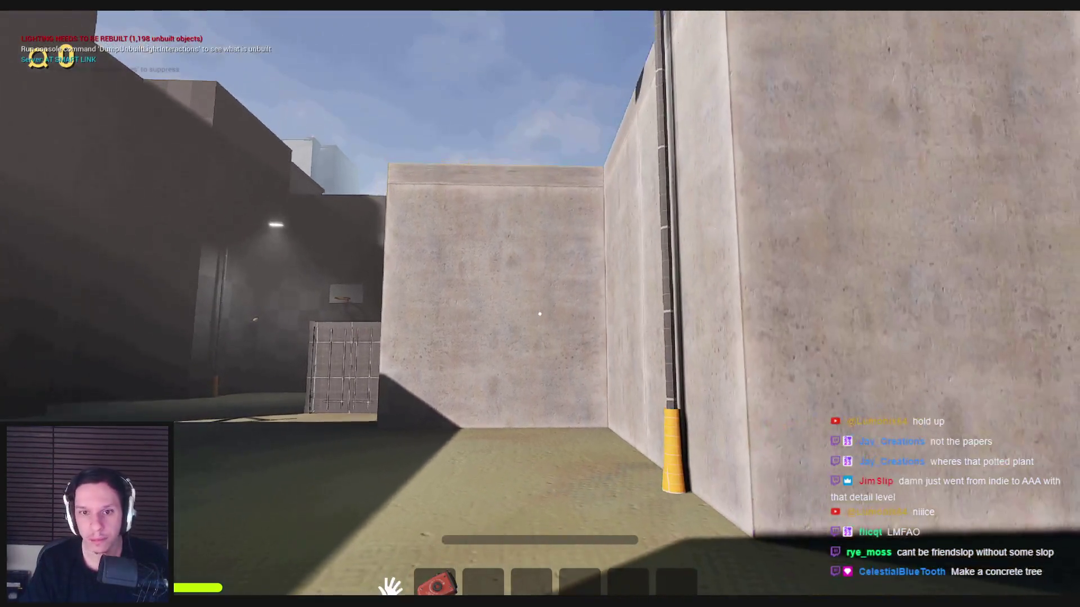
key("s")
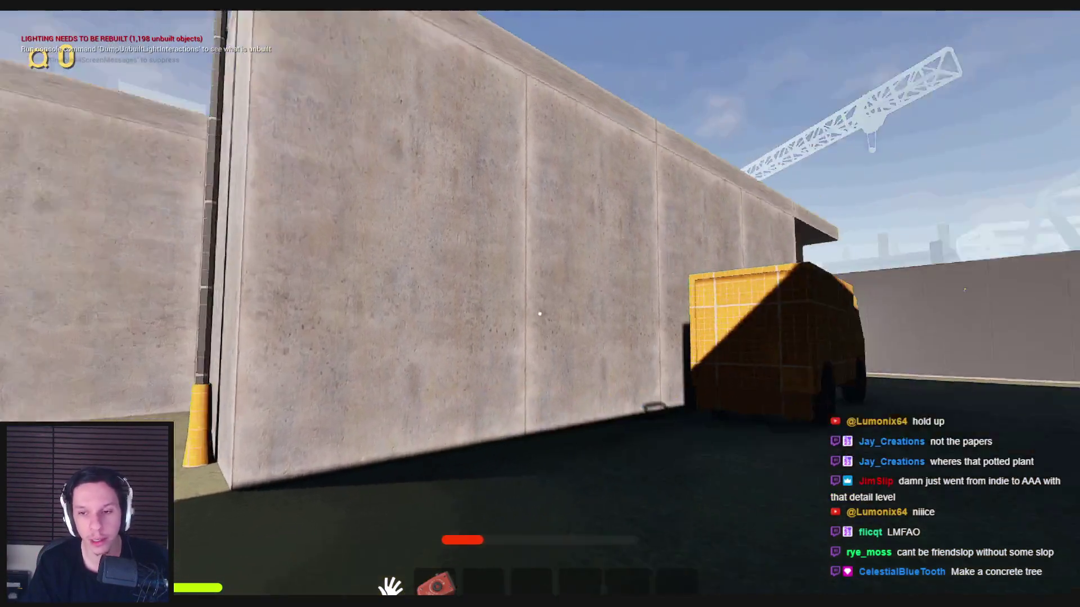
key("w")
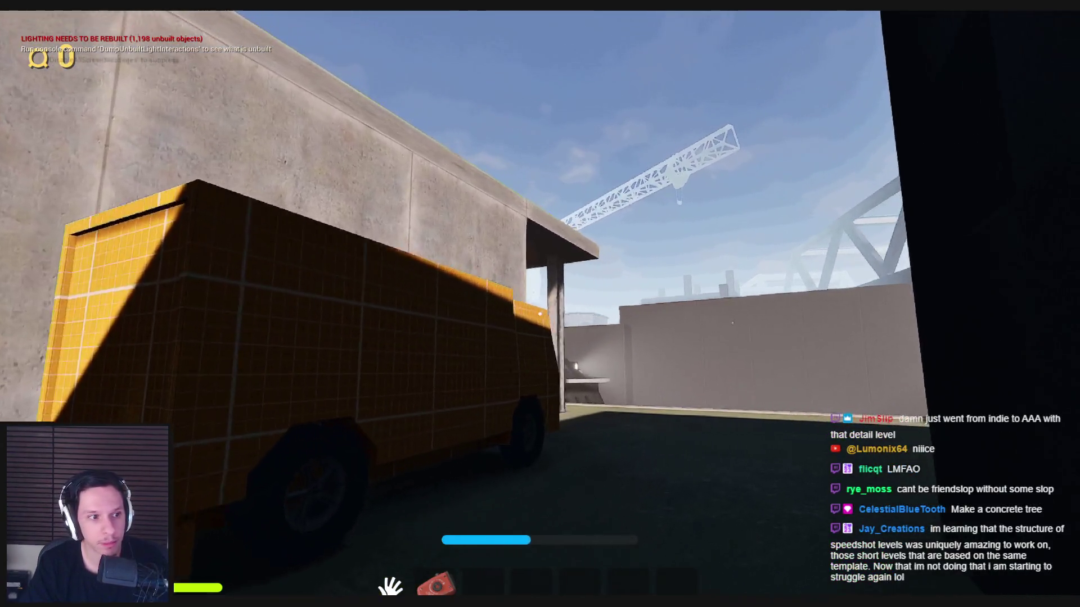
key("w")
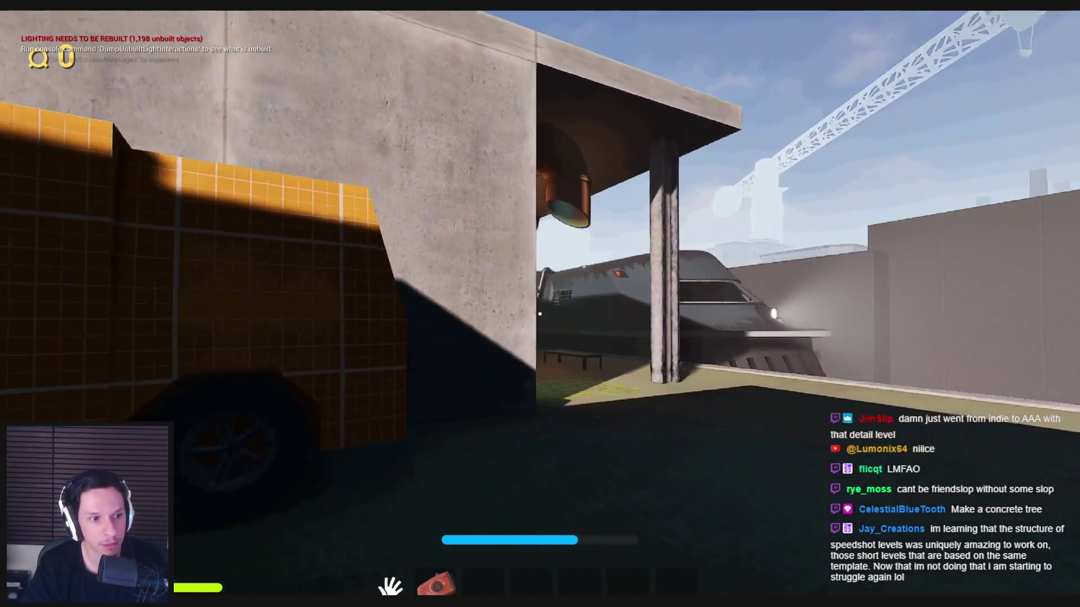
key("w")
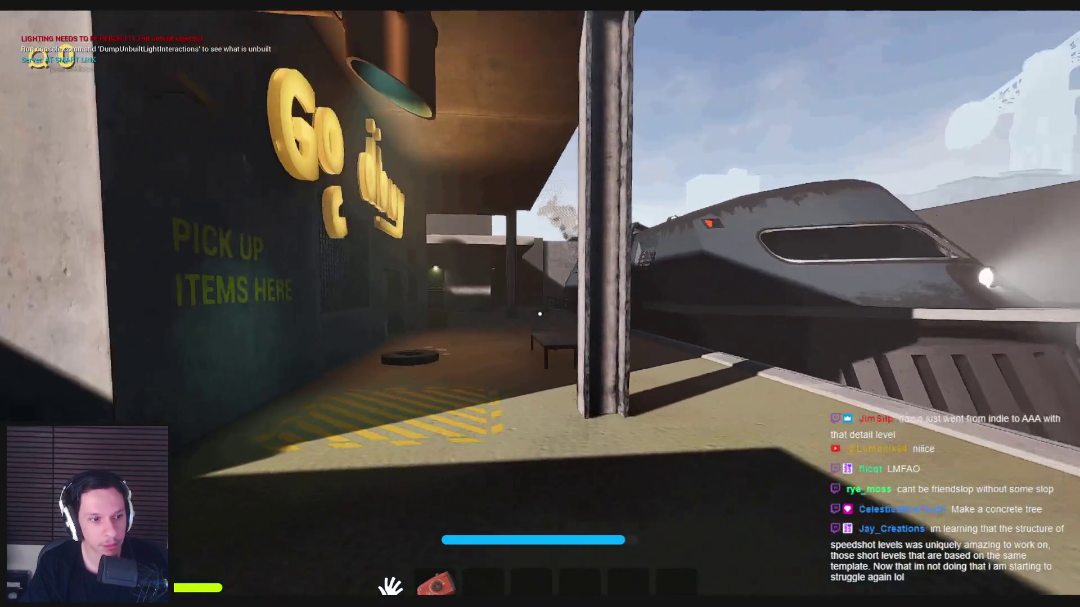
key("w")
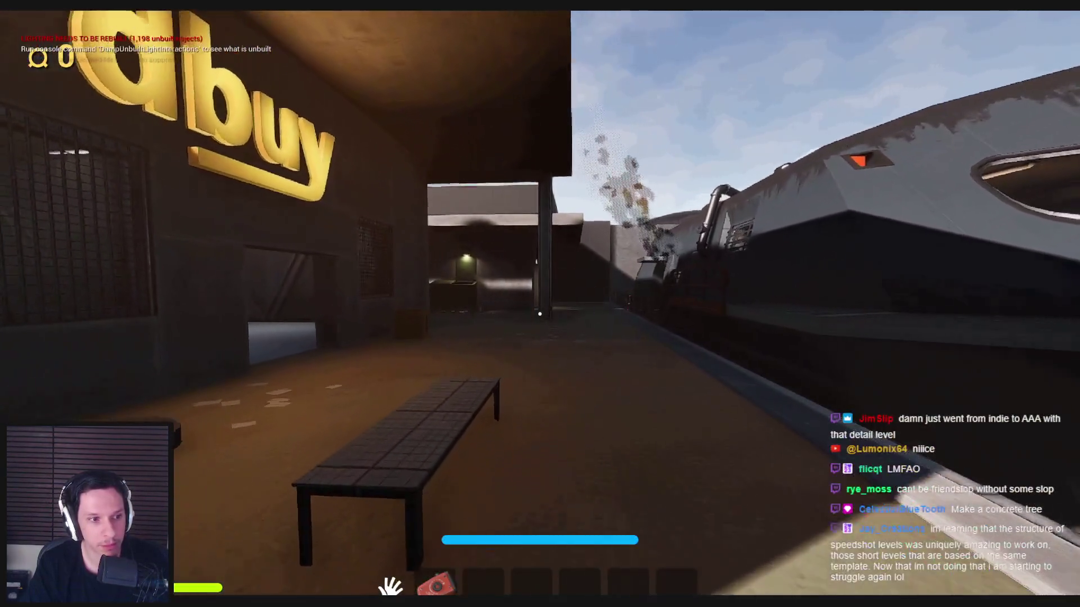
Step: Walk the catwalk beside the train, return to the SELL FOR door and drop the keycard
key("w")
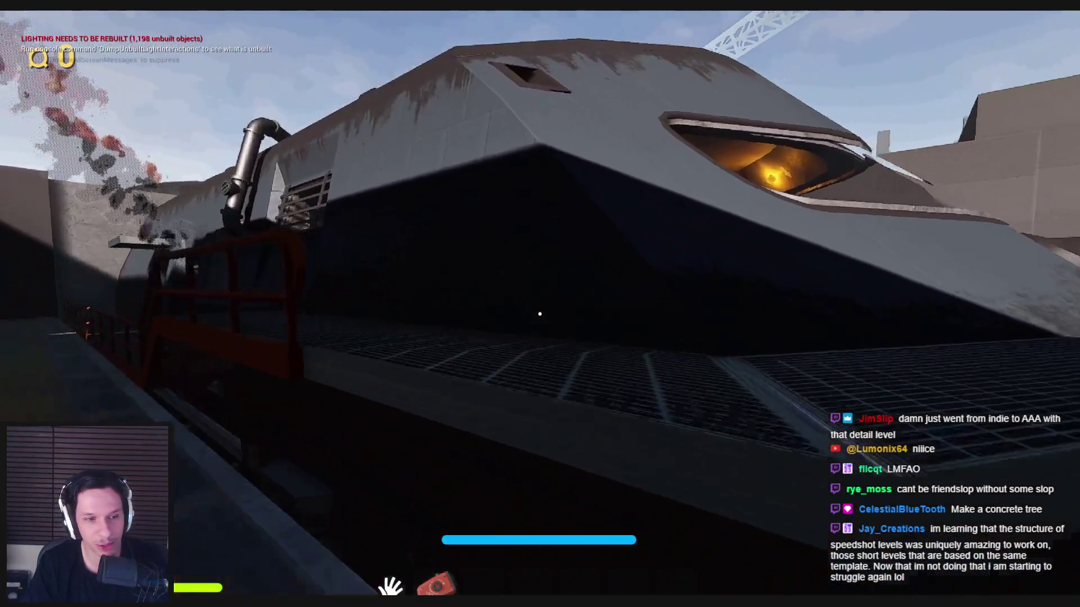
key("w")
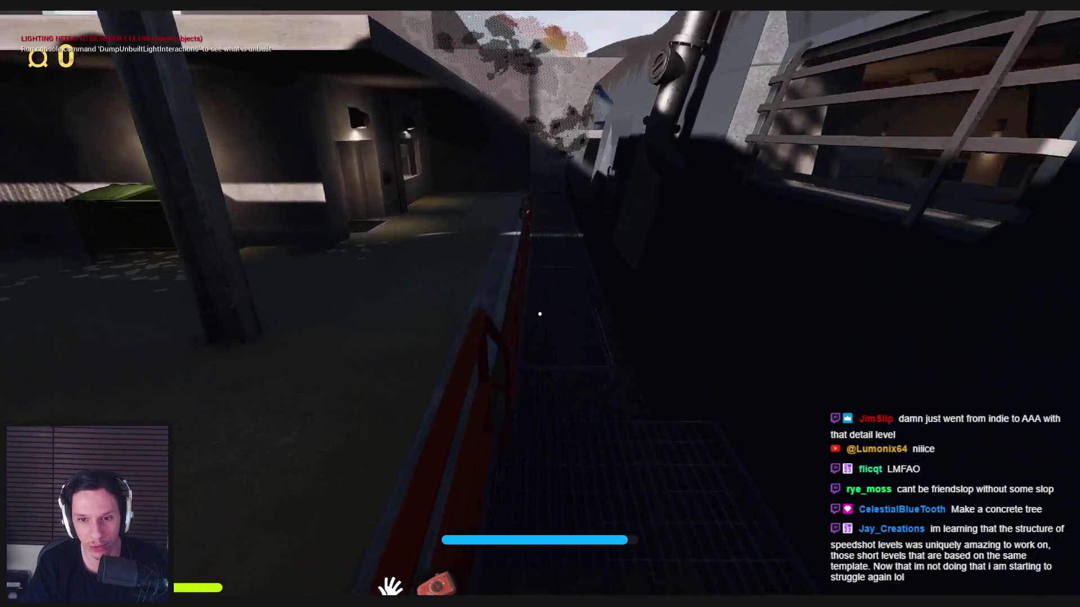
key("w")
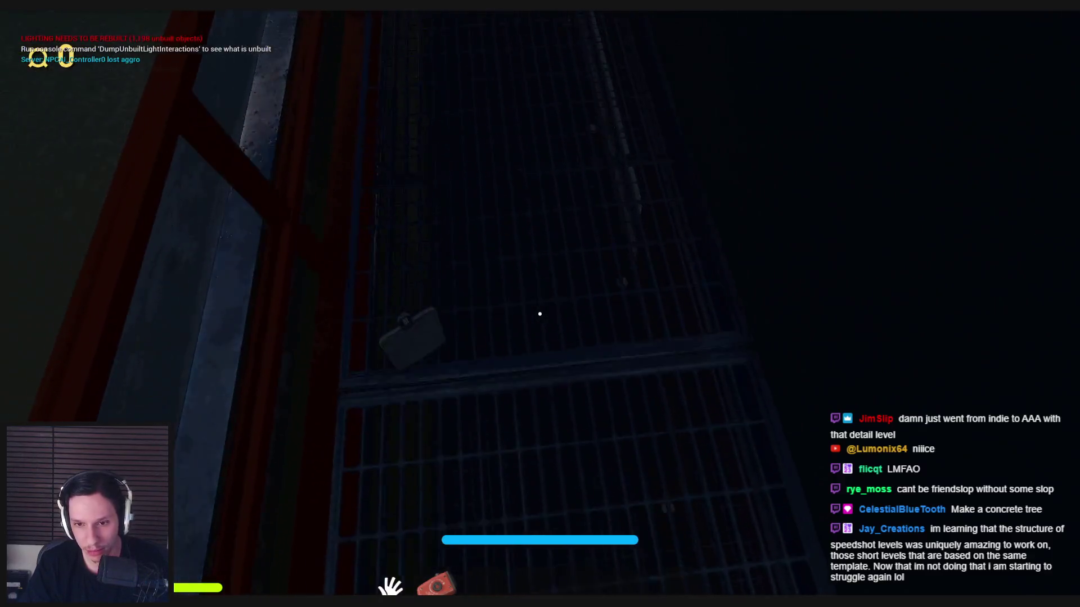
key("w")
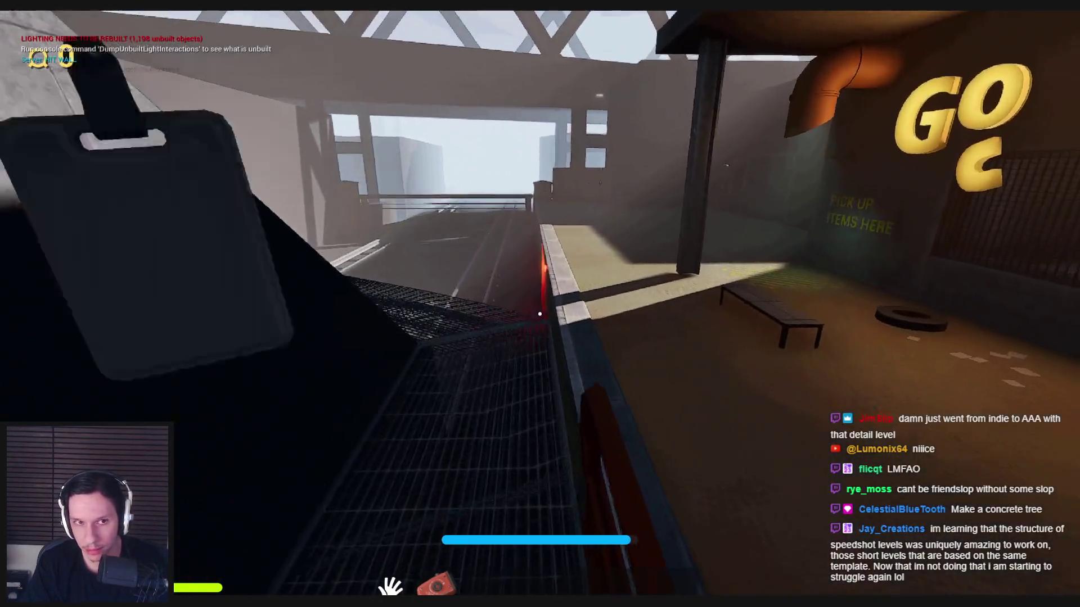
key("w")
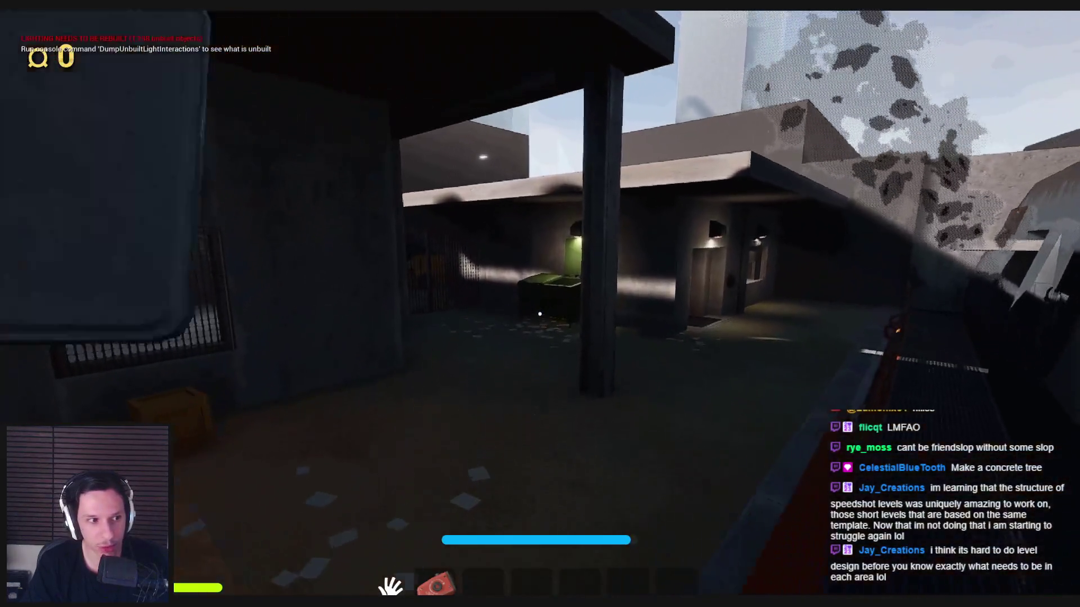
key("w")
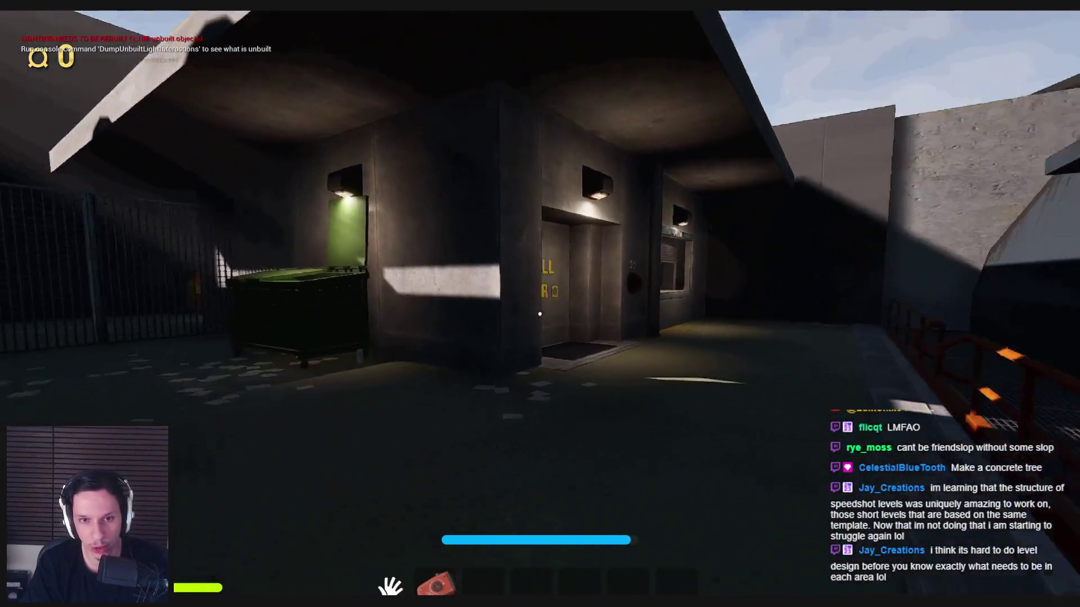
key("w")
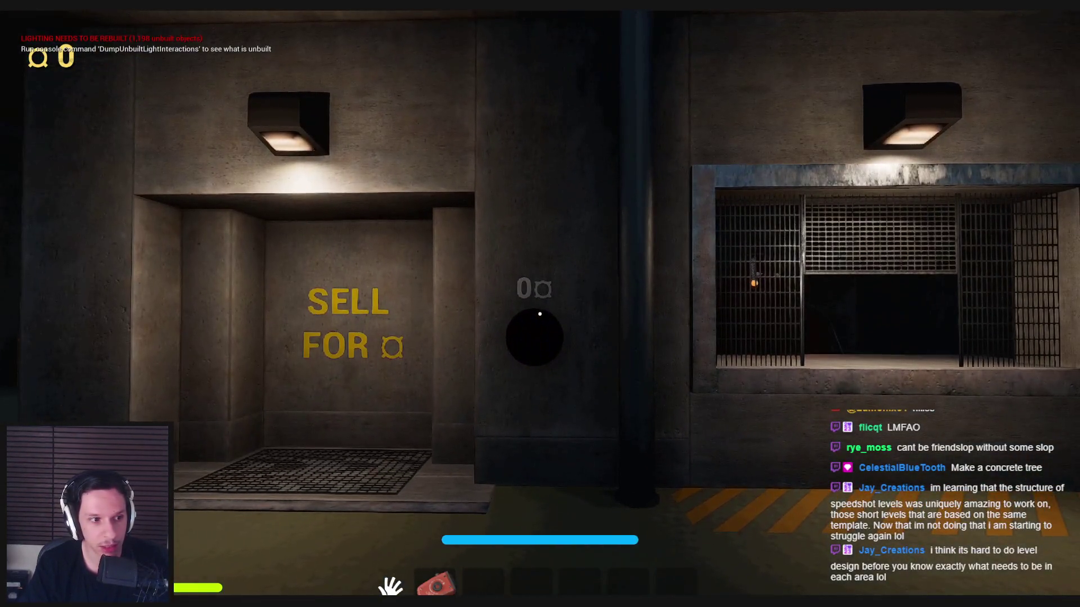
key("s")
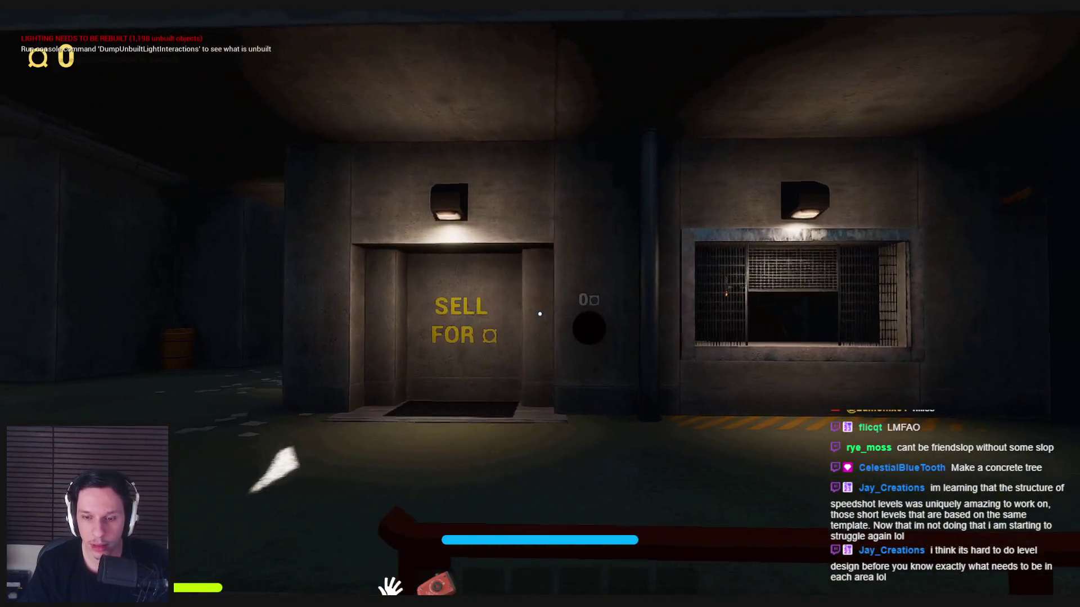
key("a")
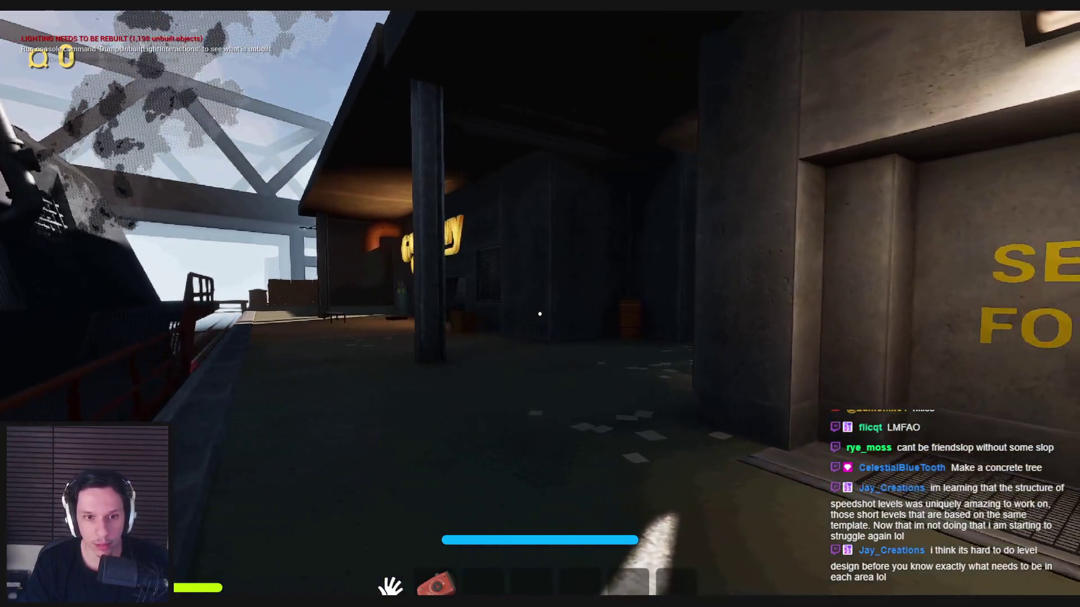
key("a")
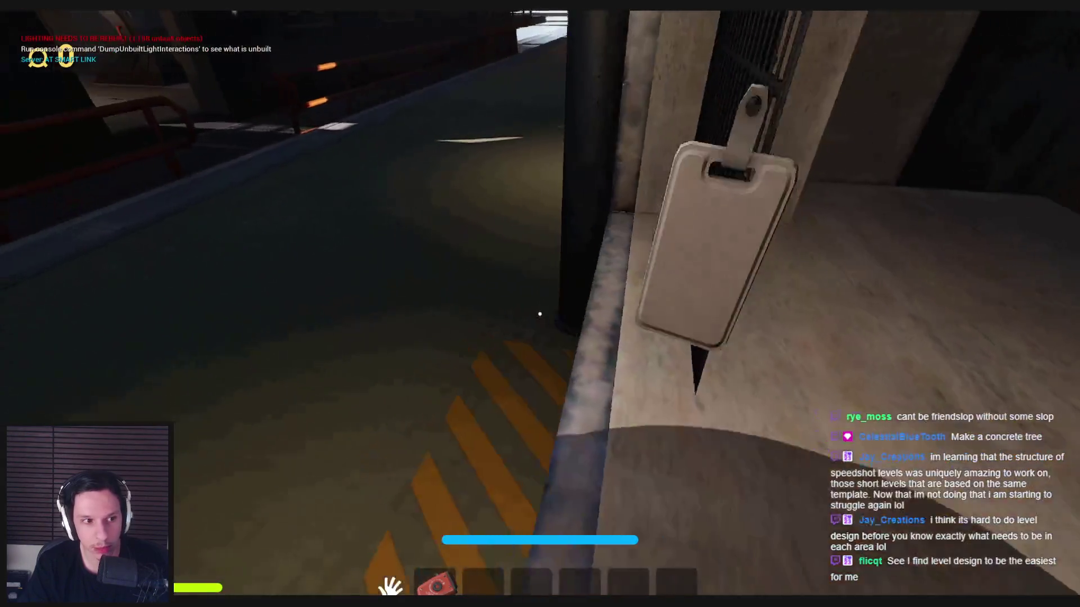
left_click(540, 314)
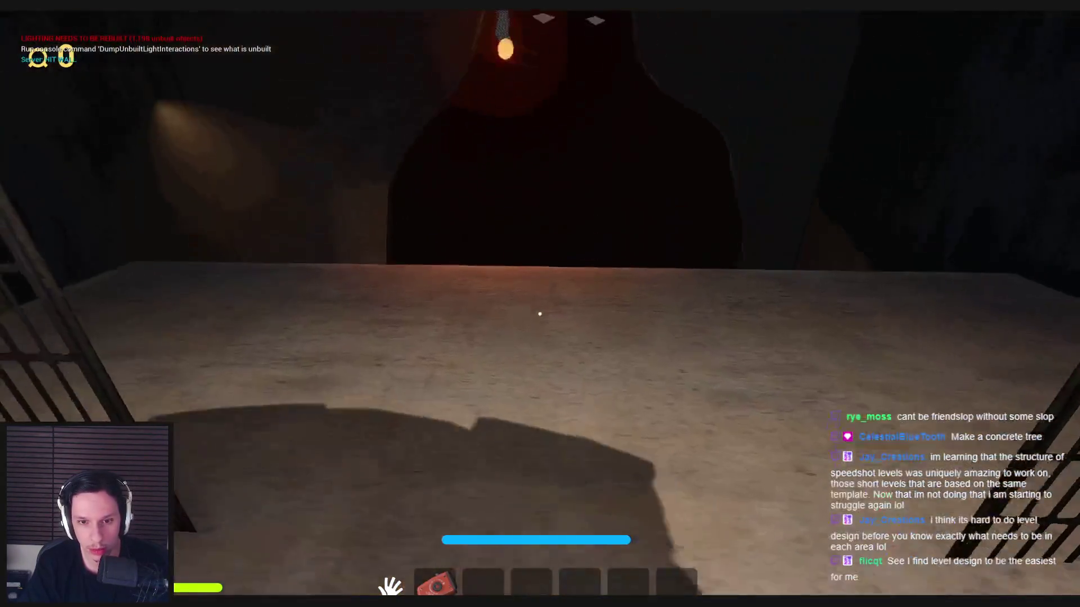